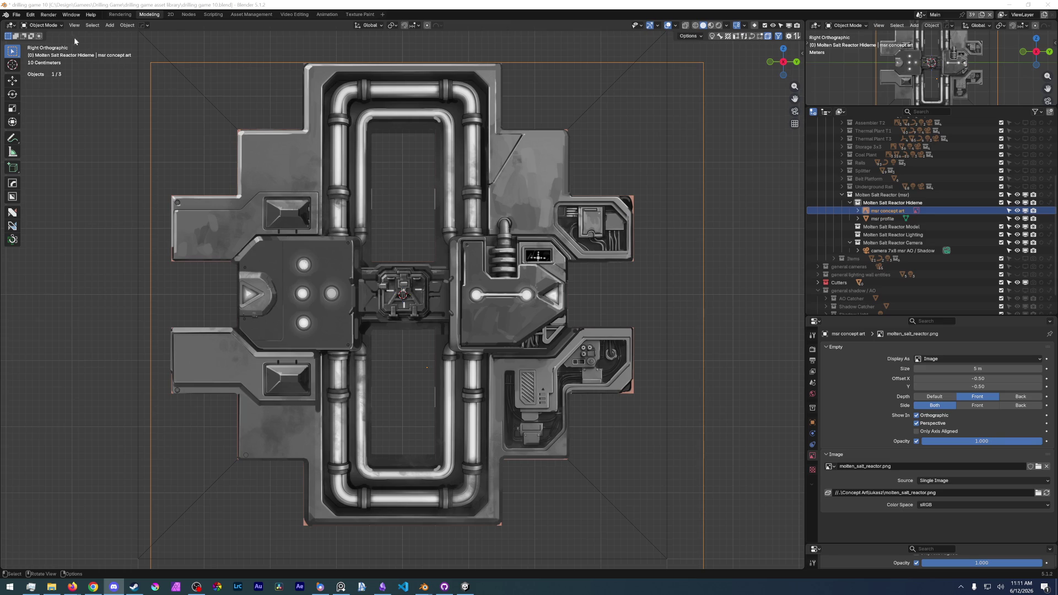
# Save the drilling game 10 blend file via File > Save.
pyautogui.click(16, 14)
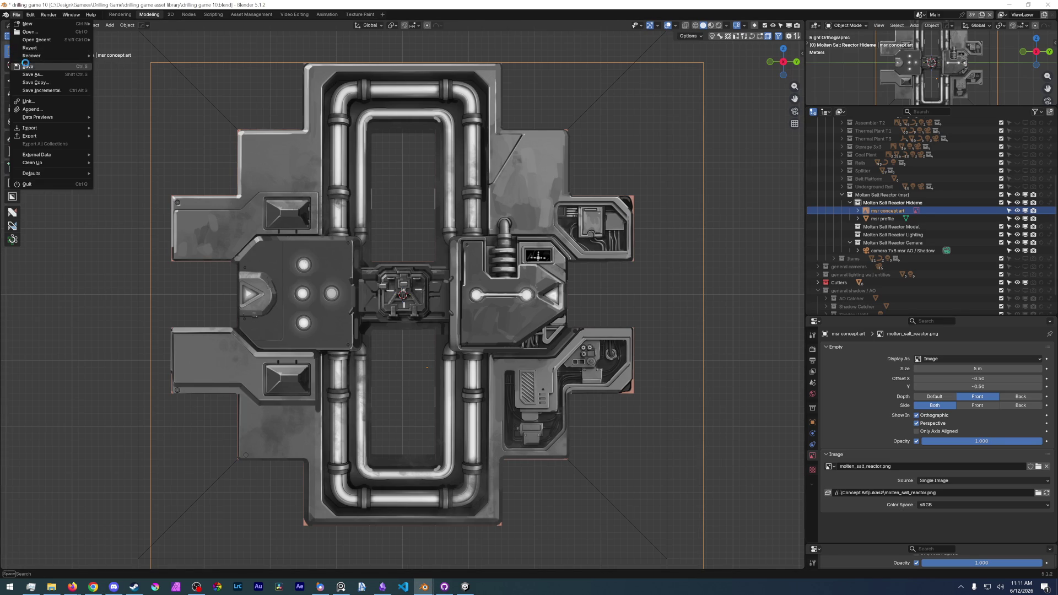
pyautogui.click(26, 65)
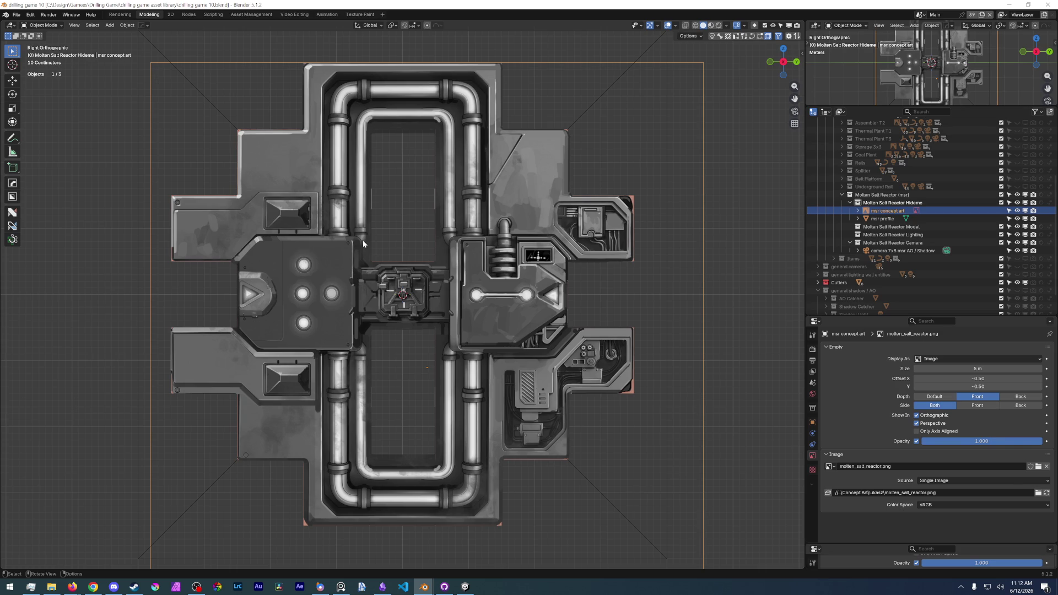
# Duplicate the msr profile mesh into the Molten Salt Reactor Model collection.
pyautogui.click(882, 219)
pyautogui.hotkey('shift', 'd')
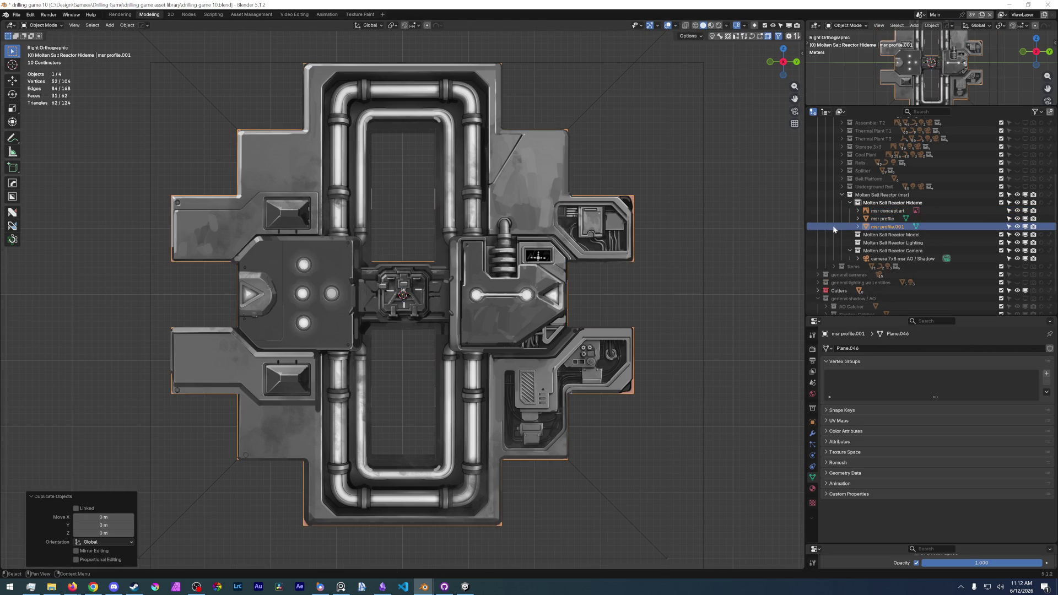
pyautogui.moveTo(886, 228); pyautogui.dragTo(892, 235)
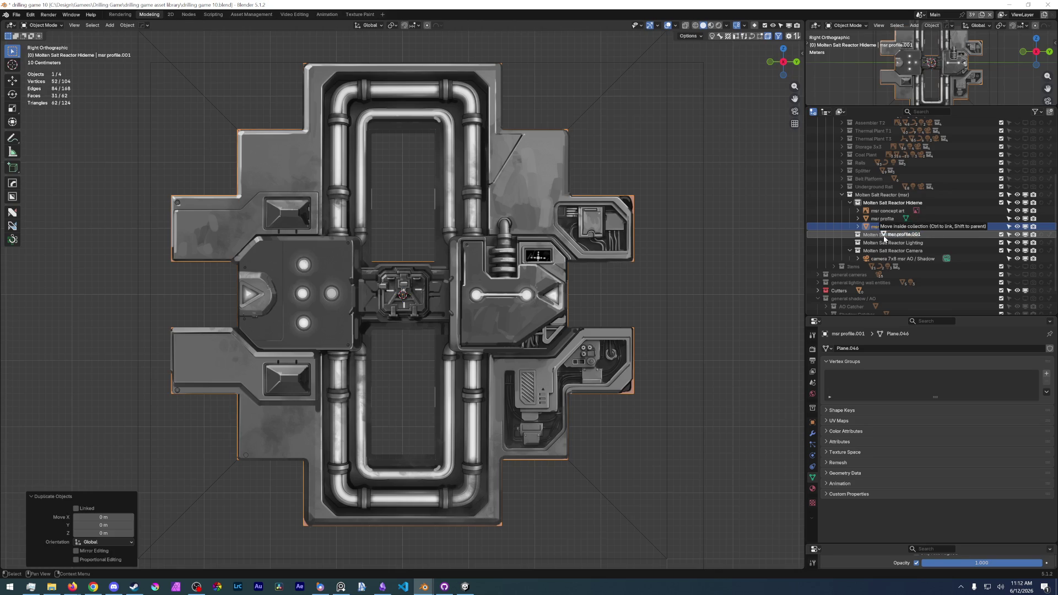
# Rename the copy 'msr main body' and hide the original msr profile mesh.
pyautogui.doubleClick(891, 236)
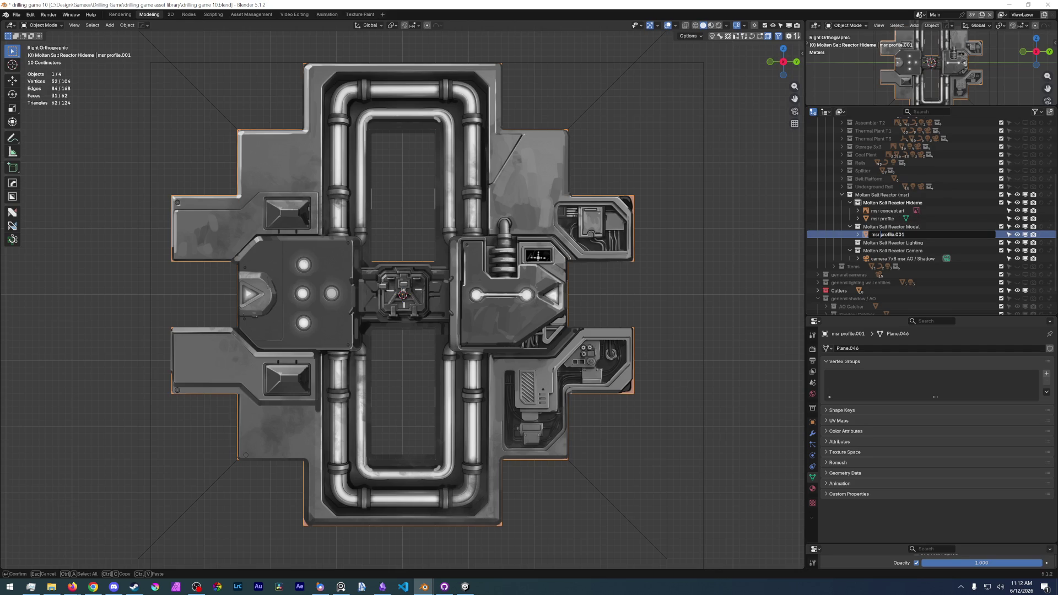
pyautogui.hotkey('ctrl', 'a')
pyautogui.write('msr main body')
pyautogui.press('Return')
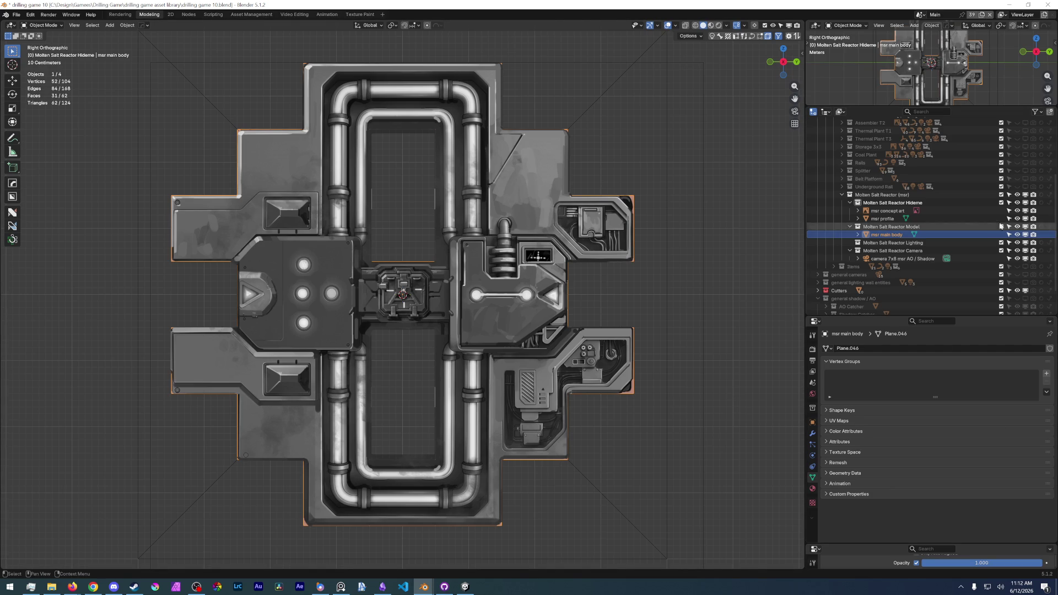
pyautogui.click(1019, 220)
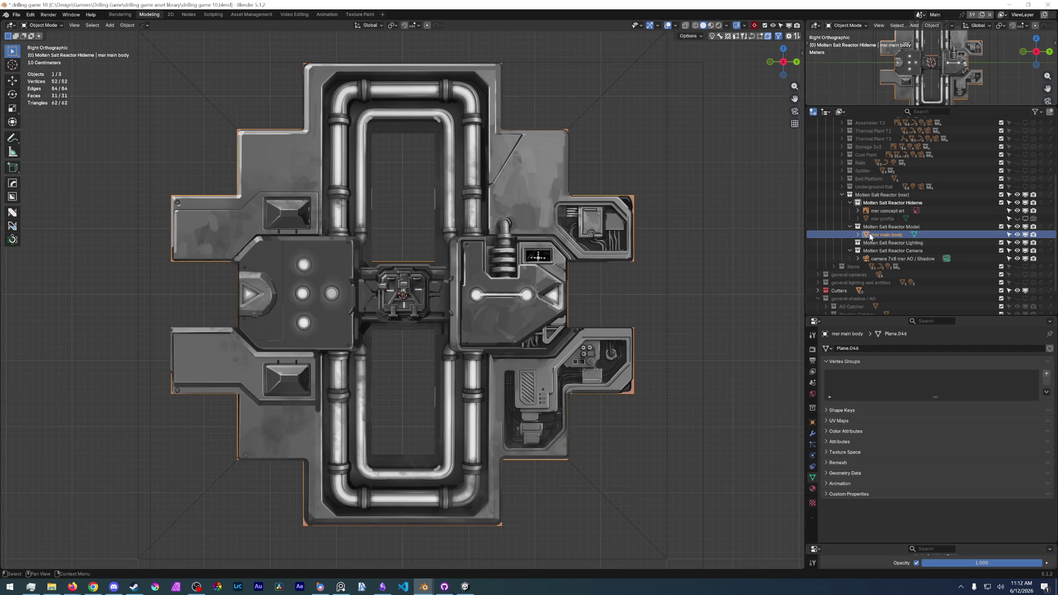
pyautogui.moveTo(198, 199)
pyautogui.mouseDown(button='middle')
pyautogui.moveTo(282, 202)
pyautogui.moveTo(335, 228)
pyautogui.moveTo(392, 215)
pyautogui.moveTo(264, 223)
pyautogui.moveTo(296, 211)
pyautogui.mouseUp(button='middle')
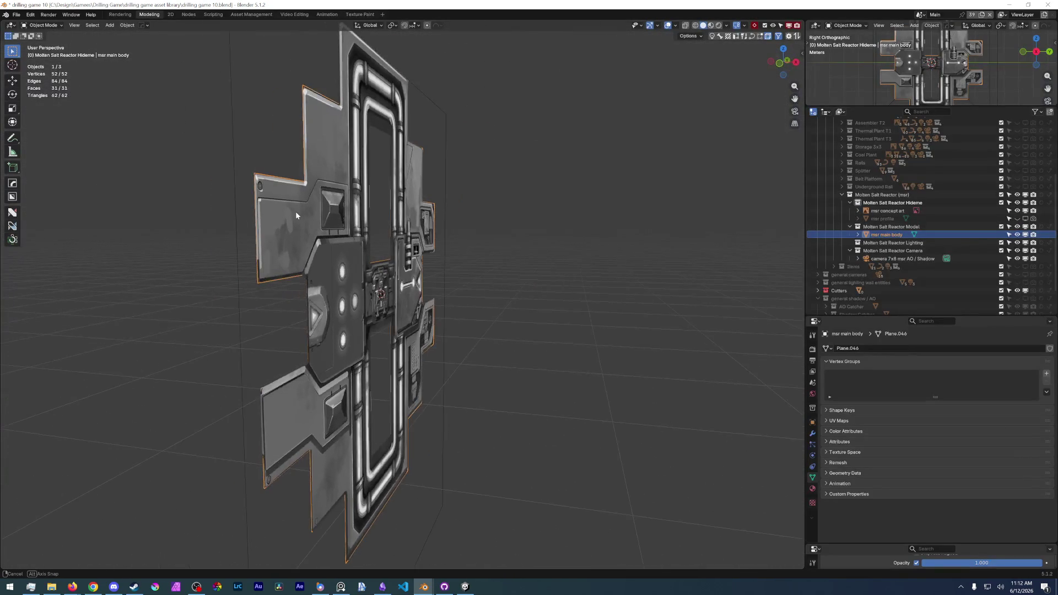
# Fade the reference image to 0 opacity and select all faces of msr main body in Edit Mode.
pyautogui.moveTo(975, 563); pyautogui.dragTo(919, 564)
pyautogui.moveTo(331, 248)
pyautogui.mouseDown(button='middle')
pyautogui.moveTo(373, 218)
pyautogui.moveTo(328, 219)
pyautogui.moveTo(348, 273)
pyautogui.moveTo(249, 296)
pyautogui.mouseUp(button='middle')
pyautogui.press('Tab')
pyautogui.press('a')
pyautogui.click(349, 298)
pyautogui.press('3')
# Extrude the faces into a slab about 0.144 m deep and restore the reference image to full opacity.
pyautogui.press('e')
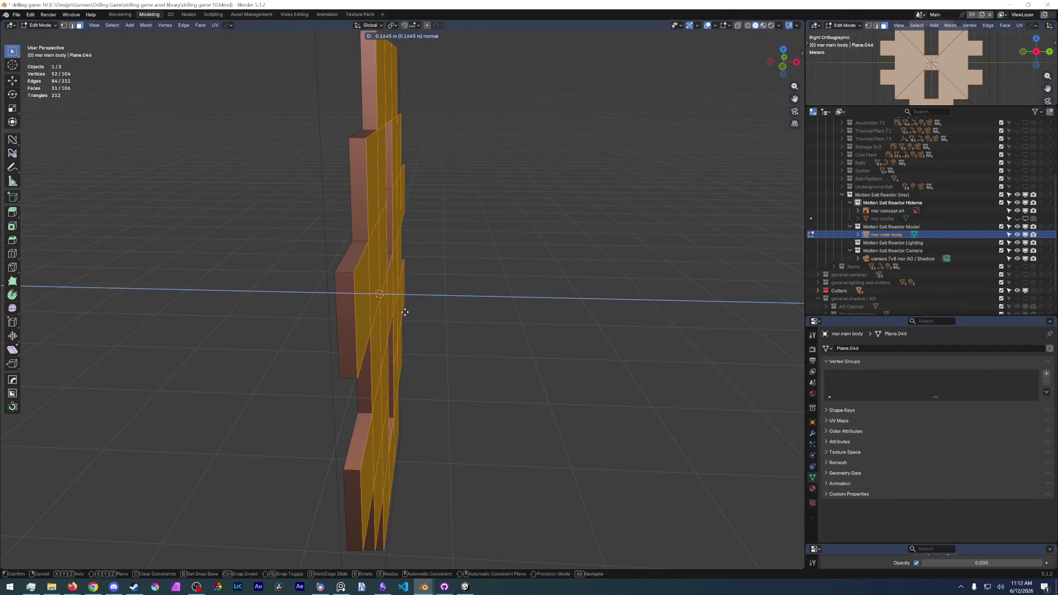
pyautogui.click(403, 312)
pyautogui.moveTo(403, 312); pyautogui.dragTo(323, 302, button='middle')
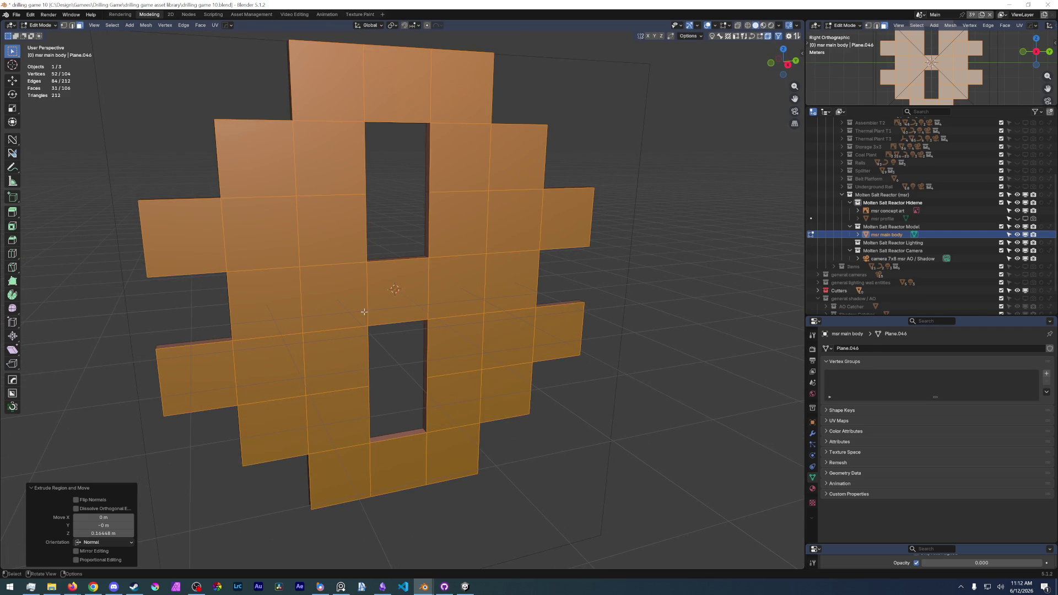
pyautogui.moveTo(583, 338); pyautogui.dragTo(610, 333, button='middle')
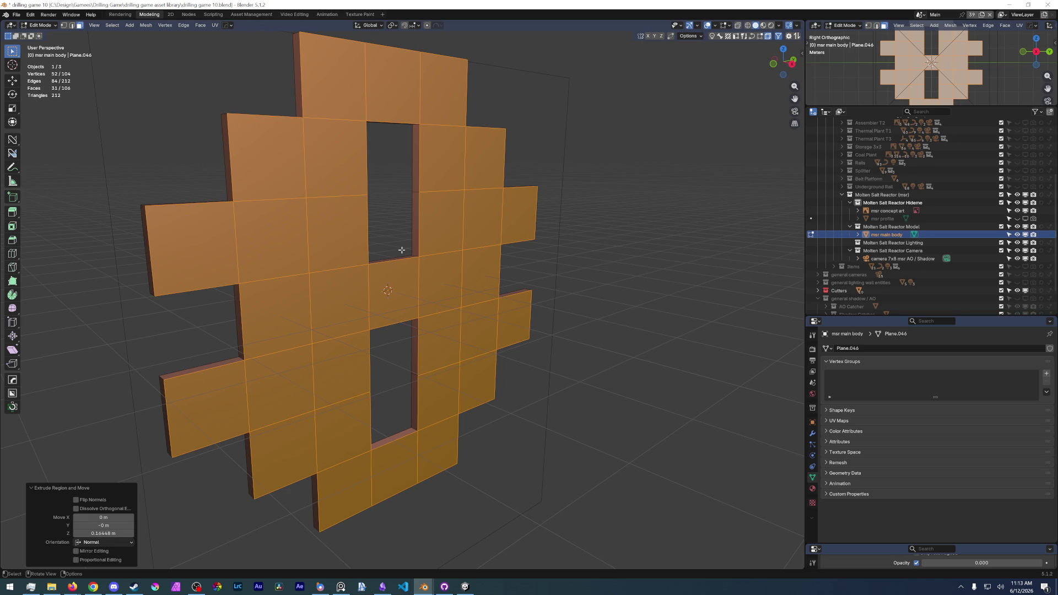
pyautogui.moveTo(384, 259); pyautogui.dragTo(463, 352, button='middle')
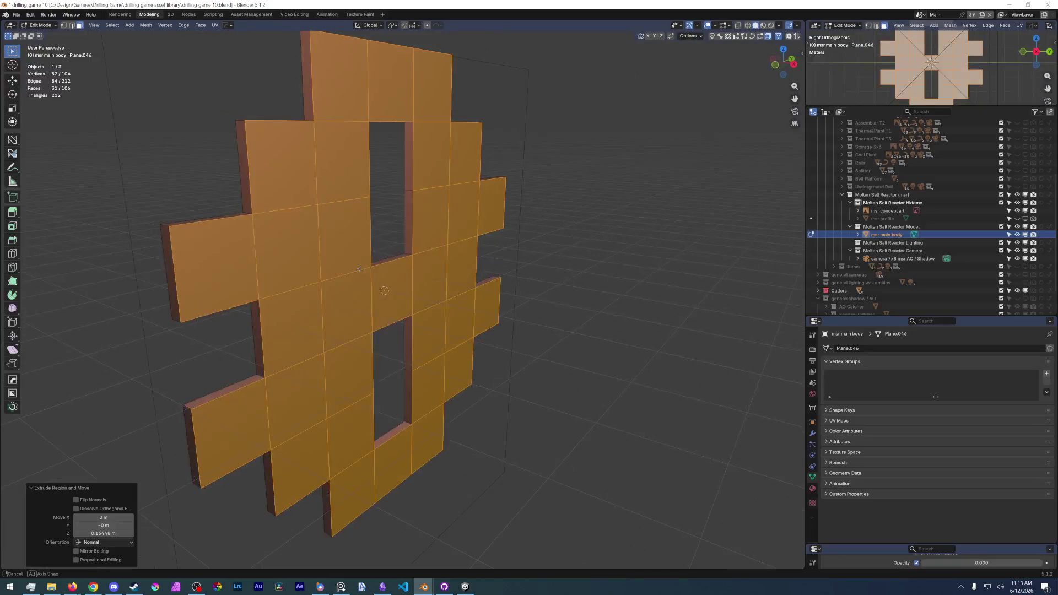
pyautogui.moveTo(943, 563); pyautogui.dragTo(1044, 563)
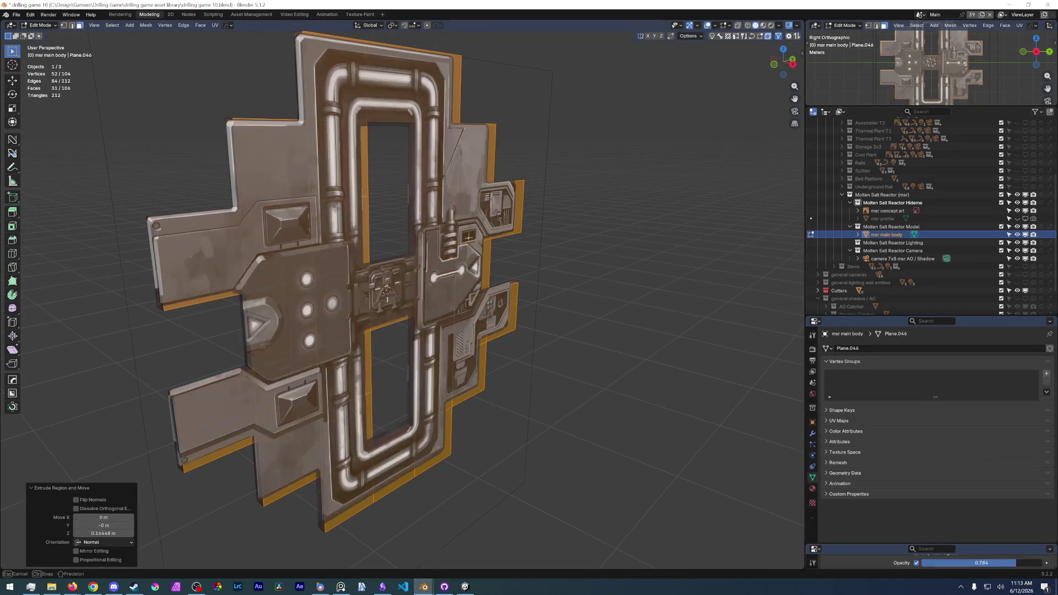
pyautogui.press('KP_3')
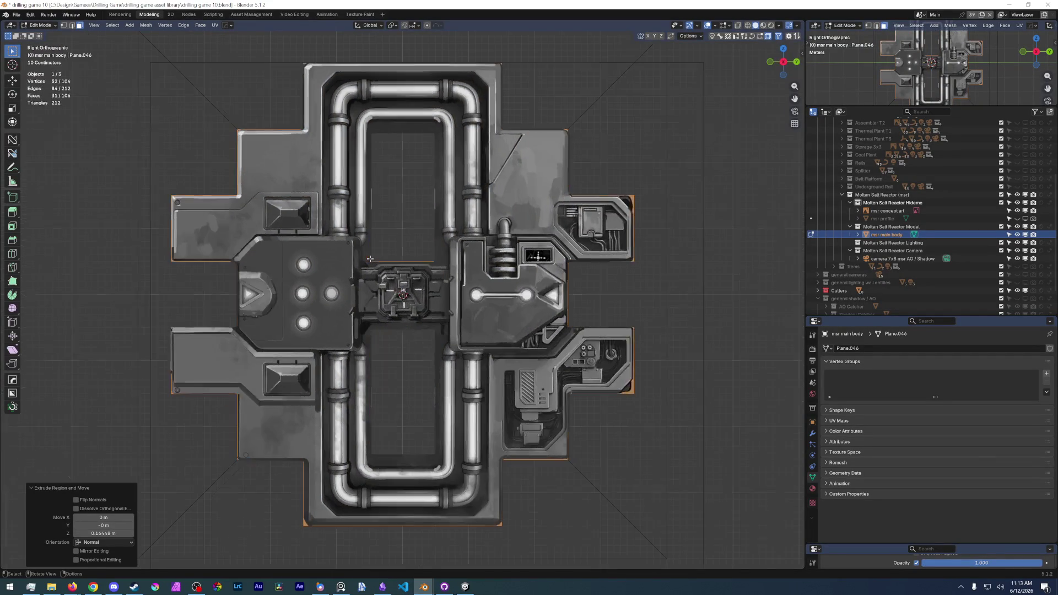
pyautogui.scroll(2, 370, 259)
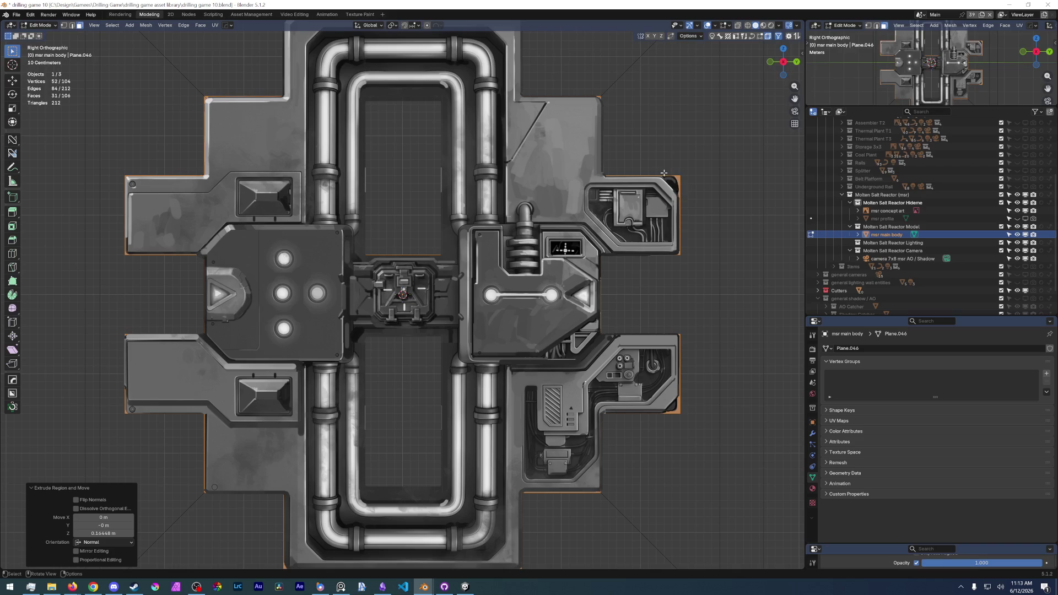
# Bevel the outer corner edge of the reactor body with a 0.288 m width over the faded reference.
pyautogui.moveTo(684, 170)
pyautogui.mouseDown(button='middle')
pyautogui.moveTo(672, 438)
pyautogui.moveTo(447, 297)
pyautogui.mouseUp(button='middle')
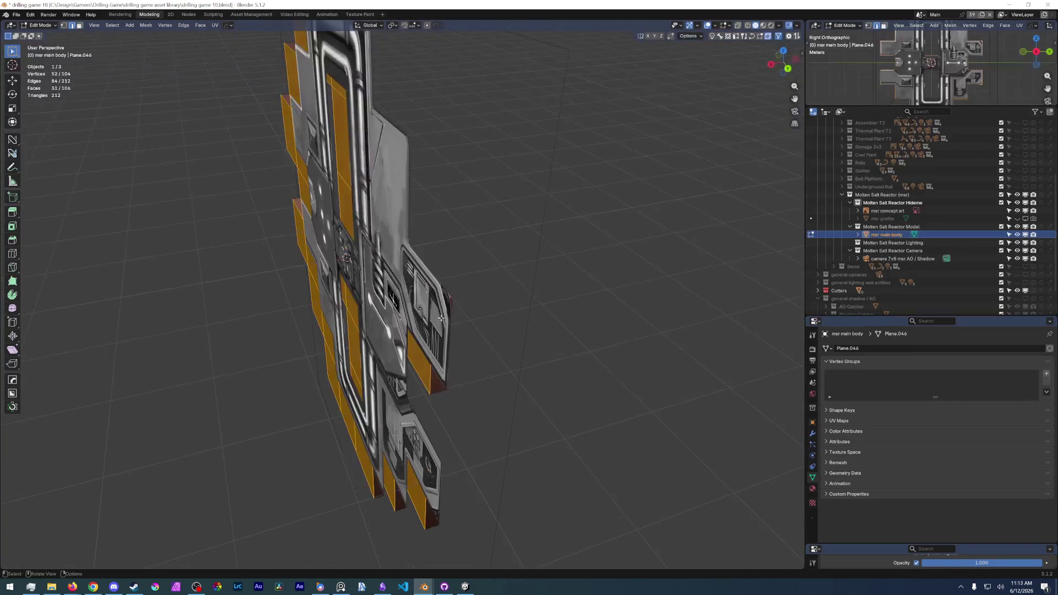
pyautogui.click(447, 296)
pyautogui.moveTo(1034, 562); pyautogui.dragTo(927, 562)
pyautogui.moveTo(413, 290)
pyautogui.mouseDown(button='middle')
pyautogui.moveTo(520, 366)
pyautogui.moveTo(612, 232)
pyautogui.mouseUp(button='middle')
pyautogui.keyDown('shift'); pyautogui.click(534, 352); pyautogui.keyUp('shift')
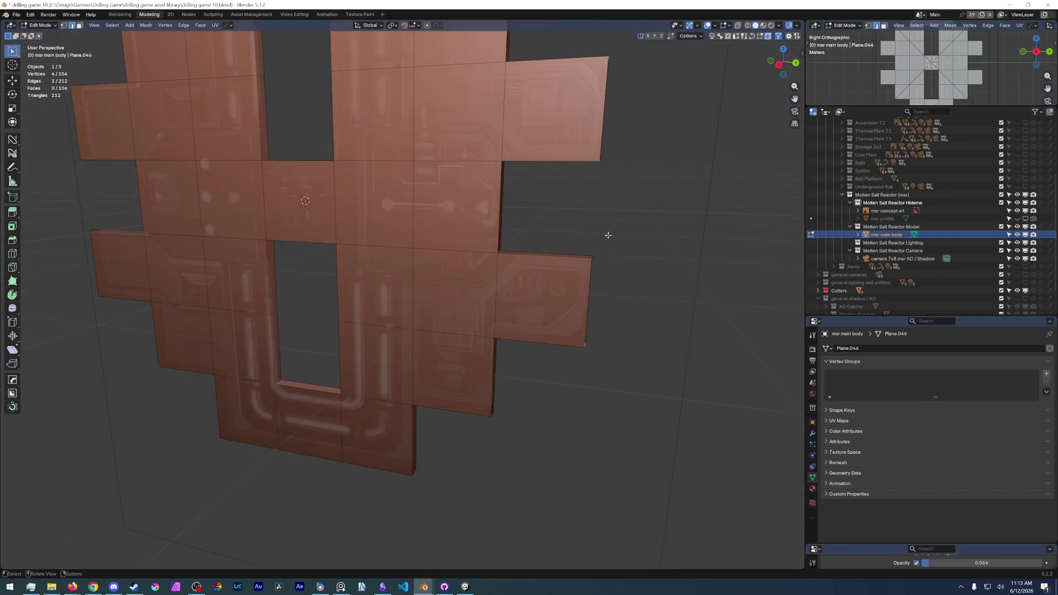
pyautogui.hotkey('ctrl', 'b')
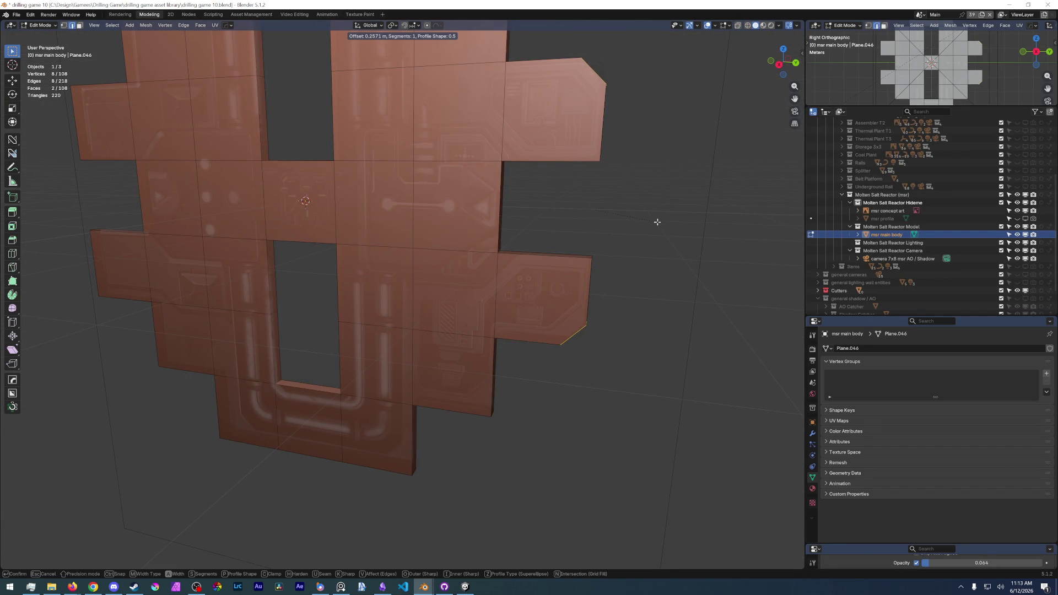
pyautogui.click(658, 222)
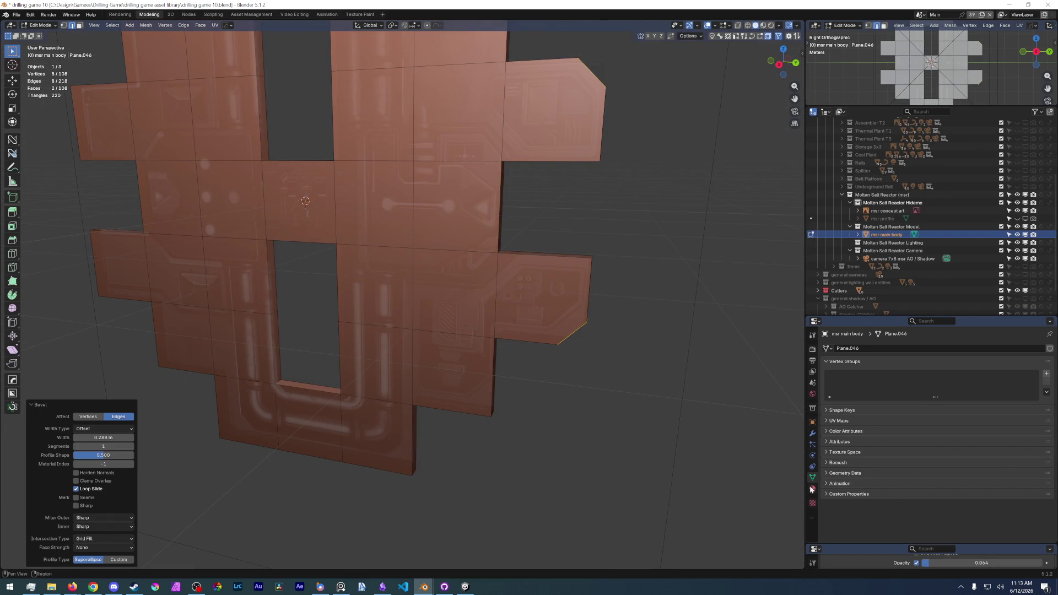
# Check the bevel against the reference art in Right Orthographic view, raising the image opacity.
pyautogui.press('3')
pyautogui.scroll(3, 211, 107)
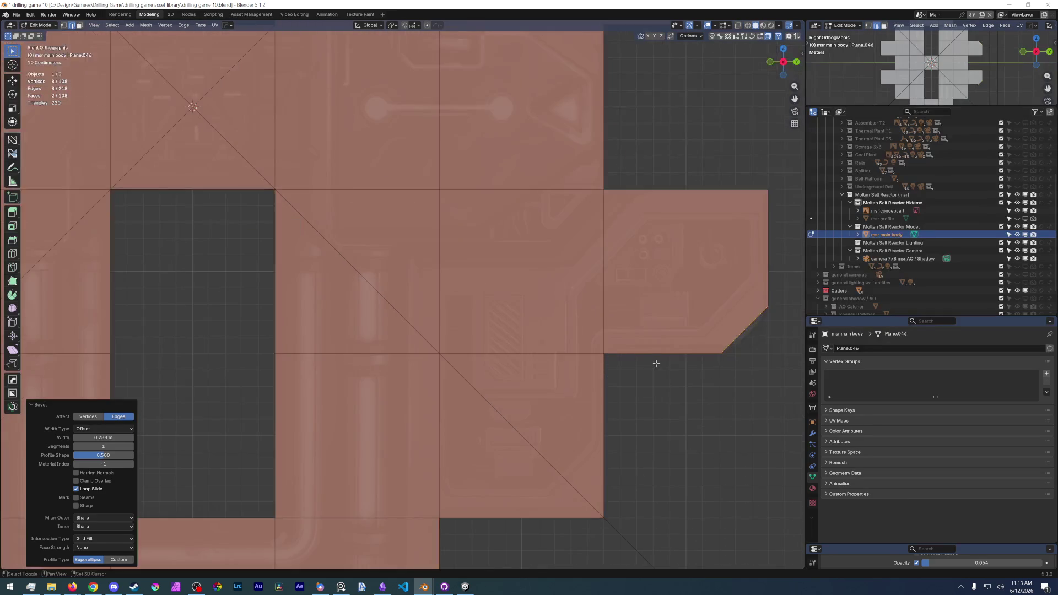
pyautogui.keyDown('shift'); pyautogui.moveTo(232, 128); pyautogui.dragTo(182, 141, button='middle'); pyautogui.keyUp('shift')
pyautogui.keyDown('shift'); pyautogui.moveTo(513, 397); pyautogui.dragTo(418, 387, button='middle'); pyautogui.keyUp('shift')
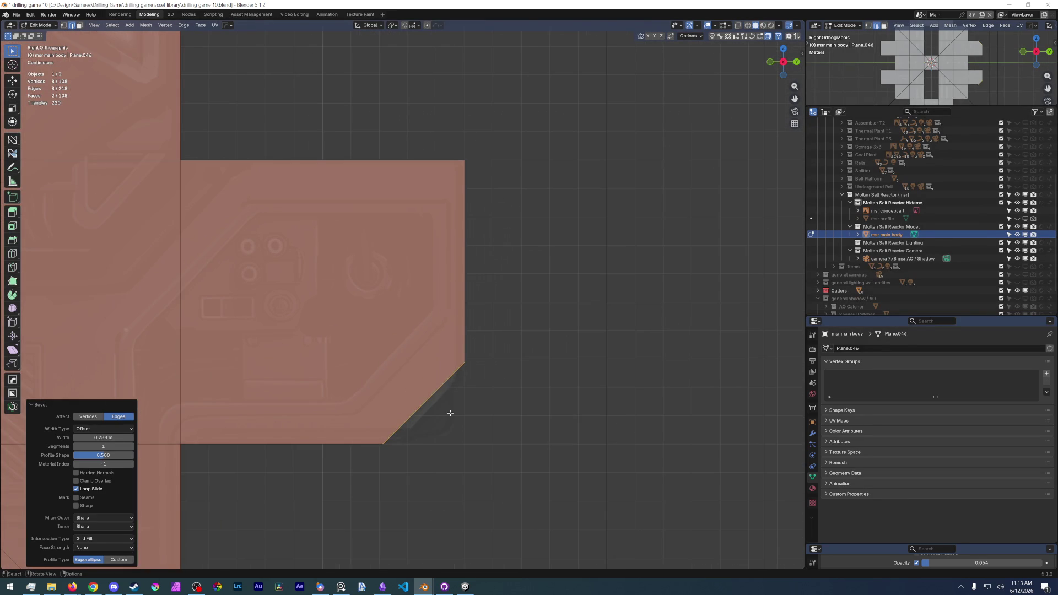
pyautogui.scroll(-3, 414, 396)
pyautogui.moveTo(414, 331)
pyautogui.keyDown('shift'); pyautogui.mouseDown(button='middle')
pyautogui.moveTo(416, 260)
pyautogui.moveTo(578, 273)
pyautogui.mouseUp(button='middle'); pyautogui.keyUp('shift')
pyautogui.keyDown('shift'); pyautogui.moveTo(330, 273); pyautogui.dragTo(579, 273, button='middle'); pyautogui.keyUp('shift')
pyautogui.keyDown('shift'); pyautogui.moveTo(662, 273); pyautogui.dragTo(585, 279, button='middle'); pyautogui.keyUp('shift')
pyautogui.scroll(-3, 585, 278)
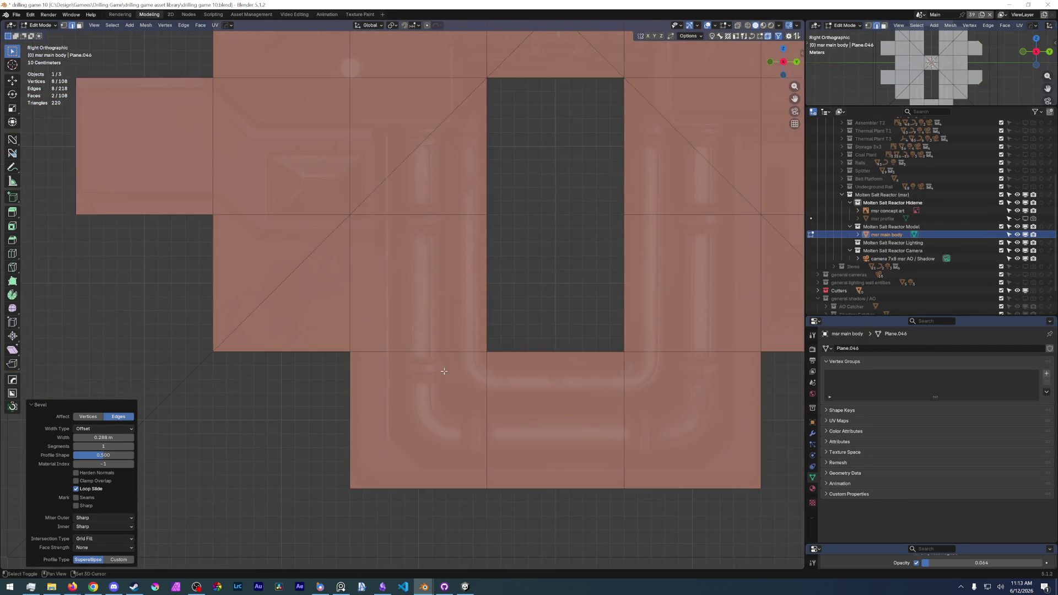
pyautogui.keyDown('shift'); pyautogui.moveTo(496, 331); pyautogui.dragTo(496, 207, button='middle'); pyautogui.keyUp('shift')
pyautogui.moveTo(919, 563); pyautogui.dragTo(1022, 563)
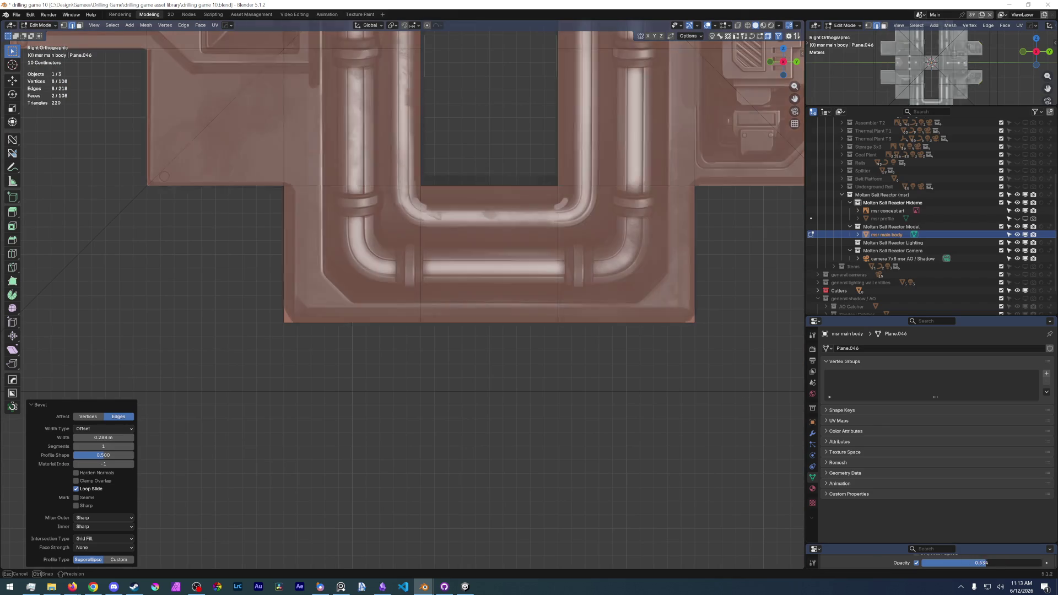
pyautogui.scroll(-2, 496, 248)
pyautogui.keyDown('shift'); pyautogui.moveTo(497, 248); pyautogui.dragTo(530, 347, button='middle'); pyautogui.keyUp('shift')
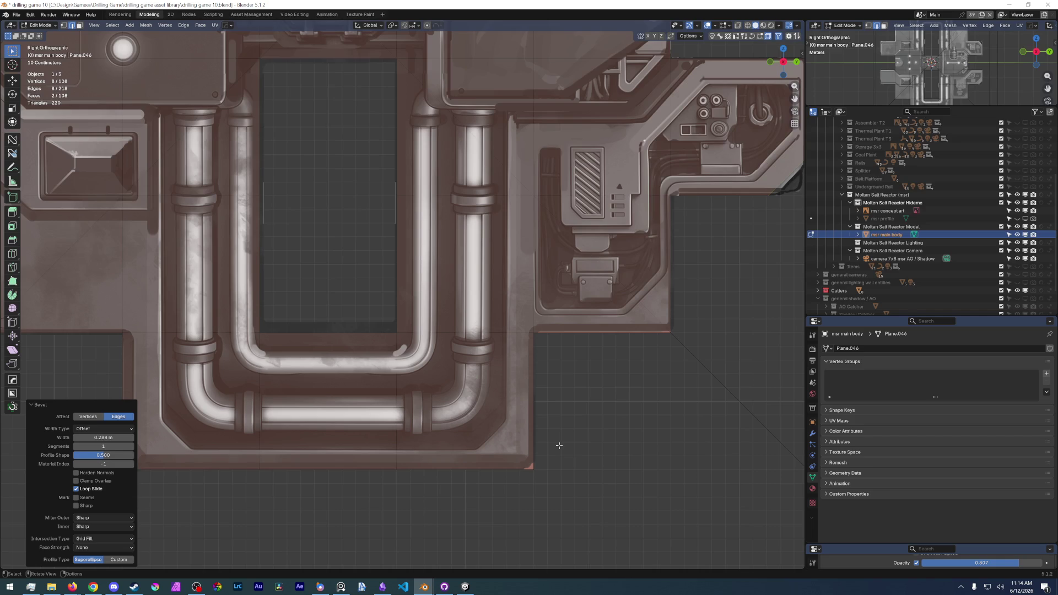
pyautogui.moveTo(509, 475)
pyautogui.mouseDown(button='middle')
pyautogui.moveTo(351, 460)
pyautogui.moveTo(273, 496)
pyautogui.mouseUp(button='middle')
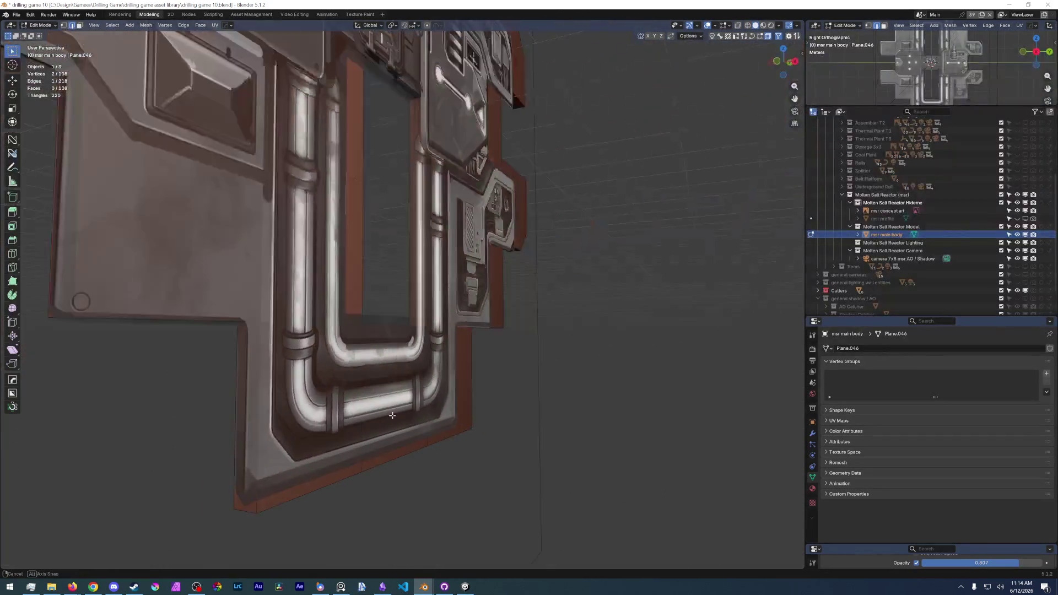
pyautogui.scroll(-3, 273, 497)
pyautogui.moveTo(356, 364); pyautogui.dragTo(497, 95, button='middle')
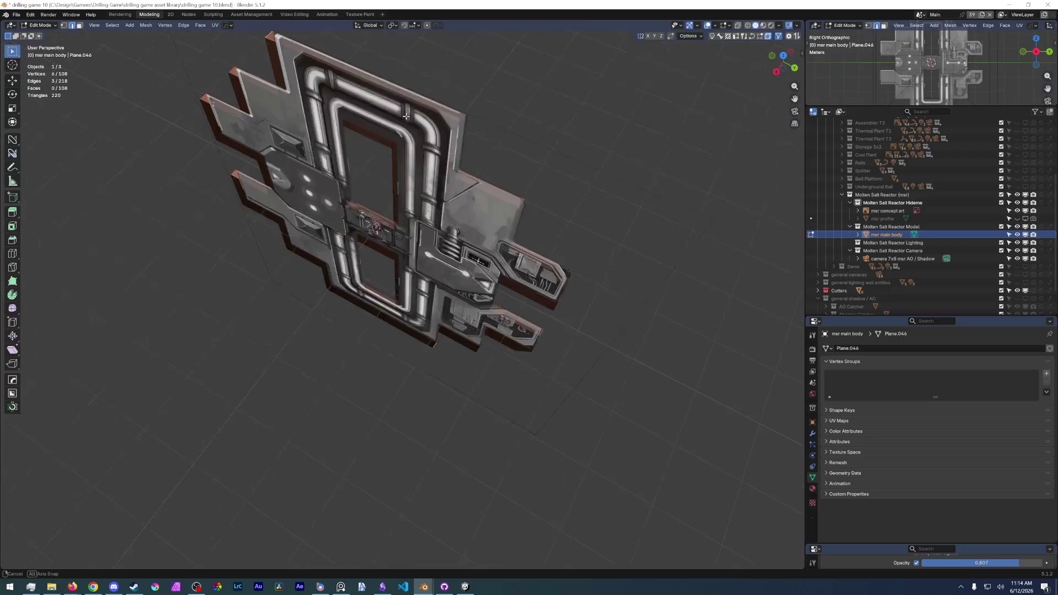
# Bevel the selected edge in Right Orthographic view and return to perspective.
pyautogui.press('KP_3')
pyautogui.scroll(3, 433, 281)
pyautogui.hotkey('ctrl', 'b')
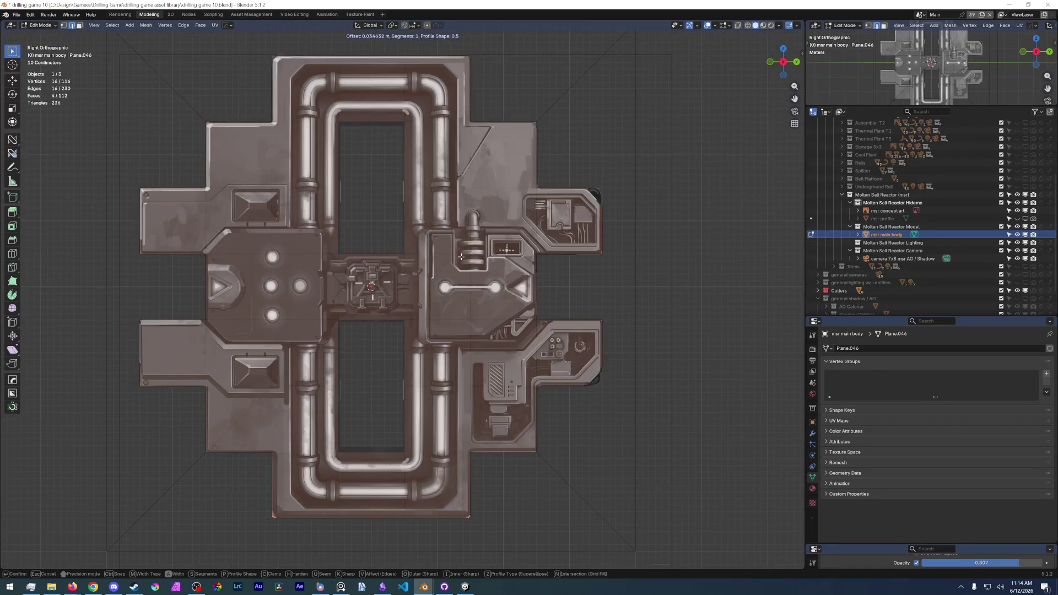
pyautogui.click(514, 217)
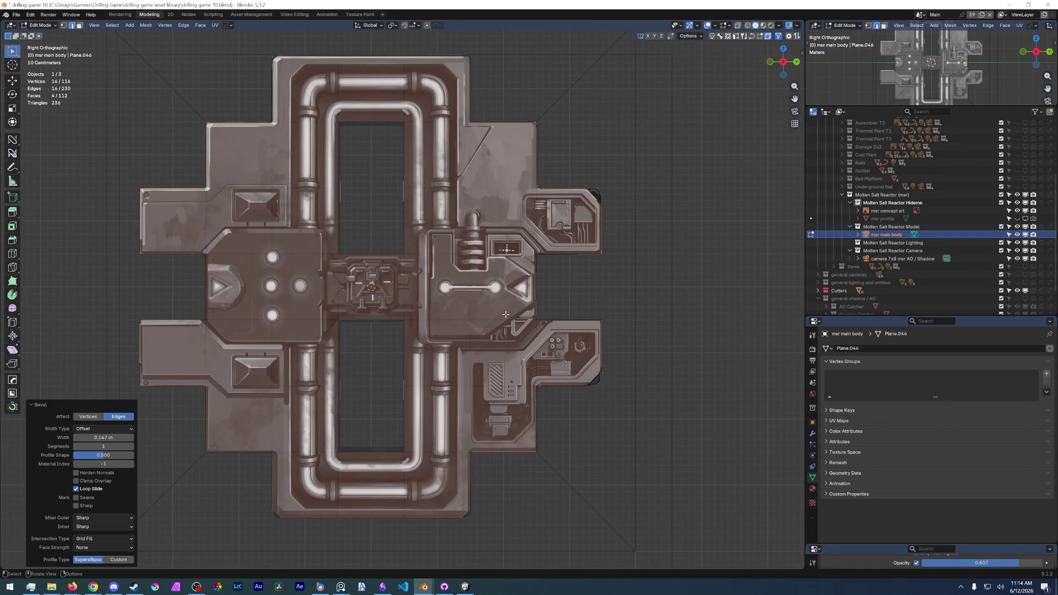
pyautogui.moveTo(577, 422); pyautogui.dragTo(434, 262, button='middle')
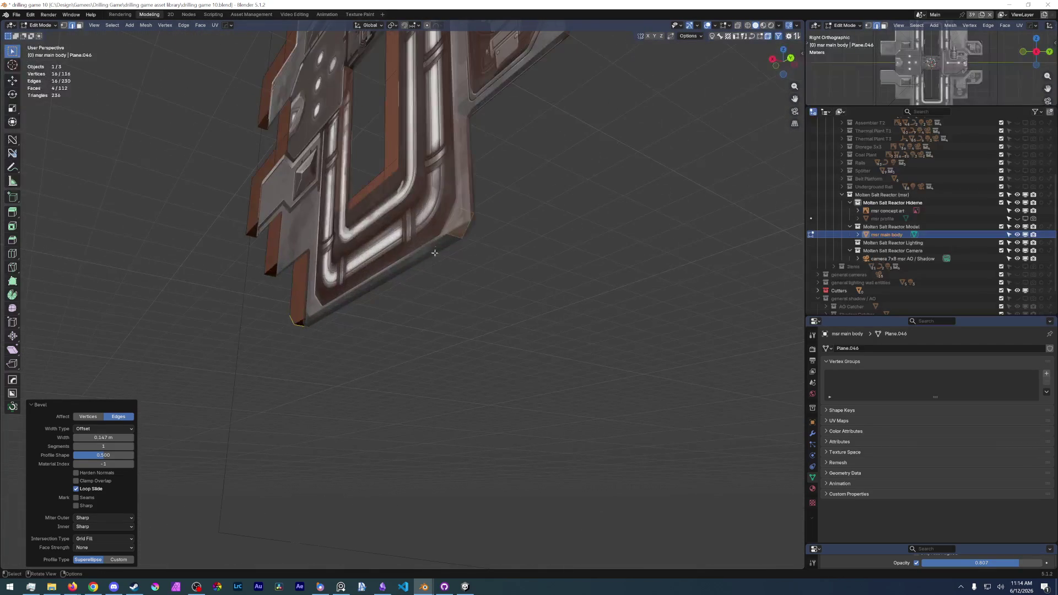
# Round the upper outer corner edges with a three-segment 0.05 m bevel.
pyautogui.click(460, 223)
pyautogui.keyDown('shift'); pyautogui.click(462, 203); pyautogui.keyUp('shift')
pyautogui.moveTo(461, 204)
pyautogui.mouseDown(button='middle')
pyautogui.moveTo(354, 134)
pyautogui.moveTo(365, 360)
pyautogui.moveTo(396, 270)
pyautogui.mouseUp(button='middle')
pyautogui.scroll(5, 354, 134)
pyautogui.scroll(-5, 366, 360)
pyautogui.keyDown('shift'); pyautogui.click(414, 313); pyautogui.keyUp('shift')
pyautogui.moveTo(414, 312); pyautogui.dragTo(364, 262, button='middle')
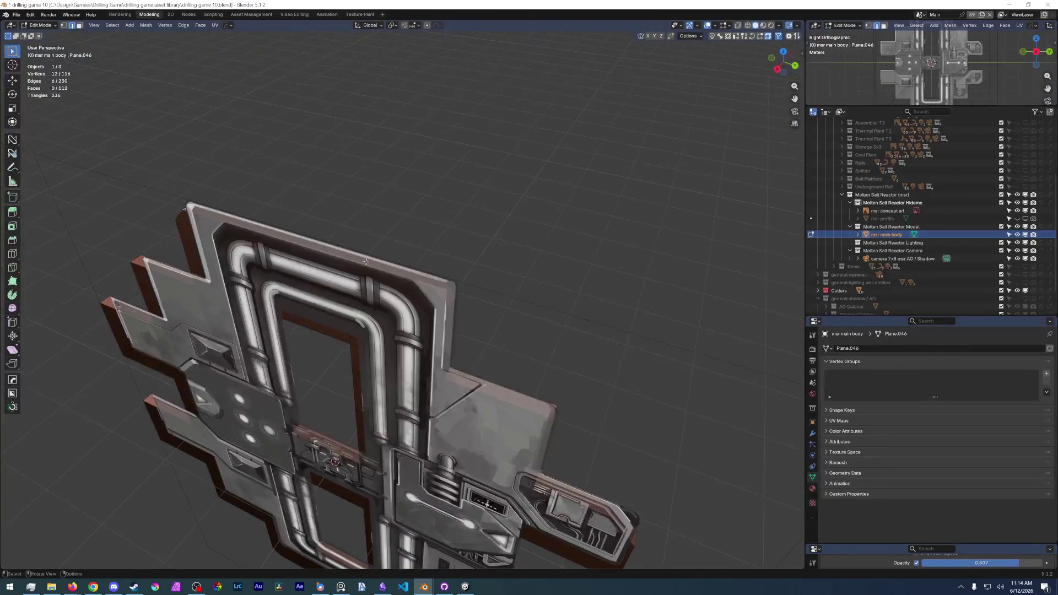
pyautogui.scroll(4, 365, 261)
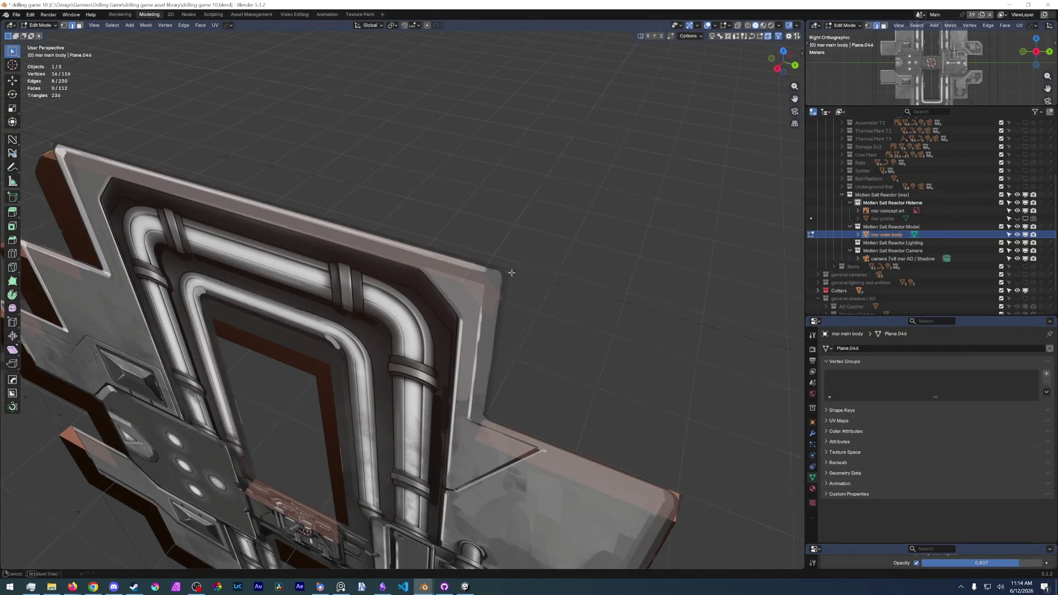
pyautogui.scroll(3, 465, 271)
pyautogui.hotkey('ctrl', 'b')
pyautogui.scroll(1, 597, 136)
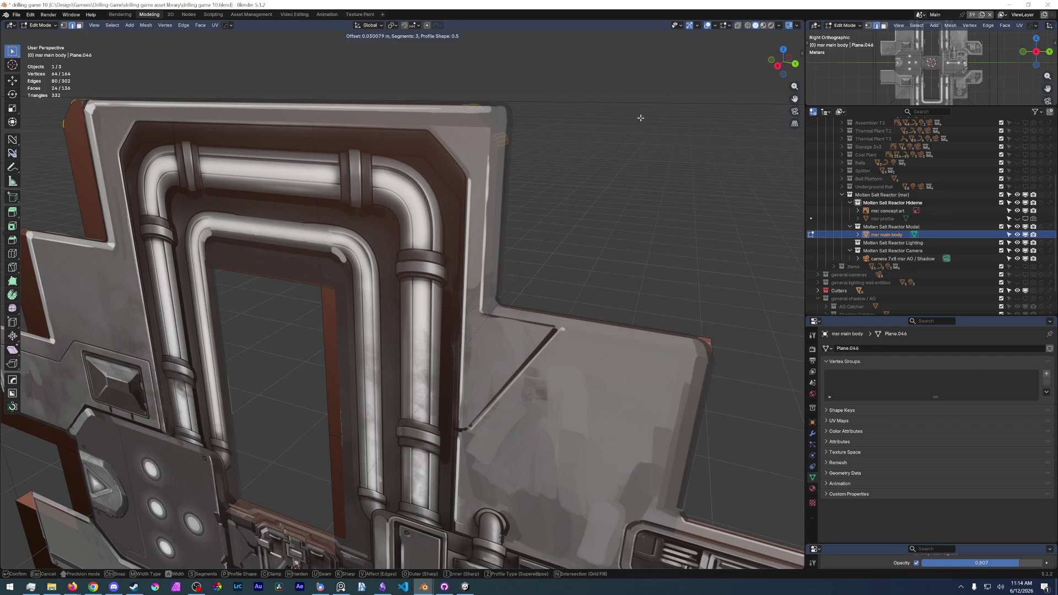
pyautogui.click(636, 120)
# Inspect the bevelled corners and fade the concept painting to show the bare mesh.
pyautogui.moveTo(636, 121)
pyautogui.mouseDown(button='middle')
pyautogui.moveTo(209, 147)
pyautogui.moveTo(399, 152)
pyautogui.mouseUp(button='middle')
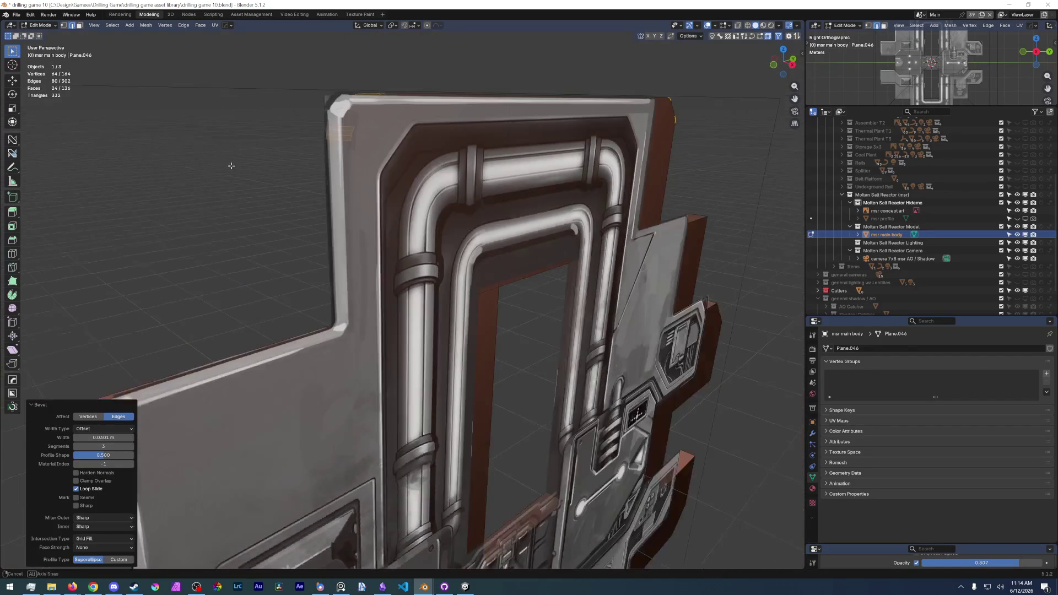
pyautogui.moveTo(386, 192)
pyautogui.mouseDown(button='middle')
pyautogui.moveTo(341, 200)
pyautogui.moveTo(356, 149)
pyautogui.mouseUp(button='middle')
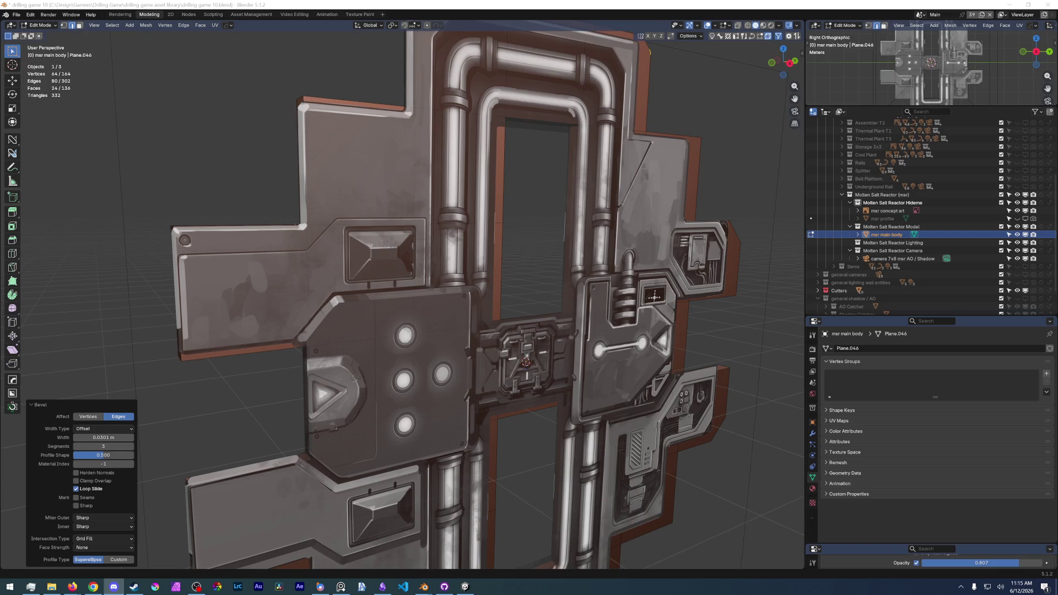
pyautogui.scroll(-5, 463, 315)
pyautogui.moveTo(464, 315); pyautogui.dragTo(496, 331, button='middle')
pyautogui.scroll(4, 463, 315)
pyautogui.scroll(4, 463, 314)
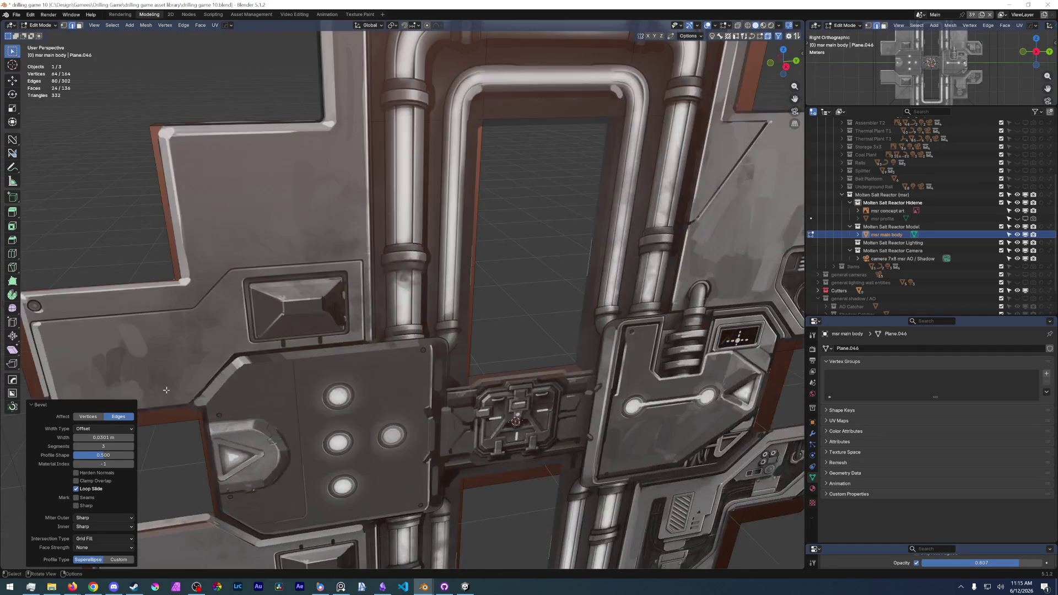
pyautogui.moveTo(980, 562); pyautogui.dragTo(926, 563)
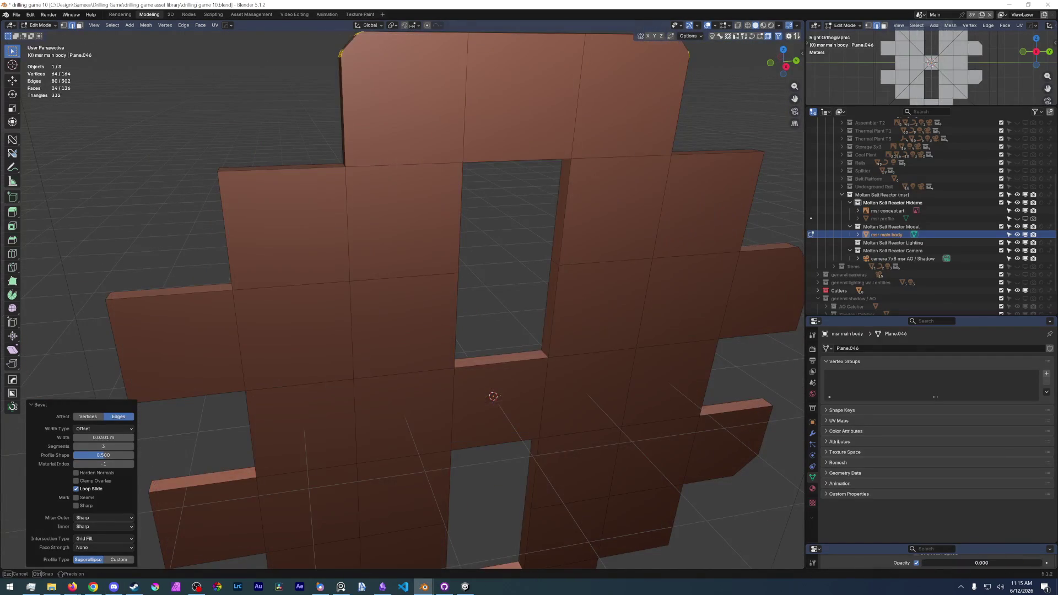
pyautogui.scroll(-3, 492, 397)
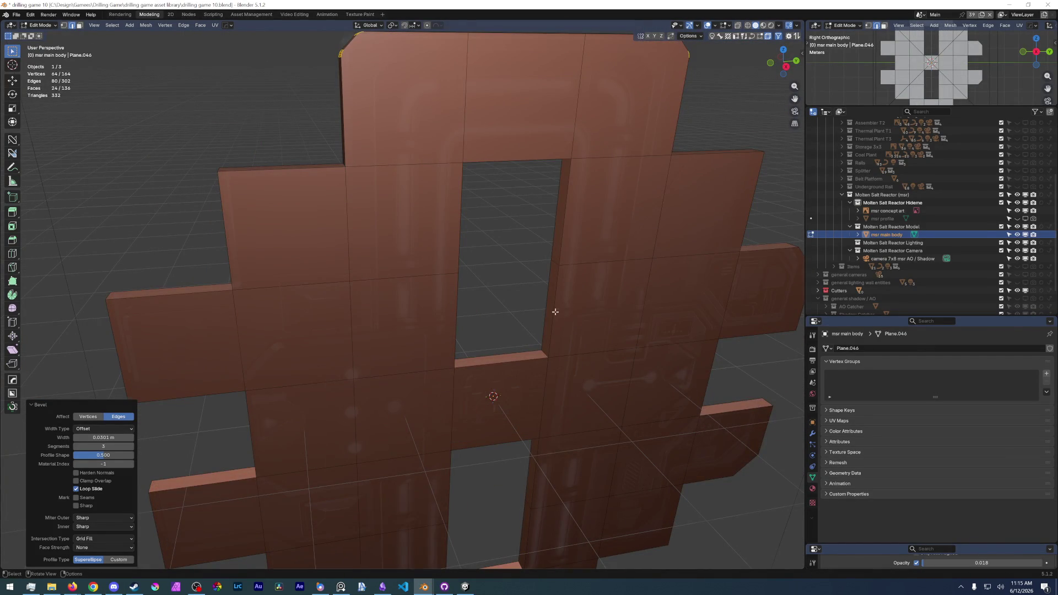
pyautogui.scroll(-4, 520, 344)
# Select the top and arm corner edges, briefly checking them against the concept painting.
pyautogui.moveTo(519, 344); pyautogui.dragTo(496, 315, button='middle')
pyautogui.scroll(4, 450, 285)
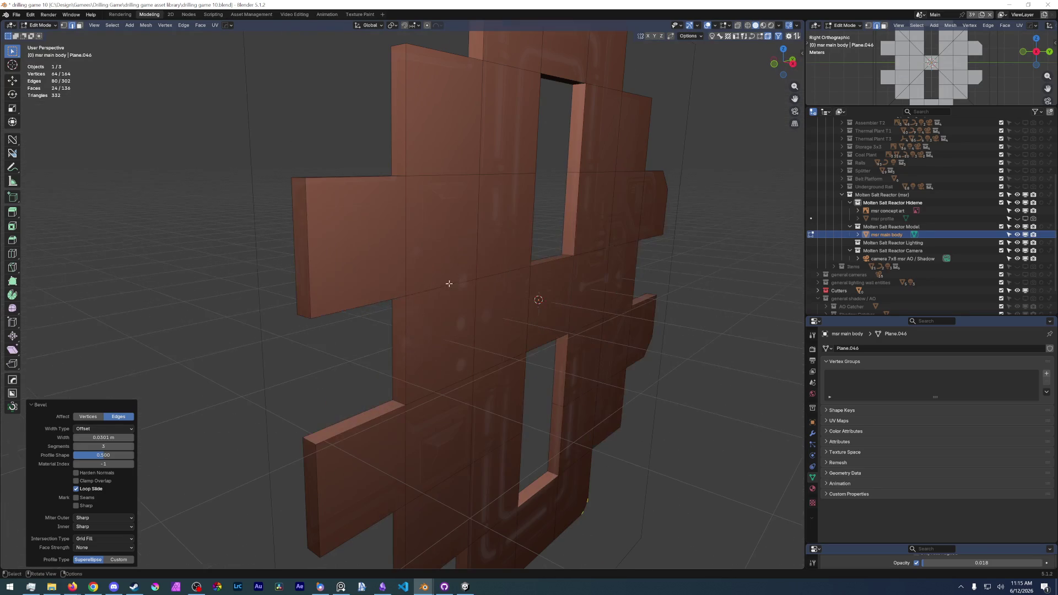
pyautogui.click(302, 184)
pyautogui.moveTo(414, 290); pyautogui.dragTo(373, 249, button='middle')
pyautogui.keyDown('shift'); pyautogui.click(333, 248); pyautogui.keyUp('shift')
pyautogui.moveTo(925, 562); pyautogui.dragTo(994, 565)
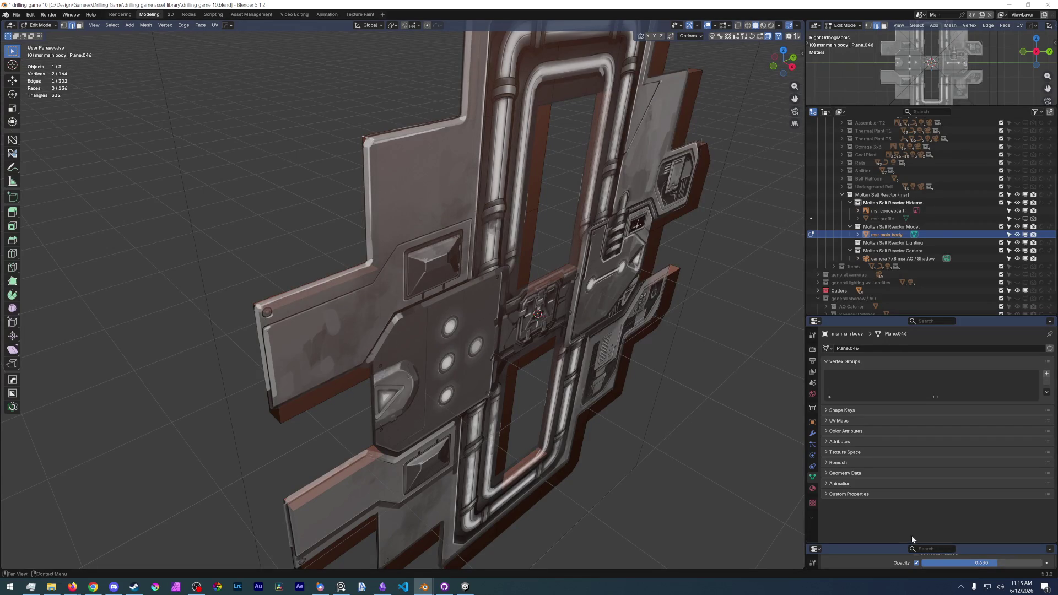
pyautogui.moveTo(982, 562); pyautogui.dragTo(929, 562)
pyautogui.keyDown('shift'); pyautogui.click(263, 307); pyautogui.keyUp('shift')
pyautogui.moveTo(264, 307); pyautogui.dragTo(359, 242, button='middle')
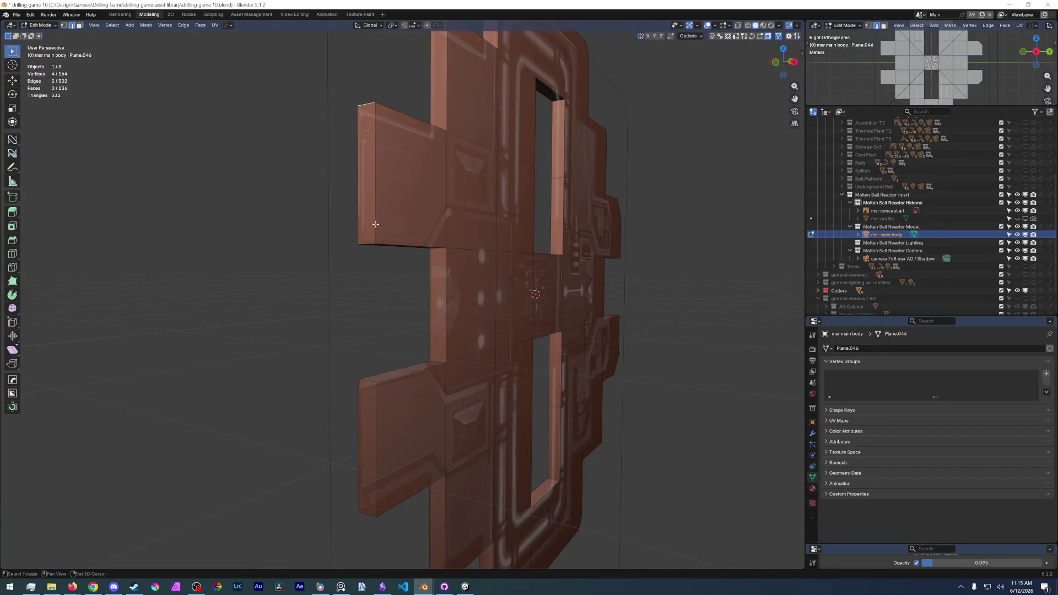
pyautogui.keyDown('shift'); pyautogui.click(368, 380); pyautogui.keyUp('shift')
# Add the remaining side-arm corner edges to the selection.
pyautogui.moveTo(368, 379); pyautogui.dragTo(388, 437, button='middle')
pyautogui.keyDown('shift'); pyautogui.click(381, 375); pyautogui.keyUp('shift')
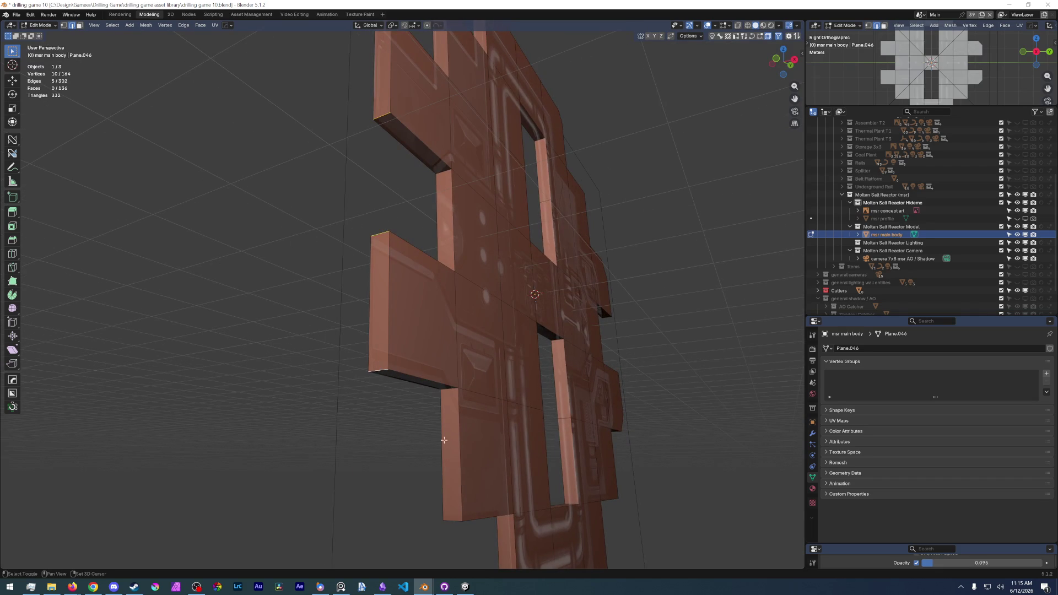
pyautogui.keyDown('shift'); pyautogui.click(453, 517); pyautogui.keyUp('shift')
pyautogui.moveTo(472, 458)
pyautogui.mouseDown(button='middle')
pyautogui.moveTo(463, 297)
pyautogui.moveTo(484, 316)
pyautogui.moveTo(426, 198)
pyautogui.moveTo(445, 274)
pyautogui.mouseUp(button='middle')
pyautogui.scroll(4, 471, 298)
pyautogui.keyDown('shift'); pyautogui.click(484, 316); pyautogui.keyUp('shift')
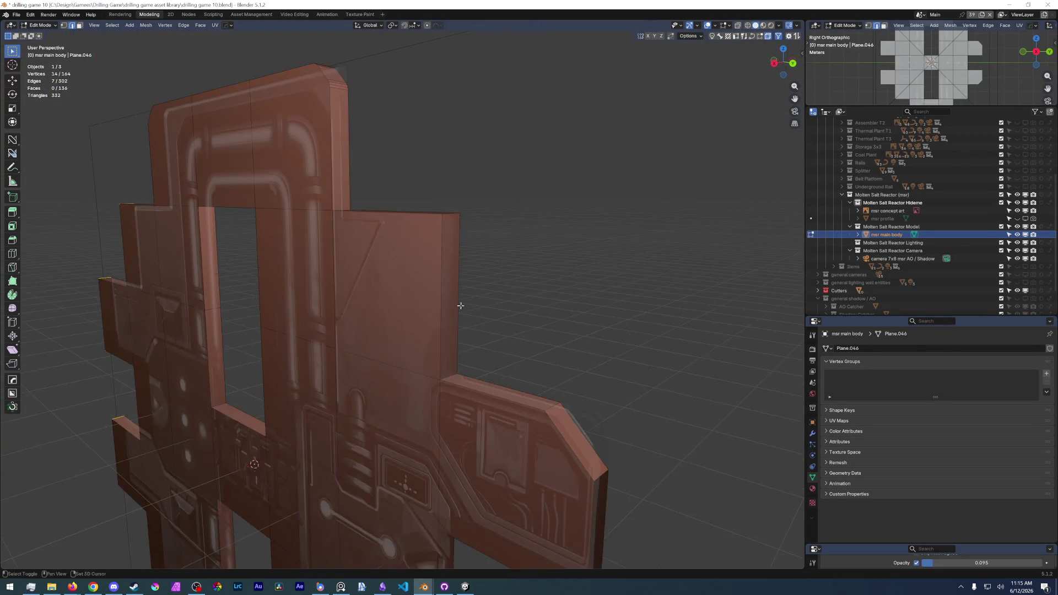
pyautogui.keyDown('shift'); pyautogui.click(451, 218); pyautogui.keyUp('shift')
pyautogui.moveTo(451, 217)
pyautogui.mouseDown(button='middle')
pyautogui.moveTo(414, 248)
pyautogui.moveTo(370, 207)
pyautogui.moveTo(445, 383)
pyautogui.moveTo(499, 275)
pyautogui.mouseUp(button='middle')
pyautogui.scroll(2, 445, 382)
pyautogui.scroll(-2, 445, 382)
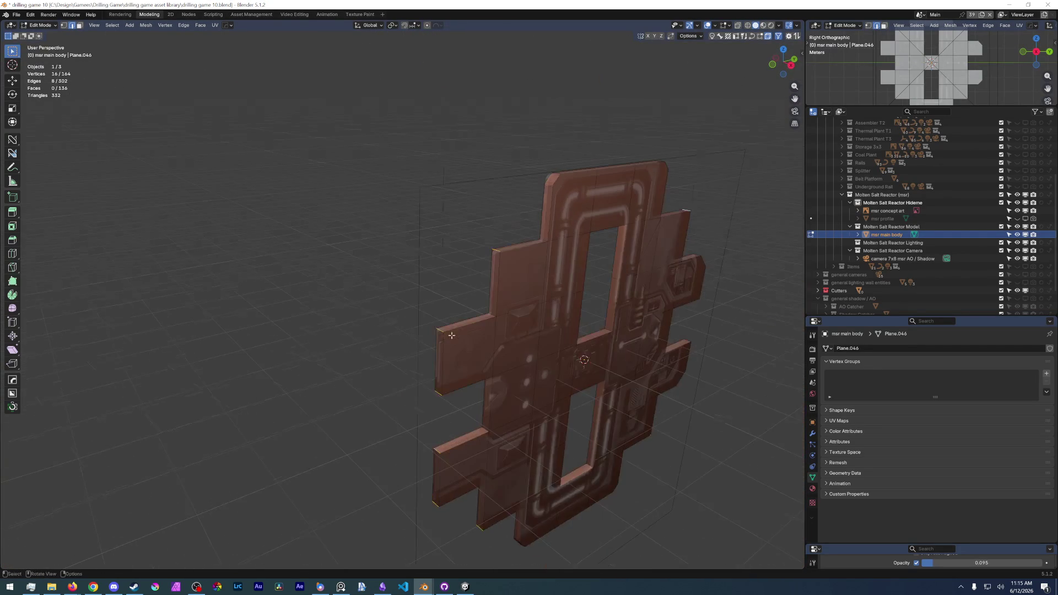
# Bevel the arm corners with three segments about 0.044 m wide and check in Right Orthographic.
pyautogui.hotkey('ctrl', 'b')
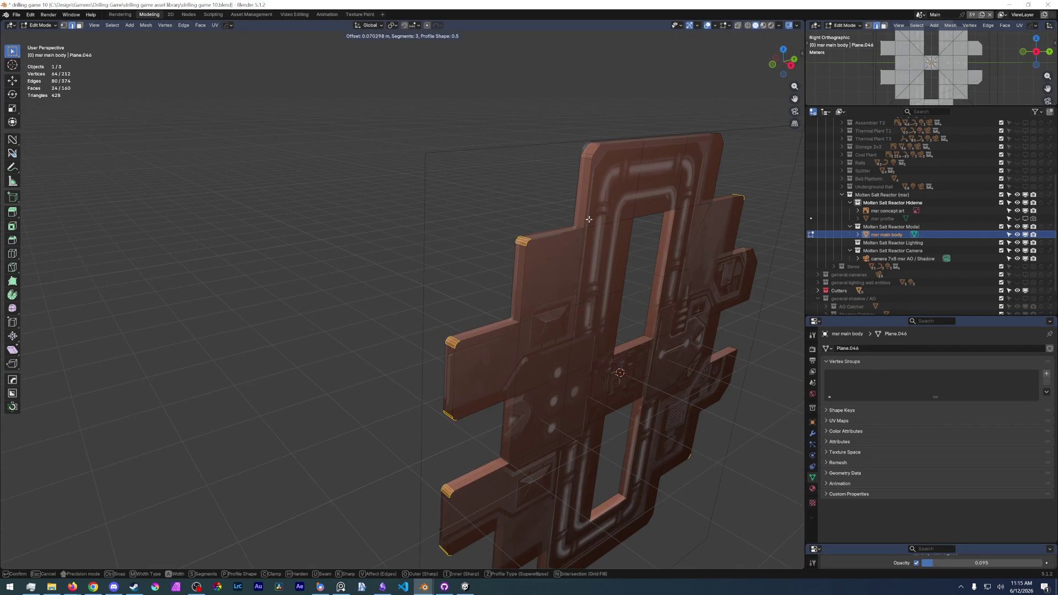
pyautogui.click(585, 222)
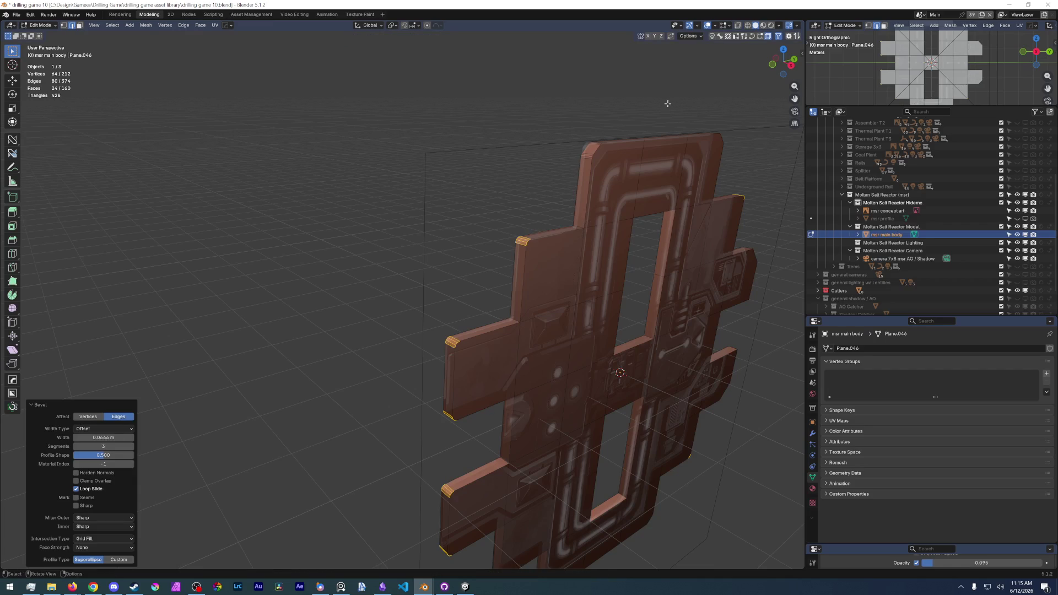
pyautogui.press('KP_3')
pyautogui.scroll(5, 460, 179)
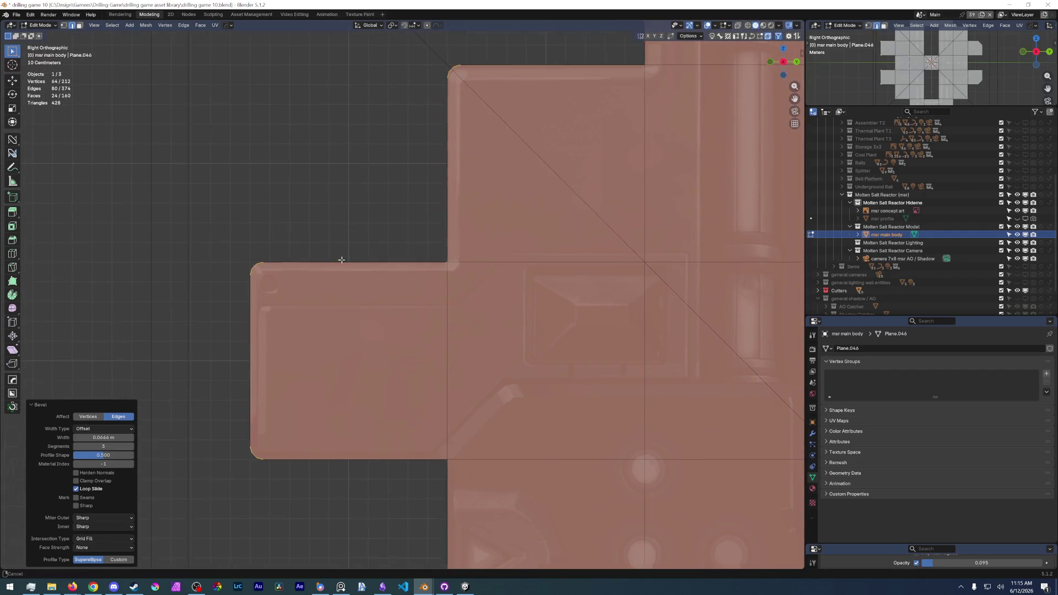
pyautogui.scroll(2, 253, 210)
pyautogui.scroll(2, 165, 208)
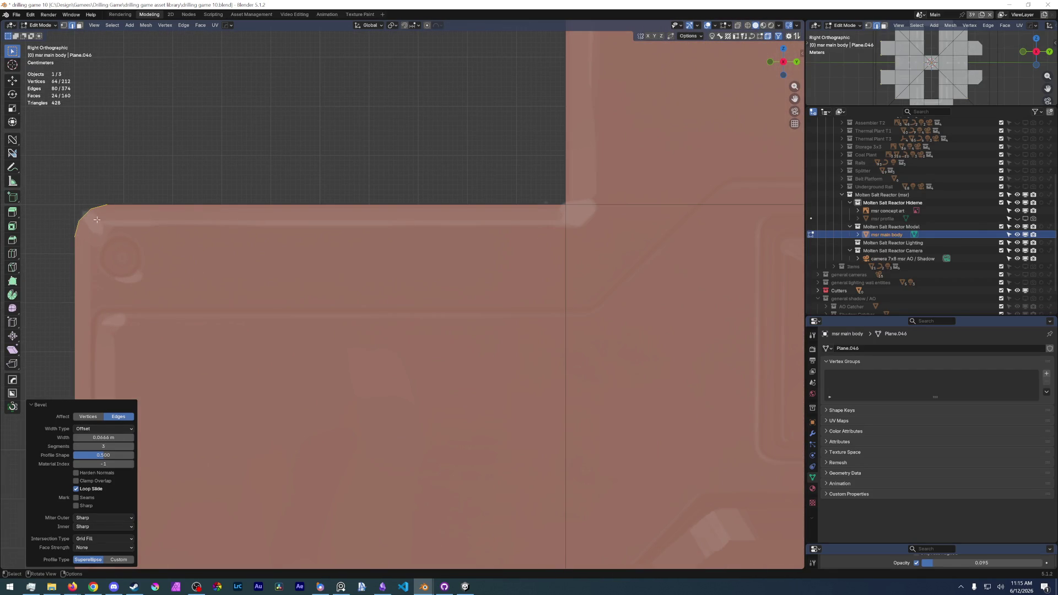
pyautogui.scroll(-5, 210, 250)
pyautogui.scroll(5, 440, 260)
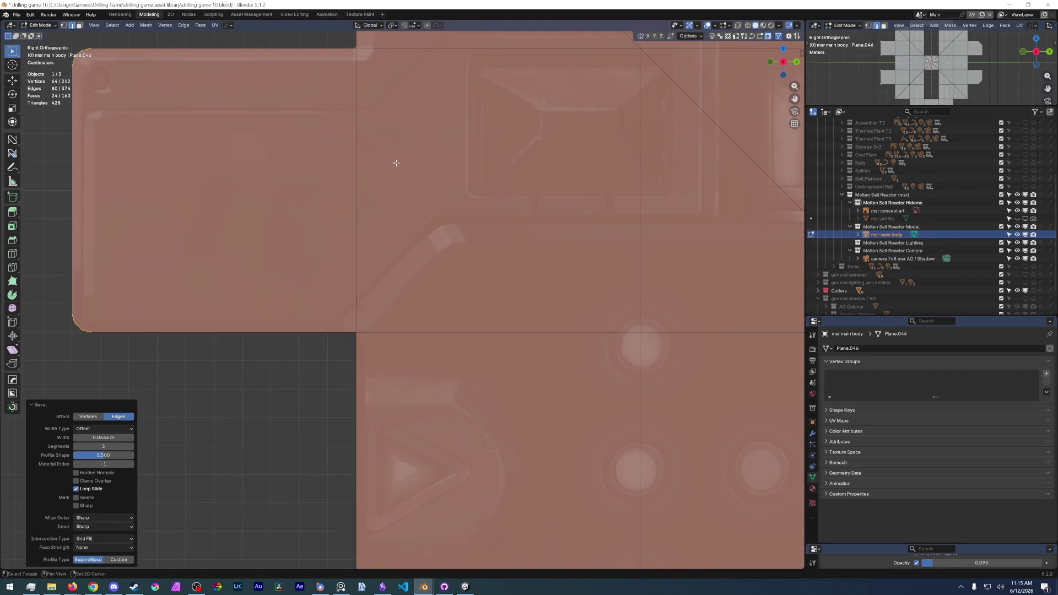
pyautogui.scroll(-4, 395, 163)
pyautogui.scroll(4, 330, 307)
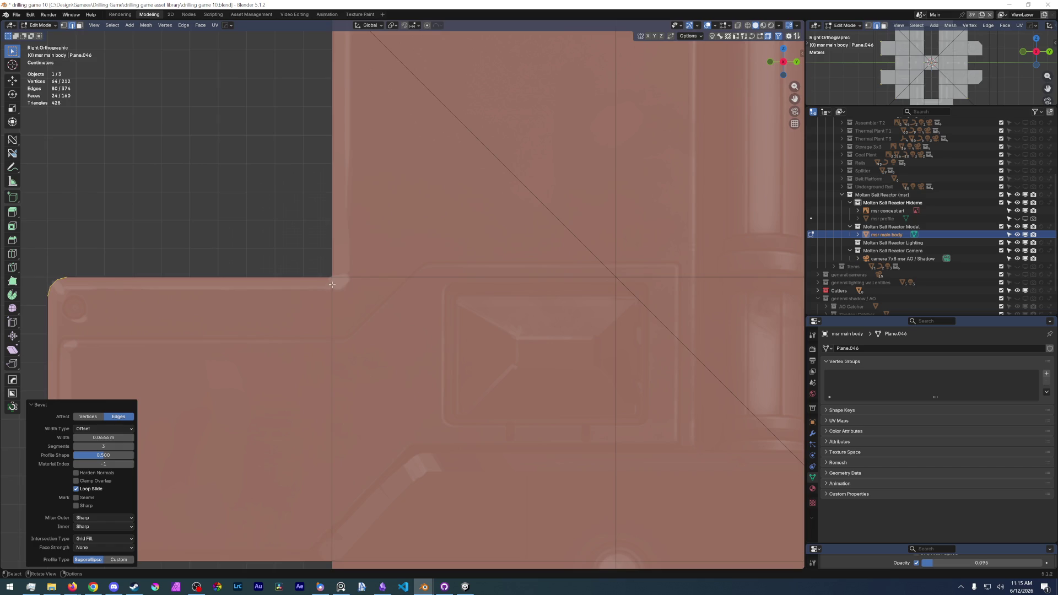
pyautogui.scroll(-5, 331, 287)
pyautogui.scroll(5, 352, 294)
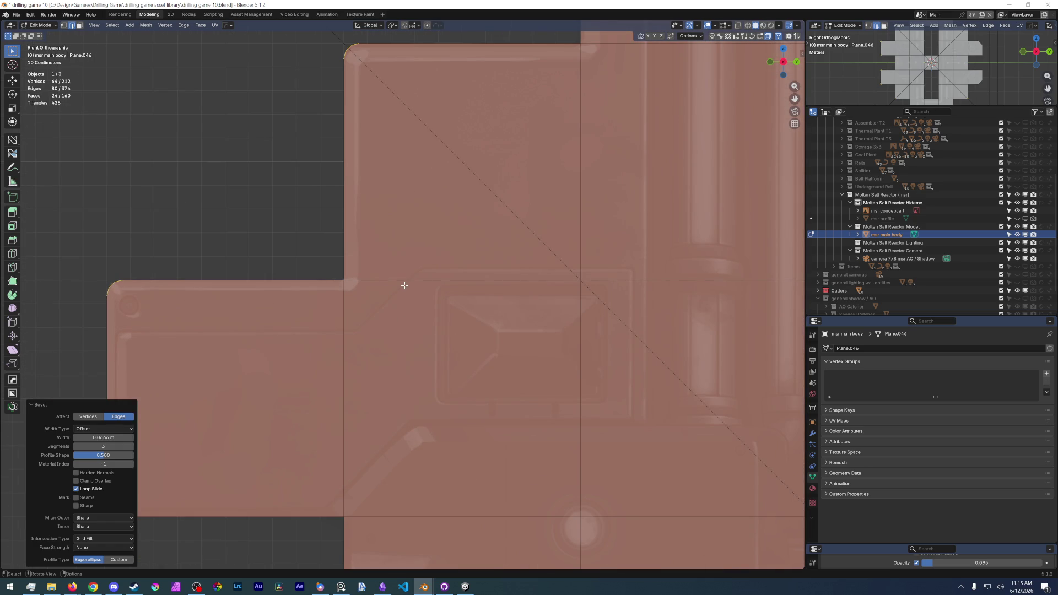
pyautogui.scroll(-6, 285, 267)
pyautogui.moveTo(248, 281); pyautogui.dragTo(518, 291, button='middle')
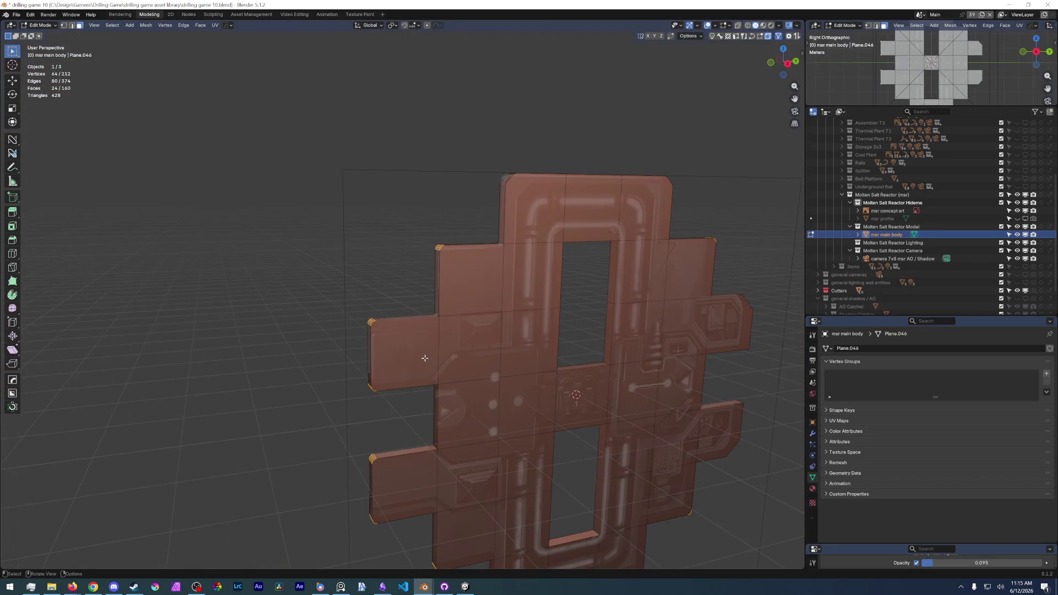
# Save the file and reduce a grown face selection on the left arm to its boundary edges.
pyautogui.click(406, 351)
pyautogui.click(15, 15)
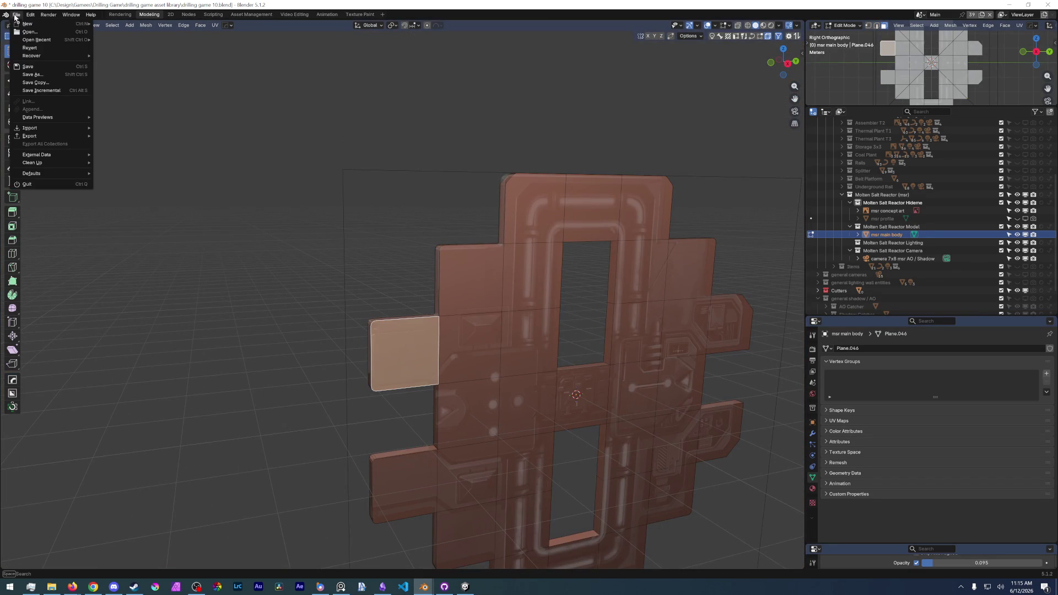
pyautogui.click(33, 66)
pyautogui.keyDown('shift'); pyautogui.click(475, 328); pyautogui.keyUp('shift')
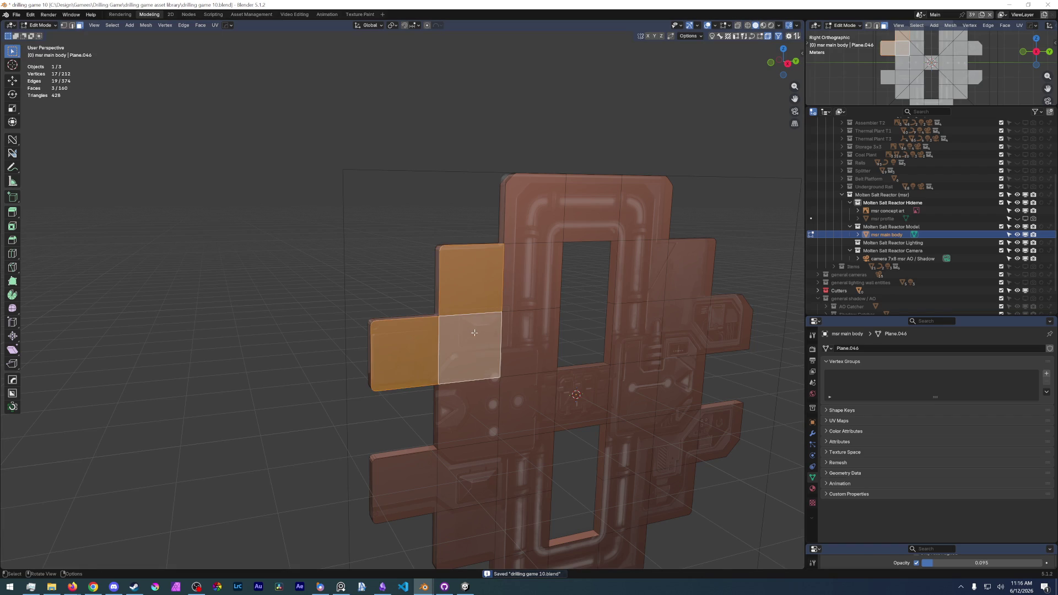
pyautogui.scroll(4, 474, 331)
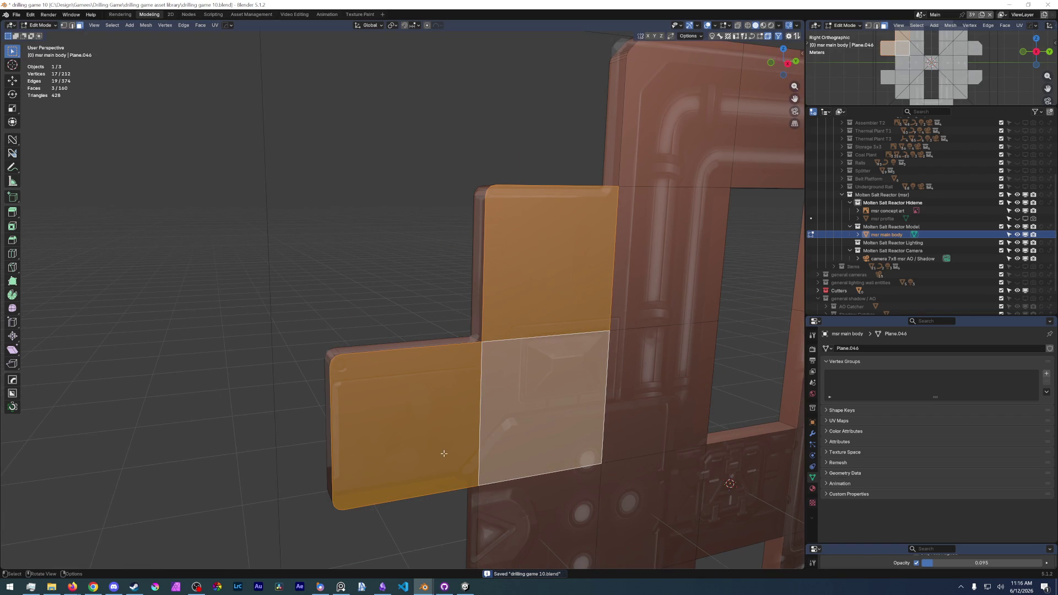
pyautogui.press('ctrl+KP_Add')
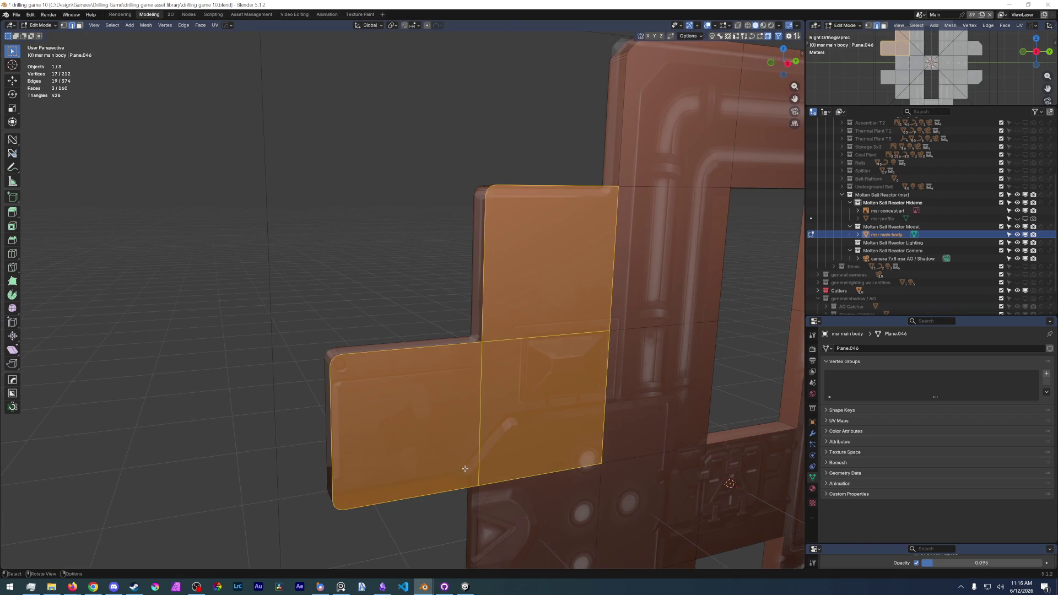
pyautogui.press('k')
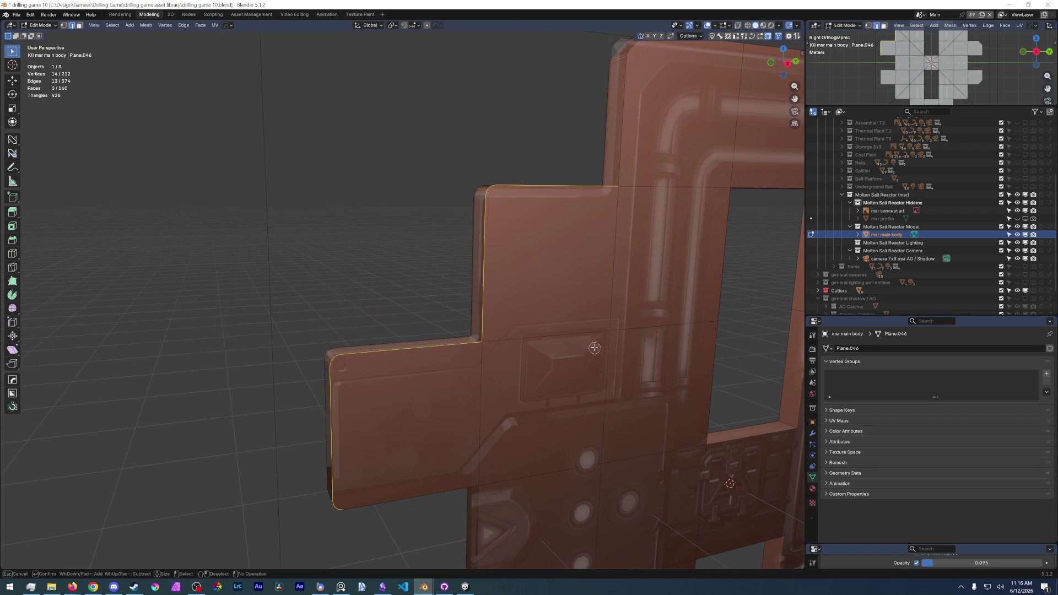
pyautogui.moveTo(589, 240); pyautogui.dragTo(633, 196, button='middle')
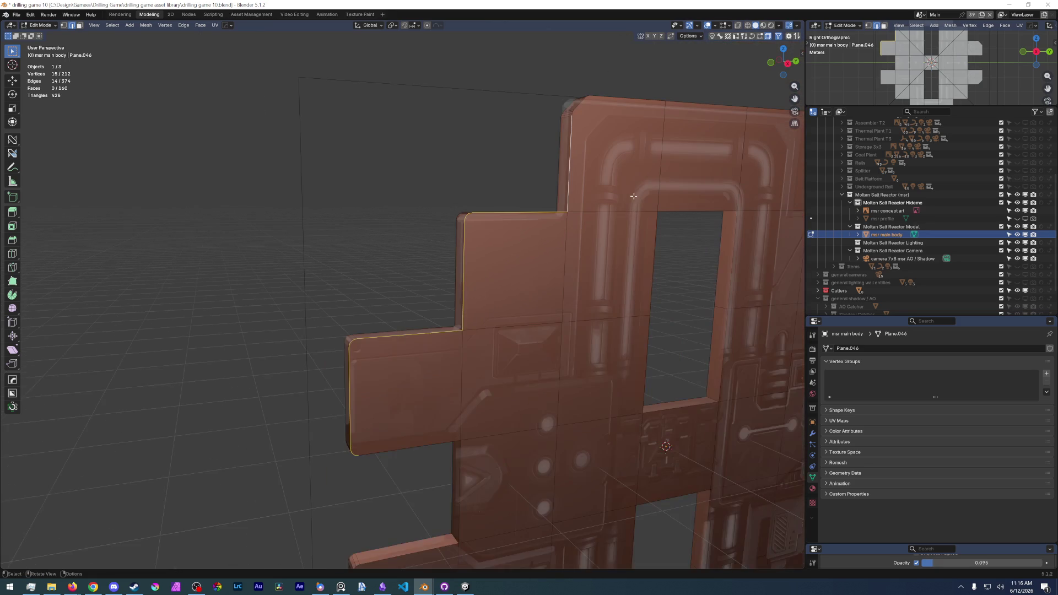
pyautogui.scroll(2, 581, 236)
# Bevel the outer rim edge path with a three-segment bevel about 0.037 m wide.
pyautogui.keyDown('ctrl'); pyautogui.click(566, 177); pyautogui.keyUp('ctrl')
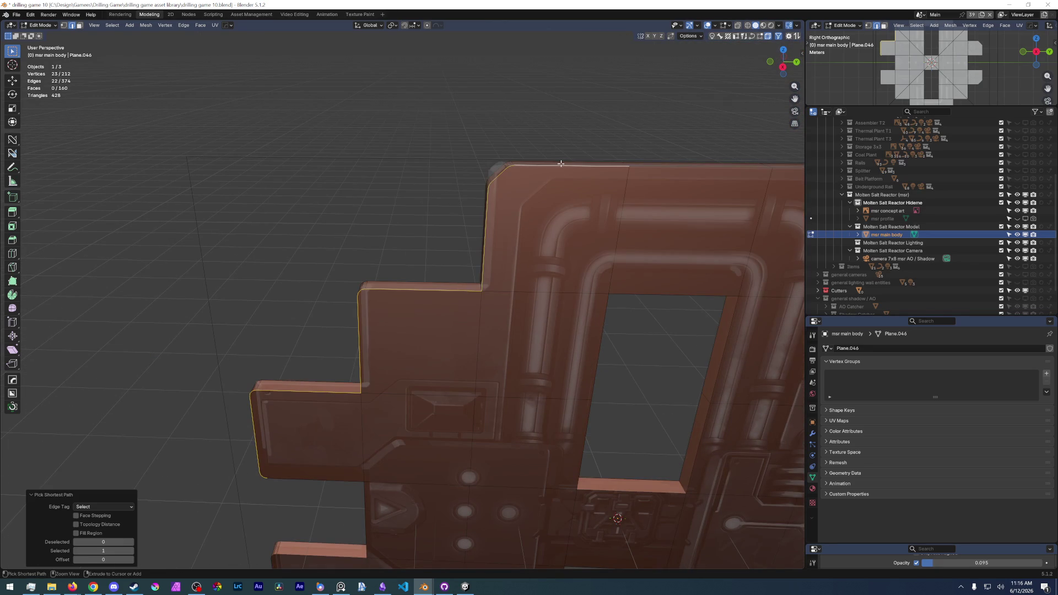
pyautogui.moveTo(565, 190)
pyautogui.mouseDown(button='middle')
pyautogui.moveTo(463, 273)
pyautogui.moveTo(496, 248)
pyautogui.mouseUp(button='middle')
pyautogui.keyDown('ctrl'); pyautogui.click(441, 279); pyautogui.keyUp('ctrl')
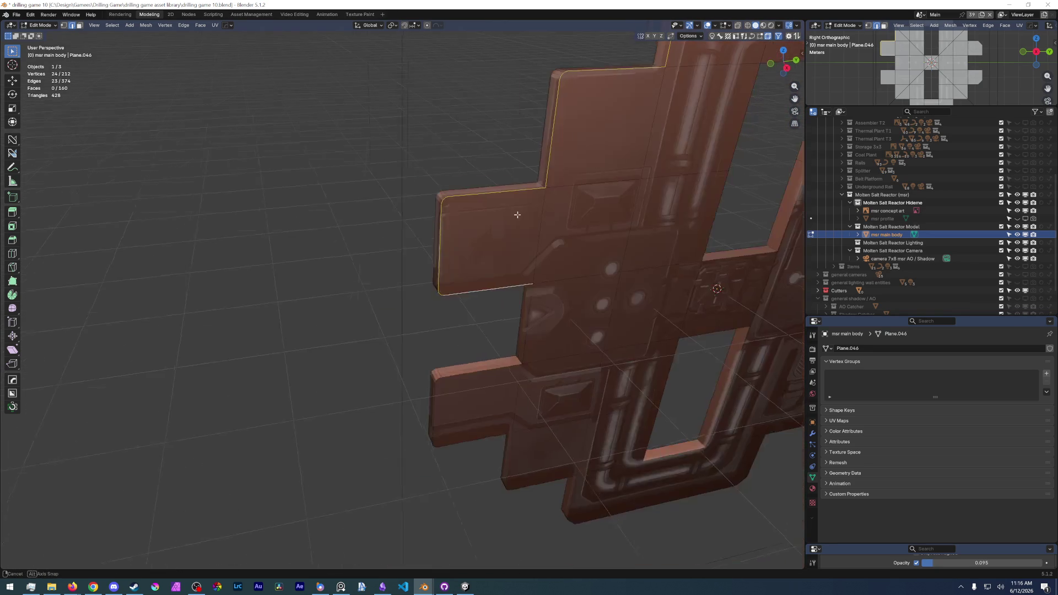
pyautogui.hotkey('ctrl', 'b')
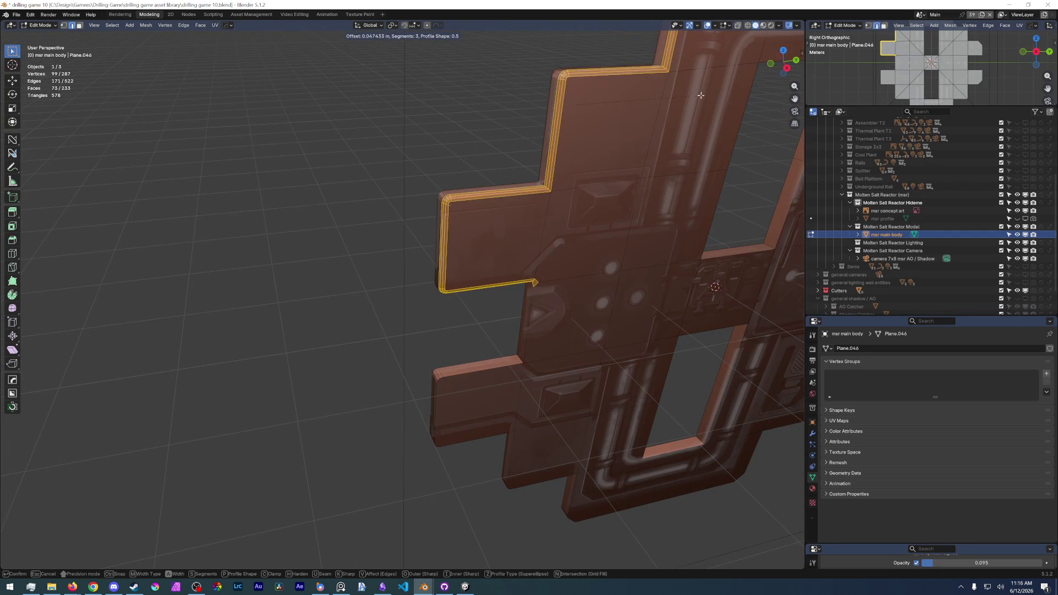
pyautogui.click(712, 96)
pyautogui.scroll(3, 592, 147)
pyautogui.moveTo(592, 147)
pyautogui.mouseDown(button='middle')
pyautogui.moveTo(522, 265)
pyautogui.moveTo(515, 309)
pyautogui.mouseUp(button='middle')
pyautogui.scroll(3, 521, 265)
pyautogui.scroll(5, 514, 308)
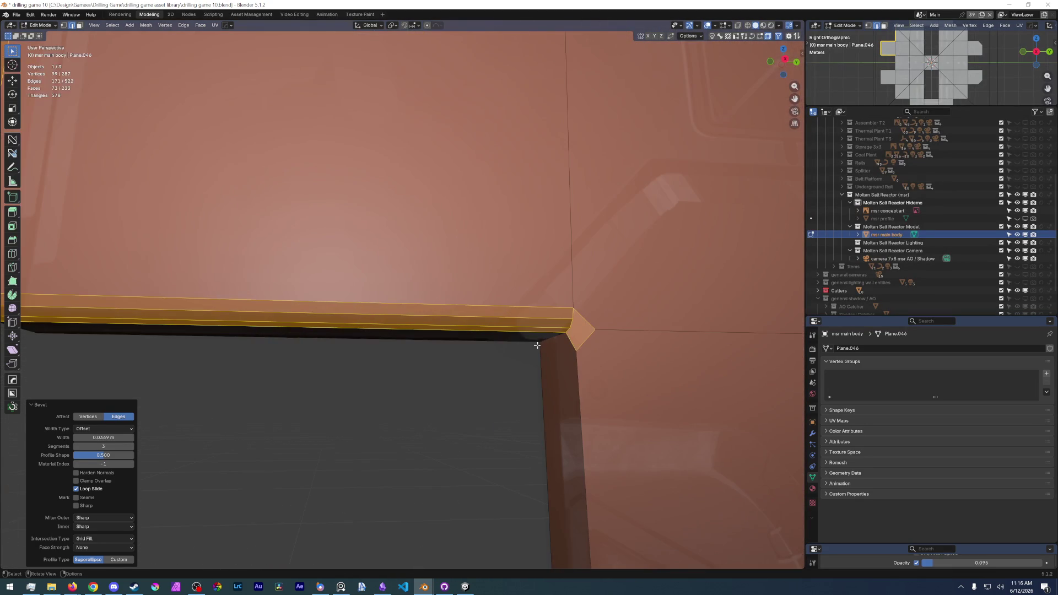
pyautogui.scroll(-5, 577, 330)
pyautogui.moveTo(577, 329)
pyautogui.mouseDown(button='middle')
pyautogui.moveTo(497, 348)
pyautogui.moveTo(440, 382)
pyautogui.mouseUp(button='middle')
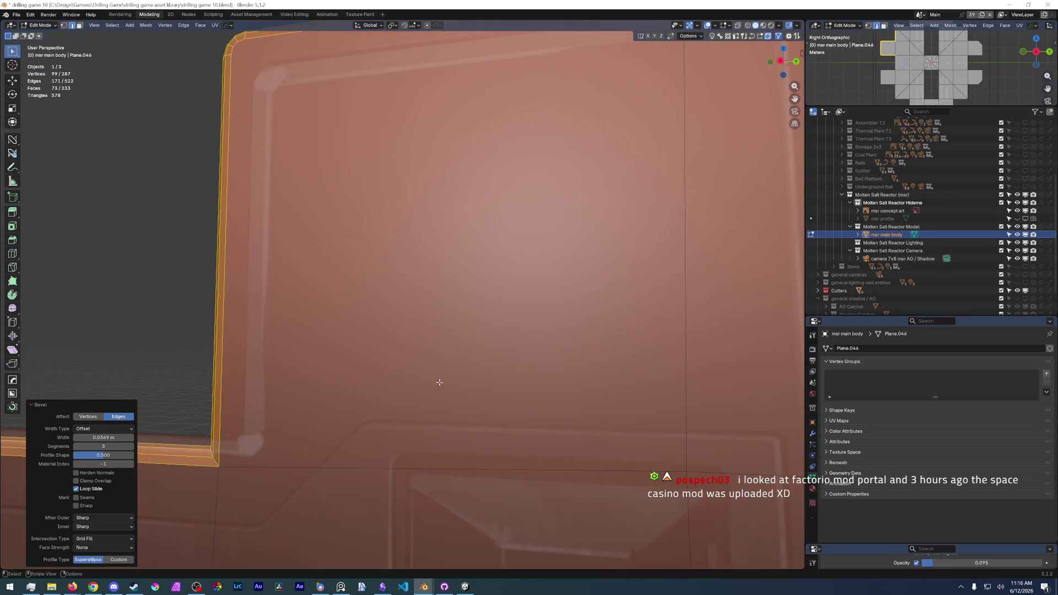
# Inspect the rim bevel in Right Orthographic view and undo it so the outer edges are sharp.
pyautogui.press('KP_3')
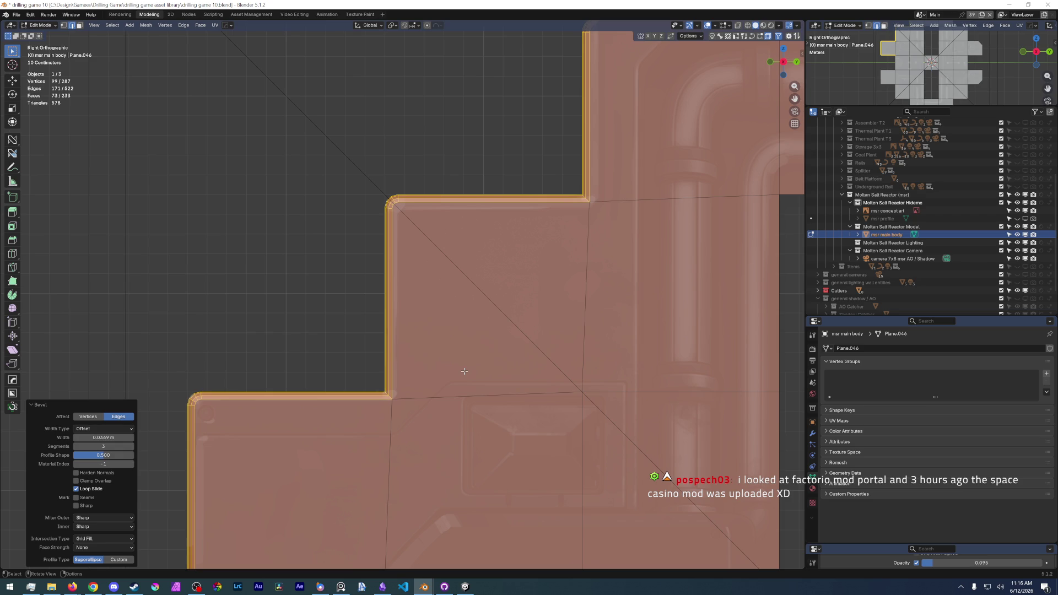
pyautogui.scroll(-5, 570, 218)
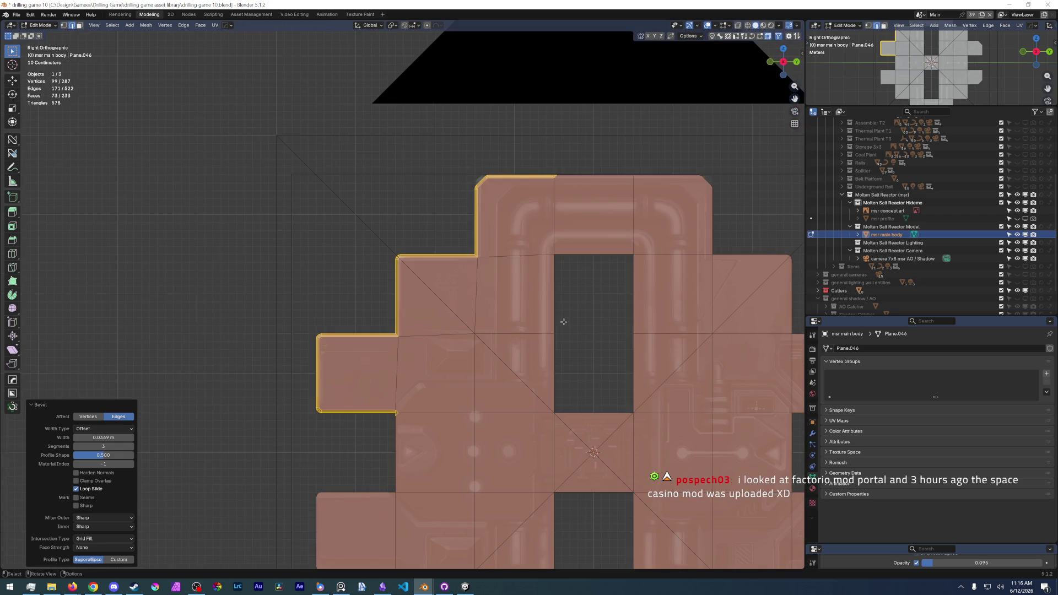
pyautogui.scroll(3, 579, 306)
pyautogui.scroll(1, 598, 221)
pyautogui.scroll(4, 598, 221)
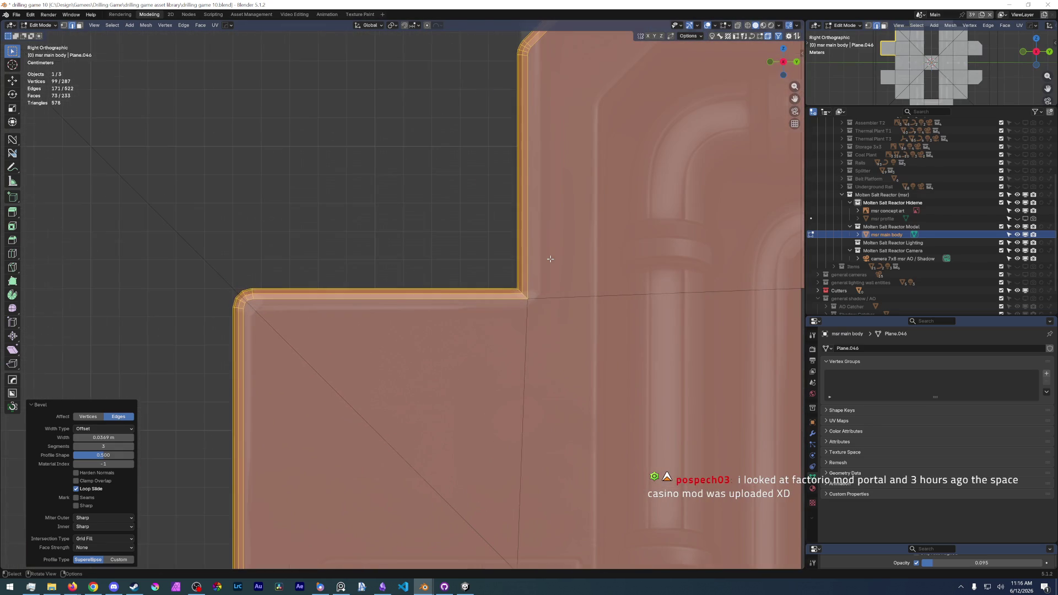
pyautogui.scroll(-5, 523, 291)
pyautogui.scroll(2, 472, 281)
pyautogui.hotkey('ctrl', 'z')
pyautogui.moveTo(473, 281)
pyautogui.mouseDown(button='middle')
pyautogui.moveTo(399, 236)
pyautogui.moveTo(523, 345)
pyautogui.mouseUp(button='middle')
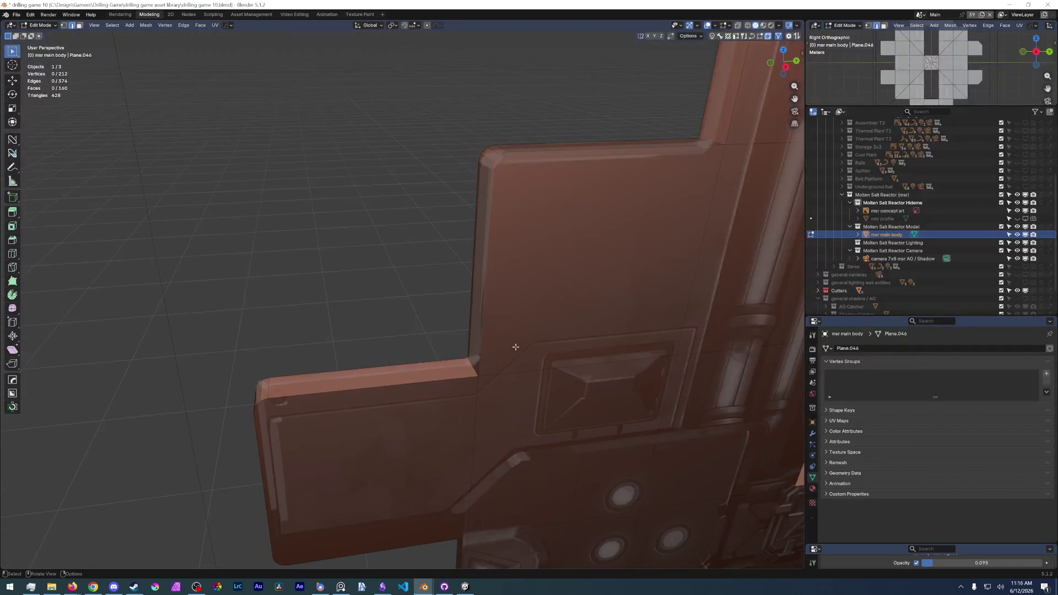
# Select the inner corner edges where the reactor body's arms meet.
pyautogui.click(469, 366)
pyautogui.scroll(3, 469, 366)
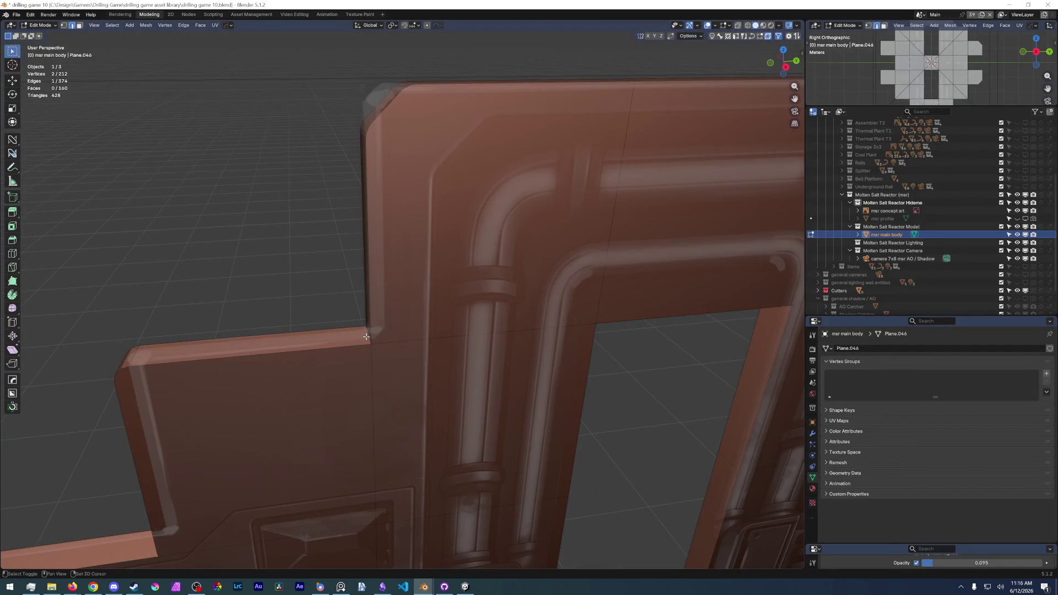
pyautogui.scroll(-3, 473, 318)
pyautogui.moveTo(474, 318)
pyautogui.mouseDown(button='middle')
pyautogui.moveTo(390, 237)
pyautogui.moveTo(465, 397)
pyautogui.moveTo(402, 212)
pyautogui.moveTo(464, 315)
pyautogui.moveTo(568, 305)
pyautogui.moveTo(575, 355)
pyautogui.moveTo(496, 289)
pyautogui.mouseUp(button='middle')
pyautogui.keyDown('shift'); pyautogui.click(395, 225); pyautogui.keyUp('shift')
pyautogui.keyDown('shift'); pyautogui.click(476, 420); pyautogui.keyUp('shift')
pyautogui.keyDown('shift'); pyautogui.click(402, 212); pyautogui.keyUp('shift')
pyautogui.keyDown('shift'); pyautogui.click(492, 336); pyautogui.keyUp('shift')
pyautogui.keyDown('shift'); pyautogui.click(684, 354); pyautogui.keyUp('shift')
pyautogui.scroll(-5, 683, 355)
pyautogui.keyDown('shift'); pyautogui.click(453, 214); pyautogui.keyUp('shift')
# Add the hidden inner corner edges in X-ray view and start a three-segment 0.08 m bevel.
pyautogui.hotkey('alt', 'z')
pyautogui.moveTo(452, 214); pyautogui.dragTo(477, 431, button='middle')
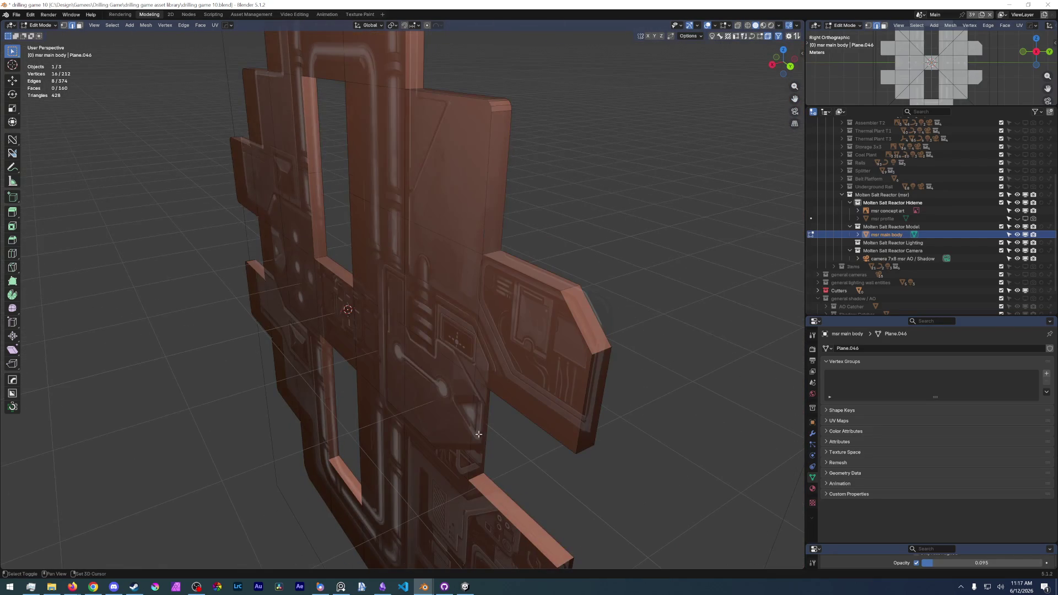
pyautogui.keyDown('shift'); pyautogui.click(494, 252); pyautogui.keyUp('shift')
pyautogui.moveTo(490, 223)
pyautogui.mouseDown(button='middle')
pyautogui.moveTo(469, 204)
pyautogui.moveTo(464, 249)
pyautogui.moveTo(453, 226)
pyautogui.moveTo(456, 335)
pyautogui.mouseUp(button='middle')
pyautogui.keyDown('shift'); pyautogui.click(470, 204); pyautogui.keyUp('shift')
pyautogui.scroll(3, 453, 226)
pyautogui.hotkey('ctrl', 'b')
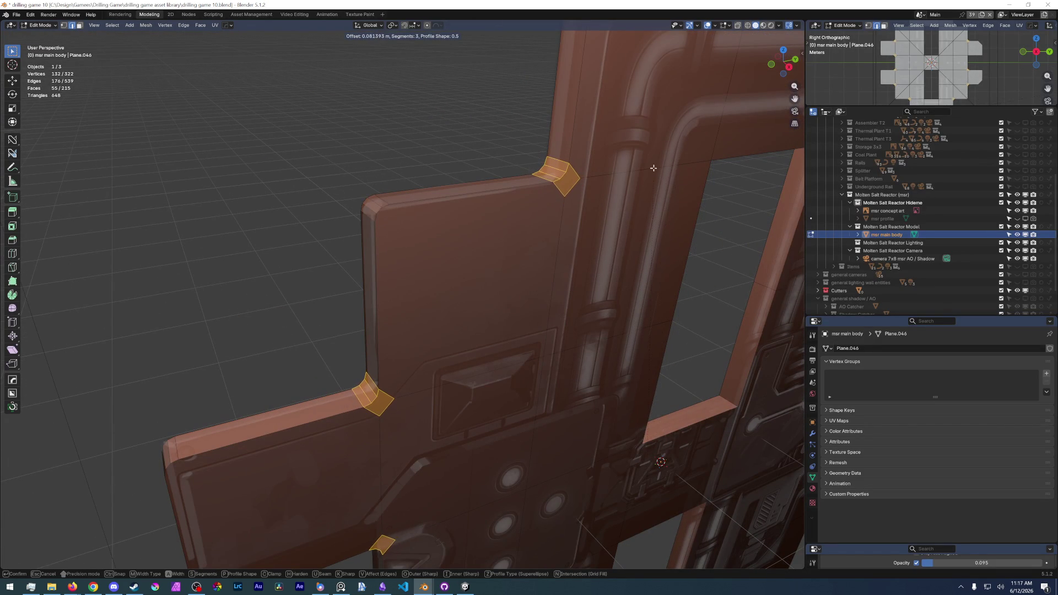
# Confirm the inner corner bevel and try Harden Normals and Clamp Overlap in the redo panel.
pyautogui.click(631, 180)
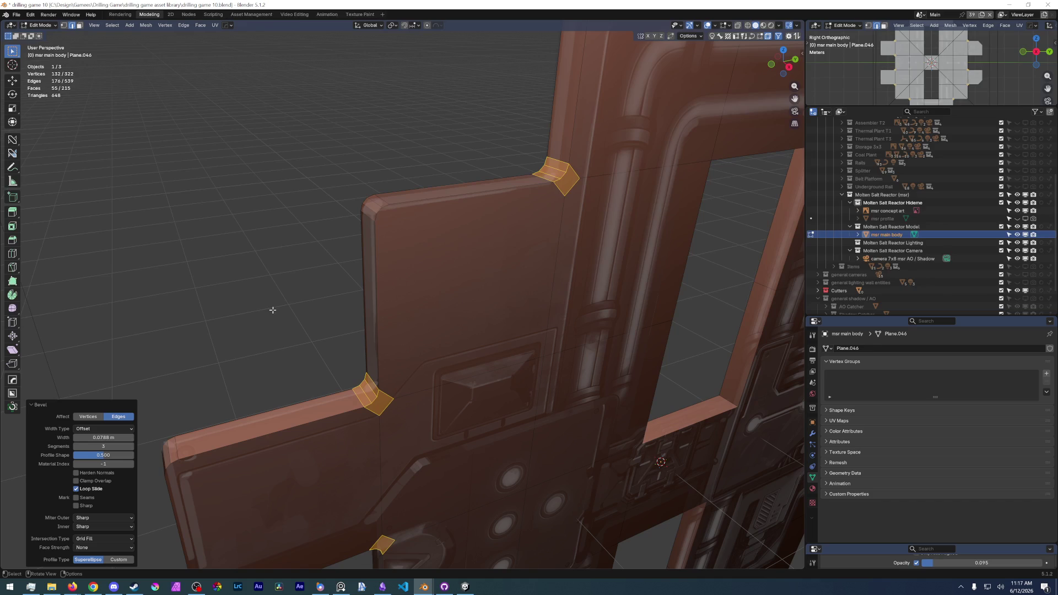
pyautogui.press('KP_3')
pyautogui.scroll(1, 531, 197)
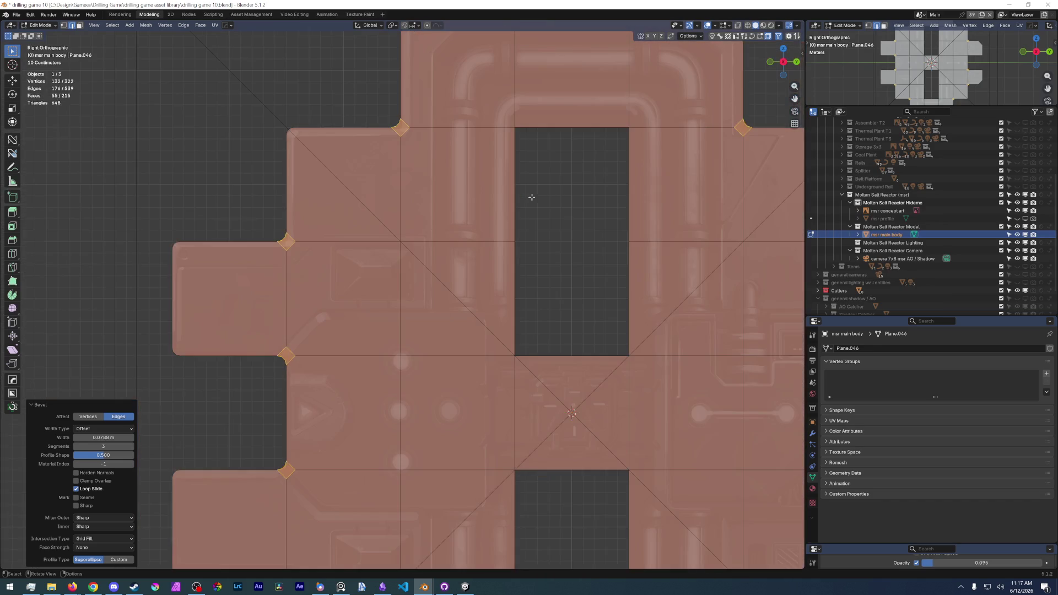
pyautogui.scroll(3, 319, 249)
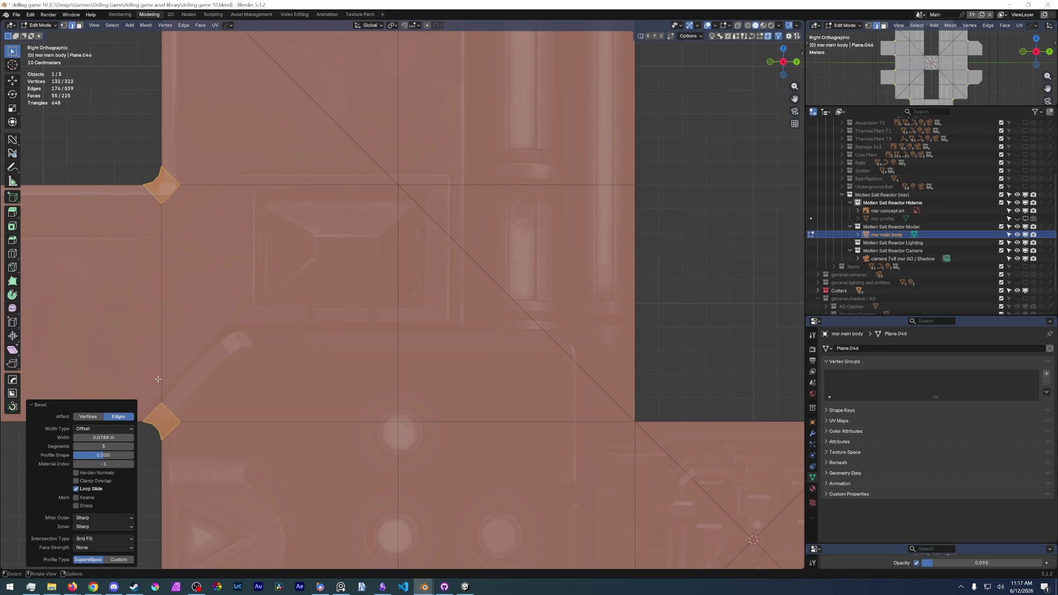
pyautogui.keyDown('shift'); pyautogui.moveTo(173, 366); pyautogui.dragTo(318, 337, button='middle'); pyautogui.keyUp('shift')
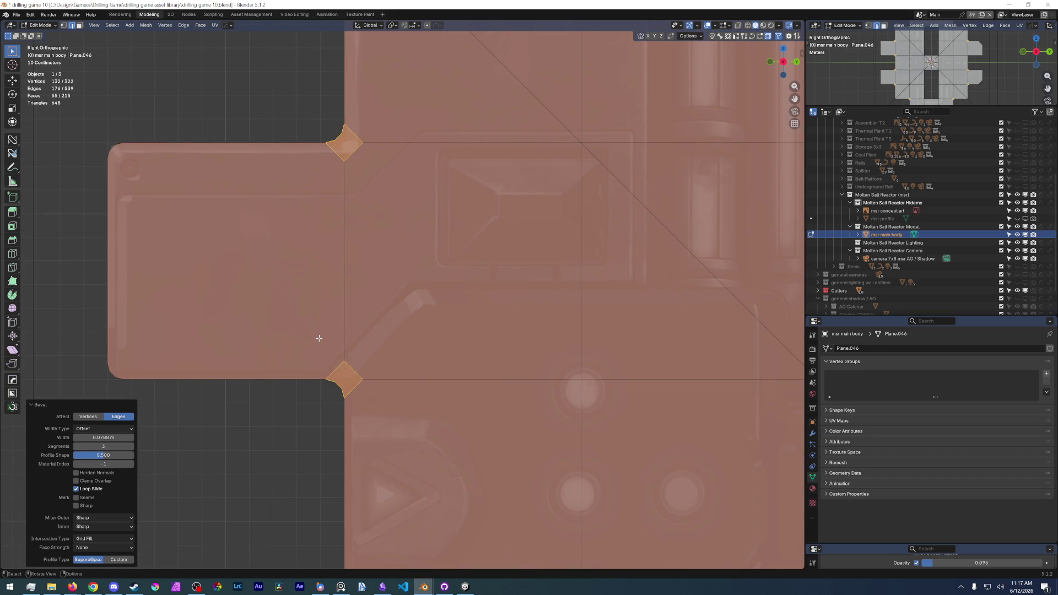
pyautogui.scroll(1, 297, 357)
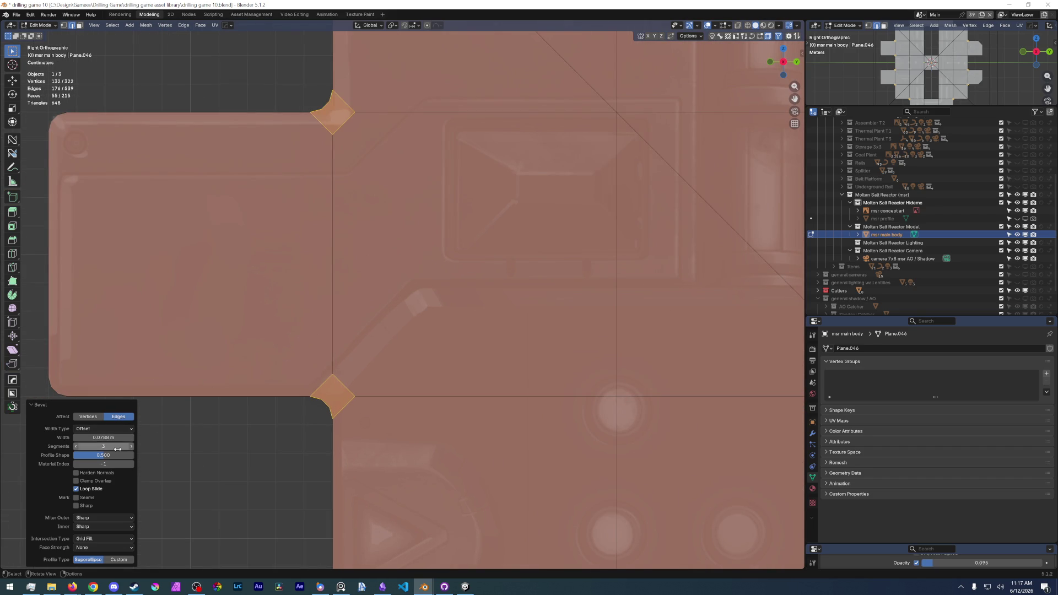
pyautogui.click(78, 474)
pyautogui.click(96, 474)
pyautogui.click(96, 482)
pyautogui.keyDown('ctrl'); pyautogui.scroll(-1, 96, 518); pyautogui.keyUp('ctrl')
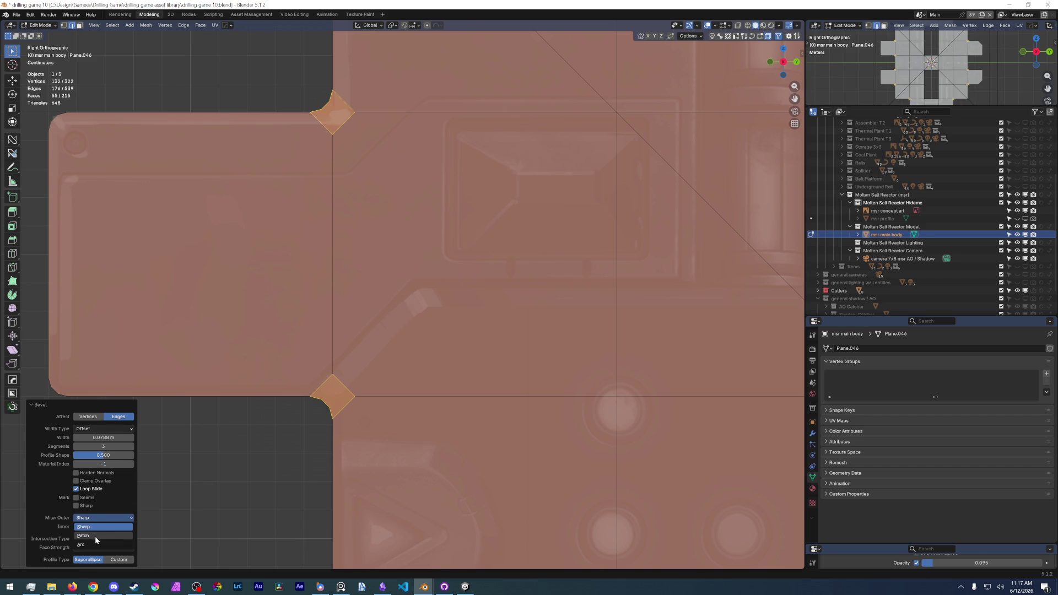
# Try Arc settings for the outer and inner miters and adjust the inner spread.
pyautogui.click(92, 527)
pyautogui.click(92, 544)
pyautogui.click(91, 518)
pyautogui.click(91, 527)
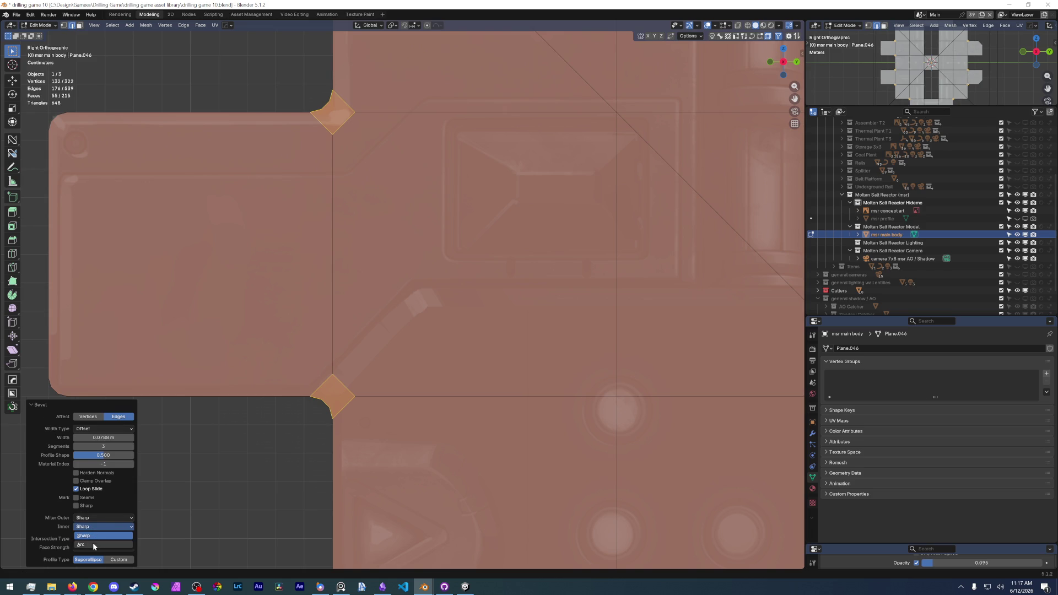
pyautogui.click(94, 543)
pyautogui.click(93, 510)
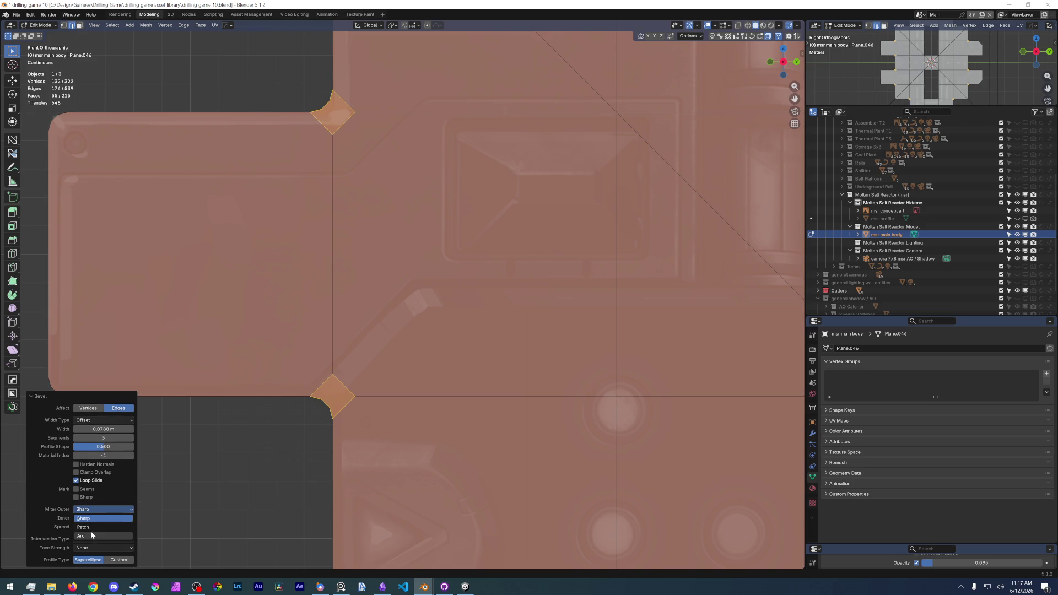
pyautogui.click(90, 535)
pyautogui.press('Escape')
pyautogui.moveTo(97, 527); pyautogui.dragTo(104, 526)
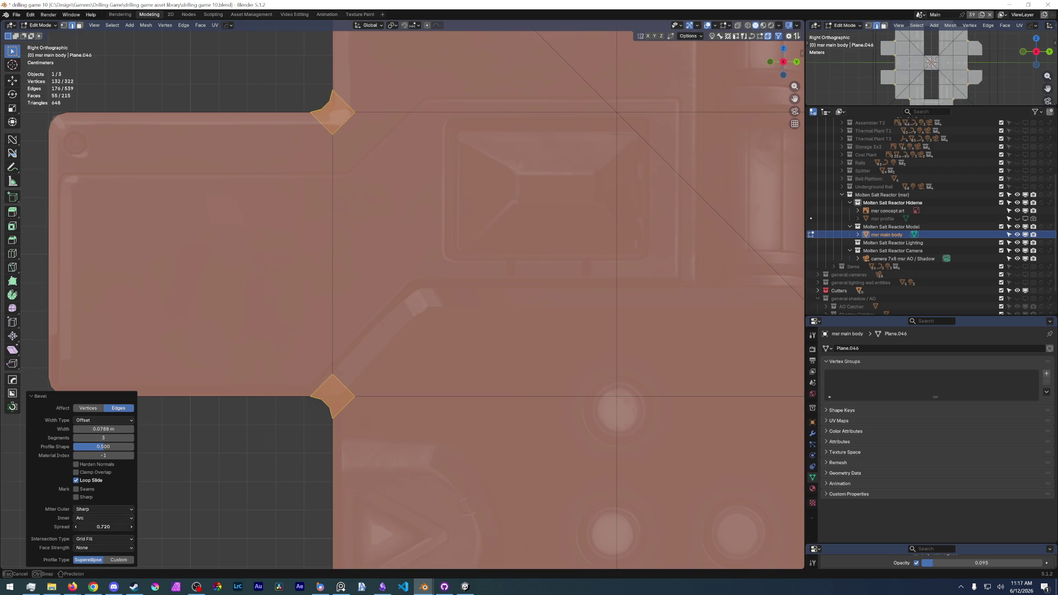
# Undo the inner corner bevel and orbit out to see the whole model.
pyautogui.hotkey('ctrl', 'z')
pyautogui.scroll(-3, 414, 248)
pyautogui.moveTo(496, 290)
pyautogui.mouseDown(button='middle')
pyautogui.moveTo(421, 242)
pyautogui.moveTo(506, 250)
pyautogui.mouseUp(button='middle')
pyautogui.scroll(-3, 421, 242)
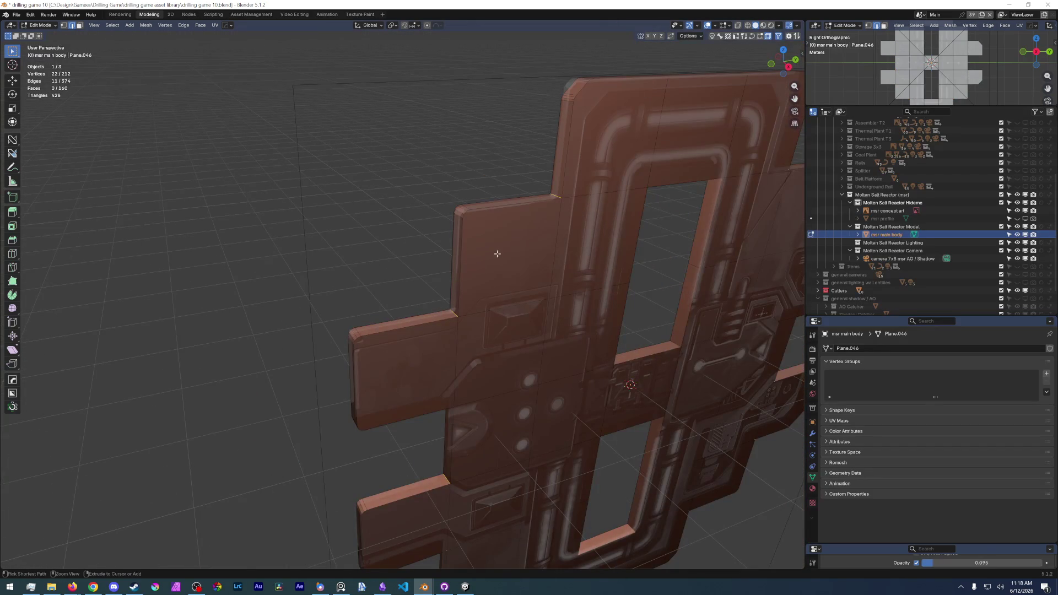
# Bevel the inner corner edges again with a wider bevel (~0.109 m) and sharp inner miters.
pyautogui.hotkey('ctrl', 'b')
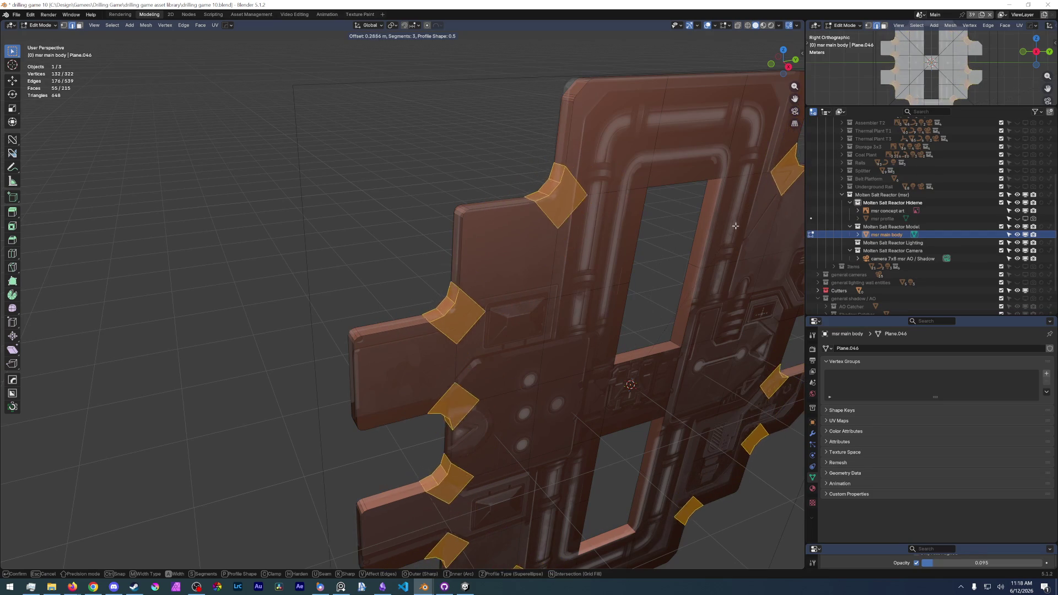
pyautogui.click(732, 236)
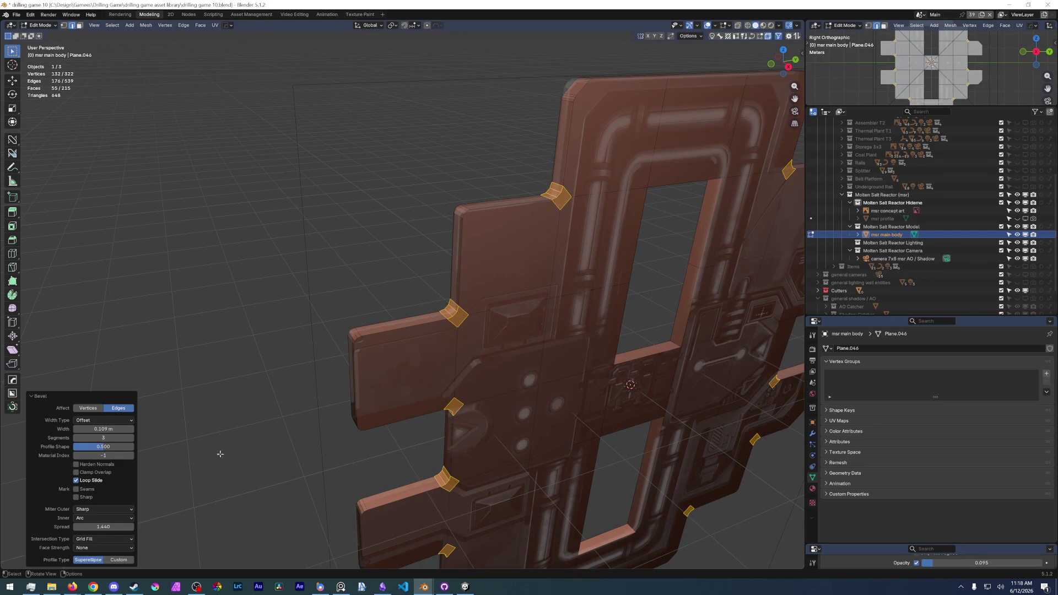
pyautogui.scroll(3, 372, 373)
pyautogui.moveTo(372, 373); pyautogui.dragTo(430, 355, button='middle')
pyautogui.click(82, 520)
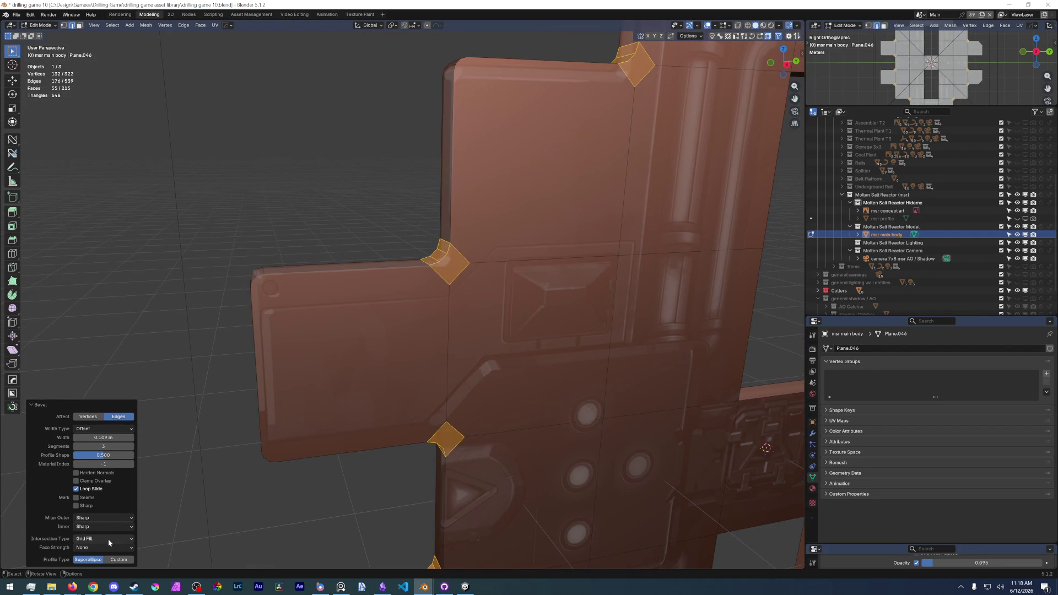
# Try New and Affected face strength, settle on None, and switch the bevel to a custom profile.
pyautogui.click(105, 548)
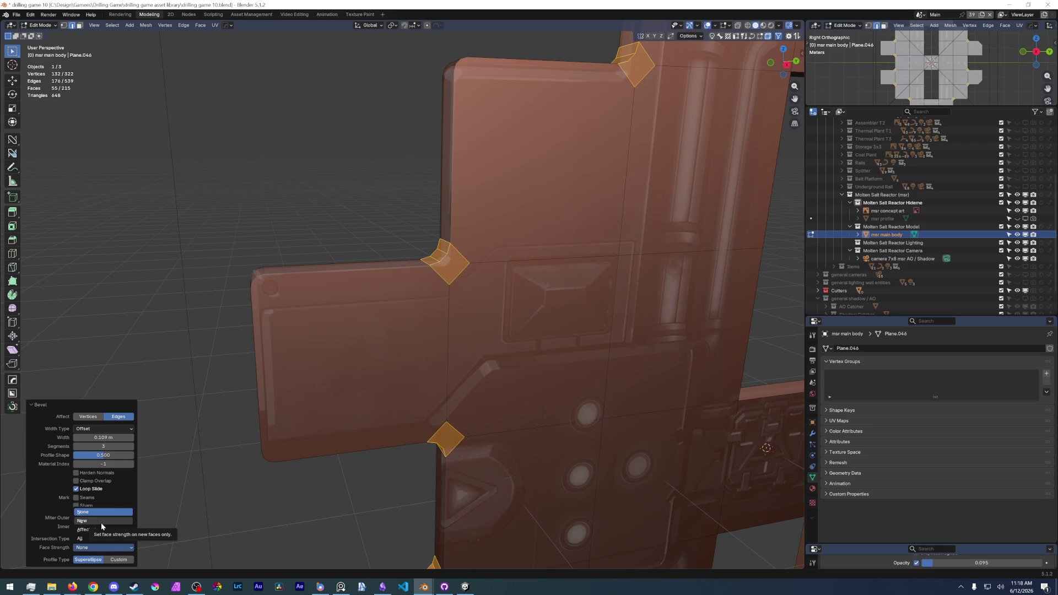
pyautogui.click(101, 523)
pyautogui.click(97, 546)
pyautogui.click(98, 534)
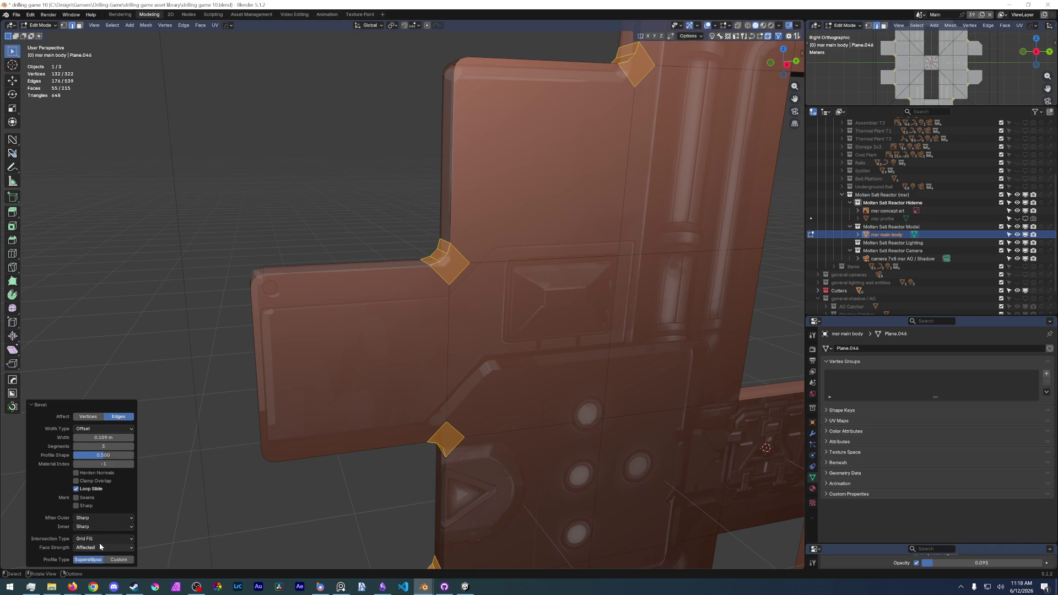
pyautogui.click(98, 548)
pyautogui.click(97, 548)
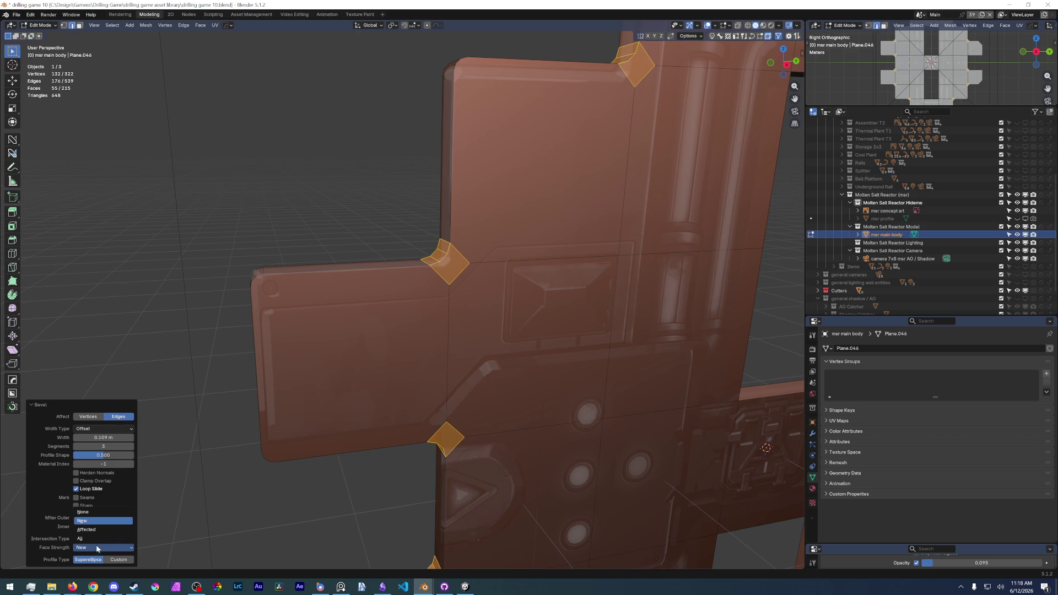
pyautogui.click(101, 513)
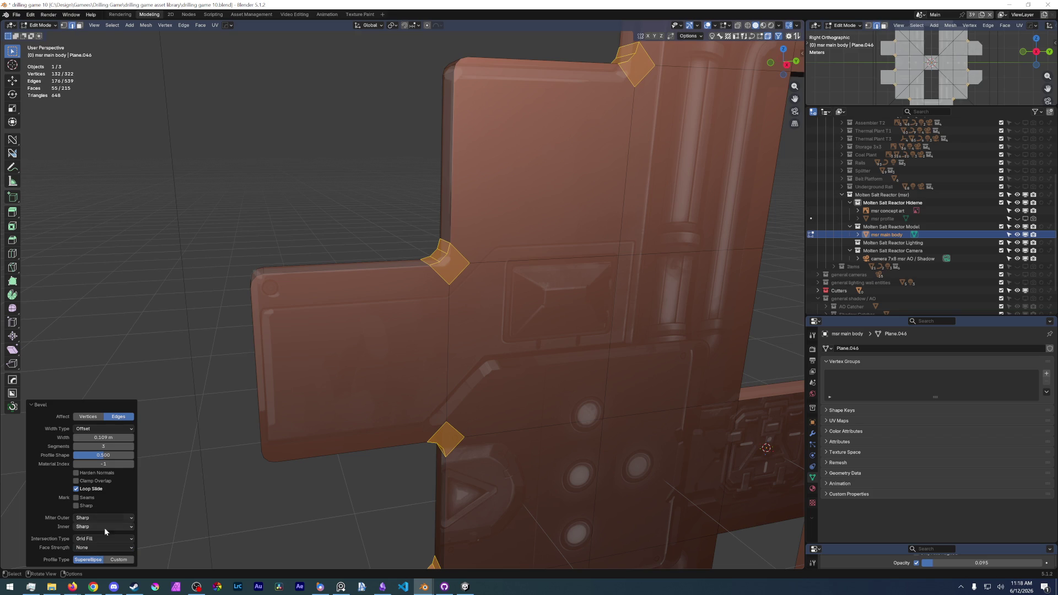
pyautogui.click(118, 559)
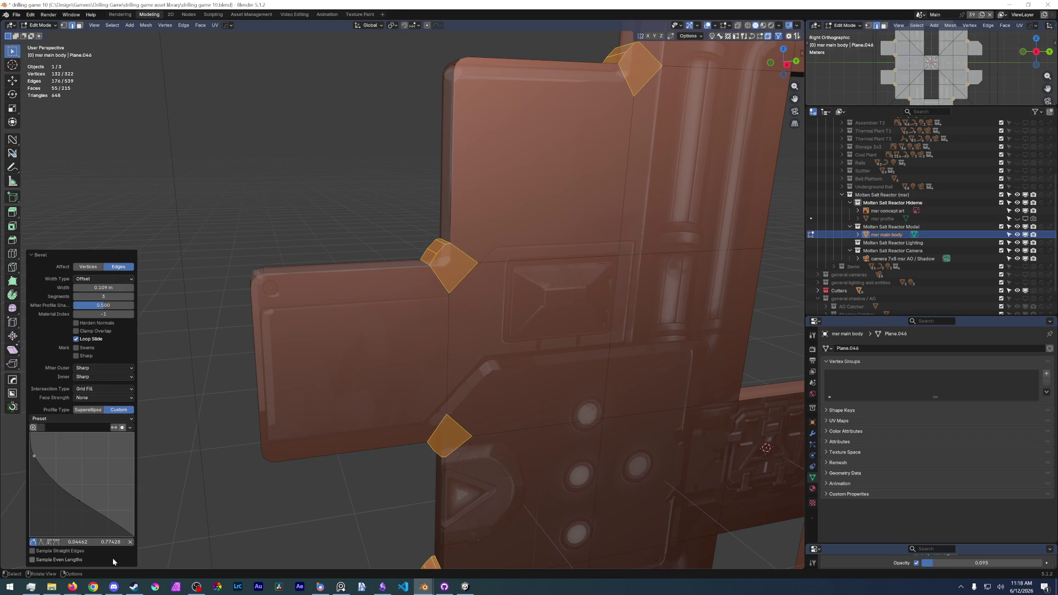
pyautogui.scroll(1, 373, 249)
# From orthographic views, add a control point to the custom profile curve and reshape it.
pyautogui.press('KP_1')
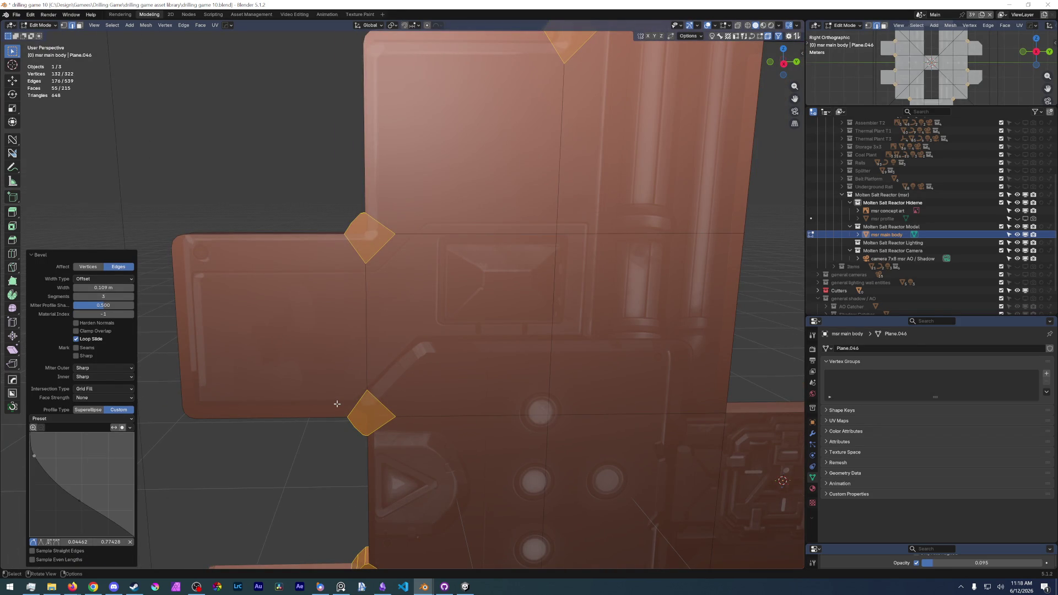
pyautogui.press('KP_3')
pyautogui.scroll(3, 334, 405)
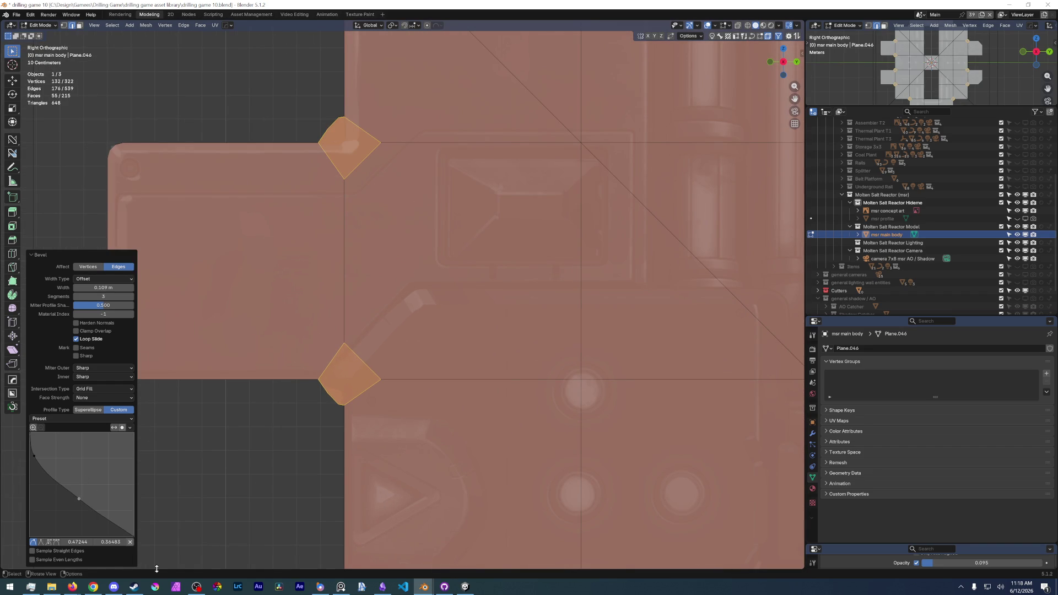
pyautogui.click(130, 542)
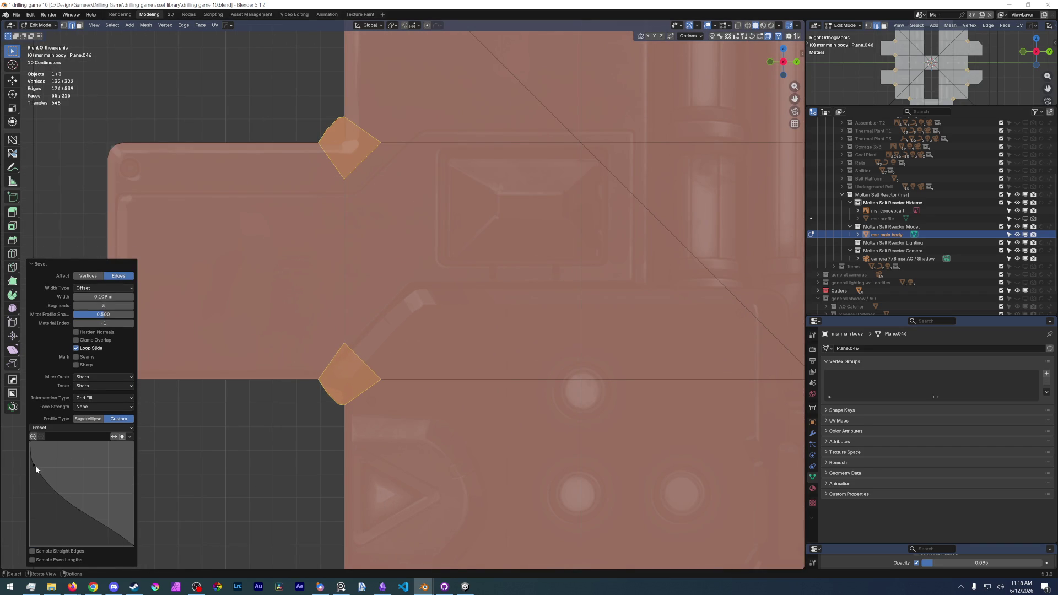
pyautogui.click(82, 512)
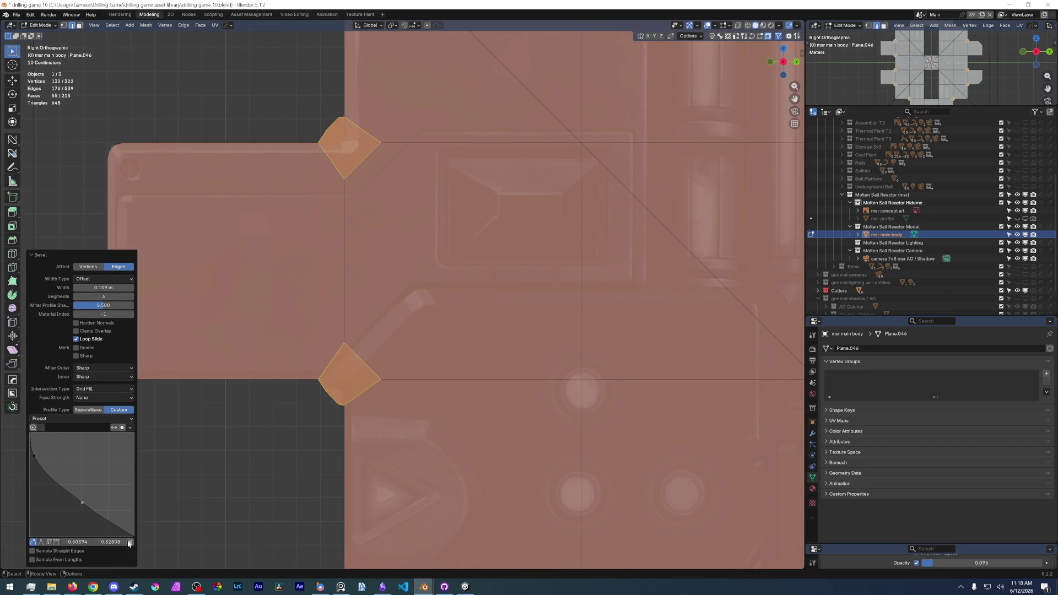
pyautogui.click(128, 543)
pyautogui.click(80, 510)
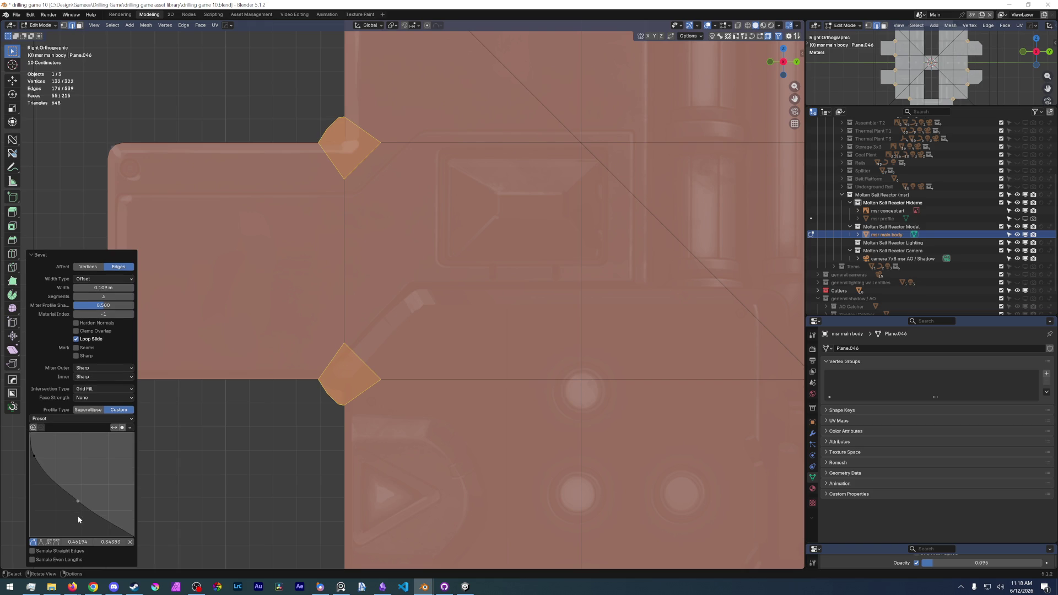
pyautogui.click(45, 461)
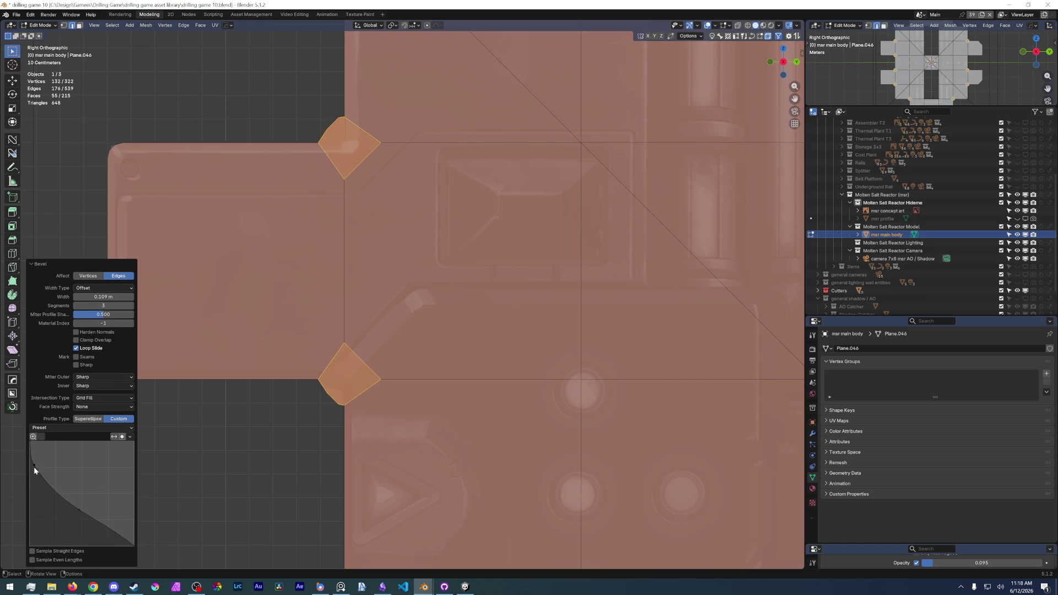
pyautogui.moveTo(35, 467); pyautogui.dragTo(123, 468)
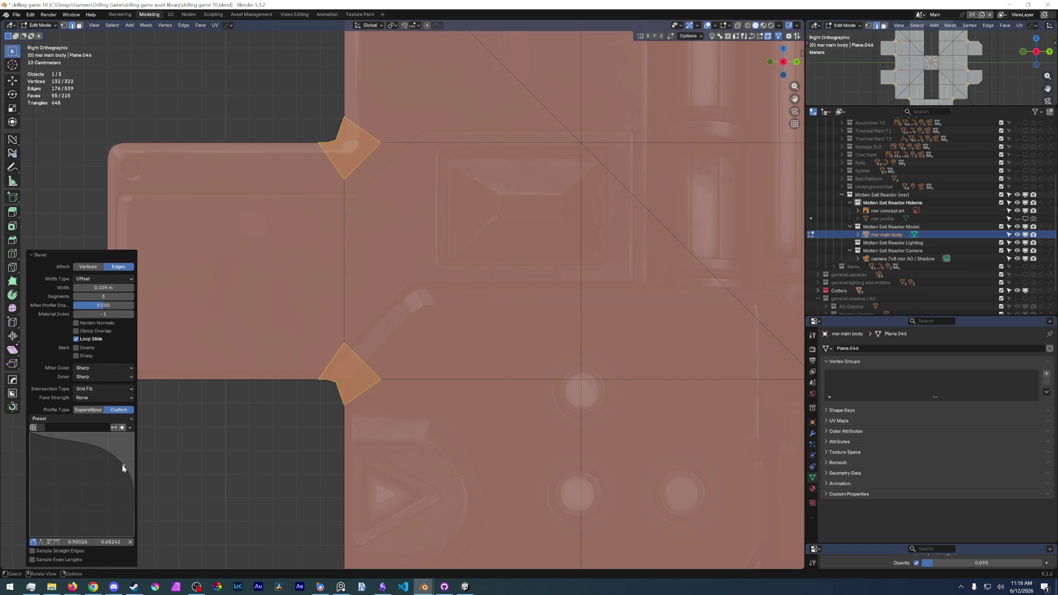
pyautogui.moveTo(123, 468)
pyautogui.mouseDown()
pyautogui.moveTo(100, 460)
pyautogui.moveTo(113, 456)
pyautogui.mouseUp()
# Return to a superellipse profile with 4 segments, shape 0.670 and width narrowed to 0.0704 m.
pyautogui.click(88, 409)
pyautogui.moveTo(104, 454)
pyautogui.mouseDown()
pyautogui.moveTo(129, 455)
pyautogui.moveTo(105, 455)
pyautogui.mouseUp()
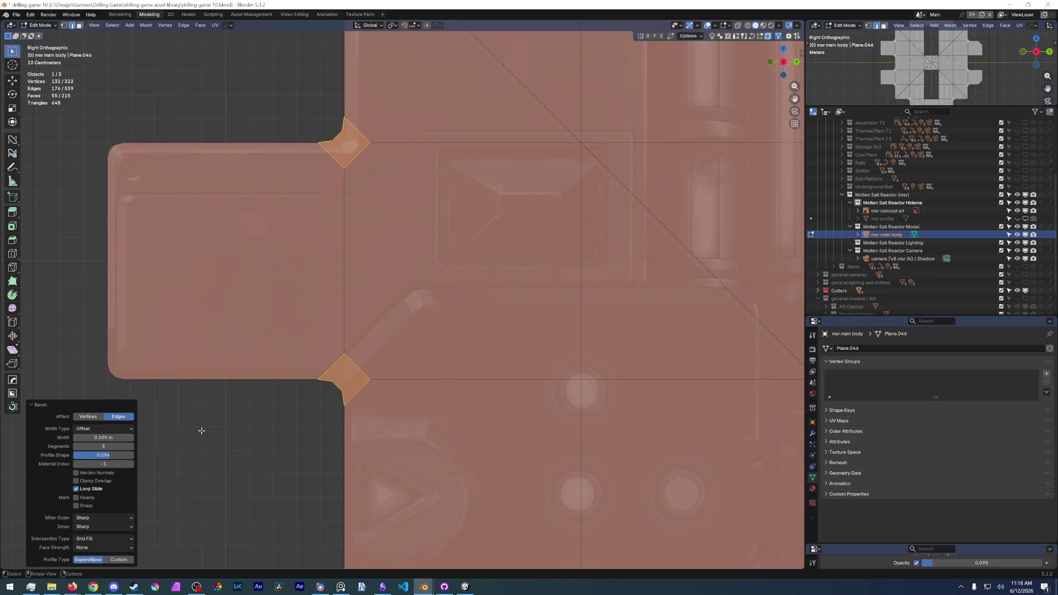
pyautogui.click(131, 446)
pyautogui.moveTo(110, 456); pyautogui.dragTo(117, 456)
pyautogui.click(98, 490)
pyautogui.moveTo(103, 438); pyautogui.dragTo(101, 438)
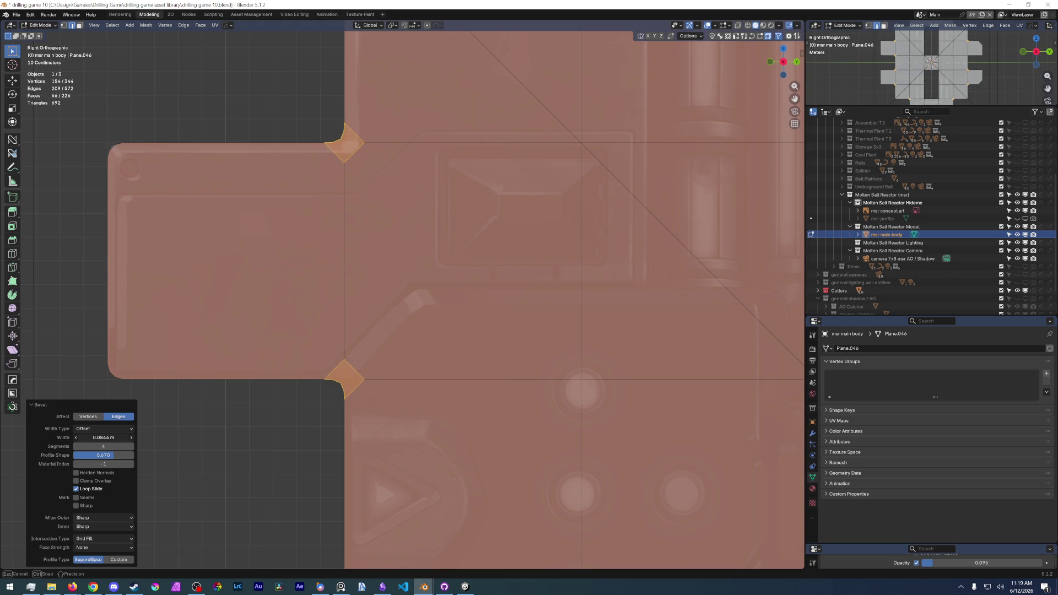
pyautogui.moveTo(101, 438); pyautogui.dragTo(98, 438)
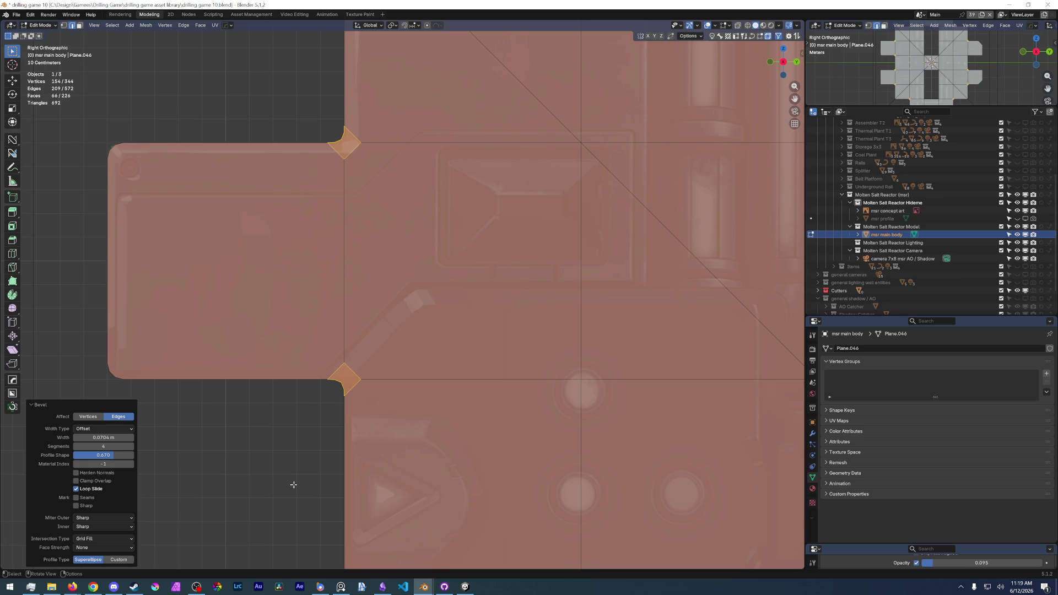
# Reset the profile shape to 0.500 and re-enter Edit Mode on the msr main body mesh.
pyautogui.doubleClick(103, 455)
pyautogui.write('.5')
pyautogui.press('Return')
pyautogui.scroll(-2, 263, 354)
pyautogui.hotkey('ctrl', 'Tab')
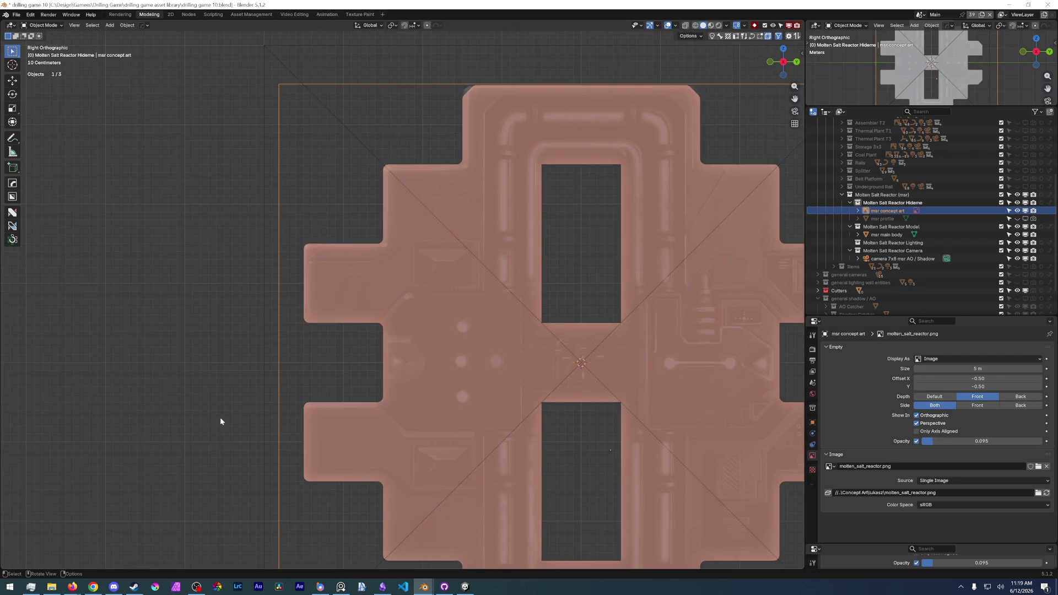
pyautogui.scroll(-3, 220, 422)
pyautogui.scroll(3, 530, 372)
pyautogui.scroll(4, 523, 259)
pyautogui.scroll(2, 362, 262)
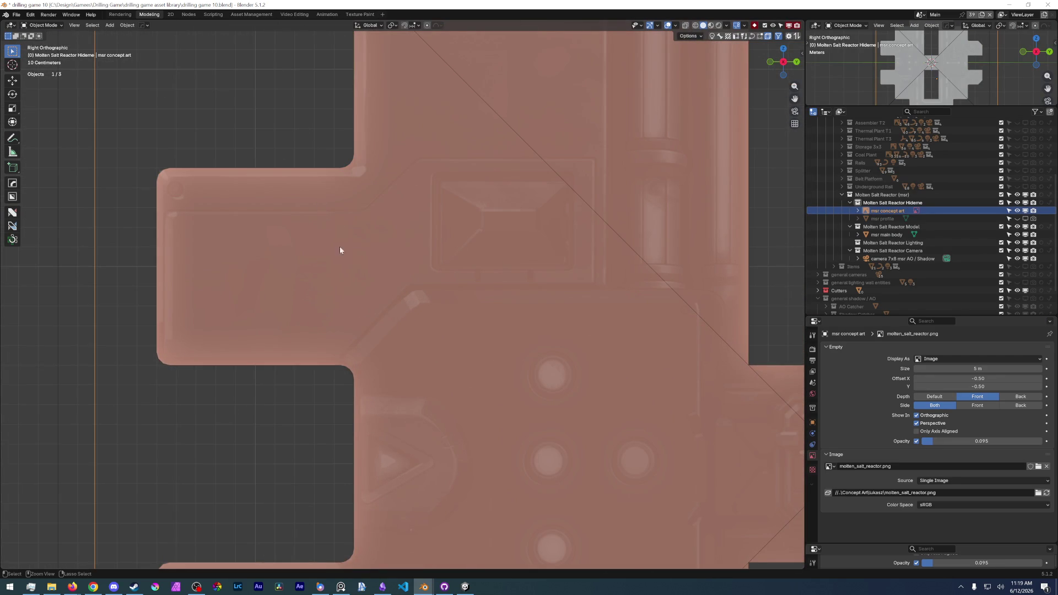
pyautogui.click(361, 313)
pyautogui.scroll(4, 346, 169)
pyautogui.keyDown('shift'); pyautogui.moveTo(366, 249); pyautogui.dragTo(409, 378, button='middle'); pyautogui.keyUp('shift')
pyautogui.press('Tab')
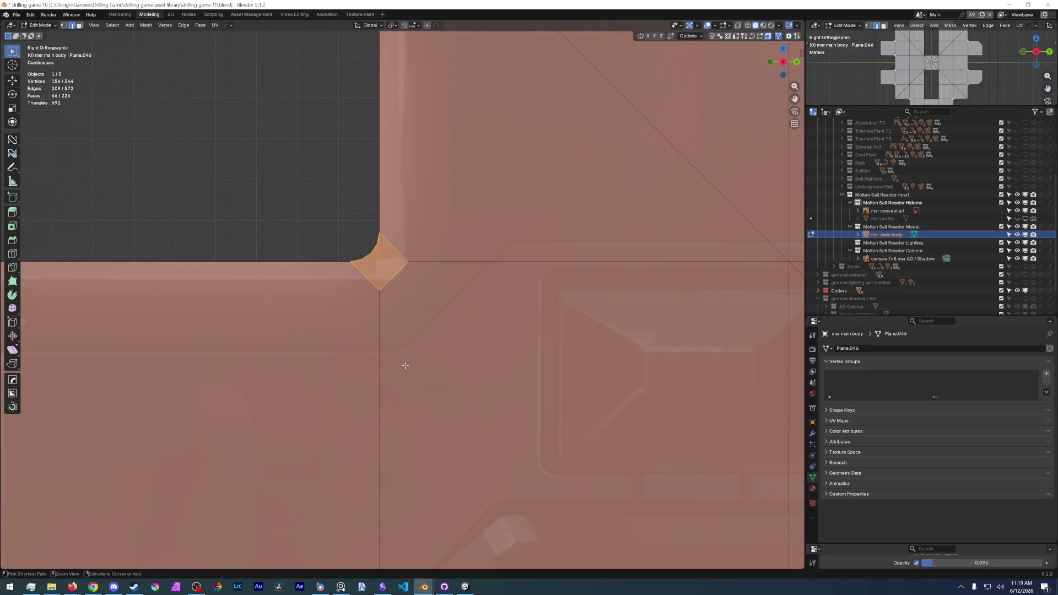
# Delete the selected inner-corner faces and begin selecting a boundary edge loop of the body.
pyautogui.press('Delete')
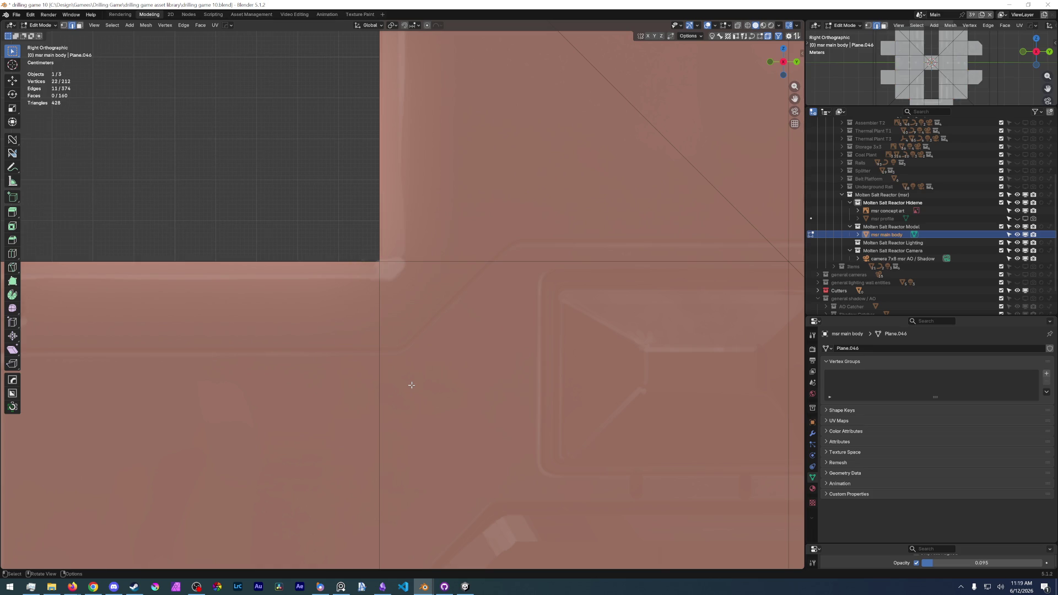
pyautogui.scroll(-3, 411, 384)
pyautogui.scroll(-3, 412, 385)
pyautogui.scroll(-2, 411, 385)
pyautogui.moveTo(411, 364)
pyautogui.mouseDown(button='middle')
pyautogui.moveTo(364, 325)
pyautogui.moveTo(414, 331)
pyautogui.moveTo(498, 369)
pyautogui.moveTo(471, 352)
pyautogui.mouseUp(button='middle')
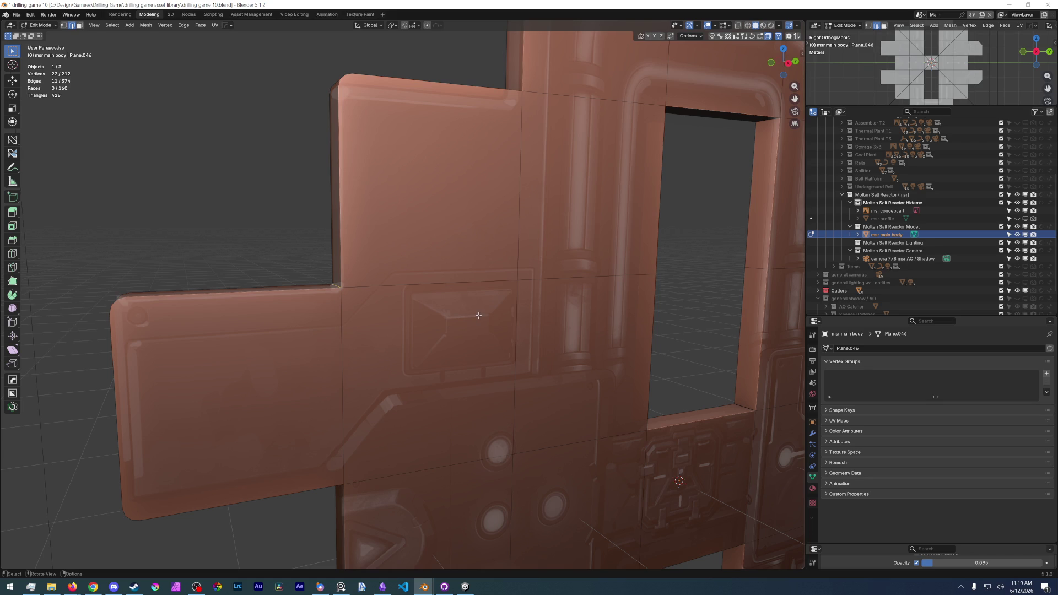
pyautogui.scroll(-5, 479, 316)
pyautogui.moveTo(478, 316); pyautogui.dragTo(418, 298, button='middle')
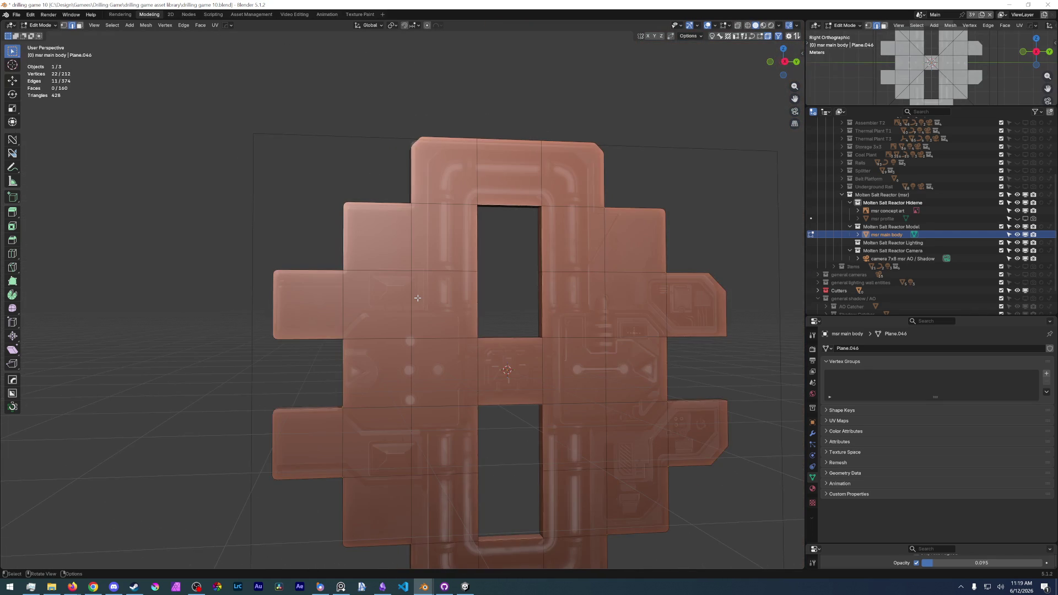
pyautogui.scroll(1, 418, 298)
pyautogui.doubleClick(322, 321)
# Loop-select the left, top and right-side outer boundary edge loops of the reactor body.
pyautogui.moveTo(322, 321)
pyautogui.mouseDown(button='middle')
pyautogui.moveTo(273, 304)
pyautogui.moveTo(336, 385)
pyautogui.mouseUp(button='middle')
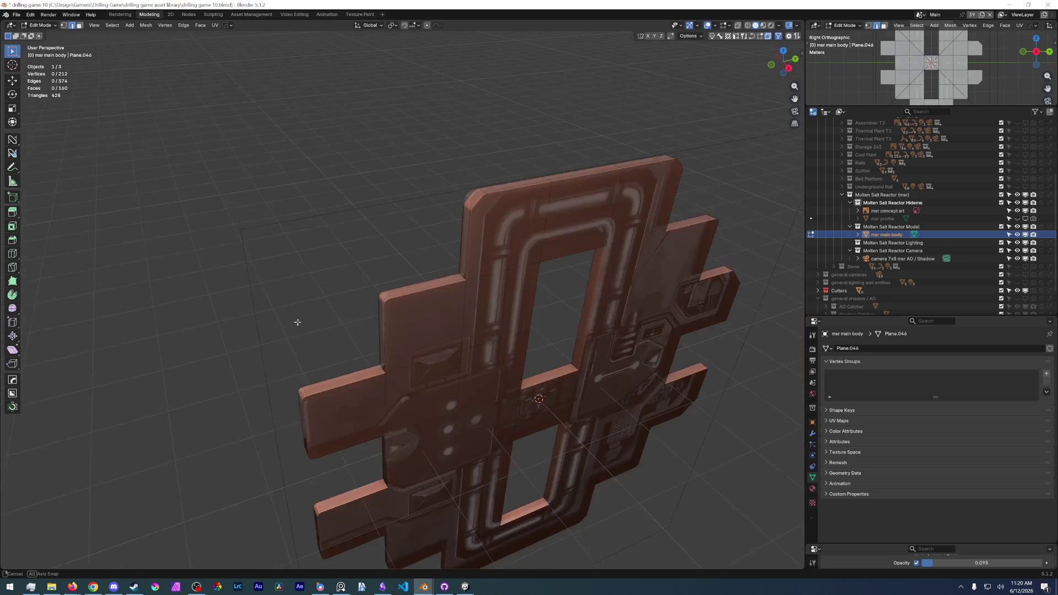
pyautogui.doubleClick(335, 385)
pyautogui.keyDown('shift'); pyautogui.doubleClick(387, 369); pyautogui.keyUp('shift')
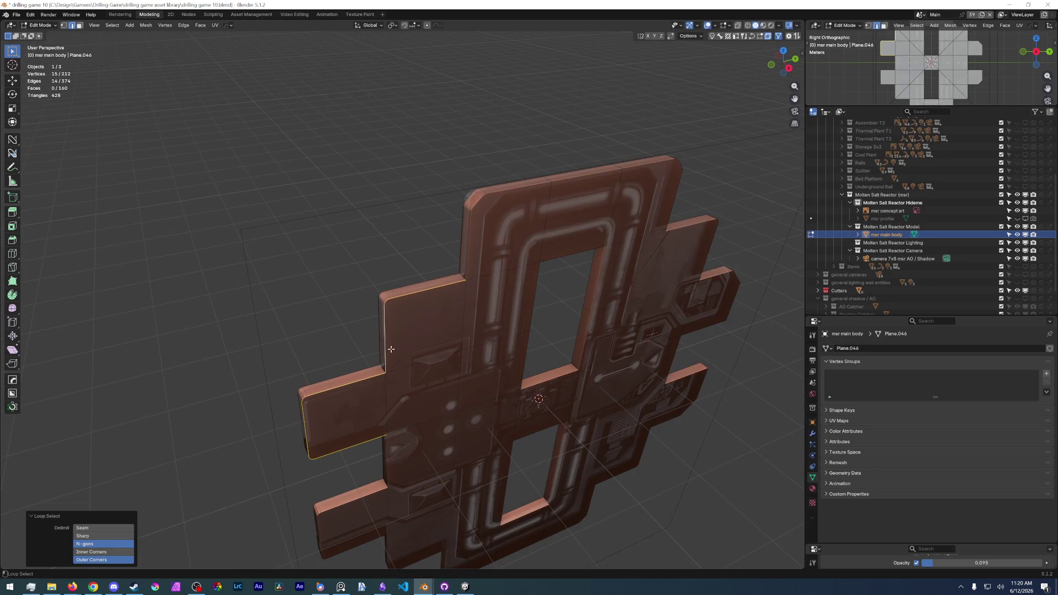
pyautogui.keyDown('shift'); pyautogui.doubleClick(468, 251); pyautogui.keyUp('shift')
pyautogui.moveTo(467, 252); pyautogui.dragTo(579, 241, button='middle')
pyautogui.moveTo(648, 225)
pyautogui.mouseDown(button='middle')
pyautogui.moveTo(657, 222)
pyautogui.moveTo(694, 273)
pyautogui.mouseUp(button='middle')
pyautogui.keyDown('shift'); pyautogui.doubleClick(661, 221); pyautogui.keyUp('shift')
pyautogui.keyDown('shift'); pyautogui.doubleClick(704, 291); pyautogui.keyUp('shift')
pyautogui.keyDown('shift'); pyautogui.doubleClick(763, 373); pyautogui.keyUp('shift')
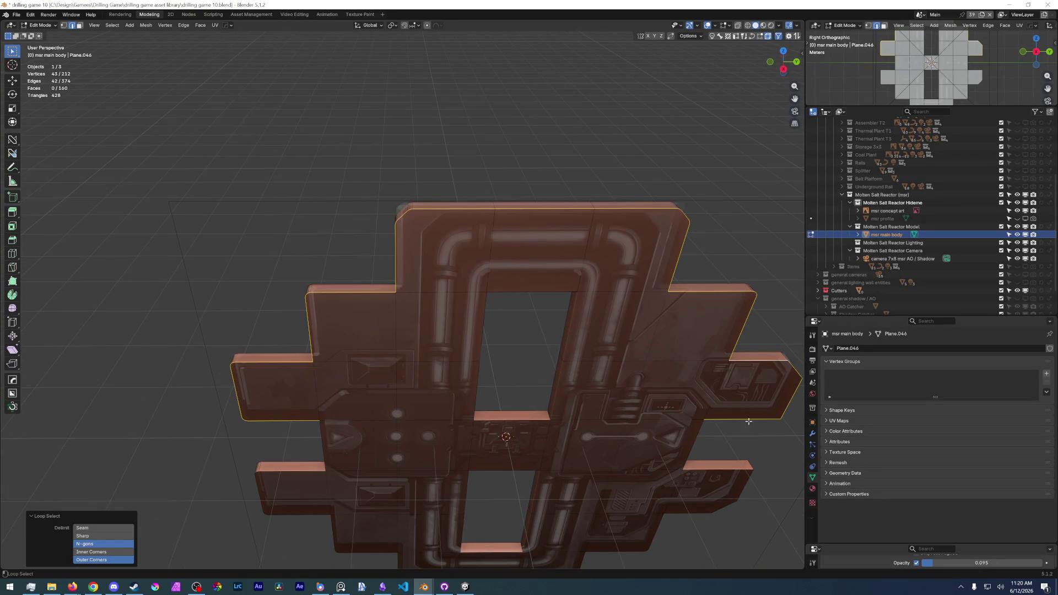
pyautogui.keyDown('shift'); pyautogui.doubleClick(703, 442); pyautogui.keyUp('shift')
pyautogui.keyDown('shift'); pyautogui.doubleClick(717, 492); pyautogui.keyUp('shift')
pyautogui.keyDown('shift'); pyautogui.doubleClick(653, 529); pyautogui.keyUp('shift')
# Add the bottom and remaining left-side boundary edges to complete the 86-vertex outline selection.
pyautogui.moveTo(579, 537)
pyautogui.keyDown('shift'); pyautogui.mouseDown(button='middle')
pyautogui.moveTo(567, 381)
pyautogui.moveTo(568, 436)
pyautogui.mouseUp(button='middle'); pyautogui.keyUp('shift')
pyautogui.keyDown('alt'); pyautogui.keyDown('shift'); pyautogui.click(557, 446); pyautogui.keyUp('shift'); pyautogui.keyUp('alt')
pyautogui.keyDown('alt'); pyautogui.keyDown('shift'); pyautogui.click(459, 463); pyautogui.keyUp('shift'); pyautogui.keyUp('alt')
pyautogui.keyDown('alt'); pyautogui.keyDown('shift'); pyautogui.click(384, 441); pyautogui.keyUp('shift'); pyautogui.keyUp('alt')
pyautogui.keyDown('alt'); pyautogui.keyDown('shift'); pyautogui.click(320, 393); pyautogui.keyUp('shift'); pyautogui.keyUp('alt')
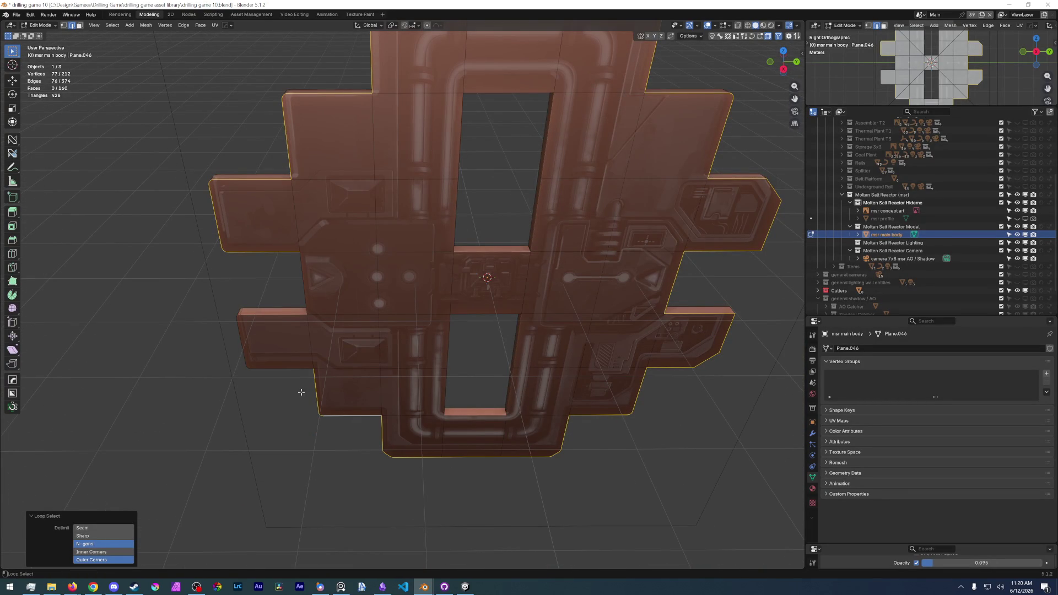
pyautogui.keyDown('alt'); pyautogui.keyDown('shift'); pyautogui.click(288, 372); pyautogui.keyUp('shift'); pyautogui.keyUp('alt')
pyautogui.keyDown('alt'); pyautogui.keyDown('shift'); pyautogui.click(307, 282); pyautogui.keyUp('shift'); pyautogui.keyUp('alt')
pyautogui.moveTo(359, 273)
pyautogui.keyDown('alt'); pyautogui.mouseDown(button='middle')
pyautogui.moveTo(361, 237)
pyautogui.moveTo(538, 353)
pyautogui.mouseUp(button='middle'); pyautogui.keyUp('alt')
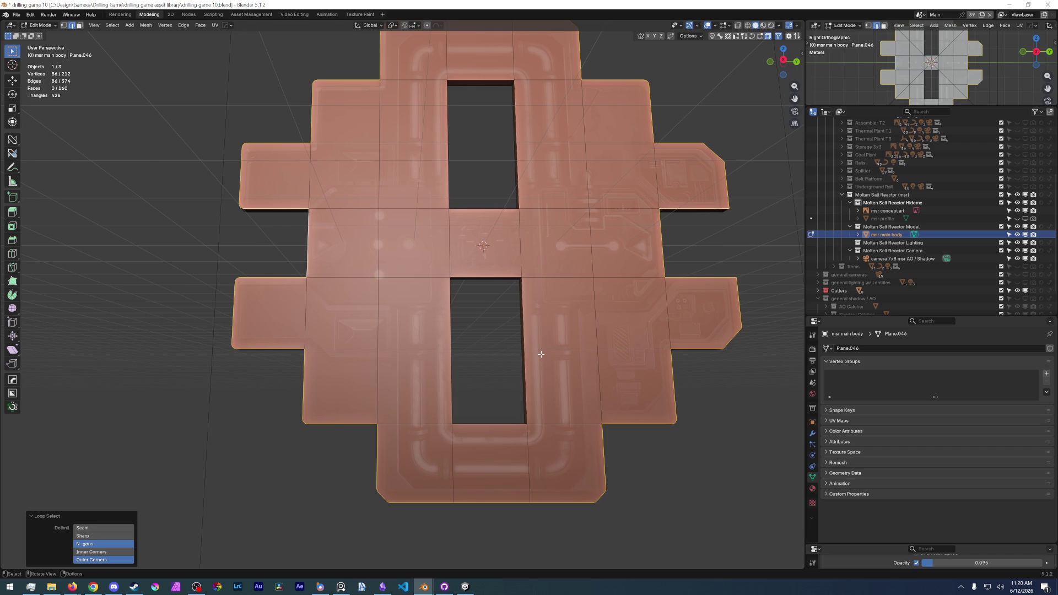
# Make the concept-art overlay opaque and pan the side view to check the body's edges against it.
pyautogui.moveTo(934, 563); pyautogui.dragTo(1046, 565)
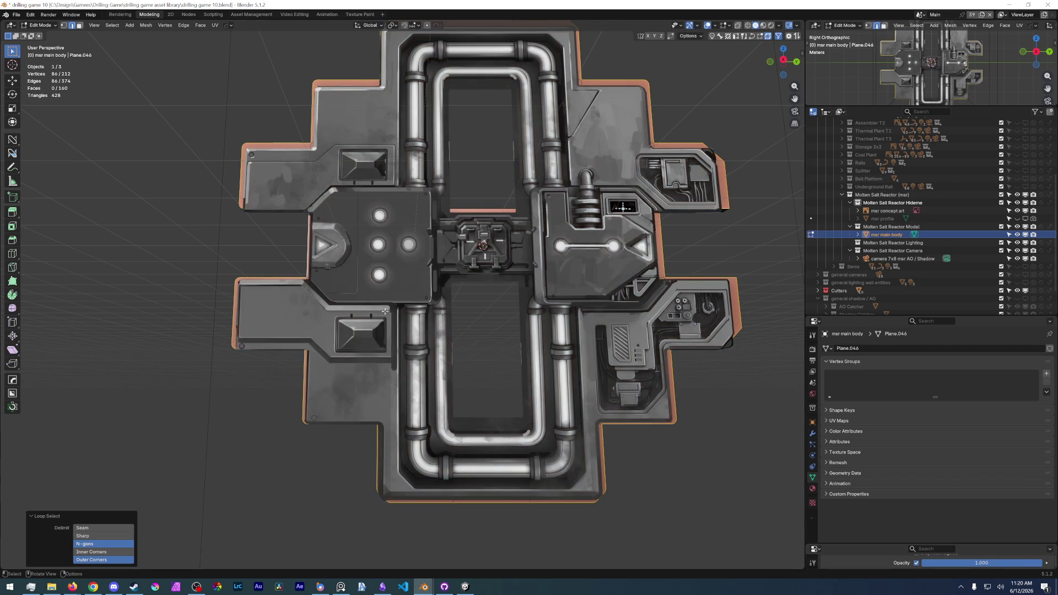
pyautogui.press('KP_3')
pyautogui.scroll(1, 394, 313)
pyautogui.scroll(1, 301, 281)
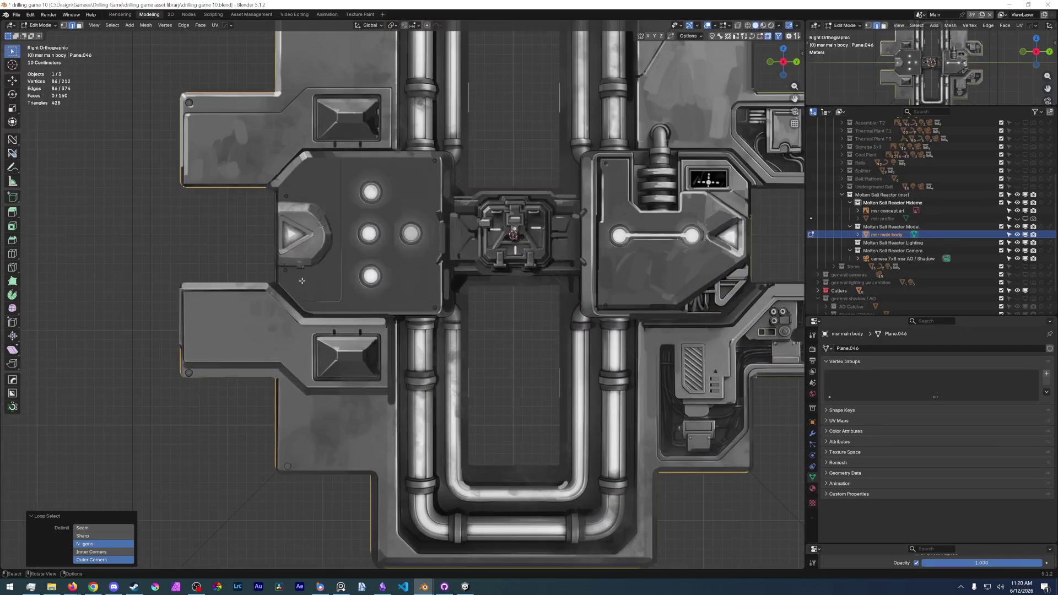
pyautogui.scroll(1, 302, 282)
pyautogui.keyDown('shift'); pyautogui.moveTo(386, 279); pyautogui.dragTo(315, 215, button='middle'); pyautogui.keyUp('shift')
pyautogui.scroll(-1, 314, 215)
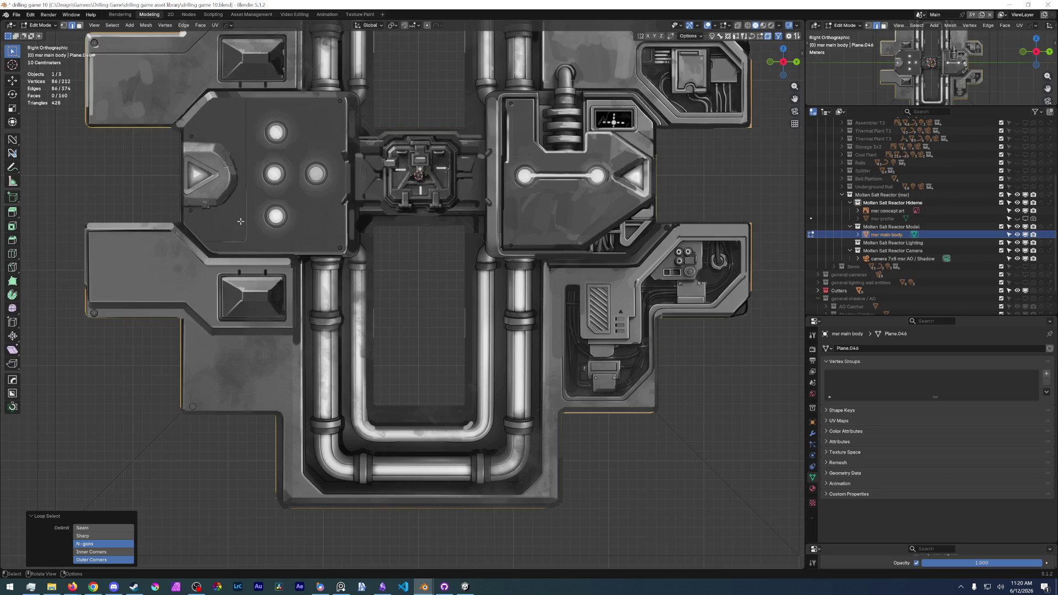
pyautogui.keyDown('shift'); pyautogui.moveTo(211, 303); pyautogui.dragTo(132, 529, button='middle'); pyautogui.keyUp('shift')
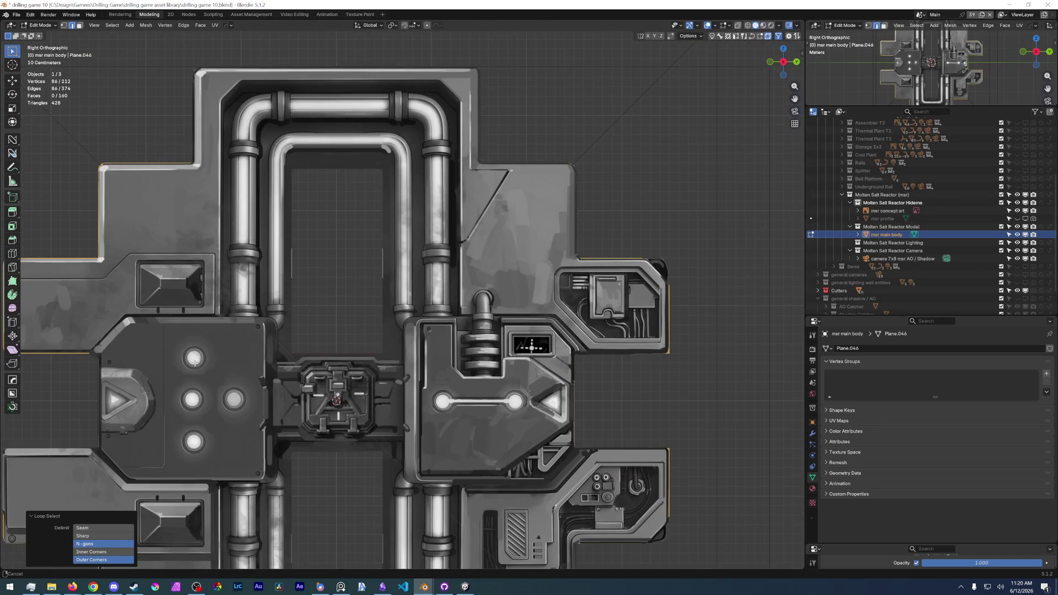
pyautogui.scroll(-2, 251, 331)
pyautogui.moveTo(251, 347)
pyautogui.keyDown('shift'); pyautogui.mouseDown(button='middle')
pyautogui.moveTo(241, 323)
pyautogui.moveTo(250, 239)
pyautogui.mouseUp(button='middle'); pyautogui.keyUp('shift')
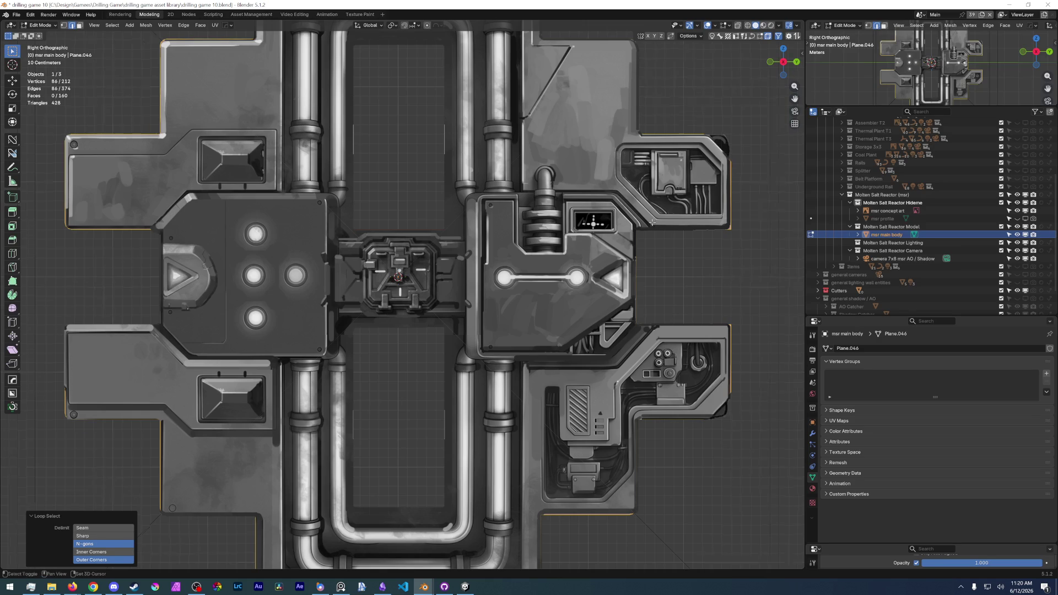
pyautogui.keyDown('shift'); pyautogui.moveTo(637, 257); pyautogui.dragTo(596, 326, button='middle'); pyautogui.keyUp('shift')
pyautogui.scroll(1, 529, 468)
pyautogui.scroll(-2, 529, 467)
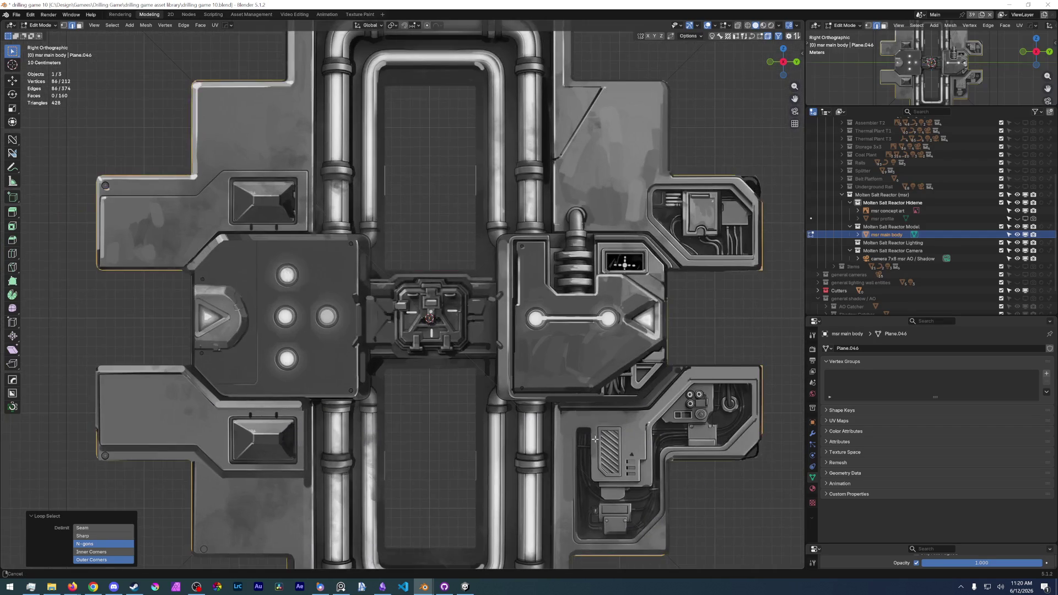
pyautogui.keyDown('shift'); pyautogui.moveTo(567, 497); pyautogui.dragTo(566, 367, button='middle'); pyautogui.keyUp('shift')
pyautogui.scroll(-5, 566, 366)
pyautogui.scroll(1, 529, 298)
pyautogui.scroll(4, 513, 265)
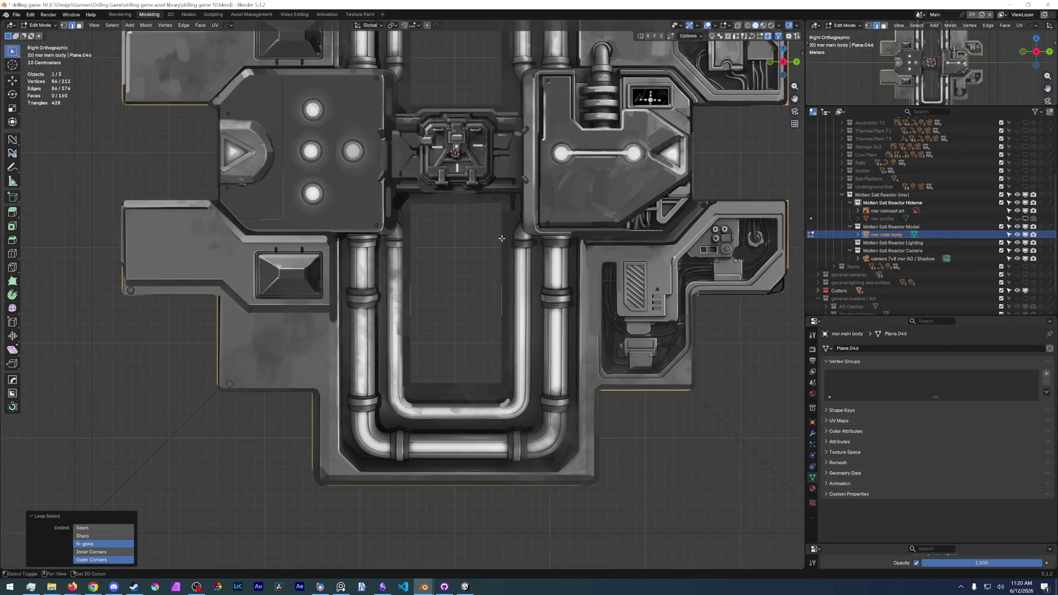
pyautogui.keyDown('shift'); pyautogui.moveTo(503, 241); pyautogui.dragTo(476, 351, button='middle'); pyautogui.keyUp('shift')
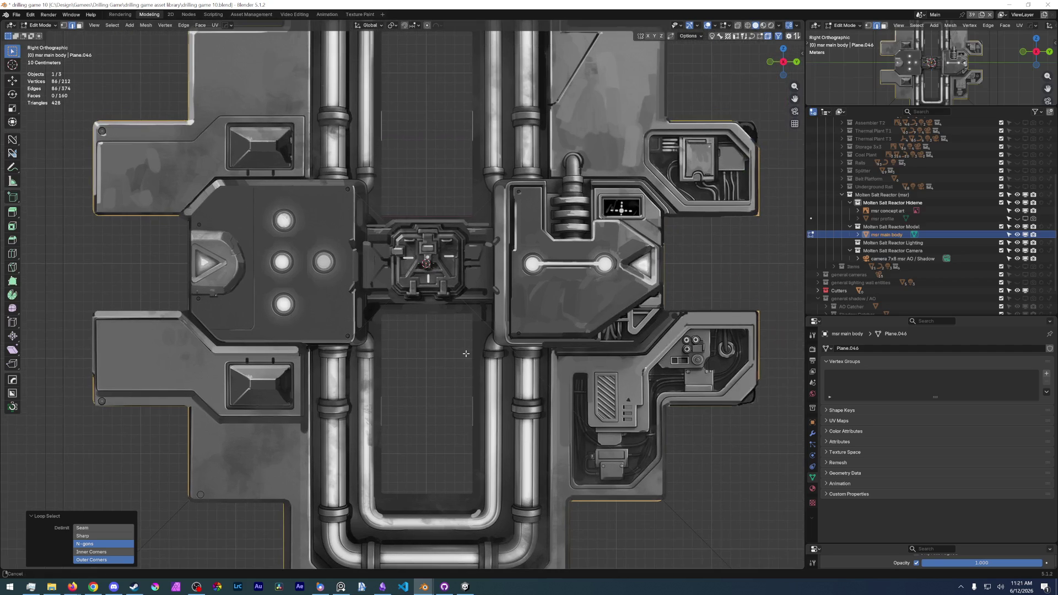
# Save the drilling game 10 blend file and dim the reference image to about 0.25 opacity.
pyautogui.click(17, 14)
pyautogui.click(38, 66)
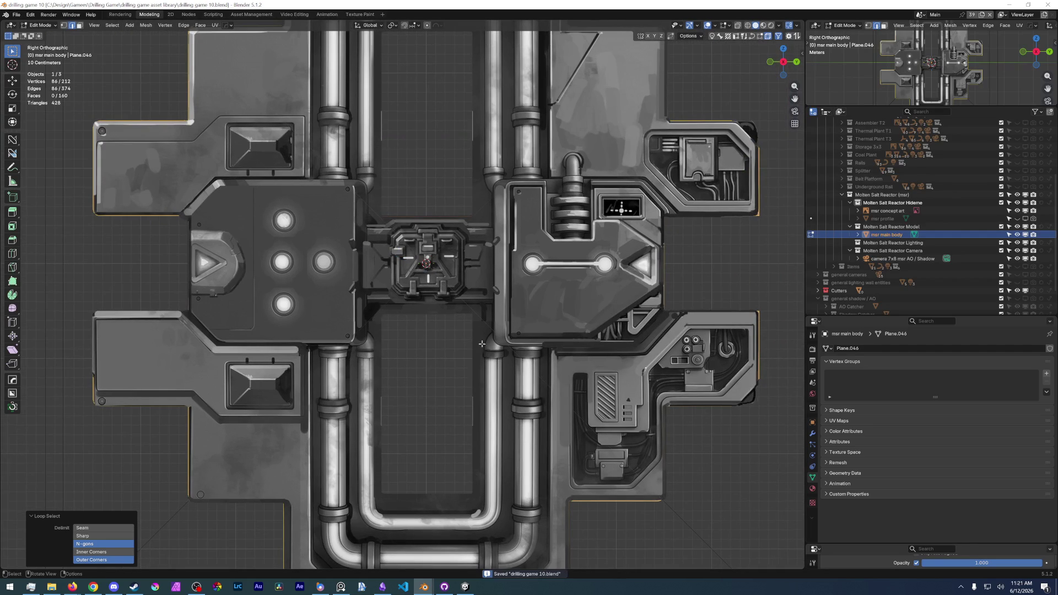
pyautogui.moveTo(1004, 564)
pyautogui.mouseDown()
pyautogui.moveTo(925, 563)
pyautogui.moveTo(952, 563)
pyautogui.mouseUp()
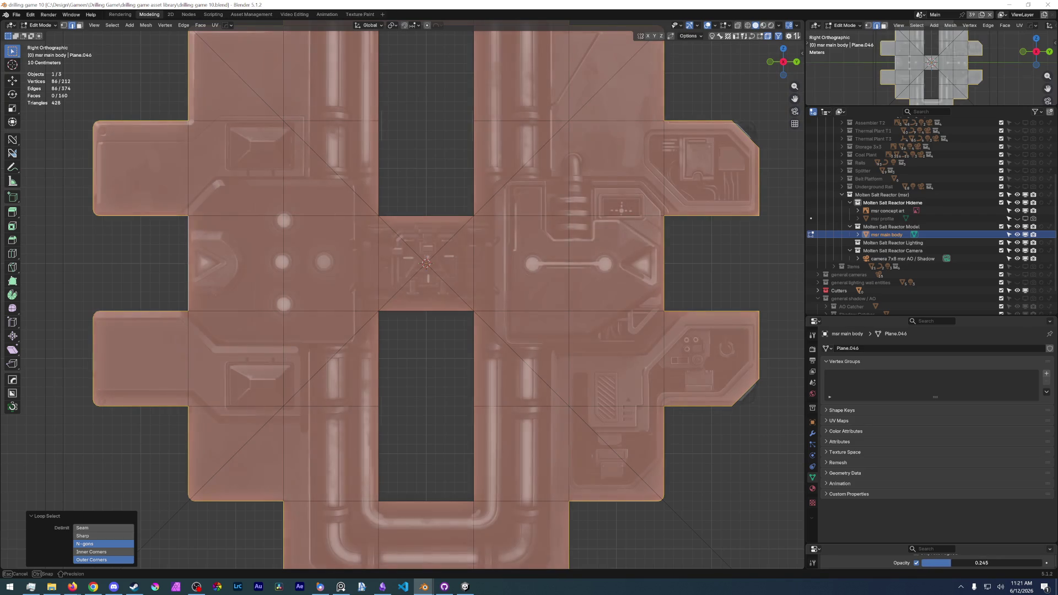
# Make a first bevel on the outer edges, then adjust the edge selection.
pyautogui.hotkey('ctrl', 'b')
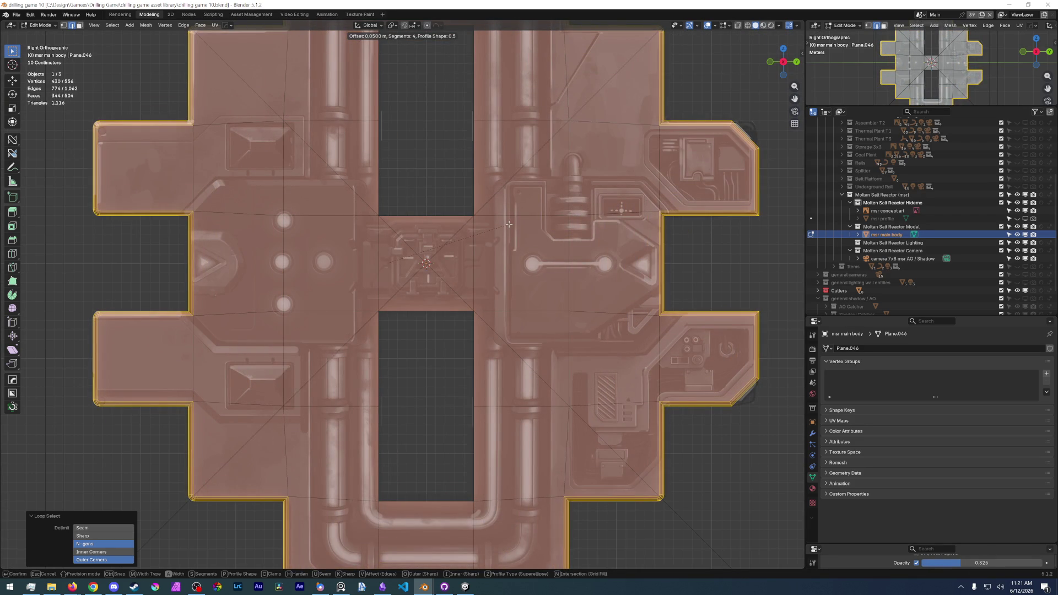
pyautogui.scroll(-3, 509, 224)
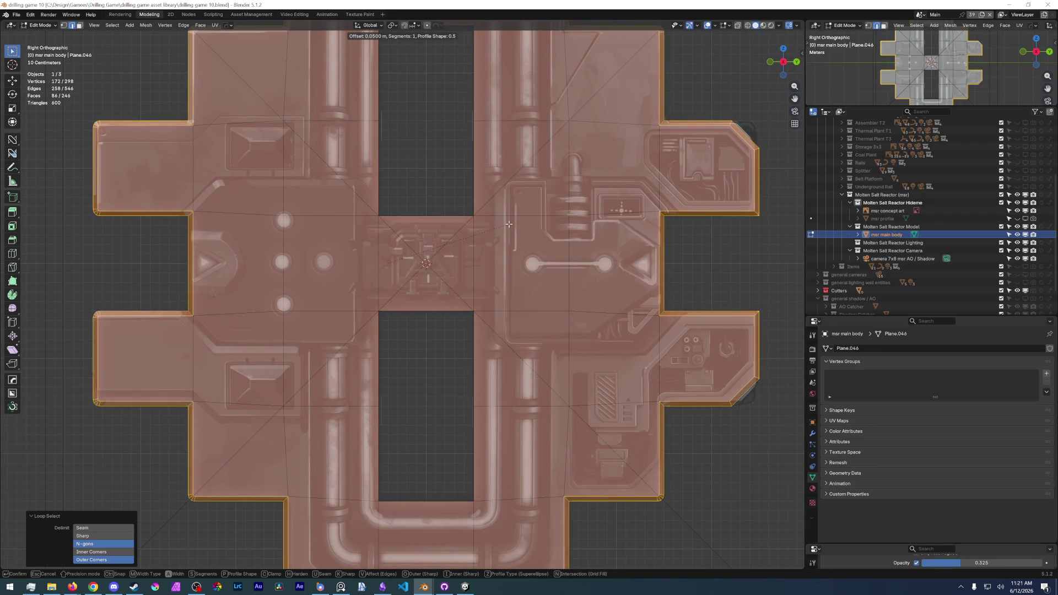
pyautogui.click(508, 224)
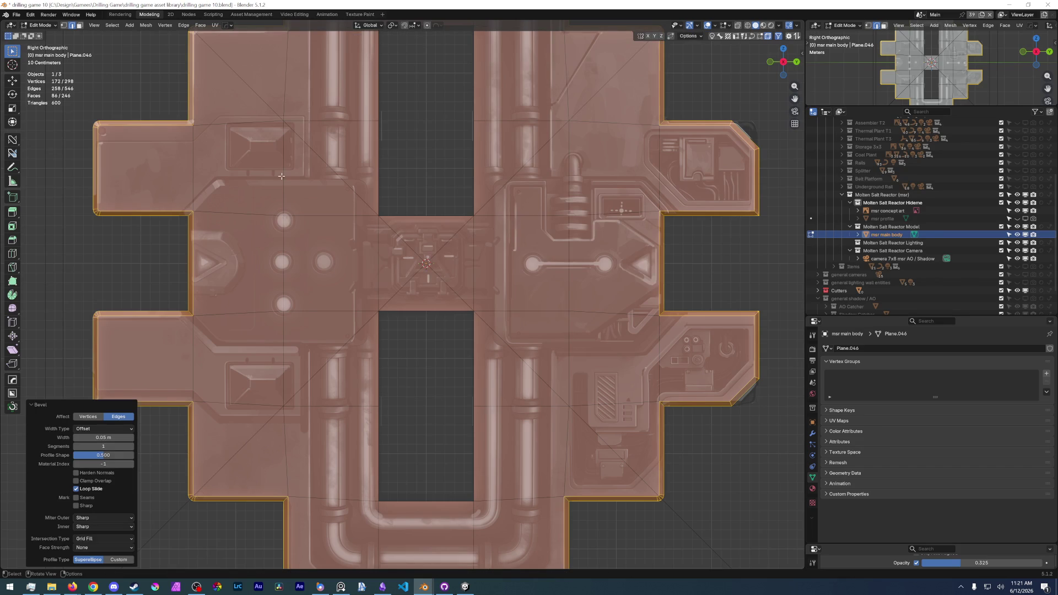
pyautogui.scroll(3, 341, 217)
pyautogui.keyDown('shift'); pyautogui.moveTo(248, 249); pyautogui.dragTo(342, 217, button='middle'); pyautogui.keyUp('shift')
pyautogui.scroll(2, 341, 217)
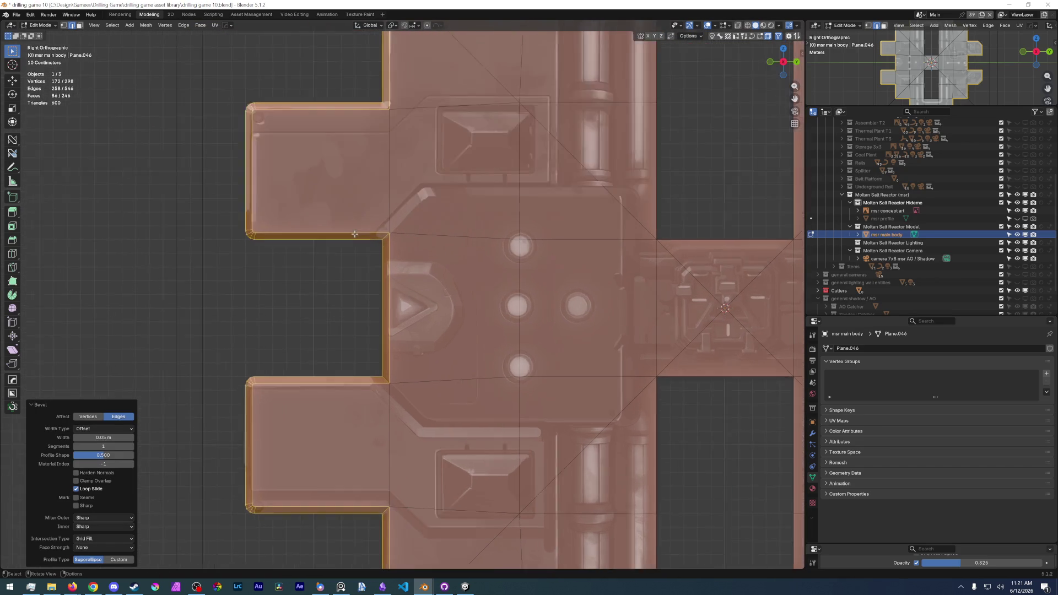
pyautogui.scroll(2, 342, 216)
pyautogui.hotkey('ctrl', 'w')
pyautogui.press('Down')
pyautogui.press('Down')
pyautogui.click(326, 226)
# Bevel the outer outline edges with three segments (~0.011 m), deselect, and hide the reference image fully.
pyautogui.hotkey('ctrl', 'b')
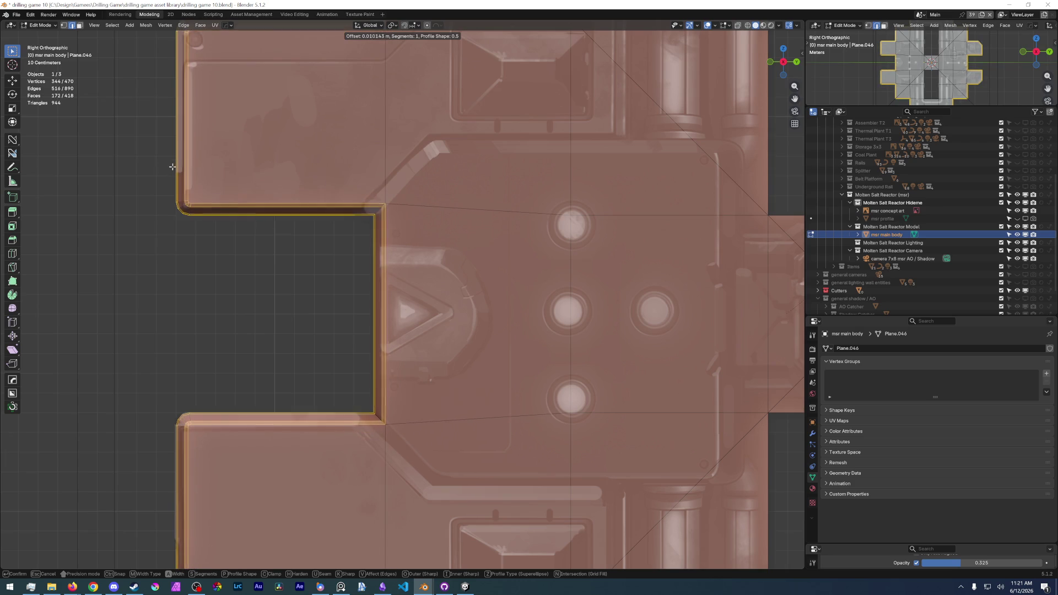
pyautogui.scroll(1, 166, 169)
pyautogui.scroll(1, 170, 169)
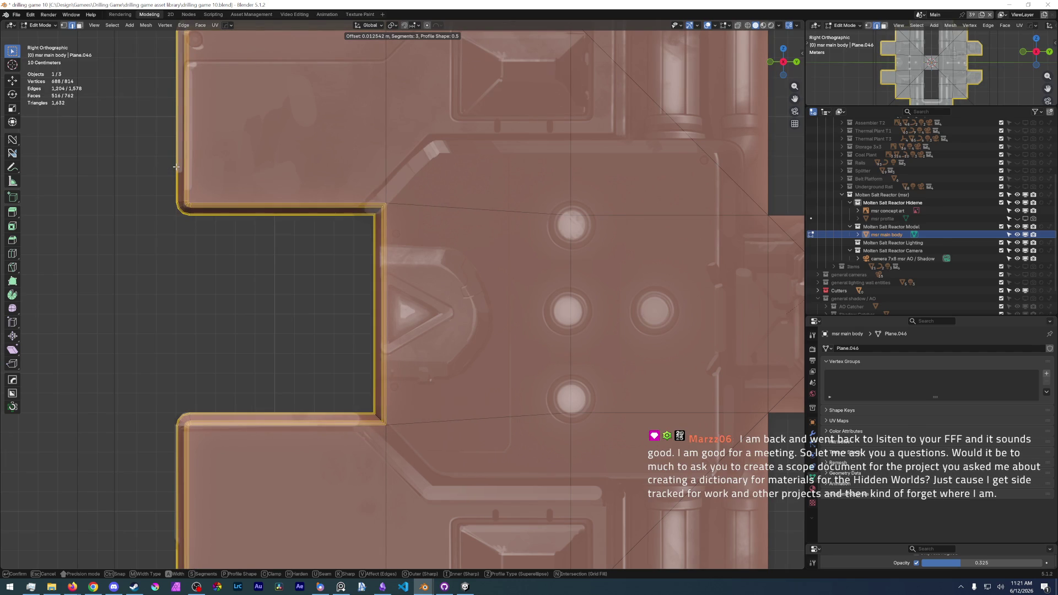
pyautogui.click(175, 167)
pyautogui.keyDown('shift'); pyautogui.moveTo(397, 133); pyautogui.dragTo(359, 303, button='middle'); pyautogui.keyUp('shift')
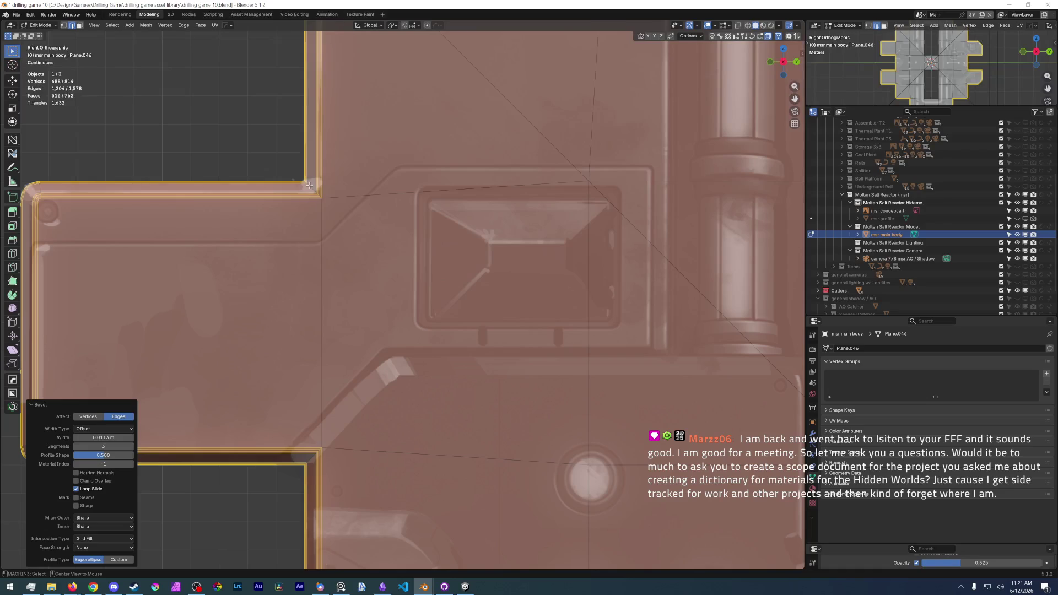
pyautogui.keyDown('alt'); pyautogui.click(308, 185); pyautogui.keyUp('alt')
pyautogui.scroll(4, 307, 186)
pyautogui.scroll(4, 364, 331)
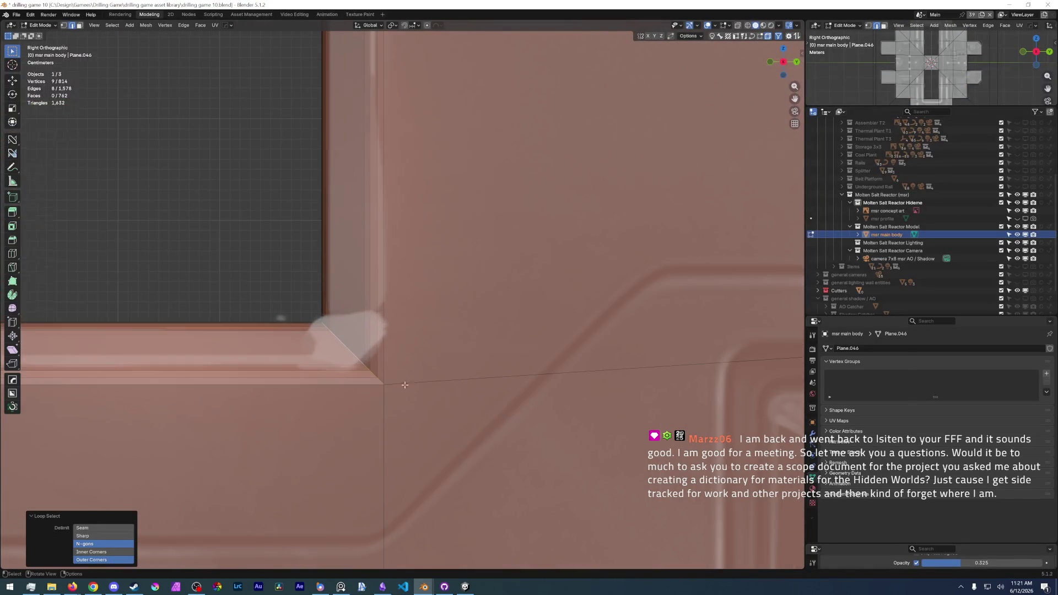
pyautogui.moveTo(958, 563); pyautogui.dragTo(910, 563)
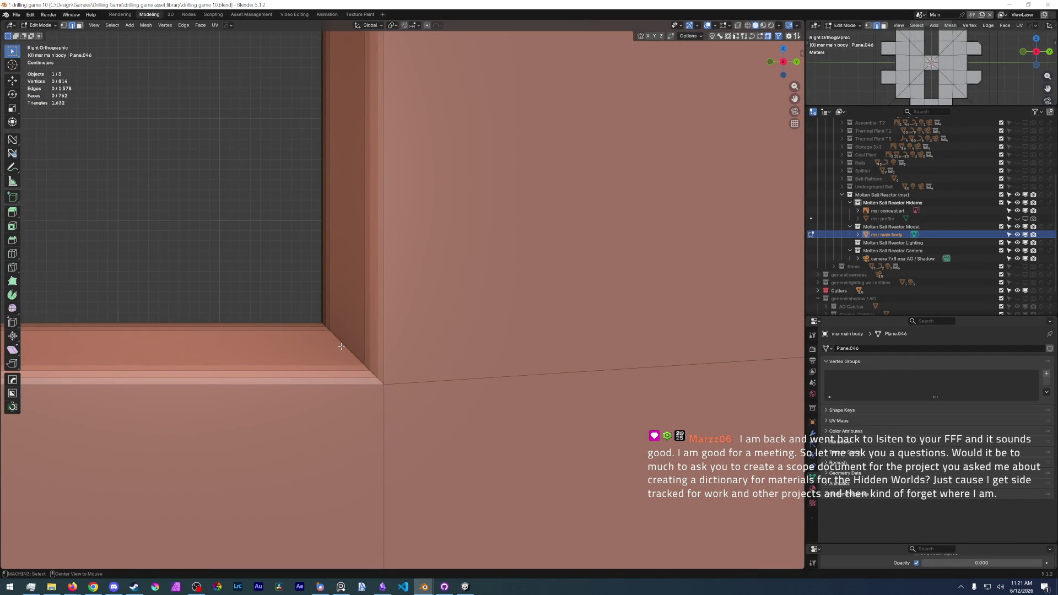
pyautogui.scroll(-5, 340, 346)
pyautogui.scroll(-4, 463, 314)
pyautogui.scroll(3, 463, 314)
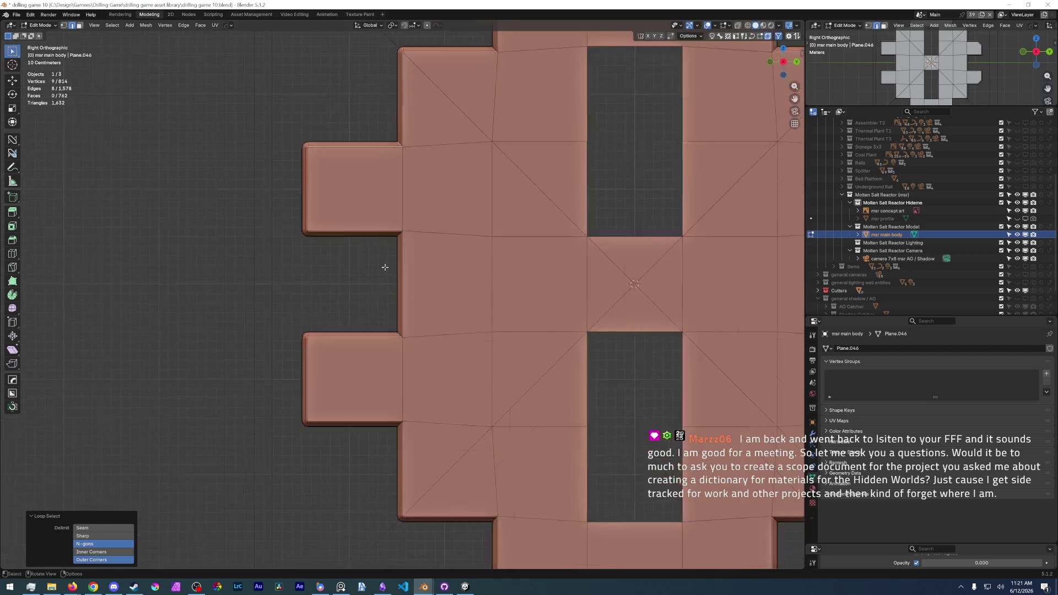
pyautogui.scroll(5, 384, 156)
# Shift-select the short inner-corner edges, trial-bevel them, undo it, then switch to the notes app.
pyautogui.keyDown('shift'); pyautogui.click(390, 116); pyautogui.keyUp('shift')
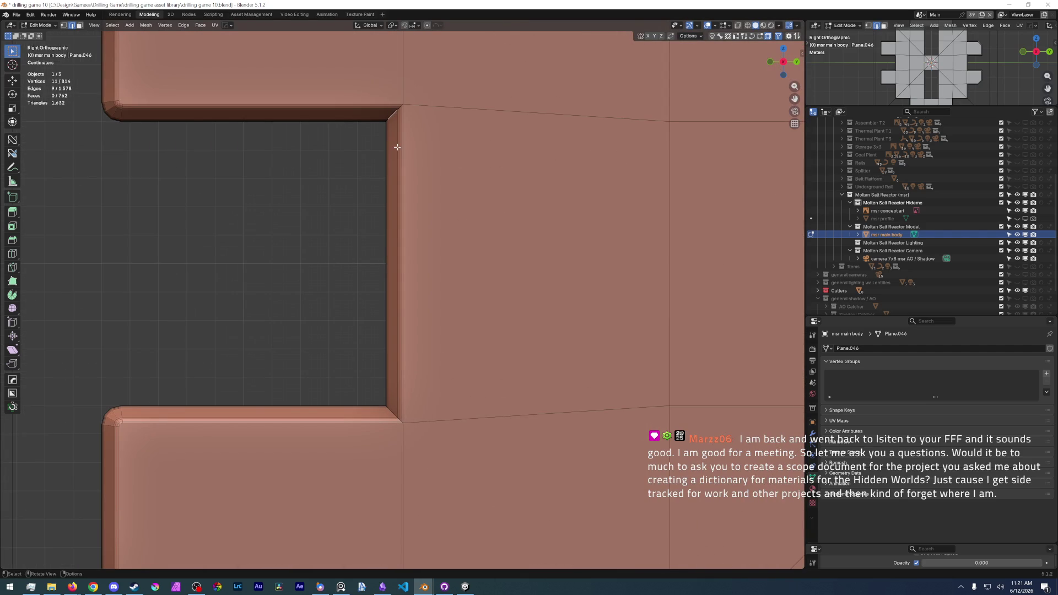
pyautogui.keyDown('alt'); pyautogui.keyDown('shift'); pyautogui.click(390, 118); pyautogui.keyUp('shift'); pyautogui.keyUp('alt')
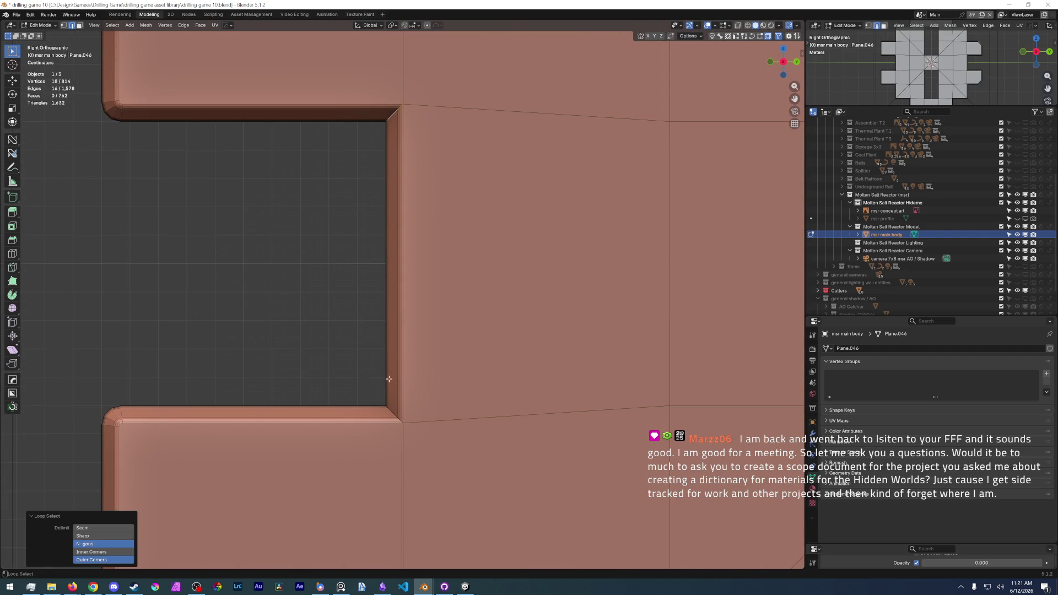
pyautogui.keyDown('alt'); pyautogui.keyDown('shift'); pyautogui.click(395, 413); pyautogui.keyUp('shift'); pyautogui.keyUp('alt')
pyautogui.scroll(-2, 394, 412)
pyautogui.scroll(-3, 414, 372)
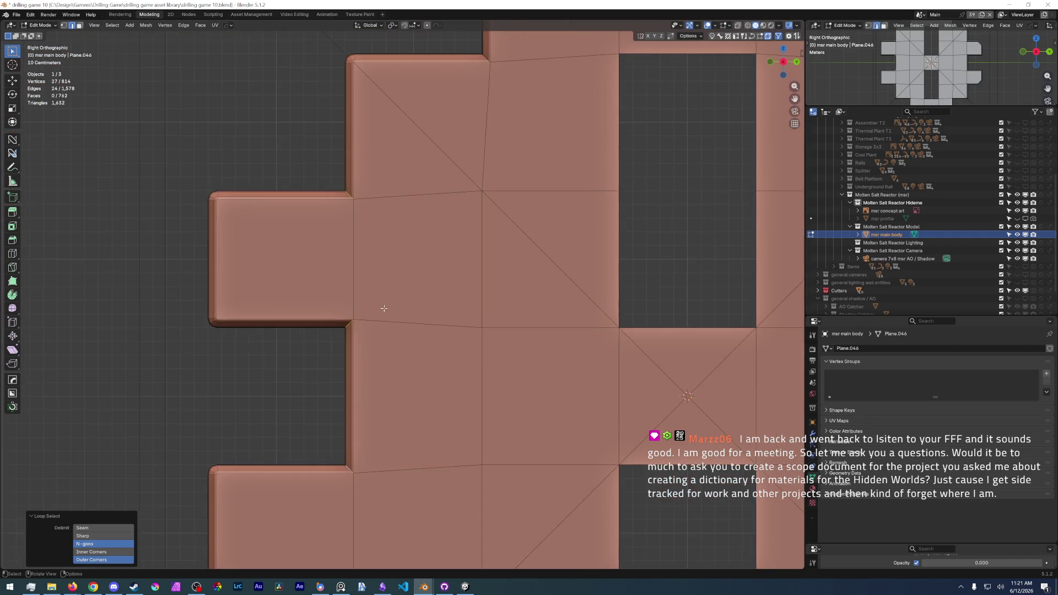
pyautogui.scroll(-2, 451, 329)
pyautogui.scroll(6, 451, 329)
pyautogui.scroll(3, 451, 329)
pyautogui.hotkey('ctrl', 'b')
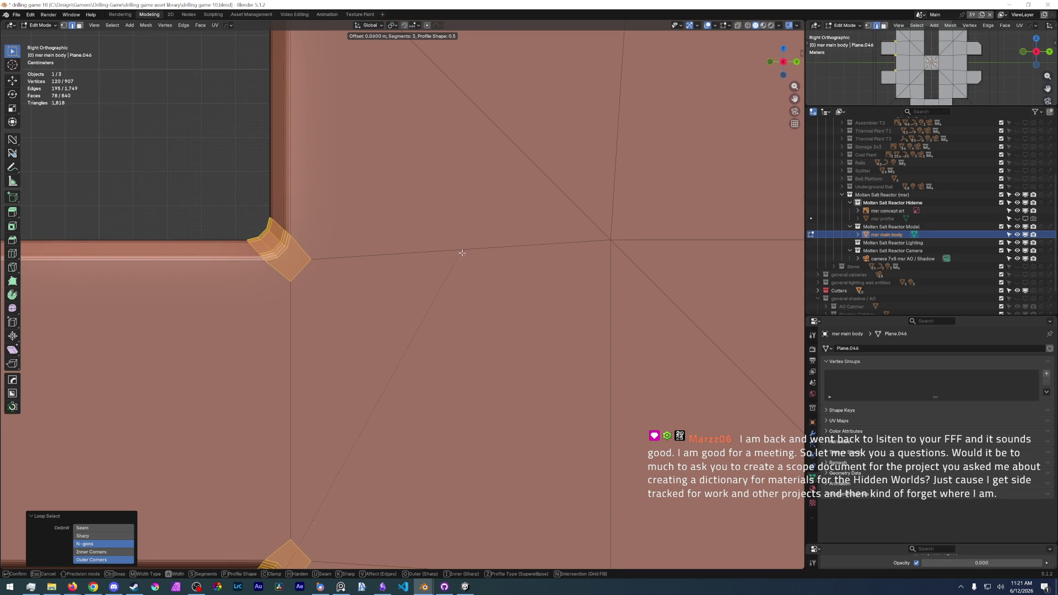
pyautogui.click(464, 251)
pyautogui.scroll(-3, 463, 252)
pyautogui.scroll(-3, 414, 331)
pyautogui.scroll(3, 361, 361)
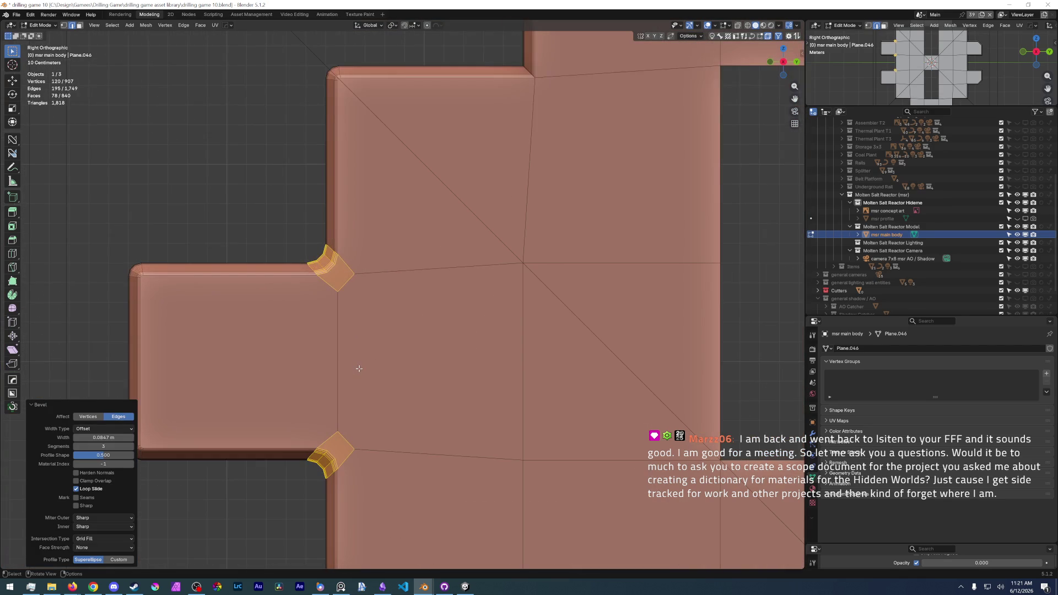
pyautogui.hotkey('ctrl', 'z')
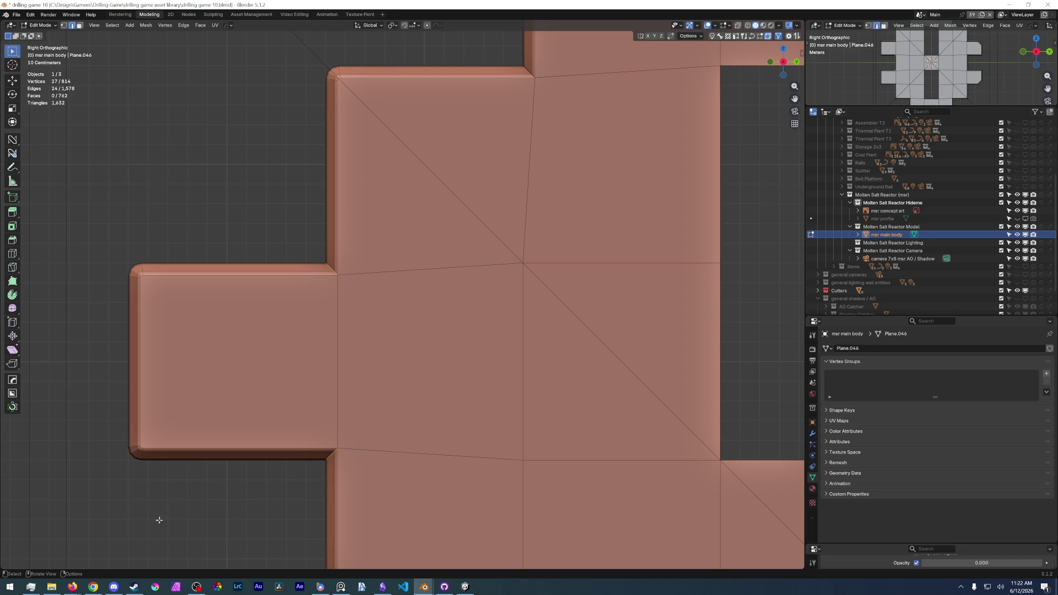
pyautogui.click(383, 587)
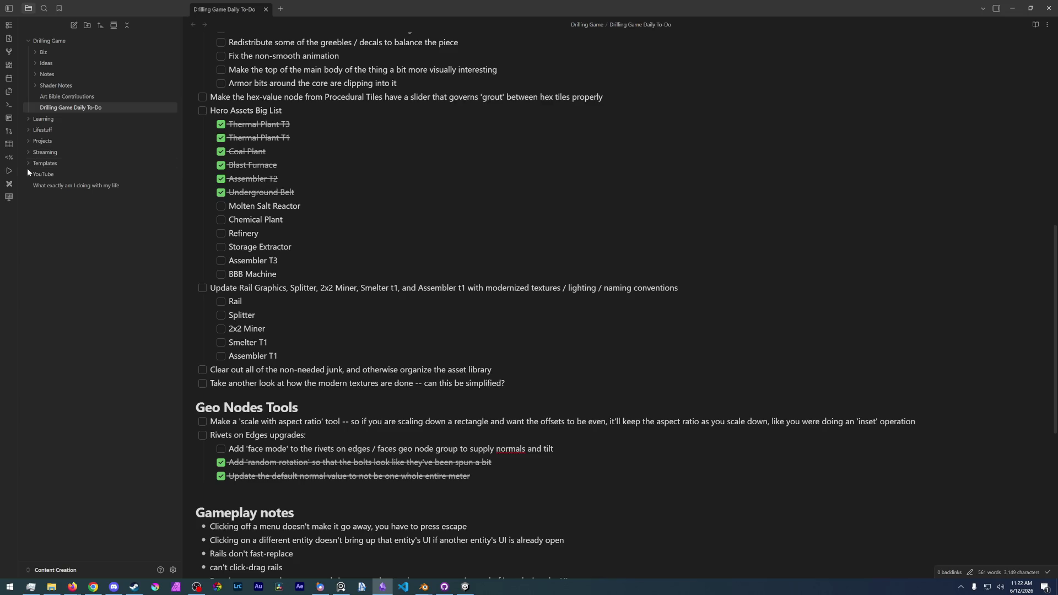
# Expand Projects > Game Development > Factorio > Modding > Hidden Worlds > Systems in the sidebar.
pyautogui.click(26, 140)
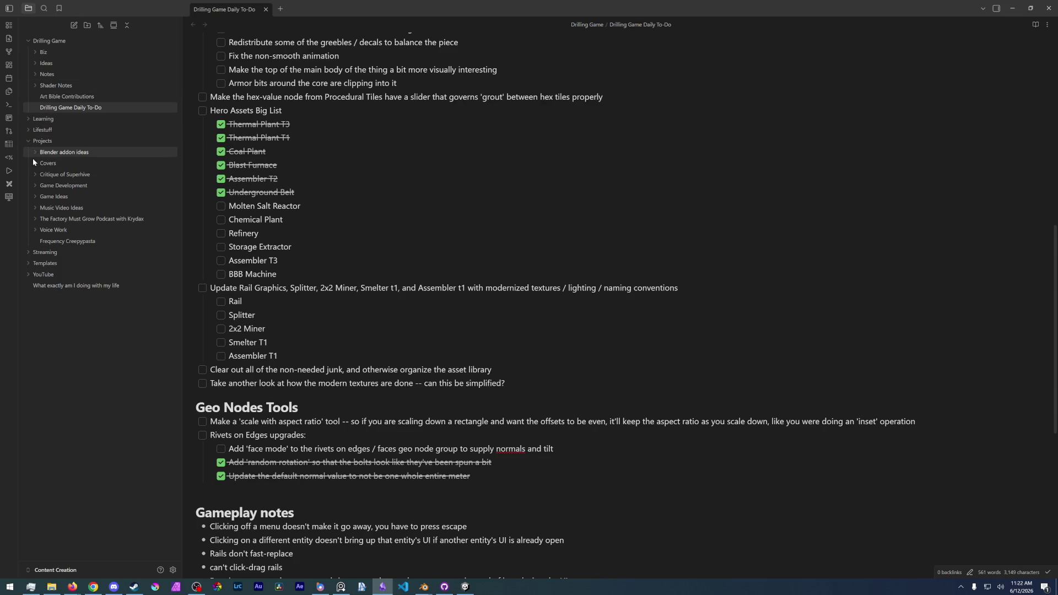
pyautogui.click(34, 185)
pyautogui.click(43, 207)
pyautogui.click(47, 217)
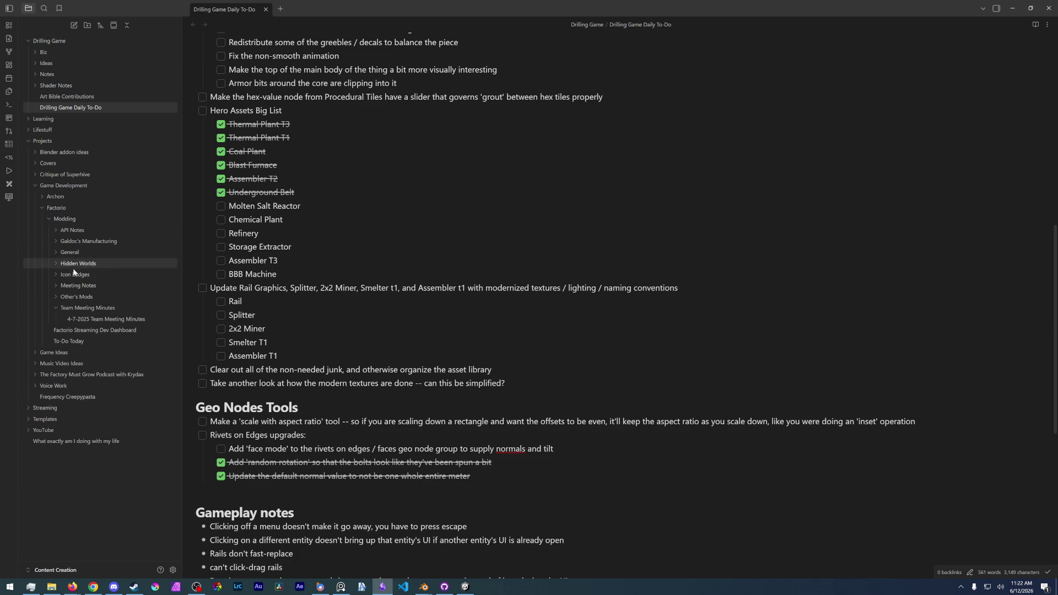
pyautogui.click(59, 309)
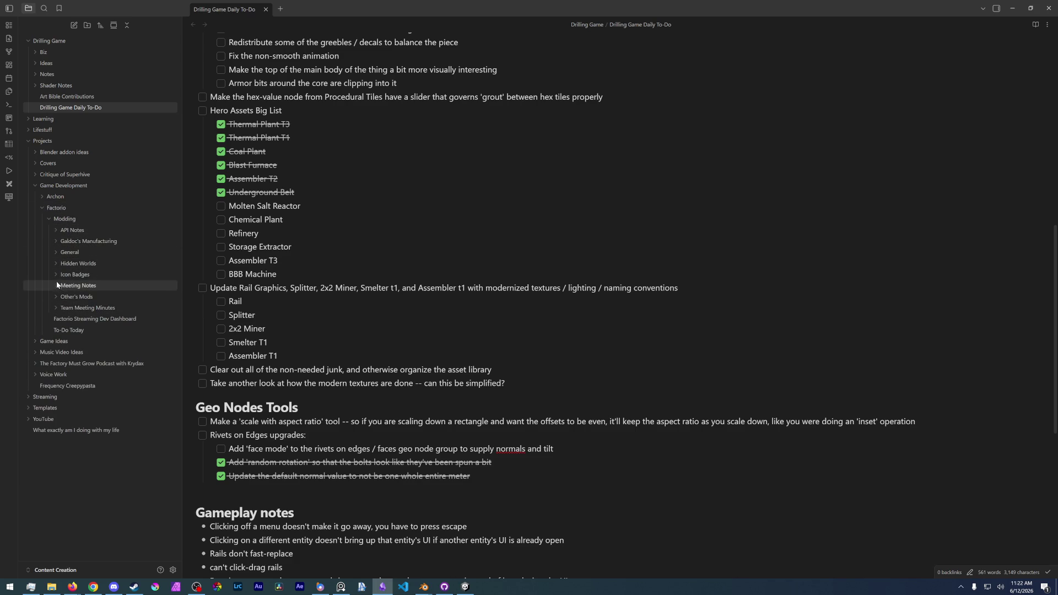
pyautogui.click(55, 263)
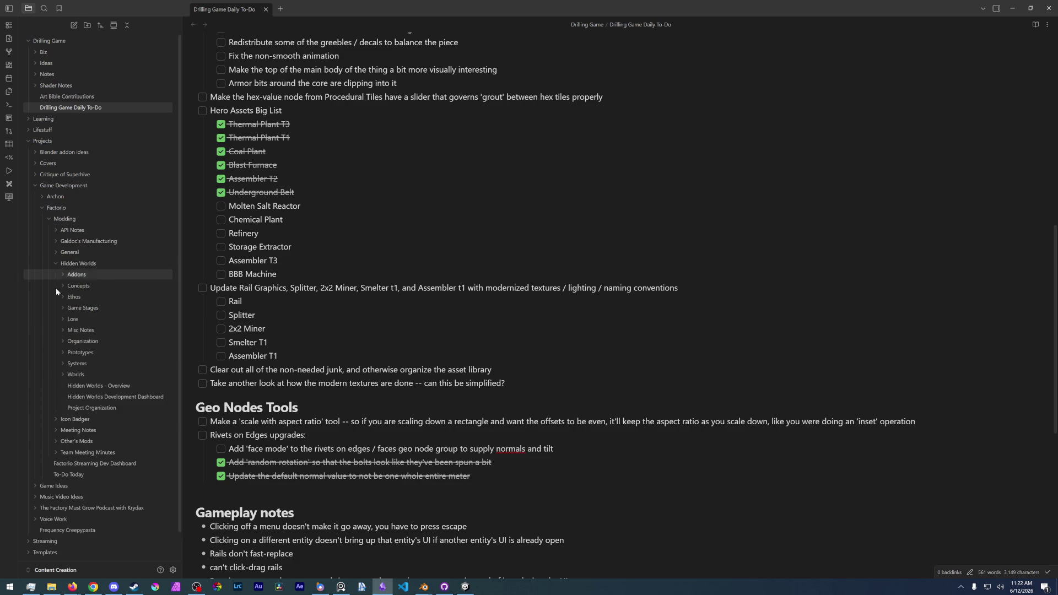
pyautogui.click(61, 365)
pyautogui.scroll(-2, 83, 364)
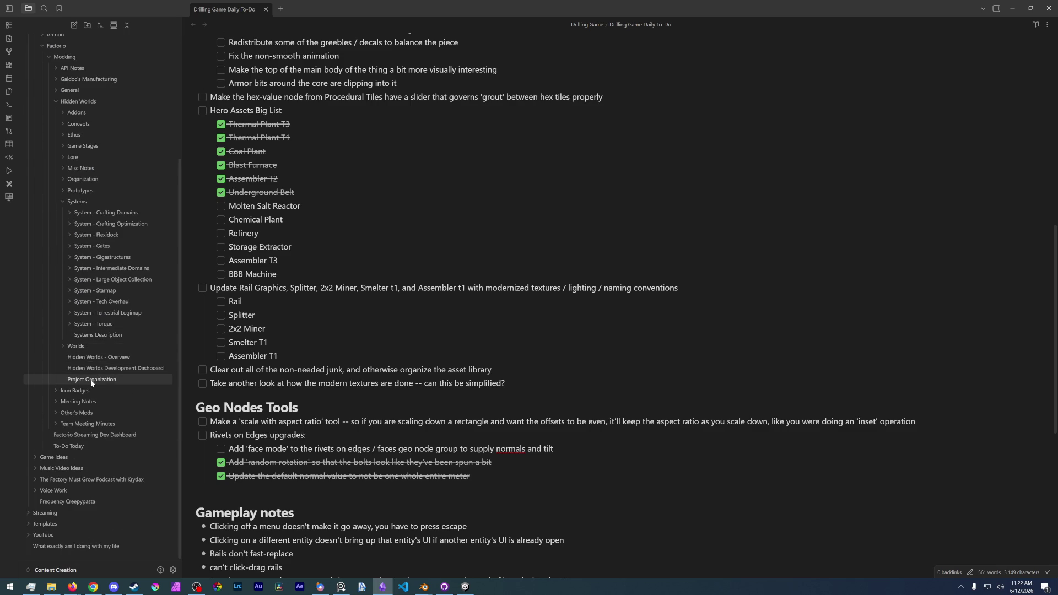
# Open the Project Organization note, then the Crafting Domains canvas from its system folder.
pyautogui.click(92, 379)
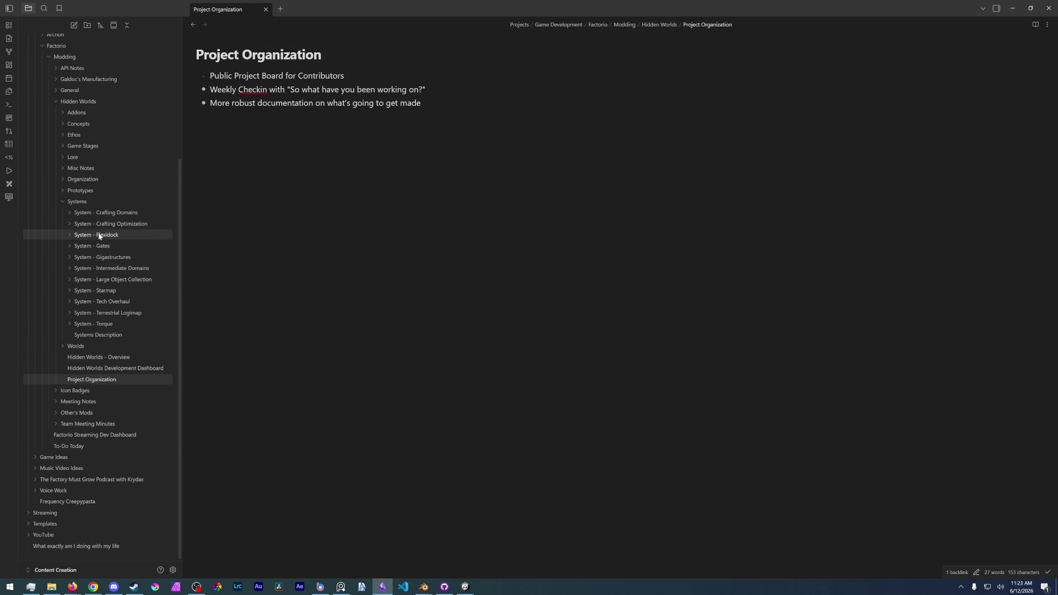
pyautogui.click(93, 213)
pyautogui.click(116, 236)
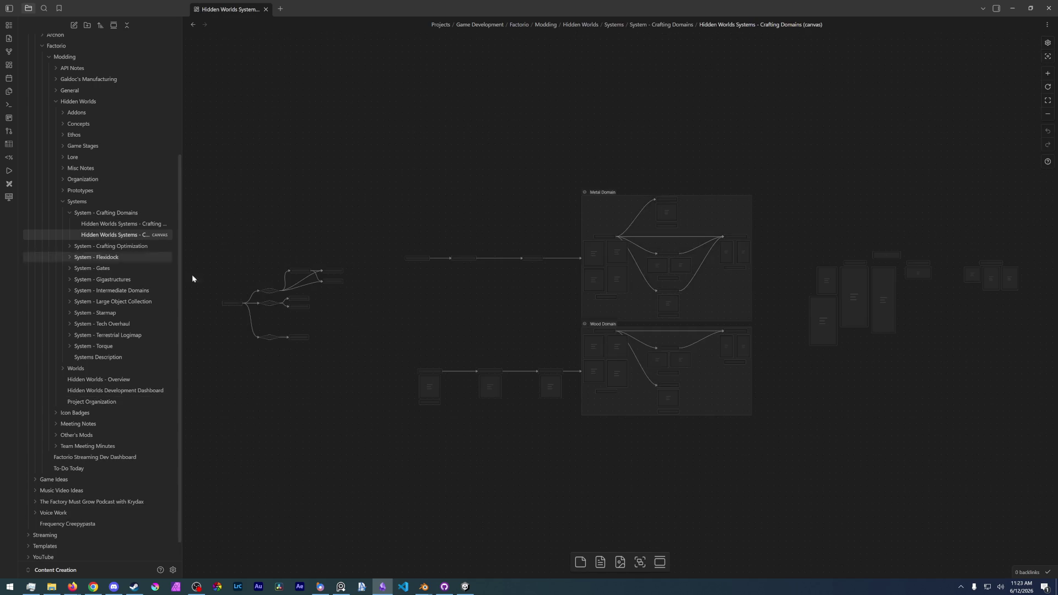
pyautogui.keyDown('ctrl'); pyautogui.scroll(3, 637, 339); pyautogui.keyUp('ctrl')
pyautogui.keyDown('ctrl'); pyautogui.scroll(5, 773, 253); pyautogui.keyUp('ctrl')
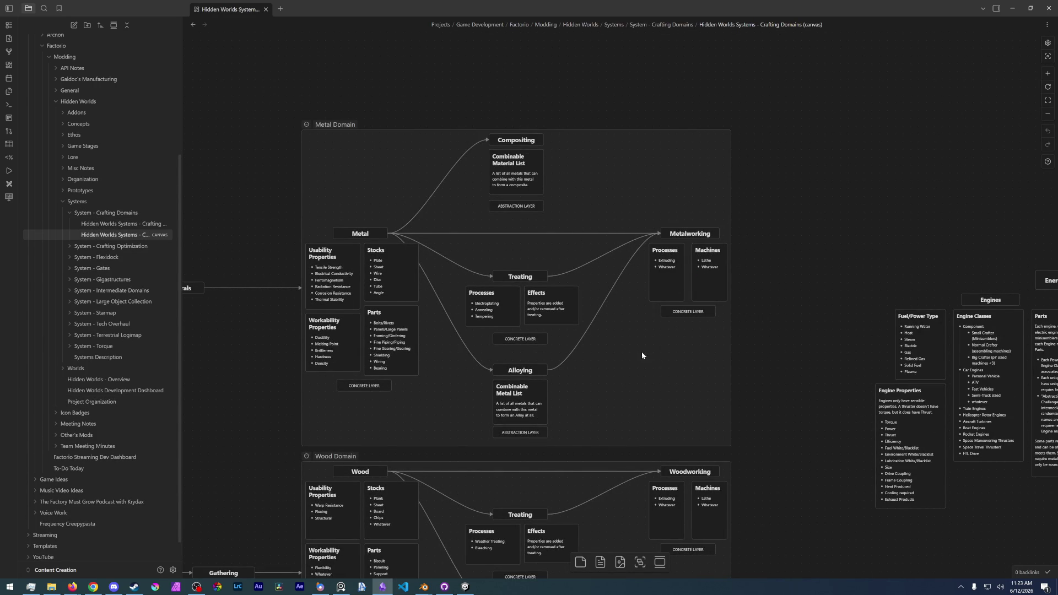
pyautogui.moveTo(619, 361); pyautogui.dragTo(405, 273)
pyautogui.moveTo(579, 315)
pyautogui.mouseDown()
pyautogui.moveTo(446, 330)
pyautogui.moveTo(335, 368)
pyautogui.mouseUp()
pyautogui.keyDown('ctrl'); pyautogui.scroll(-3, 447, 331); pyautogui.keyUp('ctrl')
pyautogui.keyDown('ctrl'); pyautogui.scroll(6, 514, 332); pyautogui.keyUp('ctrl')
pyautogui.keyDown('ctrl'); pyautogui.scroll(-3, 579, 298); pyautogui.keyUp('ctrl')
pyautogui.keyDown('ctrl'); pyautogui.scroll(-1, 547, 406); pyautogui.keyUp('ctrl')
pyautogui.keyDown('ctrl'); pyautogui.scroll(3, 547, 402); pyautogui.keyUp('ctrl')
pyautogui.keyDown('ctrl'); pyautogui.scroll(2, 562, 347); pyautogui.keyUp('ctrl')
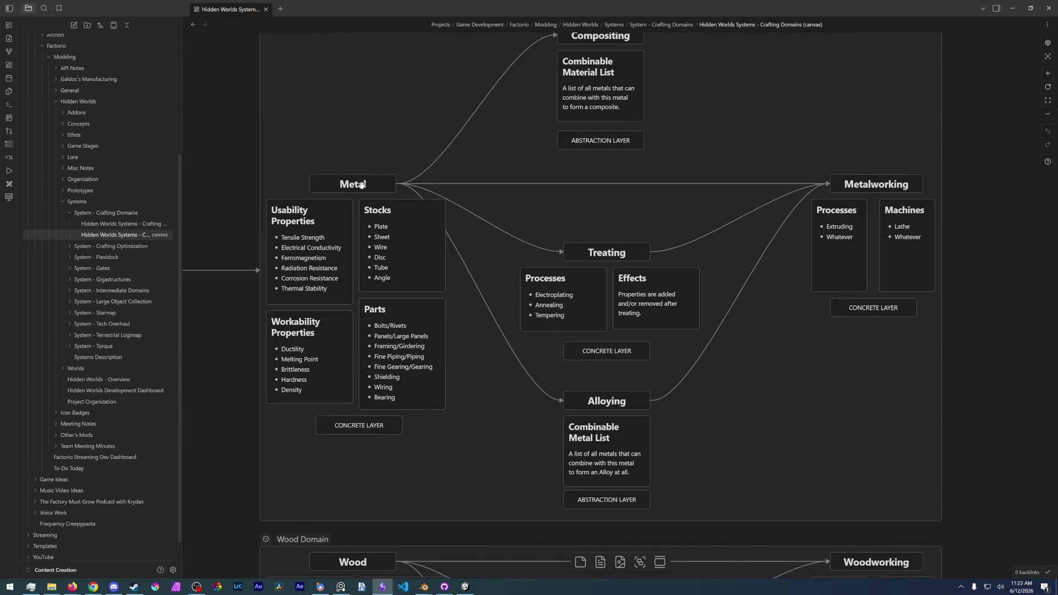
pyautogui.keyDown('ctrl'); pyautogui.scroll(-3, 653, 343); pyautogui.keyUp('ctrl')
pyautogui.keyDown('ctrl'); pyautogui.scroll(1, 627, 360); pyautogui.keyUp('ctrl')
pyautogui.keyDown('ctrl'); pyautogui.scroll(3, 627, 359); pyautogui.keyUp('ctrl')
pyautogui.scroll(-3, 579, 331)
pyautogui.scroll(-3, 562, 315)
pyautogui.scroll(-2, 538, 265)
pyautogui.scroll(-4, 545, 315)
pyautogui.scroll(-2, 579, 348)
pyautogui.keyDown('ctrl'); pyautogui.scroll(-3, 662, 347); pyautogui.keyUp('ctrl')
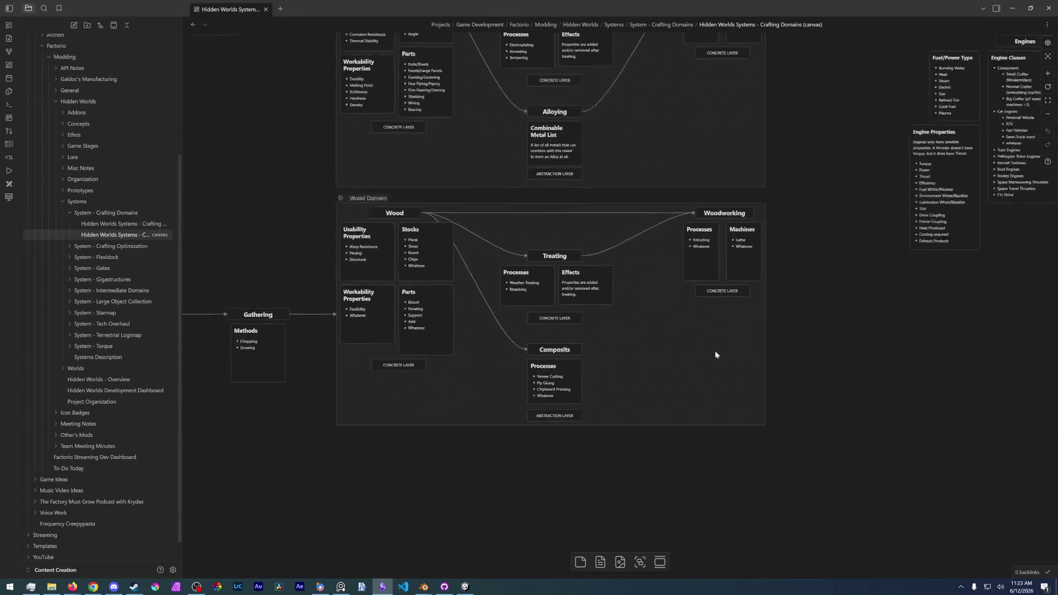
pyautogui.keyDown('ctrl'); pyautogui.scroll(-2, 620, 248); pyautogui.keyUp('ctrl')
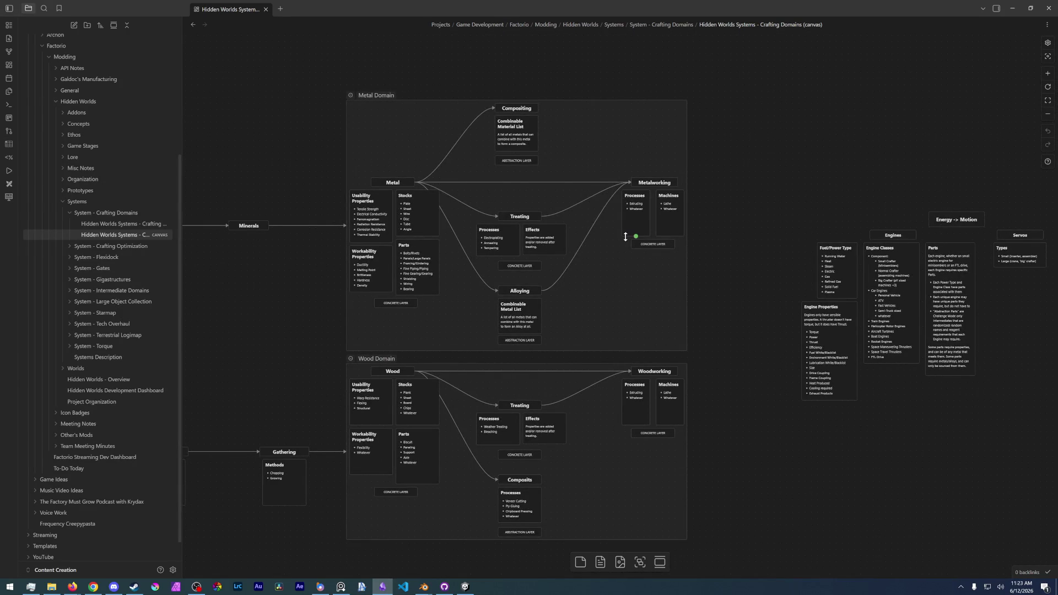
pyautogui.moveTo(629, 236); pyautogui.dragTo(648, 241)
pyautogui.keyDown('ctrl'); pyautogui.scroll(4, 579, 273); pyautogui.keyUp('ctrl')
pyautogui.keyDown('ctrl'); pyautogui.scroll(2, 538, 265); pyautogui.keyUp('ctrl')
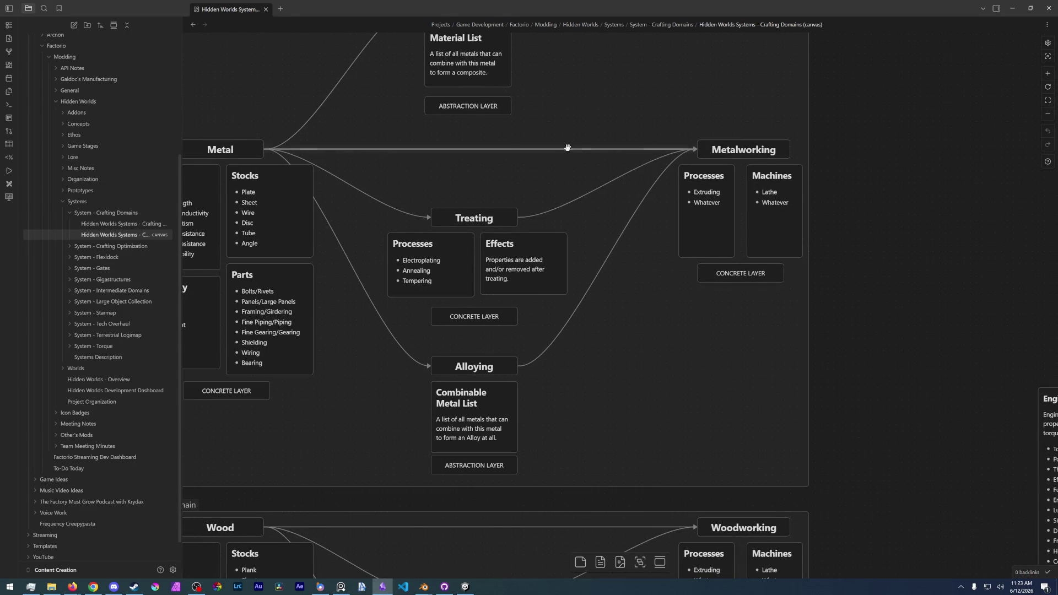
pyautogui.keyDown('ctrl'); pyautogui.scroll(-3, 472, 199); pyautogui.keyUp('ctrl')
pyautogui.moveTo(451, 217); pyautogui.dragTo(482, 225)
pyautogui.keyDown('ctrl'); pyautogui.scroll(3, 493, 235); pyautogui.keyUp('ctrl')
pyautogui.keyDown('ctrl'); pyautogui.scroll(3, 494, 235); pyautogui.keyUp('ctrl')
pyautogui.click(260, 187)
pyautogui.moveTo(497, 471); pyautogui.dragTo(578, 367)
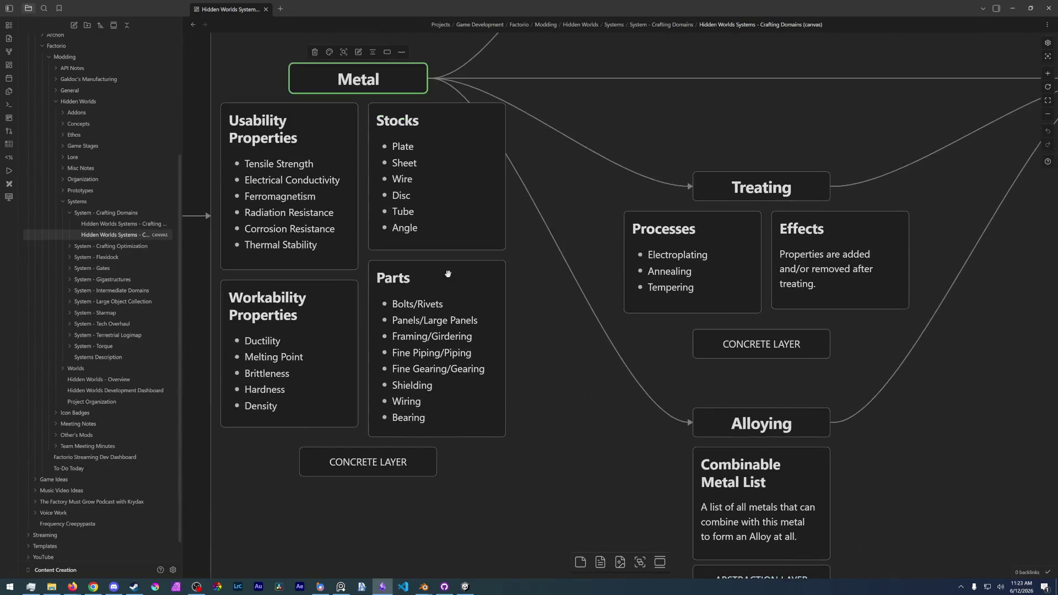
pyautogui.keyDown('ctrl'); pyautogui.scroll(-3, 562, 372); pyautogui.keyUp('ctrl')
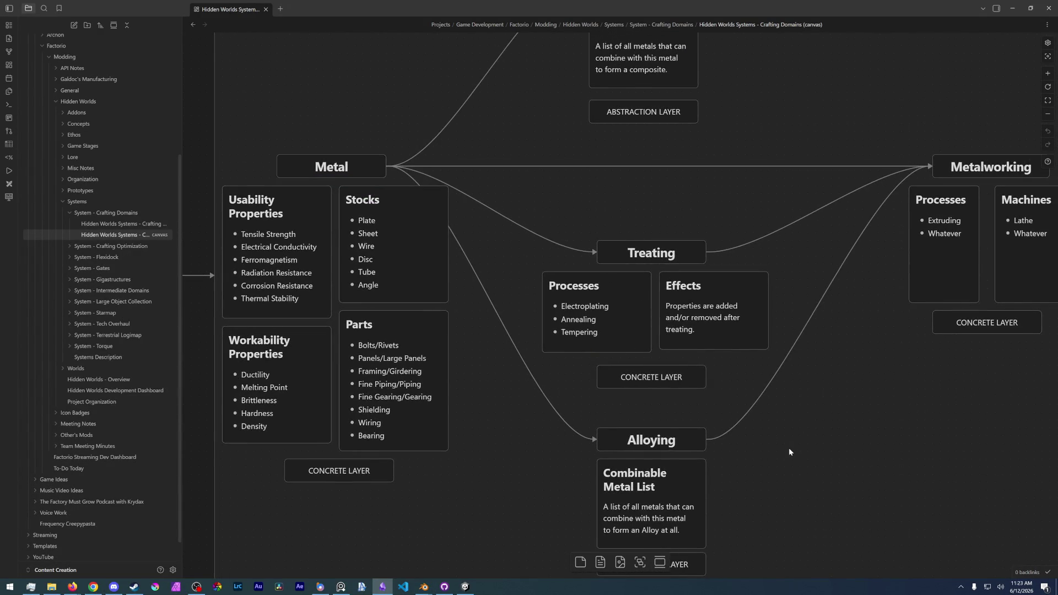
pyautogui.keyDown('ctrl'); pyautogui.scroll(-3, 789, 448); pyautogui.keyUp('ctrl')
pyautogui.moveTo(750, 450); pyautogui.dragTo(719, 420)
pyautogui.keyDown('ctrl'); pyautogui.scroll(-3, 579, 410); pyautogui.keyUp('ctrl')
pyautogui.keyDown('ctrl'); pyautogui.scroll(3, 570, 399); pyautogui.keyUp('ctrl')
pyautogui.keyDown('ctrl'); pyautogui.scroll(3, 569, 400); pyautogui.keyUp('ctrl')
pyautogui.keyDown('ctrl'); pyautogui.scroll(3, 682, 350); pyautogui.keyUp('ctrl')
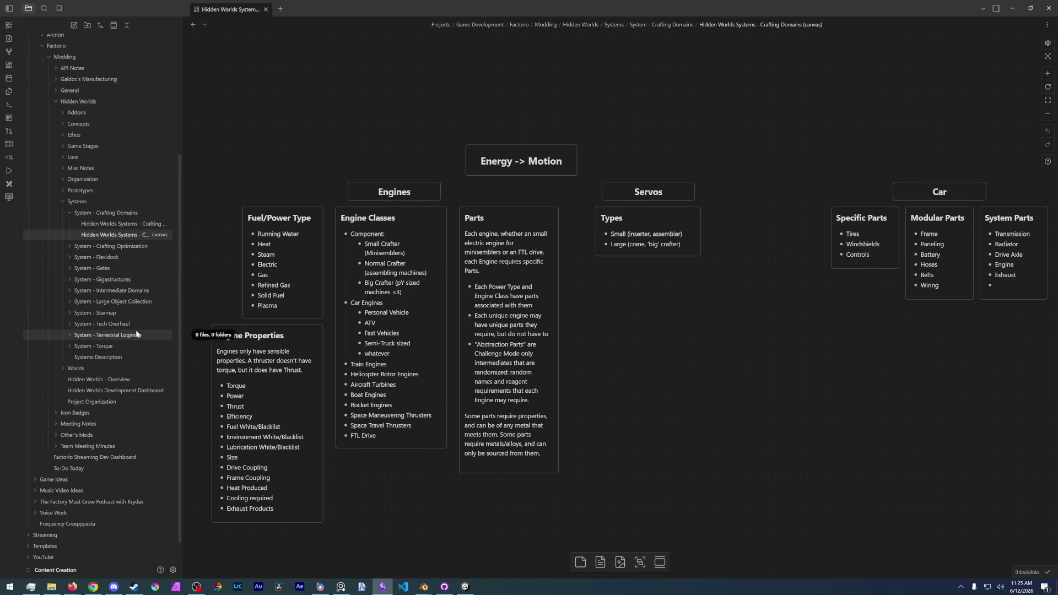
# Expand the System - Crafting Optimization folder to list its notes.
pyautogui.click(126, 246)
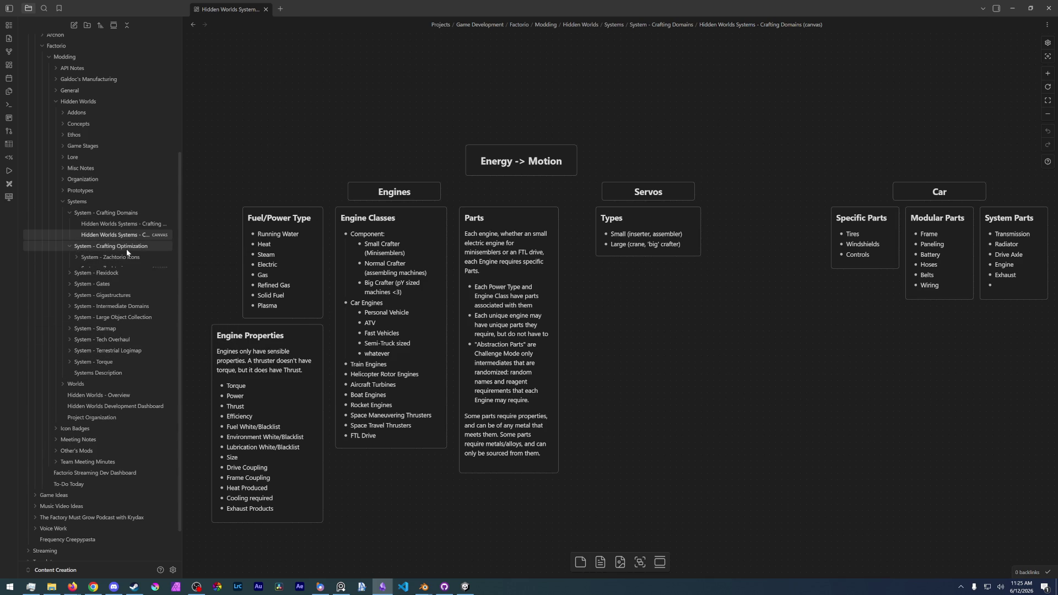
# Browse the Zachtorio canvas's Assembler, Notes and Legend cards, then open the Crafting Domains note.
pyautogui.click(103, 269)
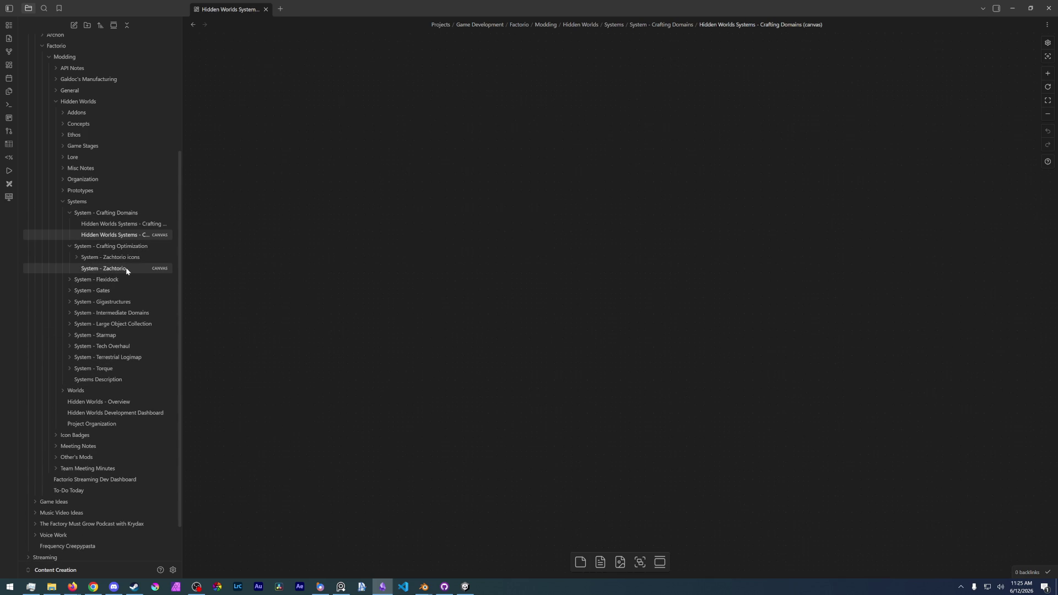
pyautogui.scroll(3, 348, 236)
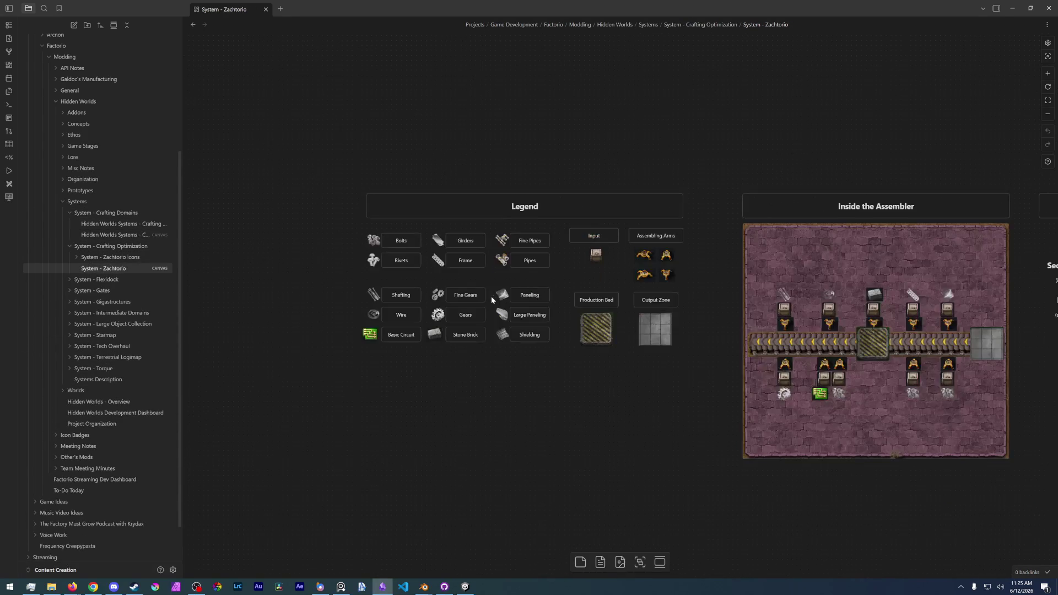
pyautogui.scroll(3, 496, 273)
pyautogui.moveTo(801, 271); pyautogui.dragTo(411, 265)
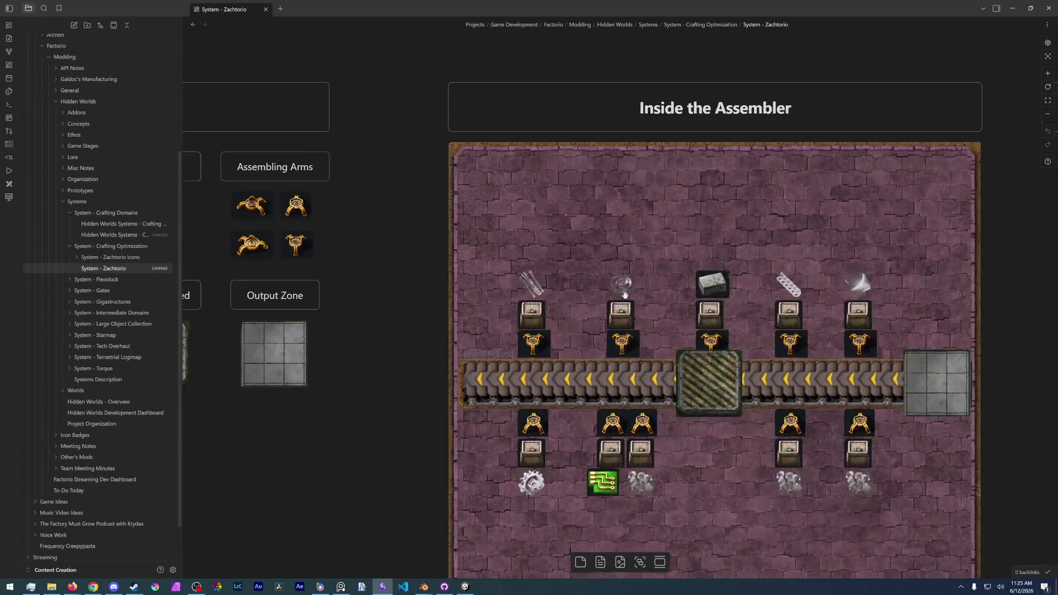
pyautogui.moveTo(608, 339); pyautogui.dragTo(635, 314)
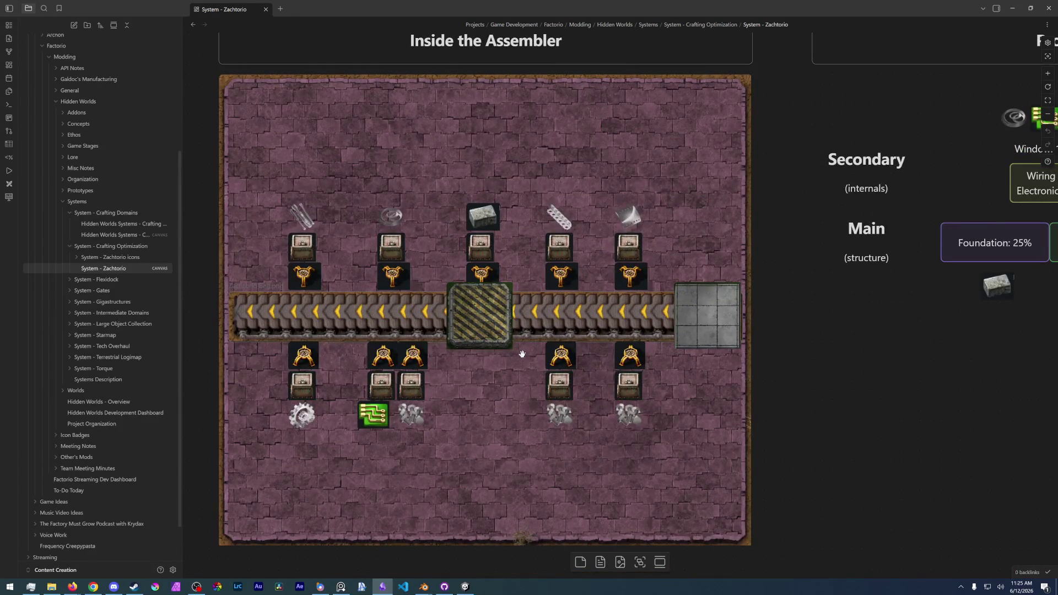
pyautogui.scroll(-5, 535, 346)
pyautogui.scroll(-3, 765, 361)
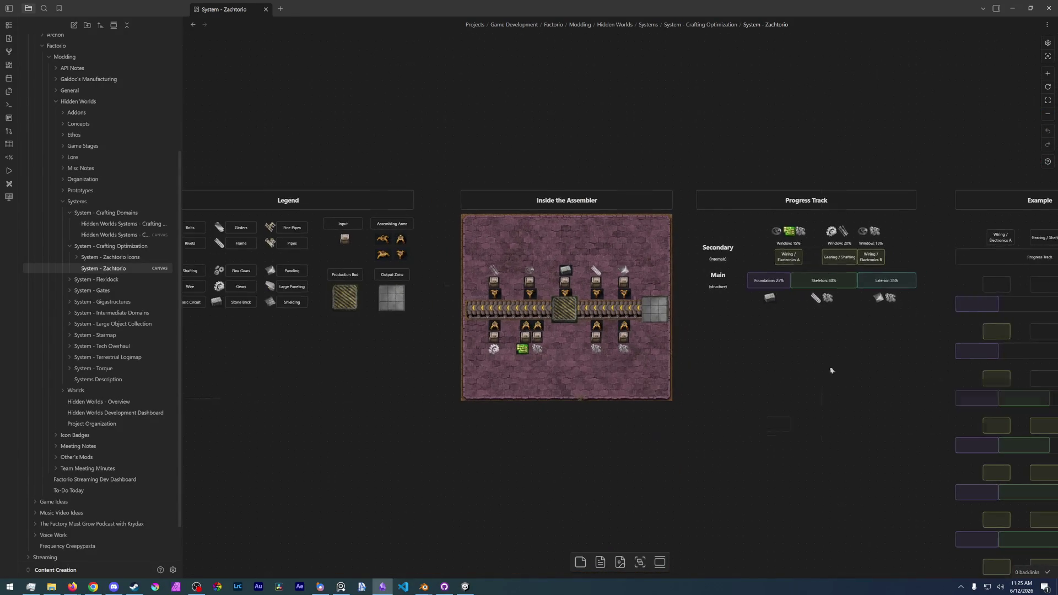
pyautogui.moveTo(844, 372); pyautogui.dragTo(496, 348)
pyautogui.scroll(2, 533, 355)
pyautogui.scroll(4, 529, 248)
pyautogui.scroll(-2, 520, 207)
pyautogui.scroll(2, 520, 207)
pyautogui.scroll(-3, 628, 215)
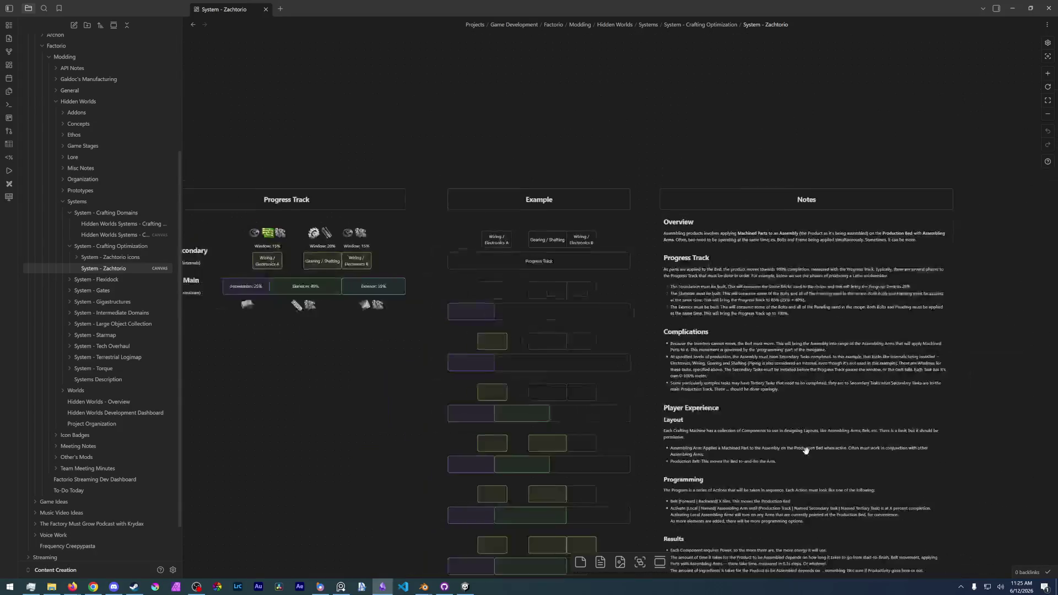
pyautogui.scroll(-3, 566, 244)
pyautogui.scroll(2, 566, 244)
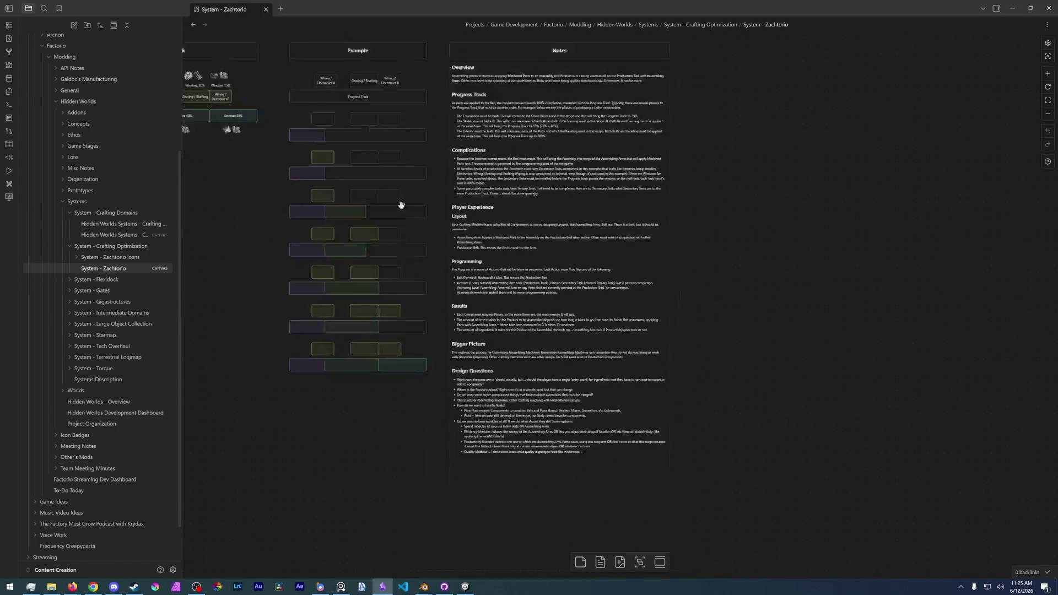
pyautogui.scroll(-5, 513, 253)
pyautogui.moveTo(364, 281); pyautogui.dragTo(521, 287)
pyautogui.scroll(3, 514, 331)
pyautogui.scroll(2, 503, 358)
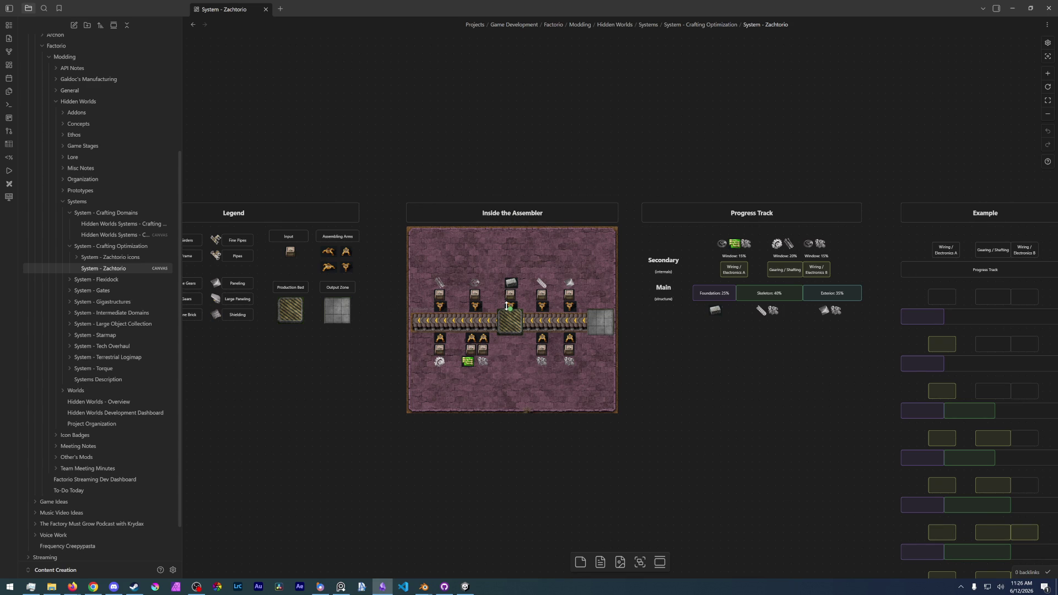
pyautogui.click(124, 226)
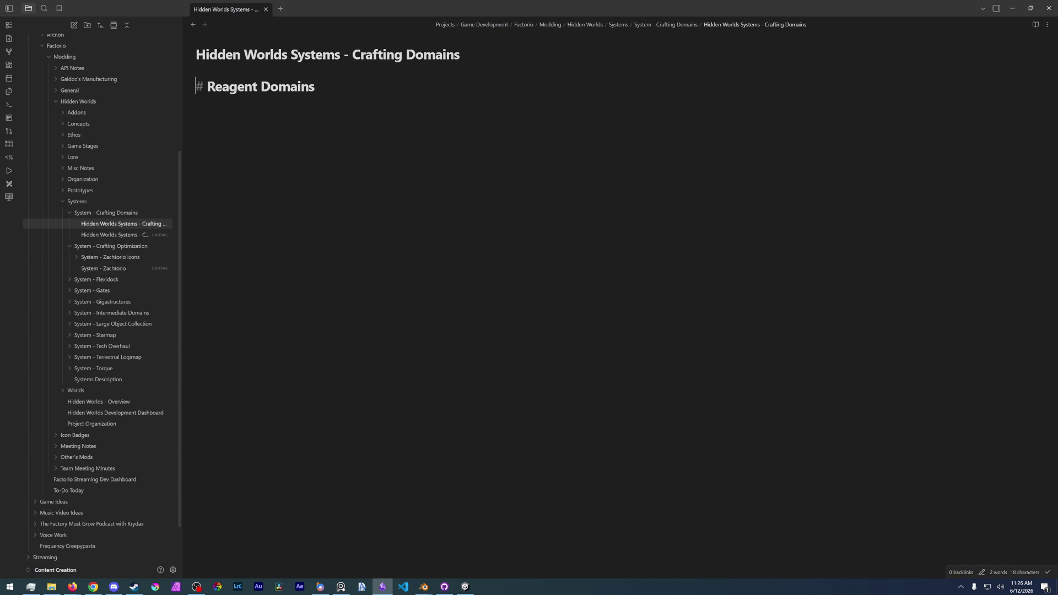
# Reopen the Crafting Domains canvas in Obsidian, then return to Blender.
pyautogui.click(115, 234)
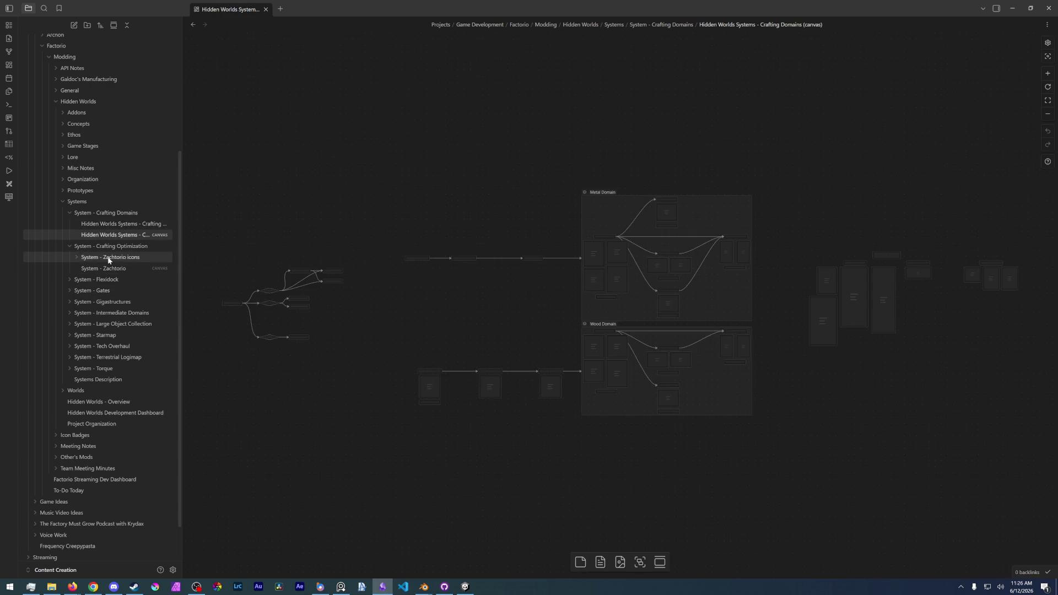
pyautogui.scroll(3, 686, 291)
pyautogui.scroll(5, 752, 332)
pyautogui.scroll(4, 752, 337)
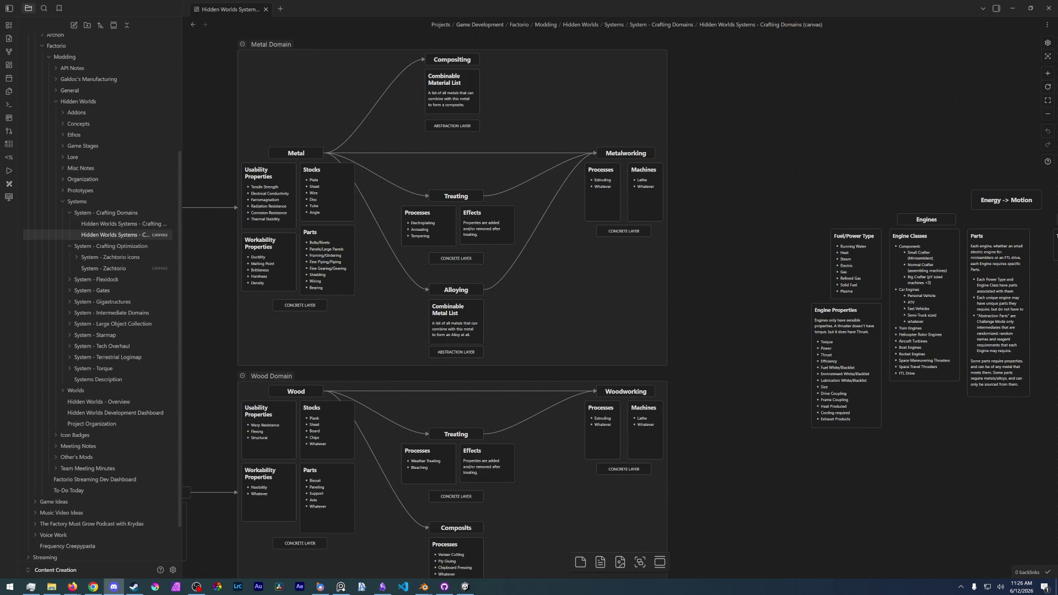
pyautogui.hotkey('alt', 'Tab')
# Bevel the inner wall corner edge with Ctrl+B and inspect it from around the corner.
pyautogui.click(478, 342)
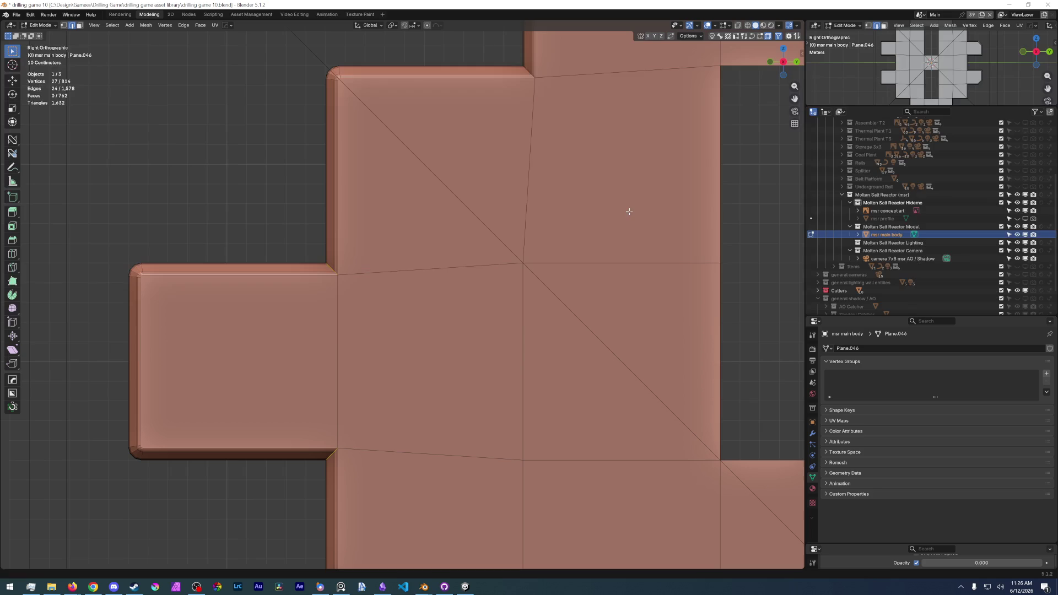
pyautogui.scroll(-4, 482, 351)
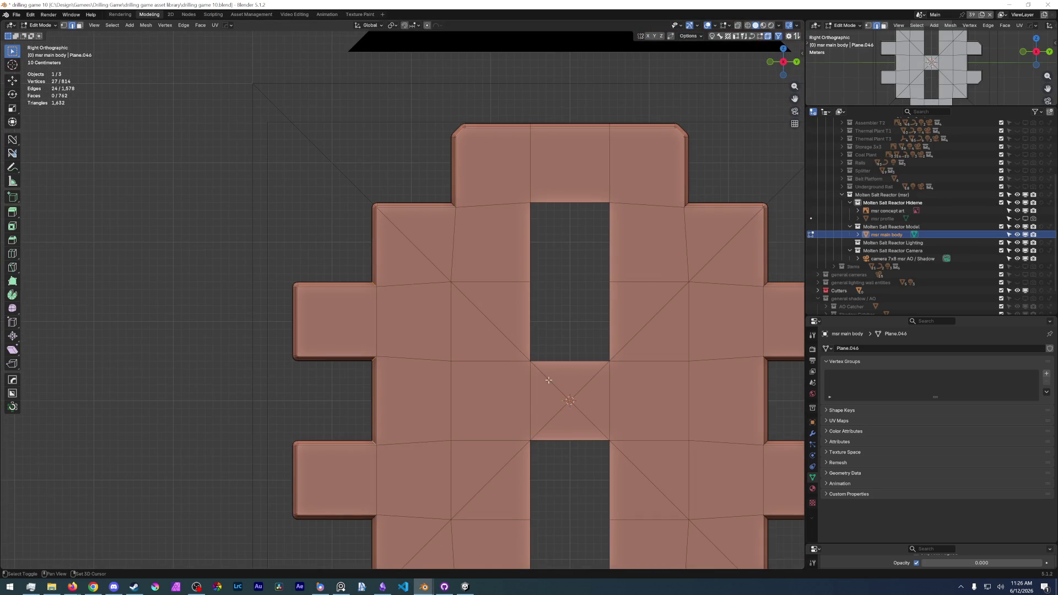
pyautogui.moveTo(480, 395)
pyautogui.mouseDown(button='middle')
pyautogui.moveTo(501, 296)
pyautogui.moveTo(513, 294)
pyautogui.moveTo(392, 318)
pyautogui.mouseUp(button='middle')
pyautogui.scroll(4, 525, 293)
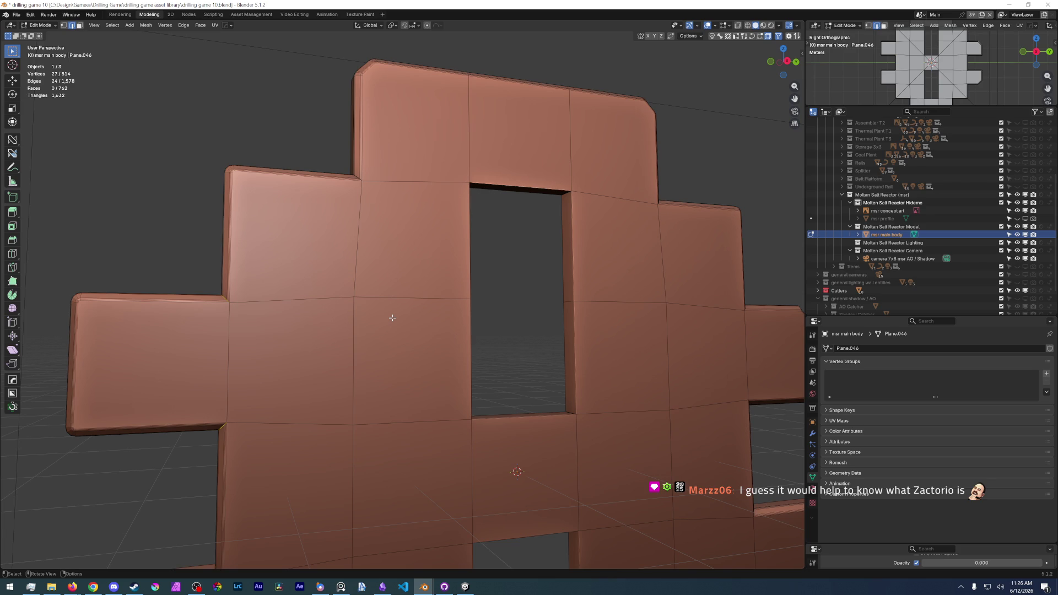
pyautogui.scroll(3, 362, 302)
pyautogui.scroll(3, 360, 302)
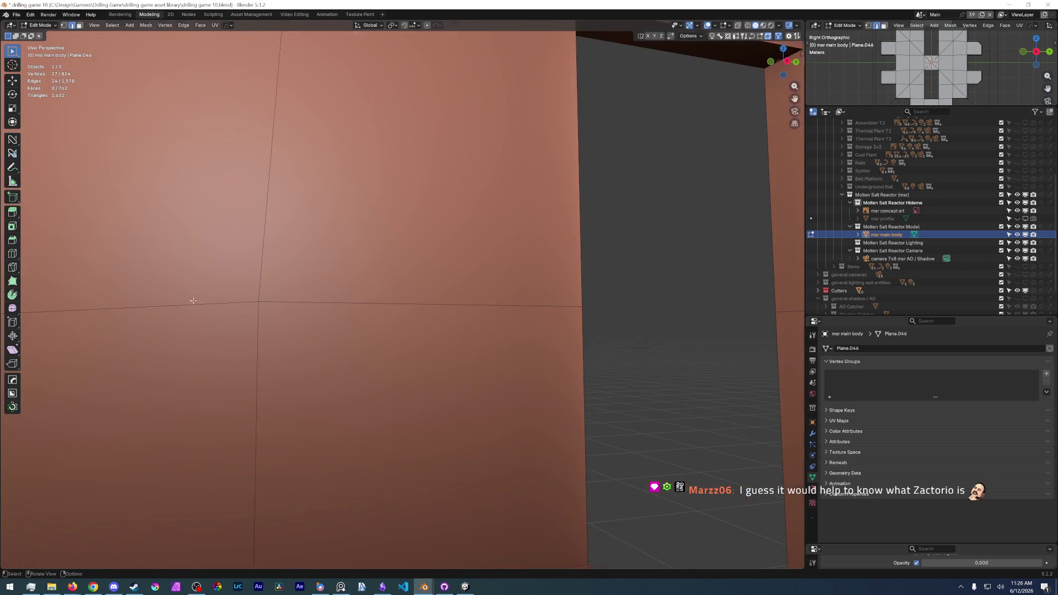
pyautogui.moveTo(361, 302); pyautogui.dragTo(330, 365, button='middle')
pyautogui.click(267, 365)
pyautogui.hotkey('ctrl', 'b')
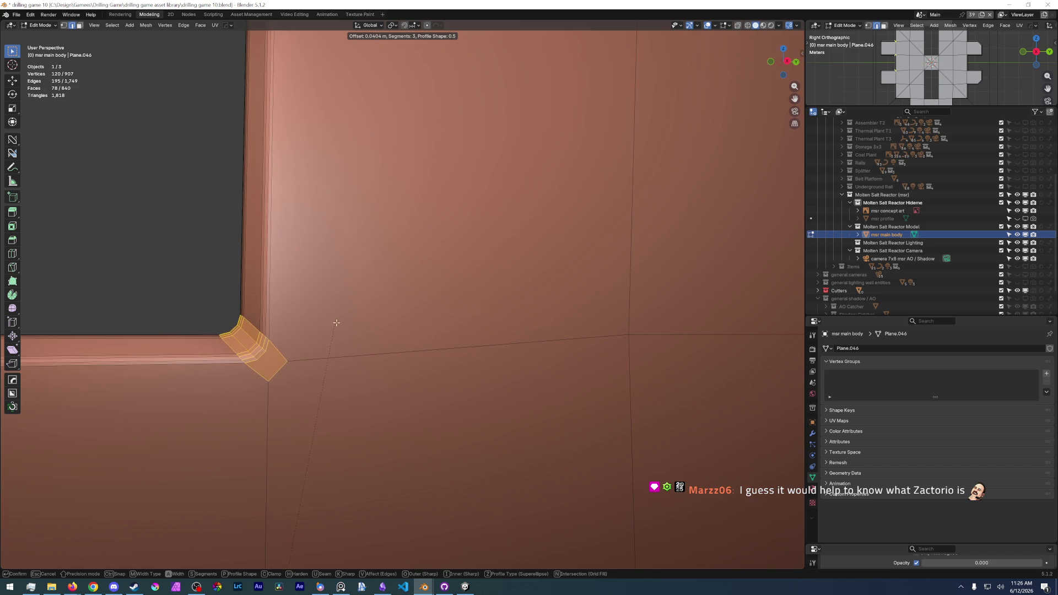
pyautogui.click(338, 321)
pyautogui.moveTo(338, 320)
pyautogui.mouseDown(button='middle')
pyautogui.moveTo(277, 354)
pyautogui.moveTo(348, 365)
pyautogui.mouseUp(button='middle')
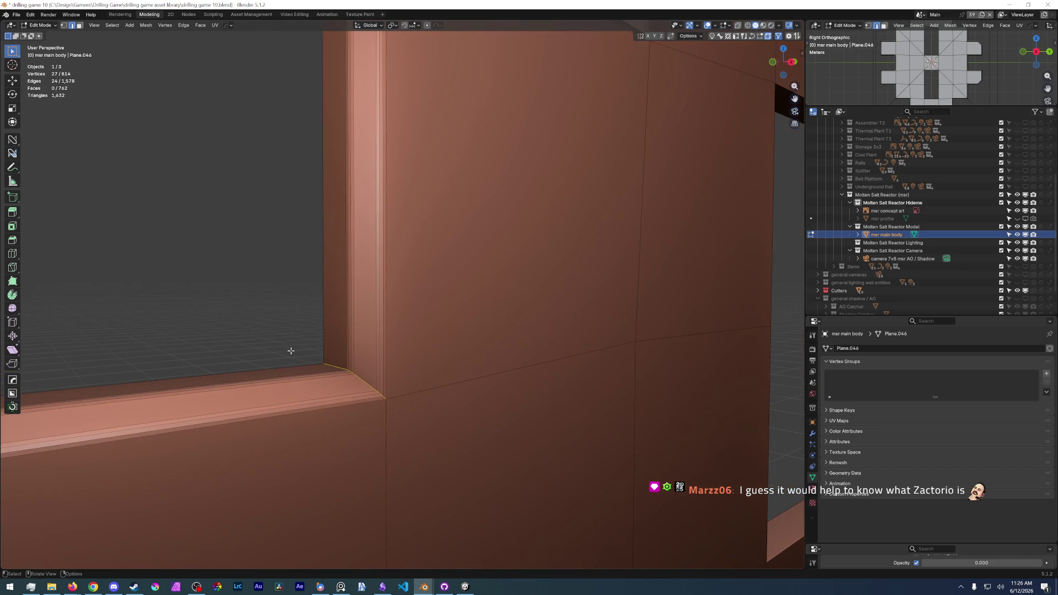
pyautogui.moveTo(398, 332); pyautogui.dragTo(414, 310, button='middle')
# Dismiss stray context menus, then bevel the selected inner corner again and clear the selection.
pyautogui.rightClick(413, 309)
pyautogui.press('Escape')
pyautogui.rightClick(458, 286)
pyautogui.press('Escape')
pyautogui.rightClick(437, 292)
pyautogui.press('Escape')
pyautogui.scroll(2, 437, 291)
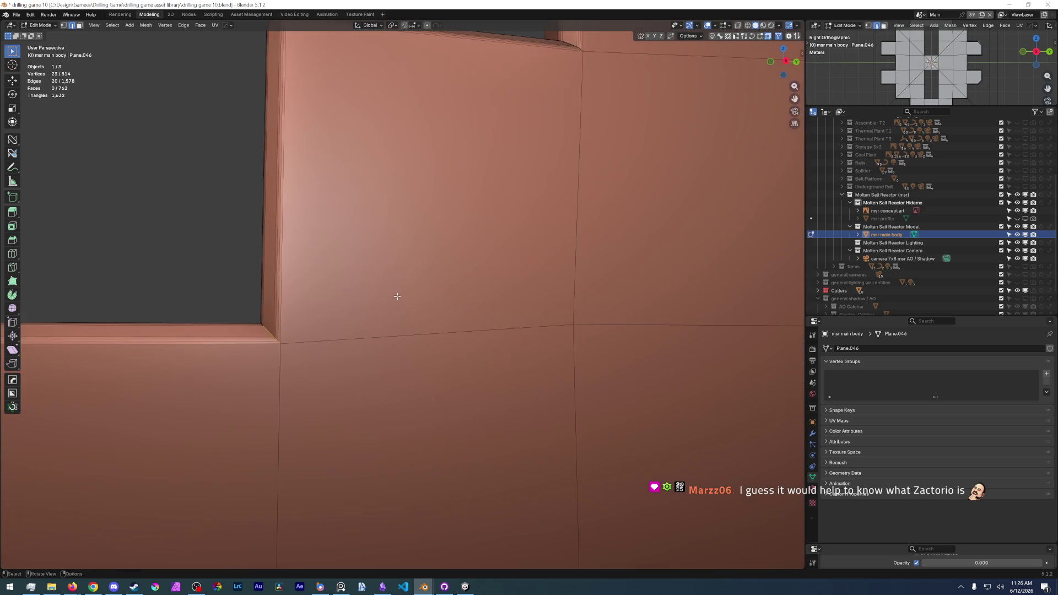
pyautogui.hotkey('ctrl', 'b')
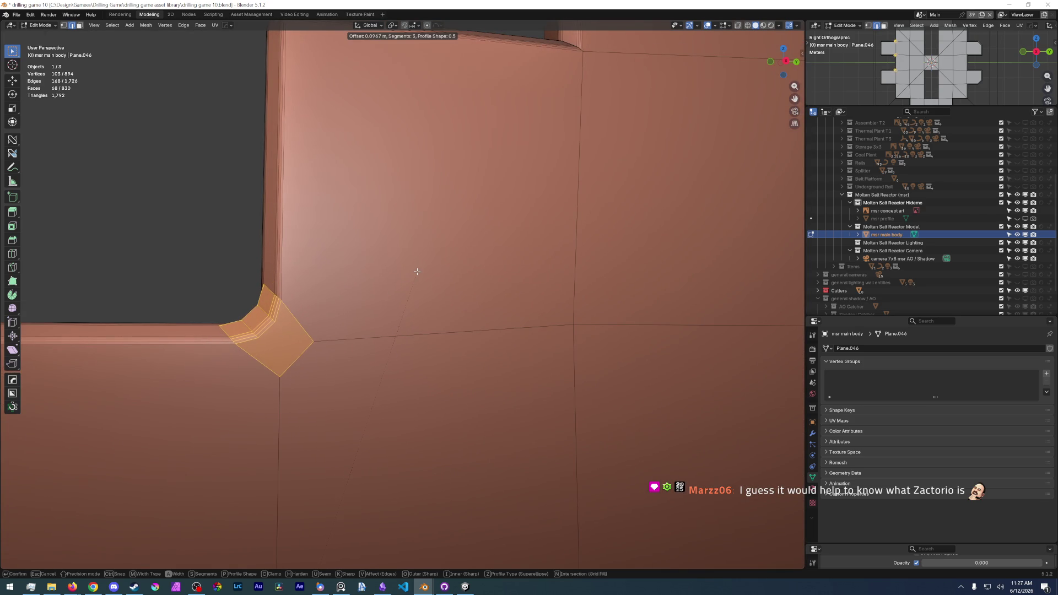
pyautogui.click(417, 271)
pyautogui.scroll(-3, 417, 271)
pyautogui.click(391, 365)
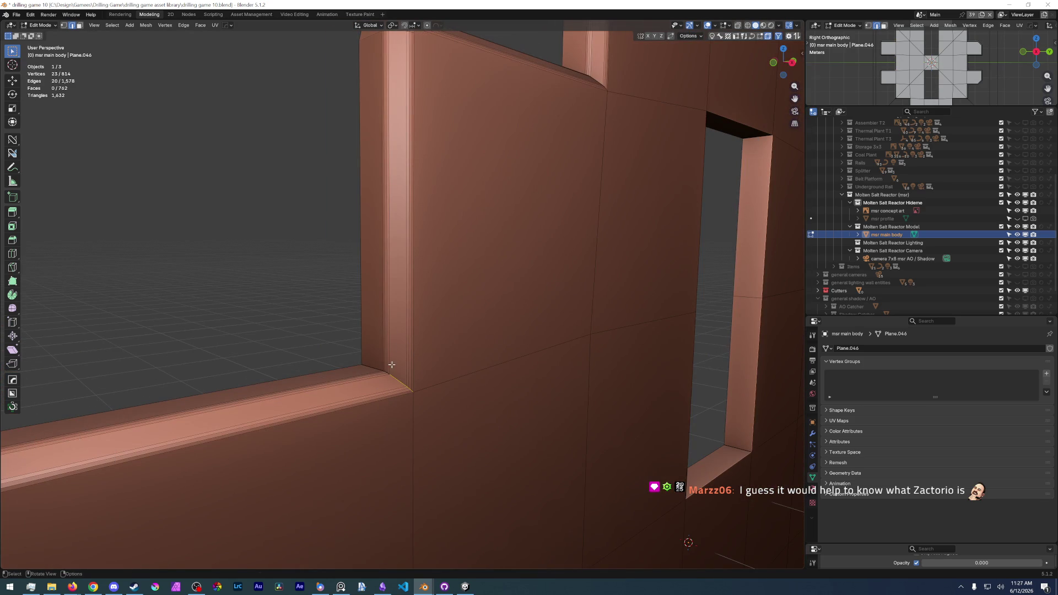
pyautogui.scroll(3, 392, 365)
# Vertex-bevel the wall's inner corner with Ctrl+Shift+B and check it from the right side view.
pyautogui.hotkey('ctrl', 'n')
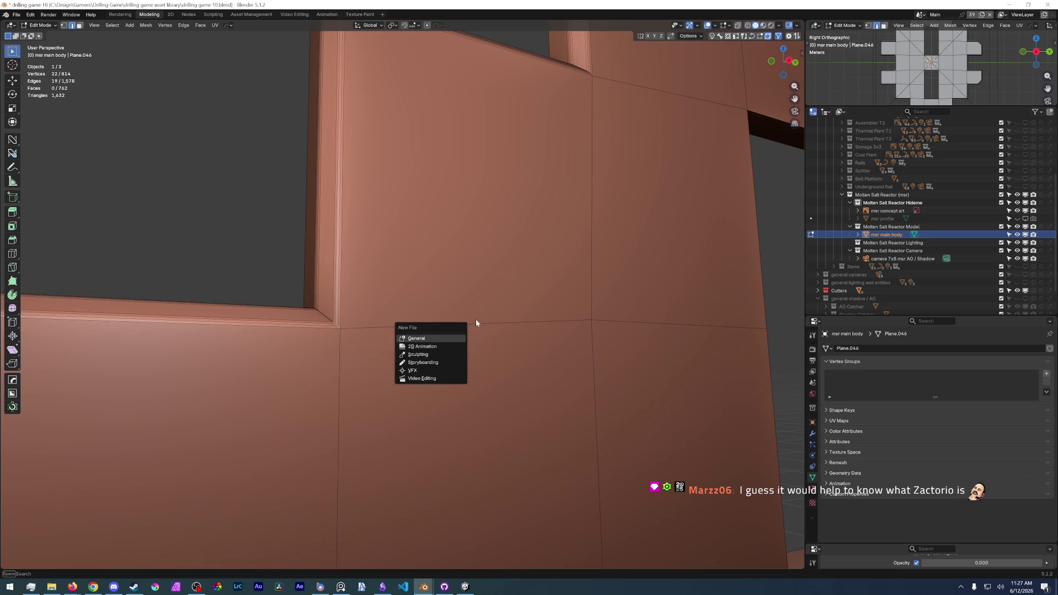
pyautogui.press('Escape')
pyautogui.click(335, 321)
pyautogui.hotkey('ctrl', 'shift', 'b')
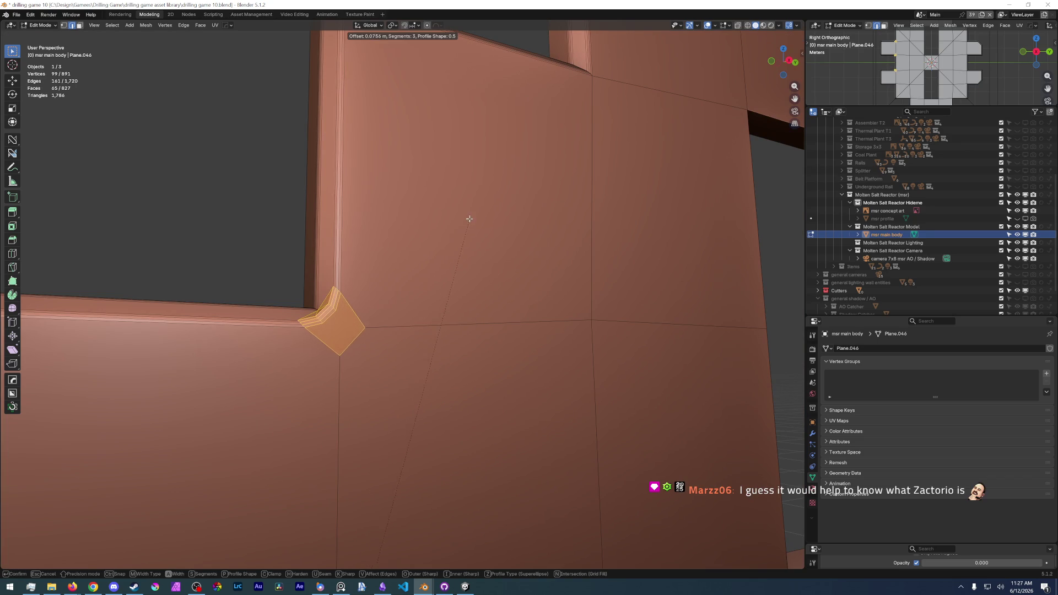
pyautogui.click(469, 219)
pyautogui.press('KP_3')
pyautogui.scroll(2, 418, 260)
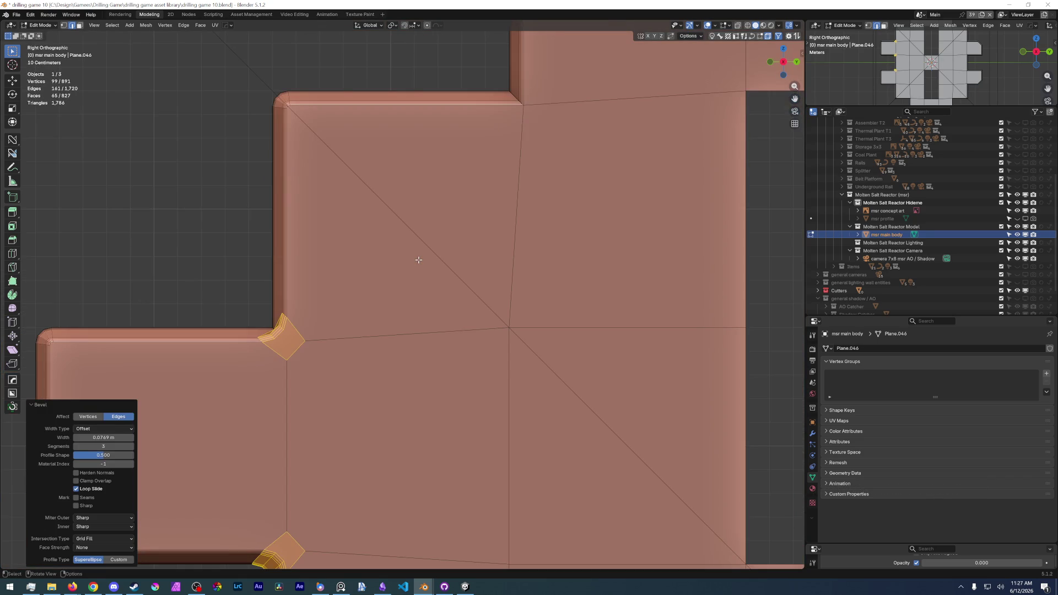
pyautogui.scroll(2, 216, 314)
pyautogui.scroll(1, 249, 298)
# Undo the corner bevel, try another trial bevel on the corner edge, then undo it too.
pyautogui.hotkey('ctrl', 'z')
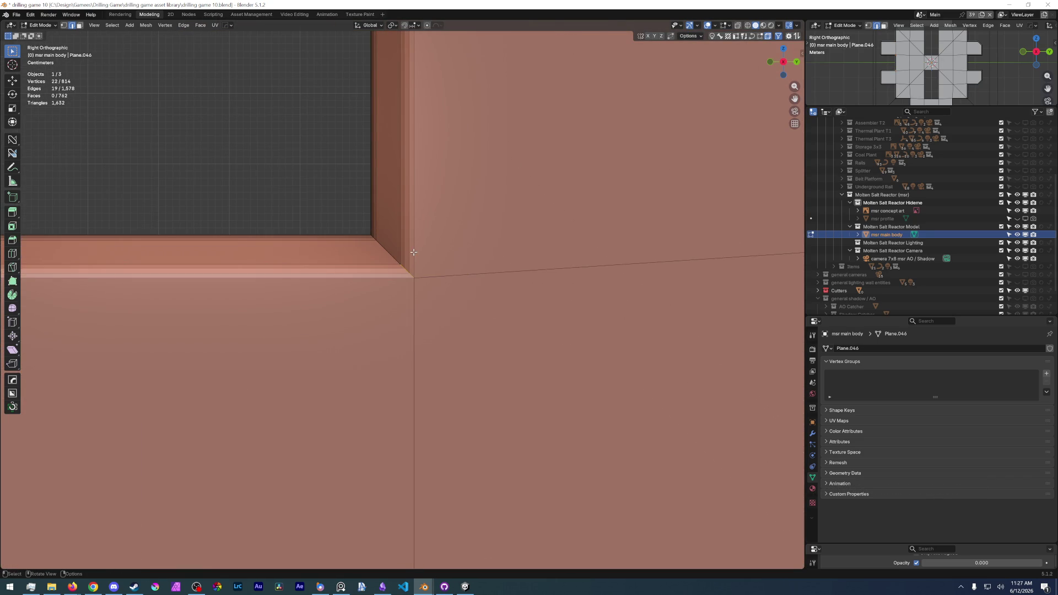
pyautogui.hotkey('ctrl', 'n')
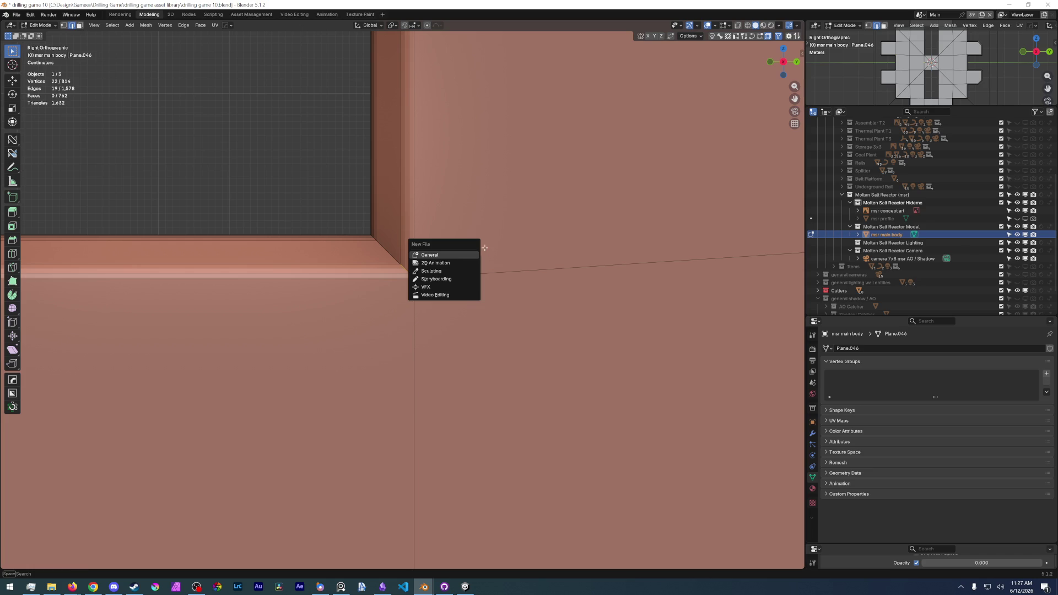
pyautogui.press('Escape')
pyautogui.hotkey('ctrl', 'b')
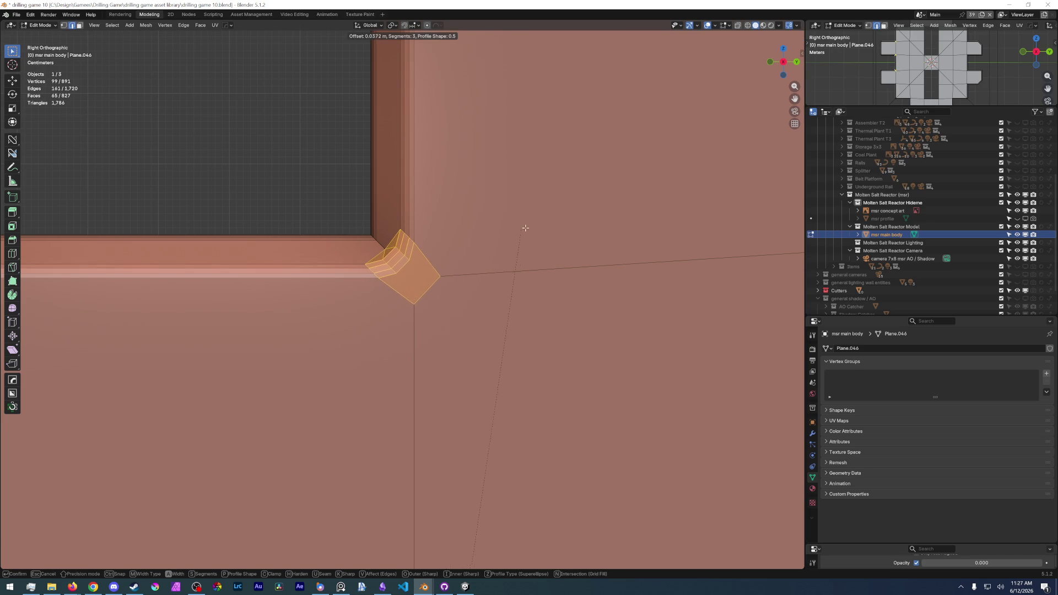
pyautogui.click(537, 222)
pyautogui.scroll(-2, 491, 290)
pyautogui.click(362, 243)
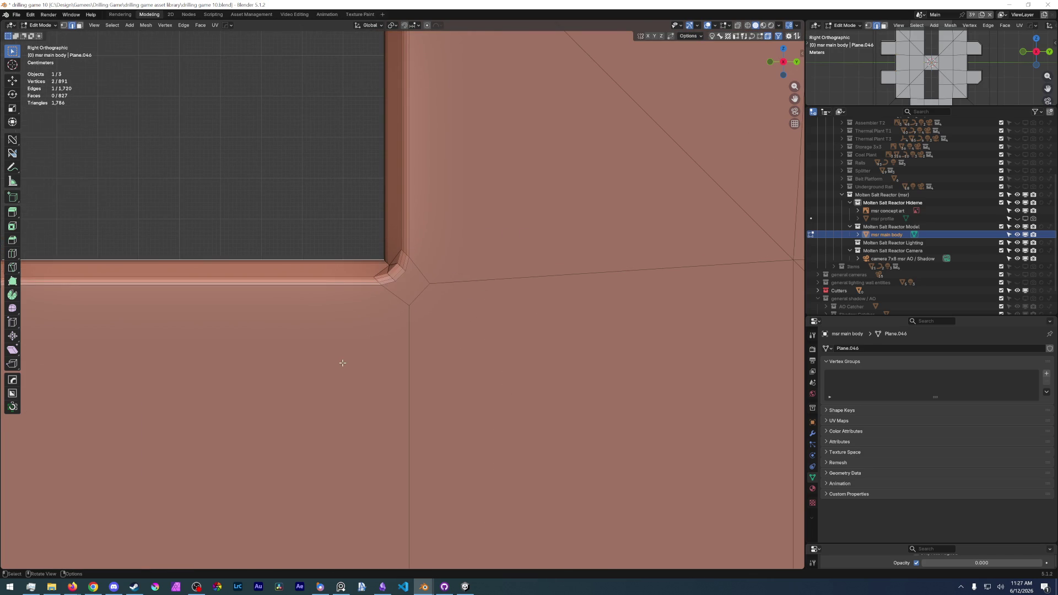
pyautogui.scroll(-4, 339, 388)
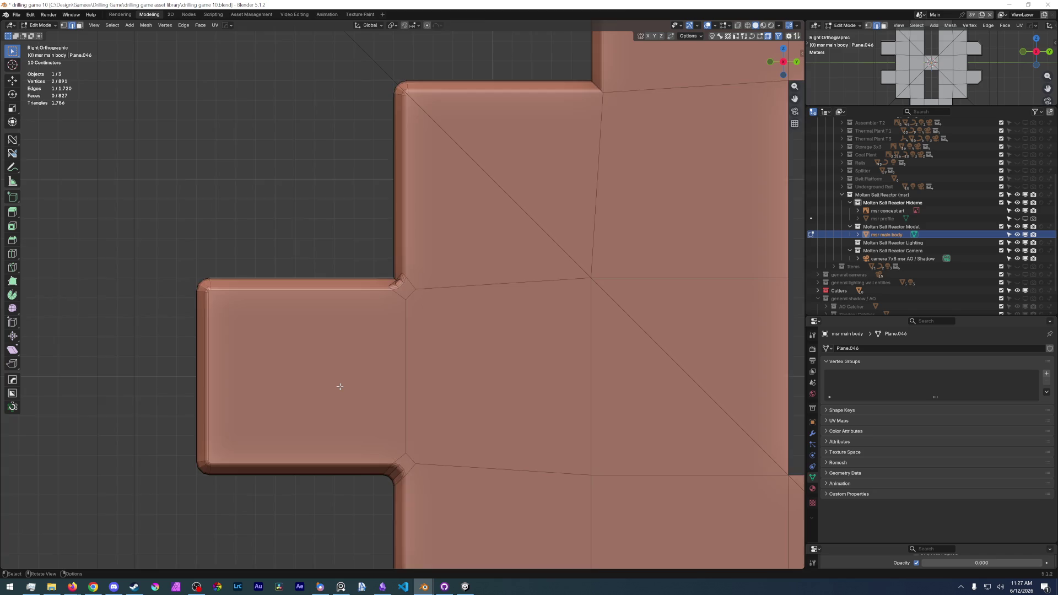
pyautogui.scroll(5, 339, 387)
pyautogui.press('ctrl')
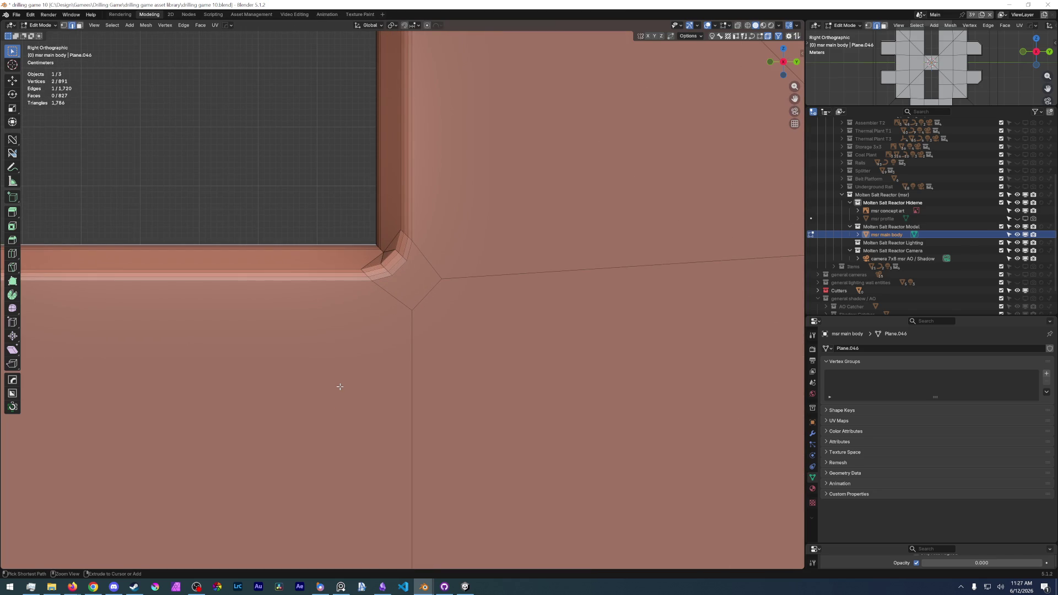
pyautogui.hotkey('ctrl', 'z')
pyautogui.hotkey('ctrl', 'z')
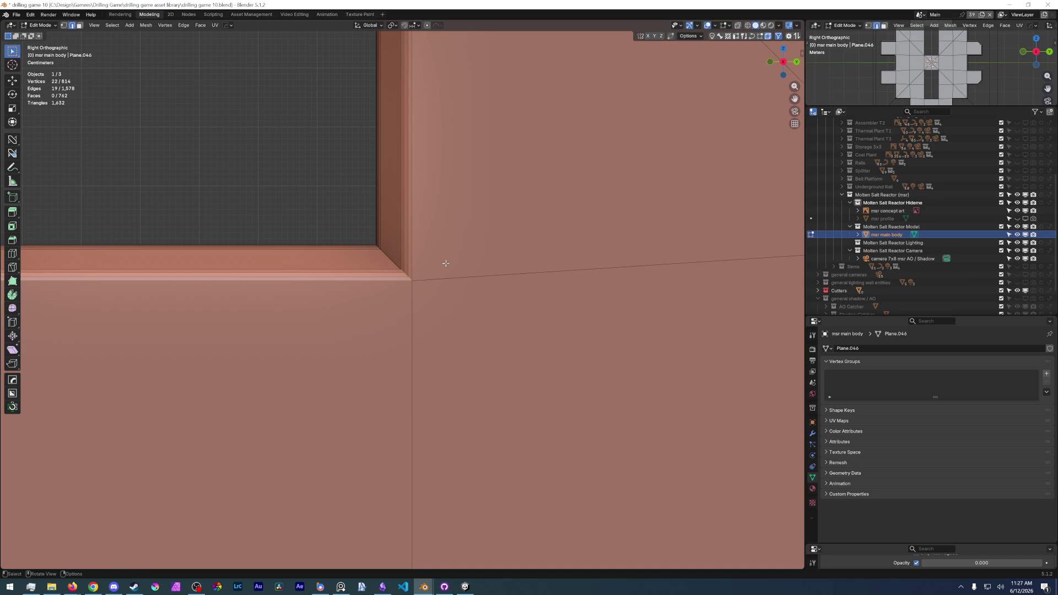
pyautogui.scroll(-5, 452, 333)
pyautogui.scroll(5, 463, 322)
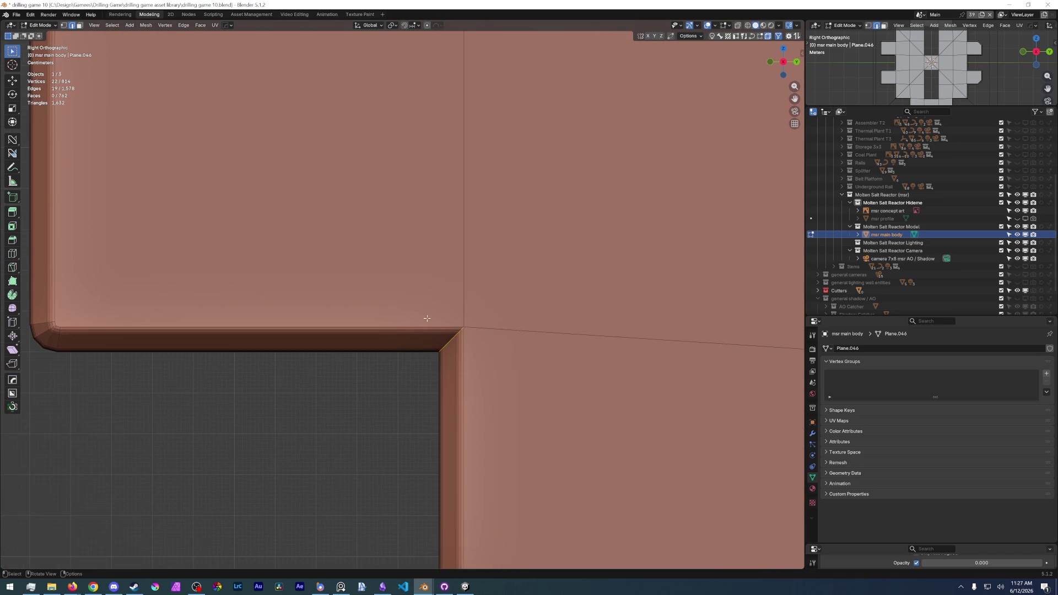
# Gather several inner corner edge loops of the reactor body into the selection.
pyautogui.keyDown('ctrl'); pyautogui.click(443, 355); pyautogui.keyUp('ctrl')
pyautogui.scroll(-3, 496, 302)
pyautogui.keyDown('ctrl'); pyautogui.scroll(-1, 504, 232); pyautogui.keyUp('ctrl')
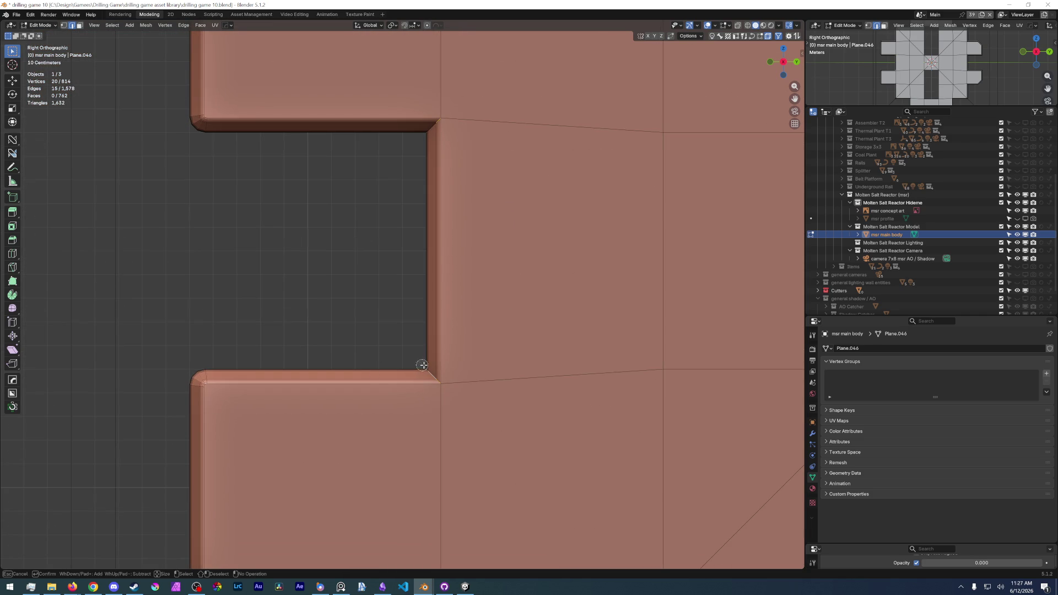
pyautogui.scroll(-5, 429, 366)
pyautogui.scroll(5, 497, 364)
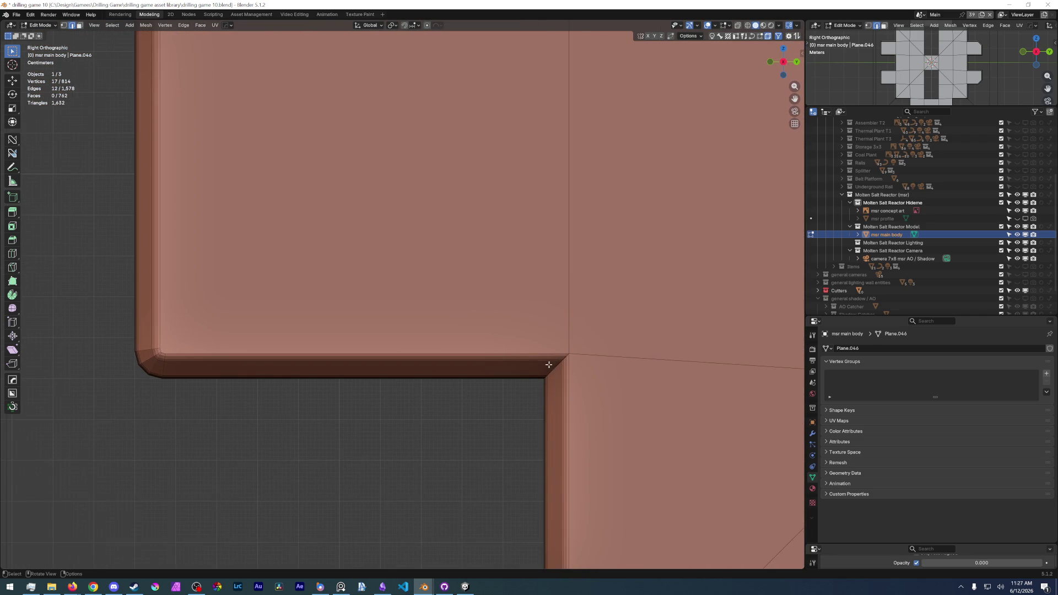
pyautogui.keyDown('shift'); pyautogui.click(552, 373); pyautogui.keyUp('shift')
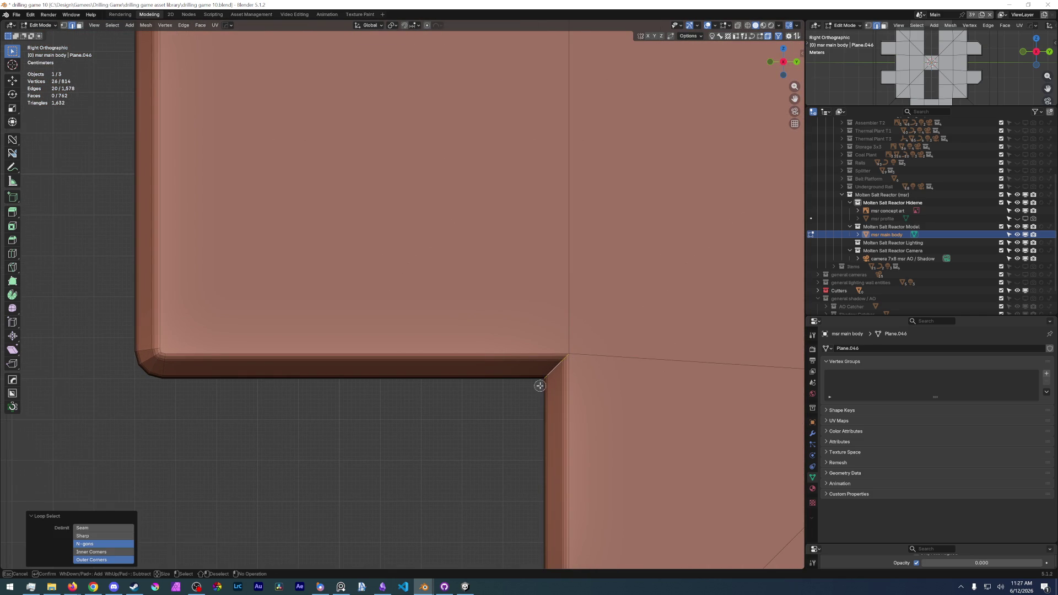
pyautogui.scroll(-4, 550, 372)
pyautogui.scroll(-3, 570, 411)
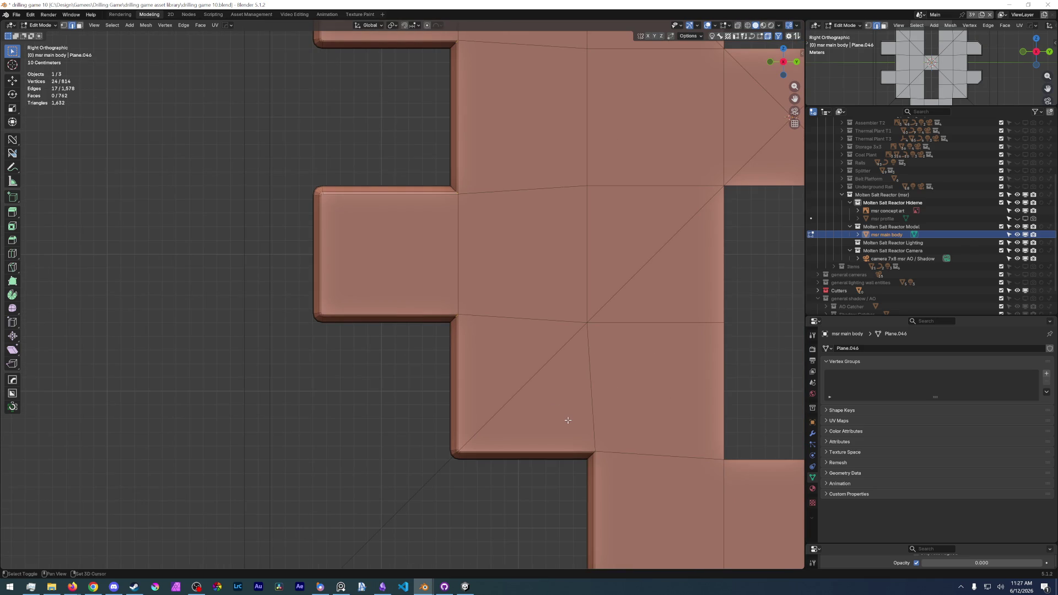
pyautogui.scroll(2, 582, 436)
pyautogui.scroll(3, 628, 397)
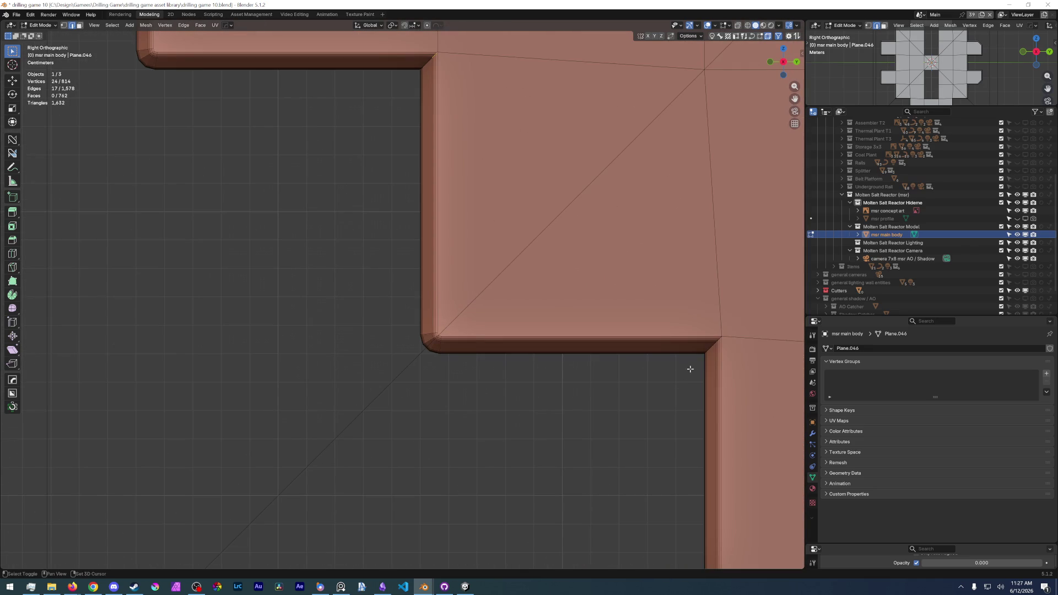
pyautogui.keyDown('alt'); pyautogui.keyDown('shift'); pyautogui.click(712, 345); pyautogui.keyUp('shift'); pyautogui.keyUp('alt')
pyautogui.press('c')
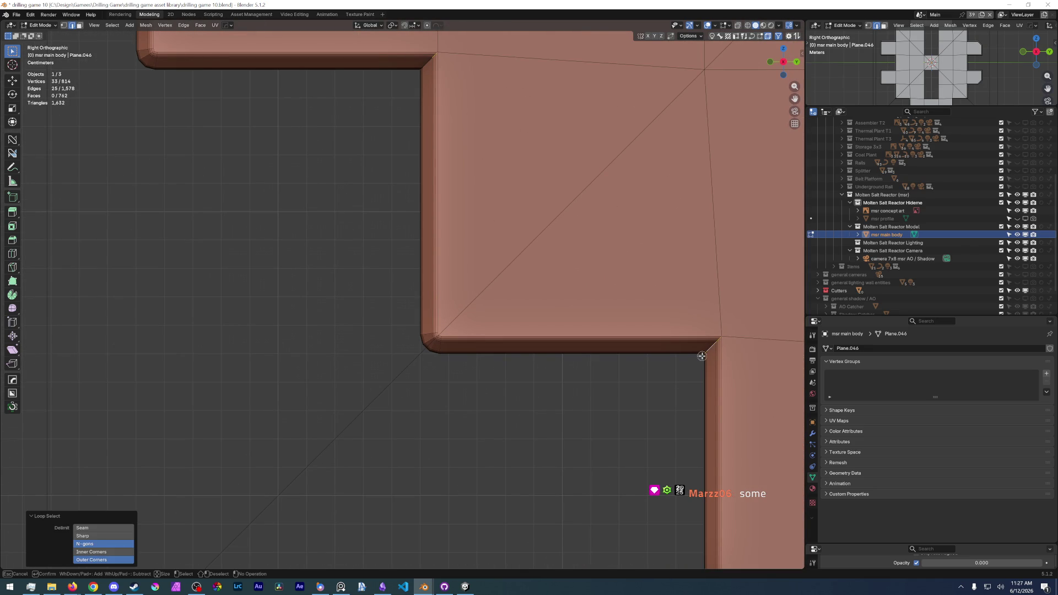
pyautogui.scroll(-1, 705, 352)
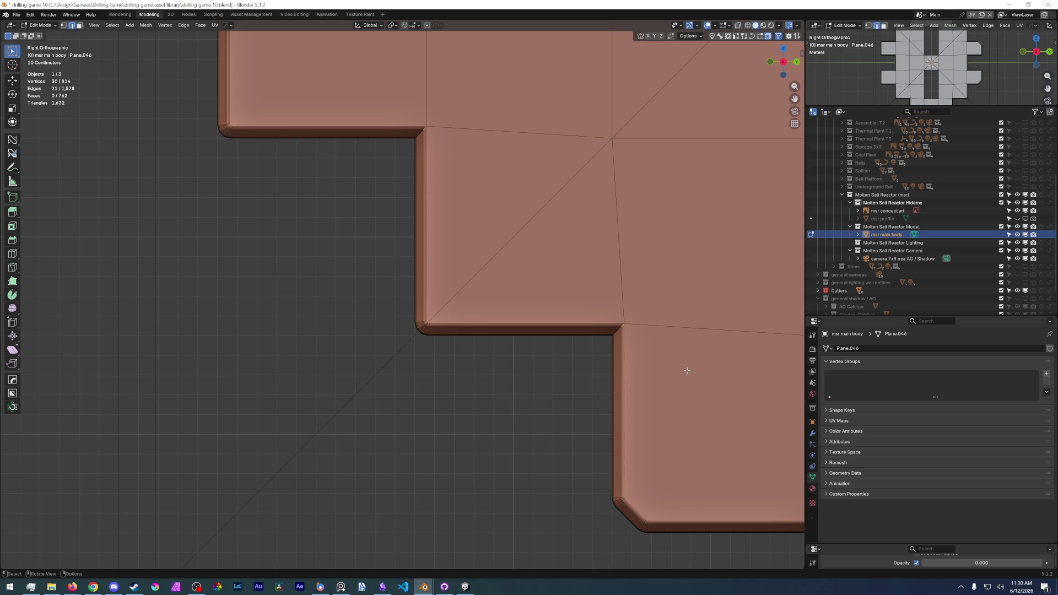
pyautogui.scroll(-4, 687, 371)
# Add further inner corner edge loops around the body, dropping a wrongly picked vertical edge.
pyautogui.keyDown('shift'); pyautogui.moveTo(629, 356); pyautogui.dragTo(495, 328, button='middle'); pyautogui.keyUp('shift')
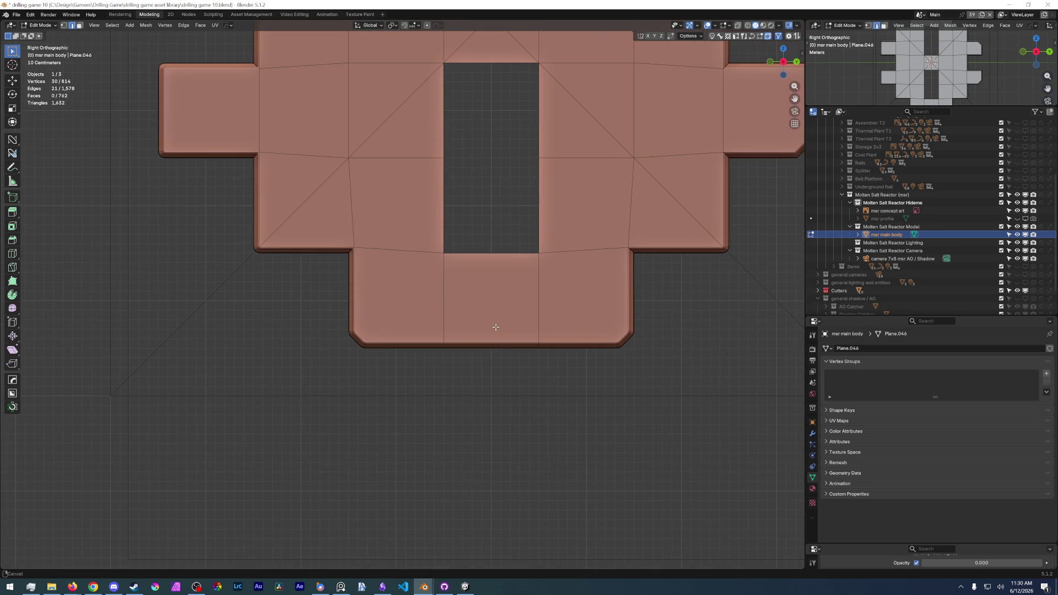
pyautogui.scroll(3, 496, 327)
pyautogui.keyDown('shift'); pyautogui.moveTo(512, 284); pyautogui.dragTo(332, 273, button='middle'); pyautogui.keyUp('shift')
pyautogui.scroll(4, 320, 314)
pyautogui.keyDown('shift'); pyautogui.moveTo(320, 314); pyautogui.dragTo(248, 373, button='middle'); pyautogui.keyUp('shift')
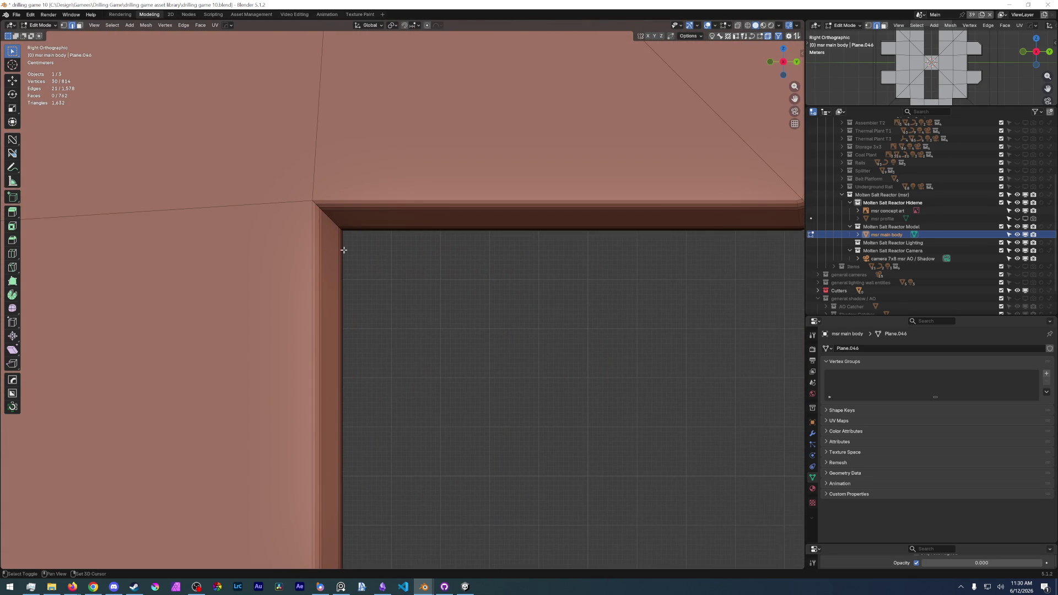
pyautogui.keyDown('alt'); pyautogui.click(330, 213); pyautogui.keyUp('alt')
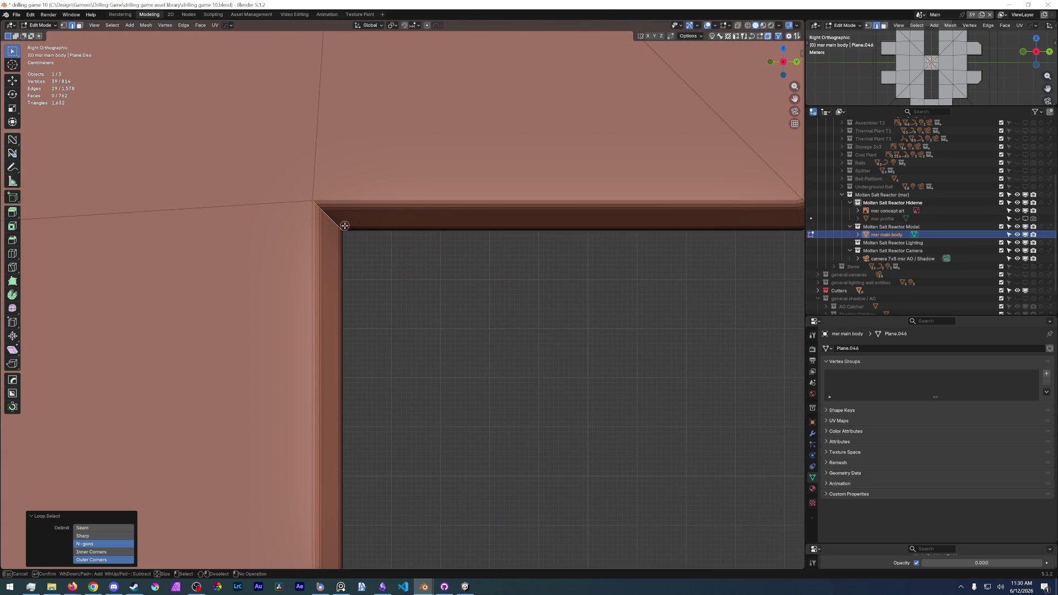
pyautogui.scroll(-2, 339, 228)
pyautogui.scroll(-3, 358, 257)
pyautogui.keyDown('shift'); pyautogui.moveTo(496, 282); pyautogui.dragTo(414, 298, button='middle'); pyautogui.keyUp('shift')
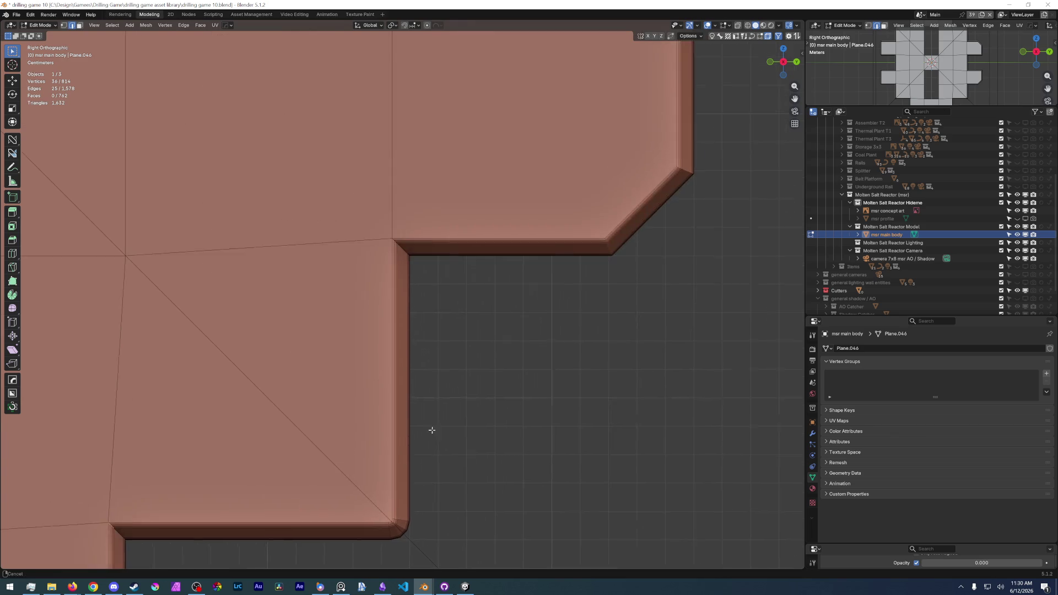
pyautogui.scroll(4, 414, 297)
pyautogui.scroll(2, 417, 284)
pyautogui.keyDown('alt'); pyautogui.keyDown('shift'); pyautogui.click(417, 284); pyautogui.keyUp('shift'); pyautogui.keyUp('alt')
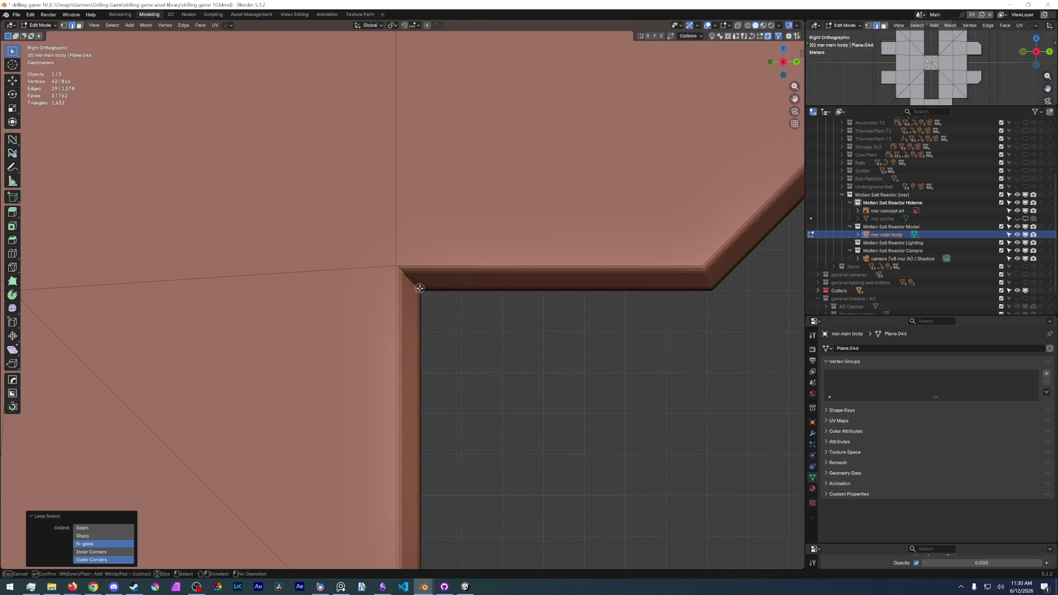
pyautogui.scroll(-4, 423, 314)
pyautogui.keyDown('shift'); pyautogui.moveTo(424, 314); pyautogui.dragTo(463, 248, button='middle'); pyautogui.keyUp('shift')
pyautogui.scroll(3, 464, 347)
pyautogui.scroll(4, 414, 364)
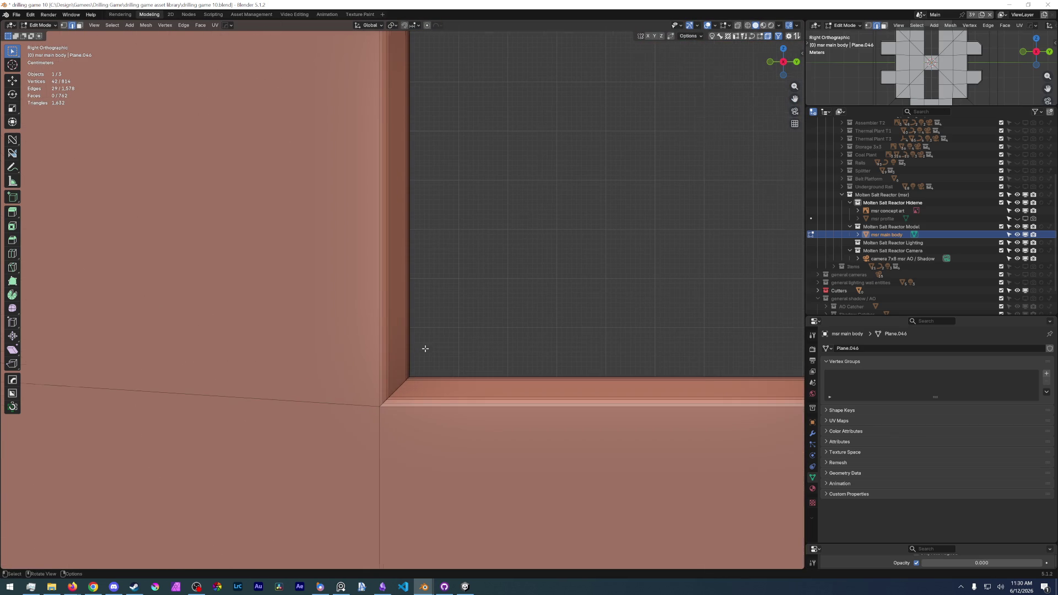
pyautogui.keyDown('alt'); pyautogui.keyDown('shift'); pyautogui.click(400, 387); pyautogui.keyUp('shift'); pyautogui.keyUp('alt')
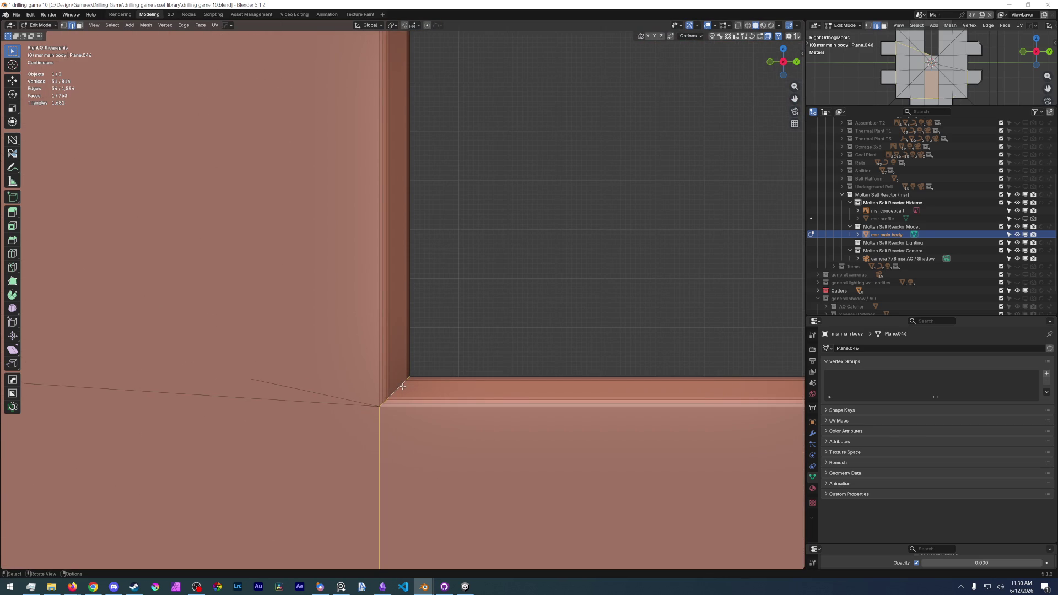
pyautogui.keyDown('alt'); pyautogui.keyDown('shift'); pyautogui.click(402, 385); pyautogui.keyUp('shift'); pyautogui.keyUp('alt')
pyautogui.scroll(-4, 402, 386)
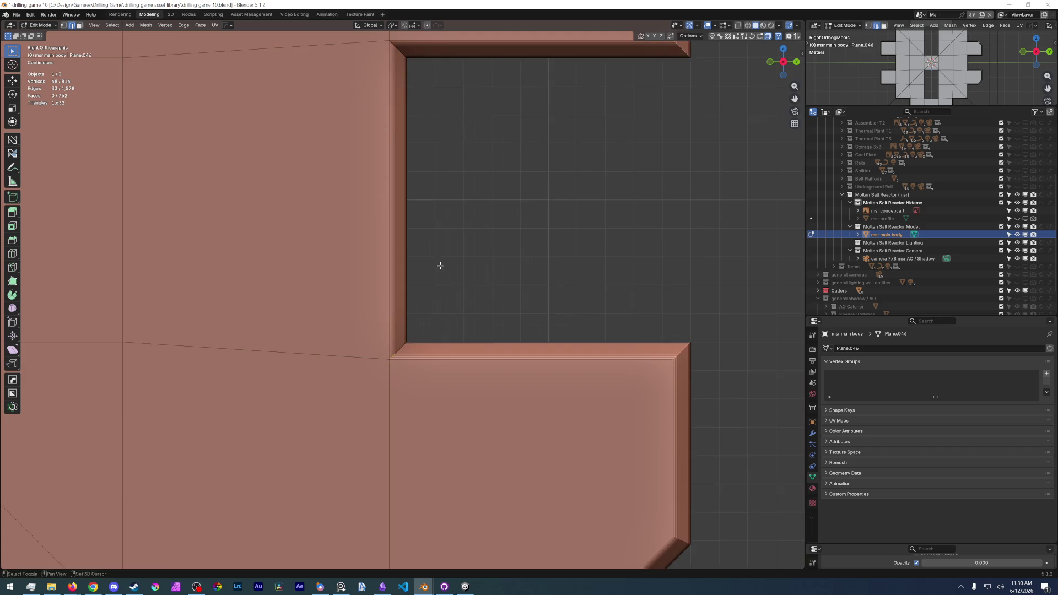
pyautogui.keyDown('shift'); pyautogui.moveTo(463, 348); pyautogui.dragTo(394, 293, button='middle'); pyautogui.keyUp('shift')
pyautogui.scroll(3, 393, 293)
pyautogui.keyDown('alt'); pyautogui.keyDown('shift'); pyautogui.click(368, 178); pyautogui.keyUp('shift'); pyautogui.keyUp('alt')
pyautogui.scroll(-4, 380, 190)
# Finish the corner selection with the remaining loops and the top edge loop, removing an unwanted edge.
pyautogui.keyDown('shift'); pyautogui.moveTo(381, 248); pyautogui.dragTo(475, 171, button='middle'); pyautogui.keyUp('shift')
pyautogui.scroll(4, 476, 170)
pyautogui.scroll(3, 497, 208)
pyautogui.keyDown('alt'); pyautogui.keyDown('shift'); pyautogui.click(522, 218); pyautogui.keyUp('shift'); pyautogui.keyUp('alt')
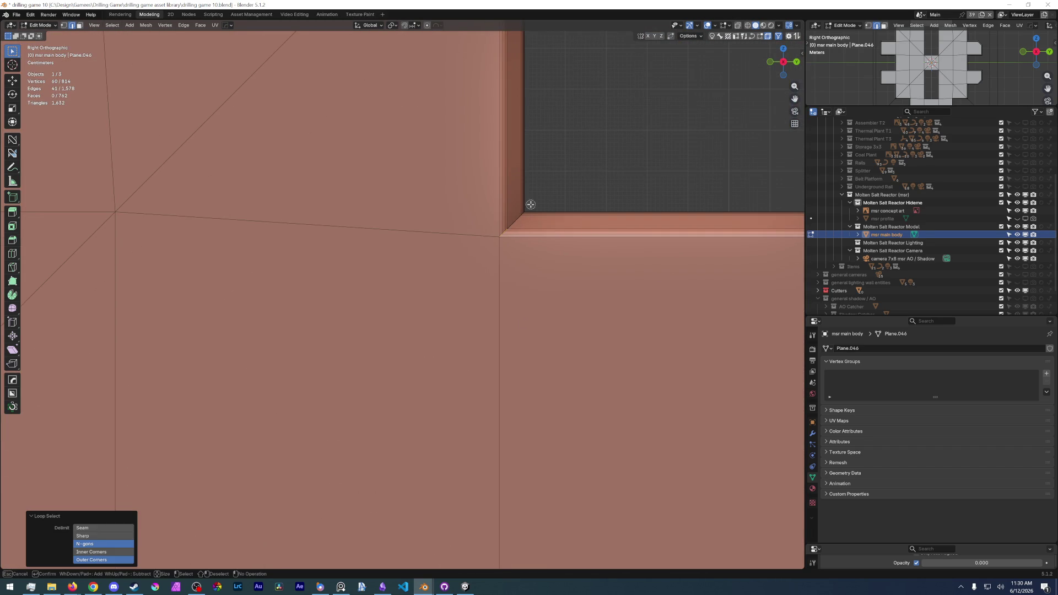
pyautogui.keyDown('alt'); pyautogui.keyDown('shift'); pyautogui.click(531, 206); pyautogui.keyUp('shift'); pyautogui.keyUp('alt')
pyautogui.scroll(-3, 531, 205)
pyautogui.scroll(3, 530, 164)
pyautogui.moveTo(533, 129); pyautogui.dragTo(519, 199, button='middle')
pyautogui.hotkey('ctrl', 'z')
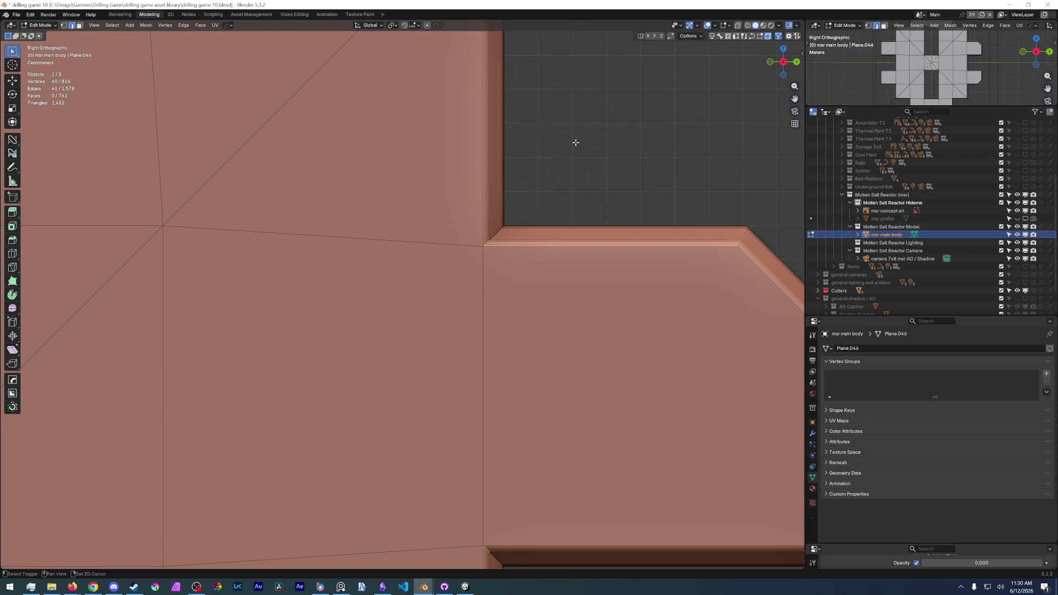
pyautogui.keyDown('shift'); pyautogui.moveTo(520, 133); pyautogui.dragTo(484, 297, button='middle'); pyautogui.keyUp('shift')
pyautogui.keyDown('shift'); pyautogui.moveTo(406, 215); pyautogui.dragTo(371, 272, button='middle'); pyautogui.keyUp('shift')
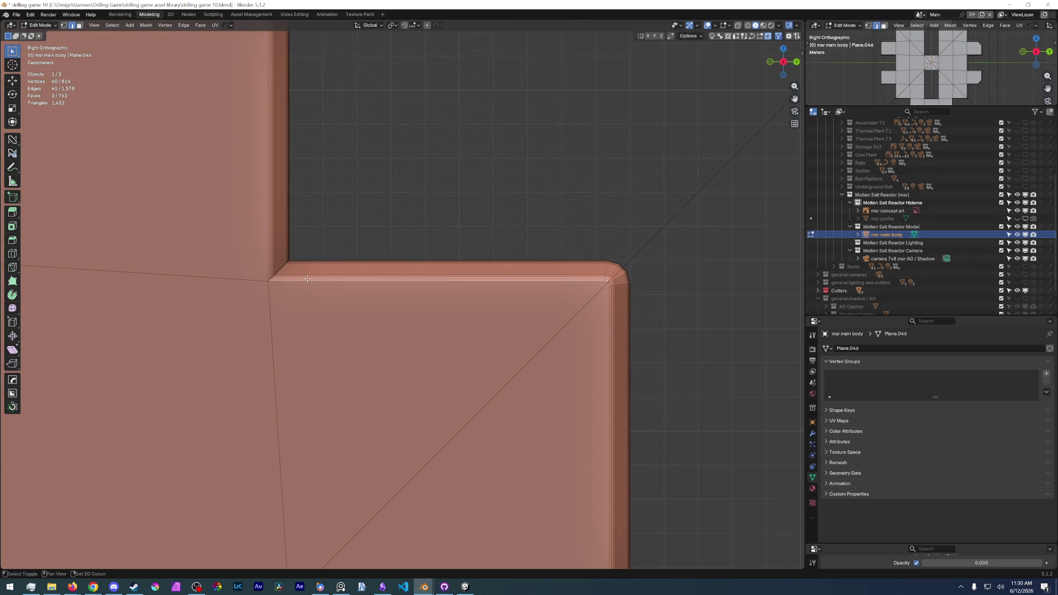
pyautogui.keyDown('alt'); pyautogui.click(287, 266); pyautogui.keyUp('alt')
pyautogui.keyDown('alt'); pyautogui.keyDown('shift'); pyautogui.click(287, 273); pyautogui.keyUp('shift'); pyautogui.keyUp('alt')
pyautogui.scroll(3, 288, 266)
pyautogui.moveTo(330, 248)
pyautogui.keyDown('shift'); pyautogui.mouseDown(button='middle')
pyautogui.moveTo(422, 230)
pyautogui.moveTo(331, 274)
pyautogui.moveTo(427, 281)
pyautogui.mouseUp(button='middle'); pyautogui.keyUp('shift')
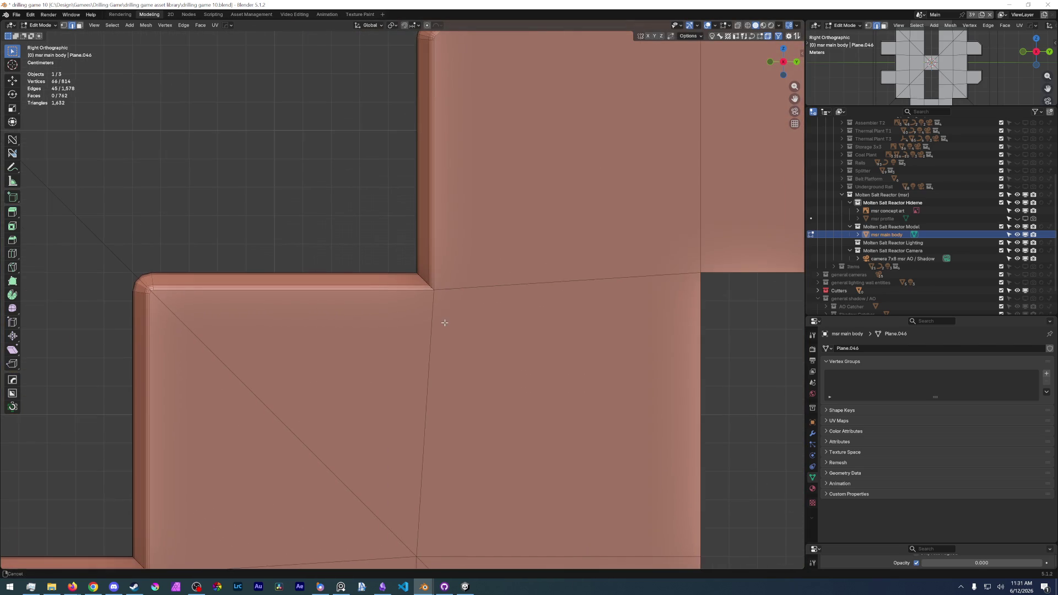
pyautogui.keyDown('alt'); pyautogui.keyDown('shift'); pyautogui.click(427, 281); pyautogui.keyUp('shift'); pyautogui.keyUp('alt')
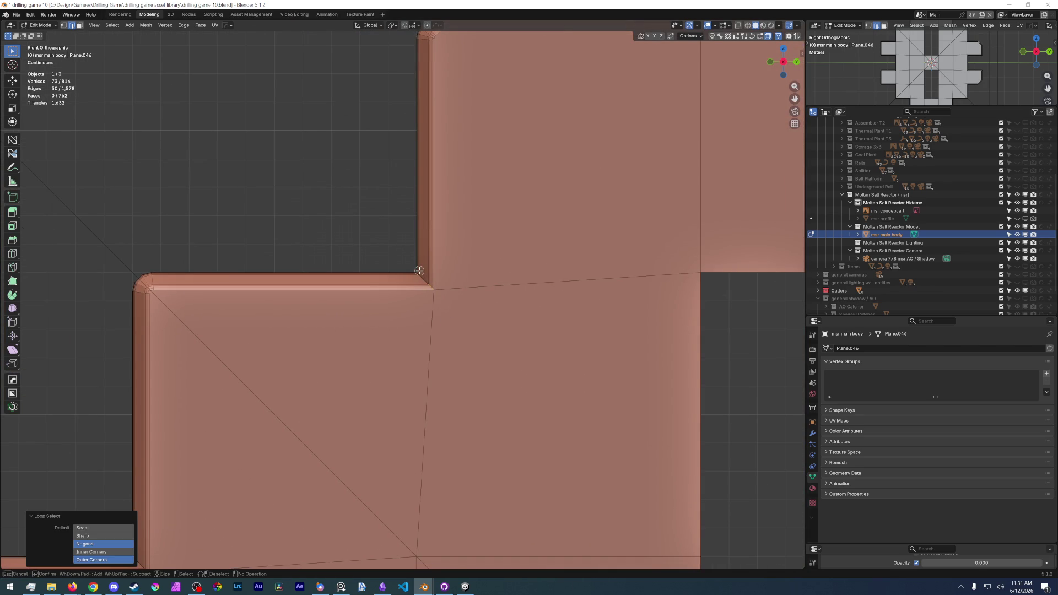
pyautogui.scroll(-3, 408, 268)
pyautogui.scroll(-2, 409, 268)
pyautogui.scroll(4, 372, 290)
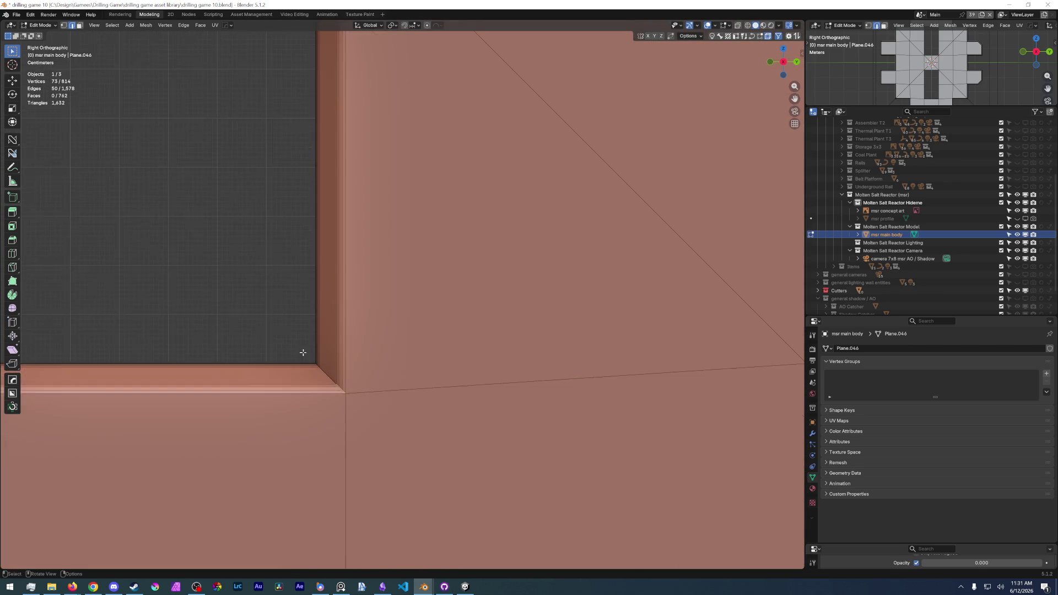
# Look over the remaining corners and start a three-segment bevel on the selected edges.
pyautogui.keyDown('shift'); pyautogui.moveTo(372, 289); pyautogui.dragTo(421, 343, button='middle'); pyautogui.keyUp('shift')
pyautogui.scroll(-3, 421, 344)
pyautogui.scroll(6, 273, 215)
pyautogui.keyDown('shift'); pyautogui.moveTo(273, 215); pyautogui.dragTo(420, 227, button='middle'); pyautogui.keyUp('shift')
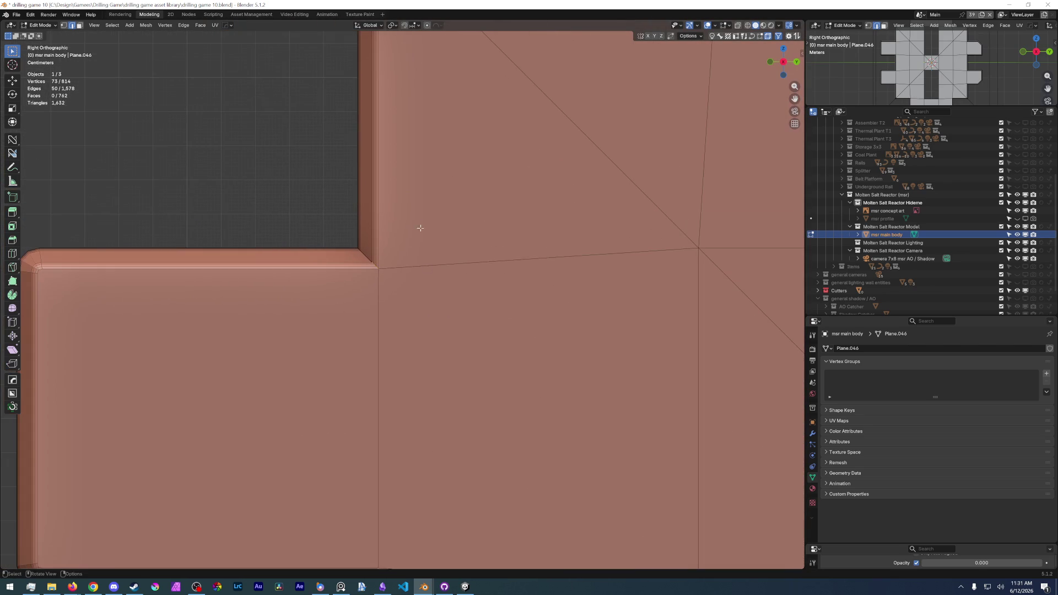
pyautogui.hotkey('ctrl', 'b')
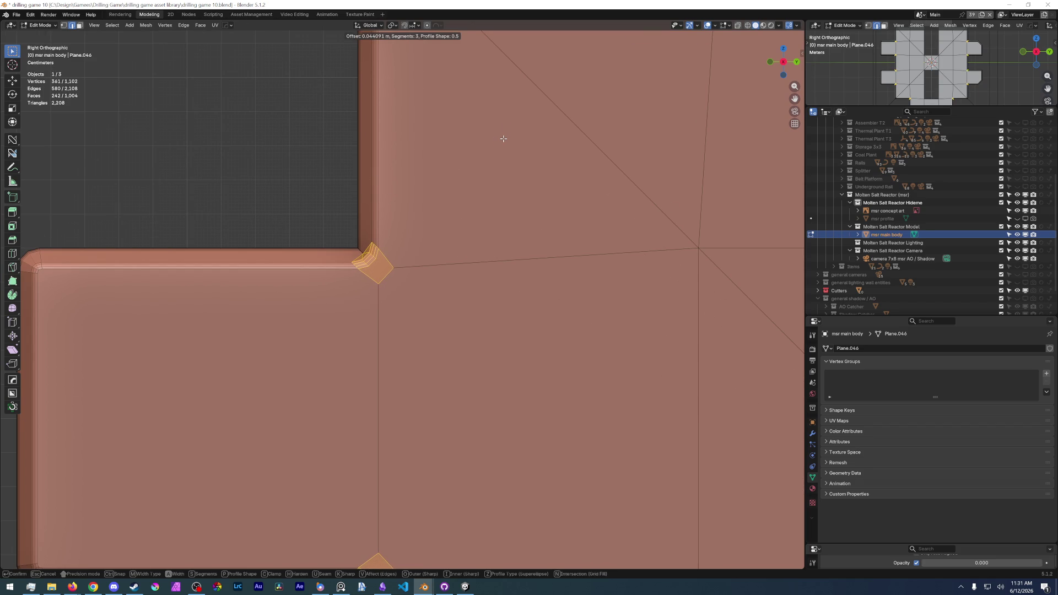
# Confirm the inner corner bevel, inspect a bevelled corner closely, then undo it.
pyautogui.click(503, 140)
pyautogui.scroll(-4, 503, 248)
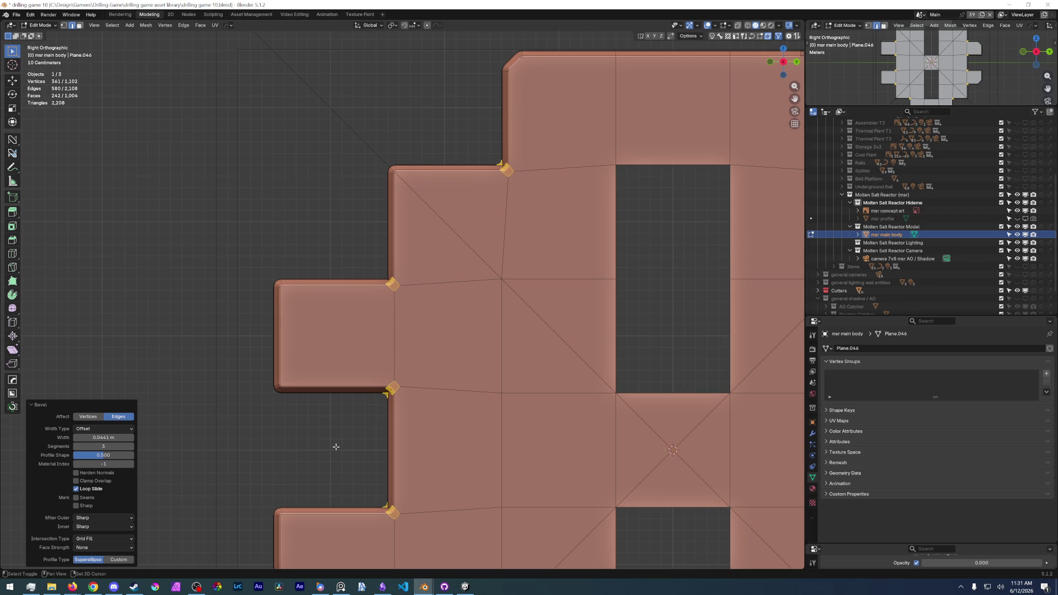
pyautogui.scroll(-1, 336, 330)
pyautogui.scroll(5, 389, 231)
pyautogui.keyDown('shift'); pyautogui.moveTo(447, 166); pyautogui.dragTo(380, 372, button='middle'); pyautogui.keyUp('shift')
pyautogui.scroll(1, 384, 456)
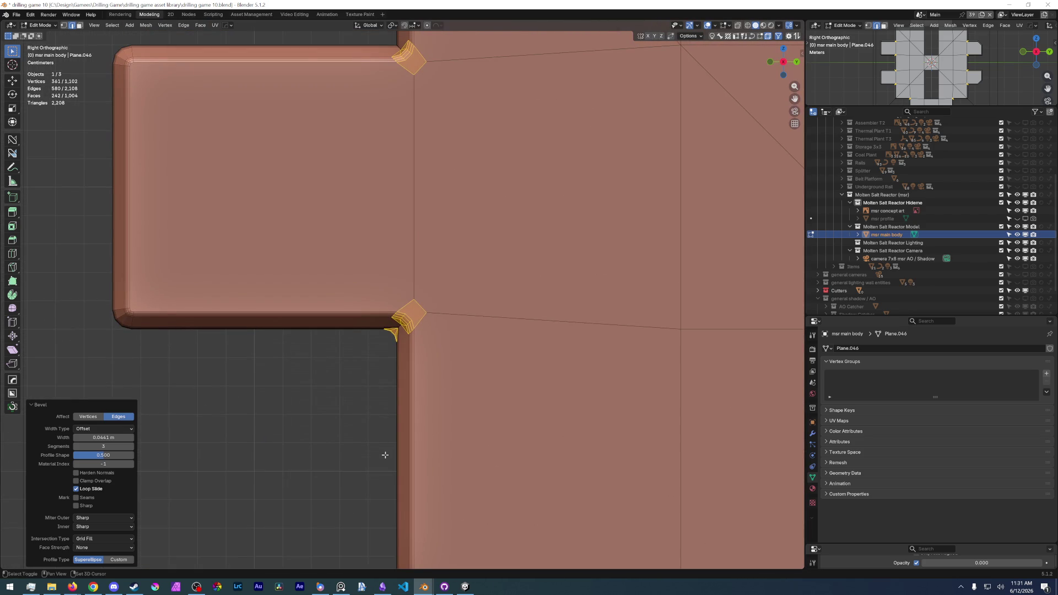
pyautogui.press('x')
pyautogui.scroll(3, 385, 455)
pyautogui.moveTo(384, 456); pyautogui.dragTo(472, 349, button='middle')
pyautogui.scroll(-3, 495, 341)
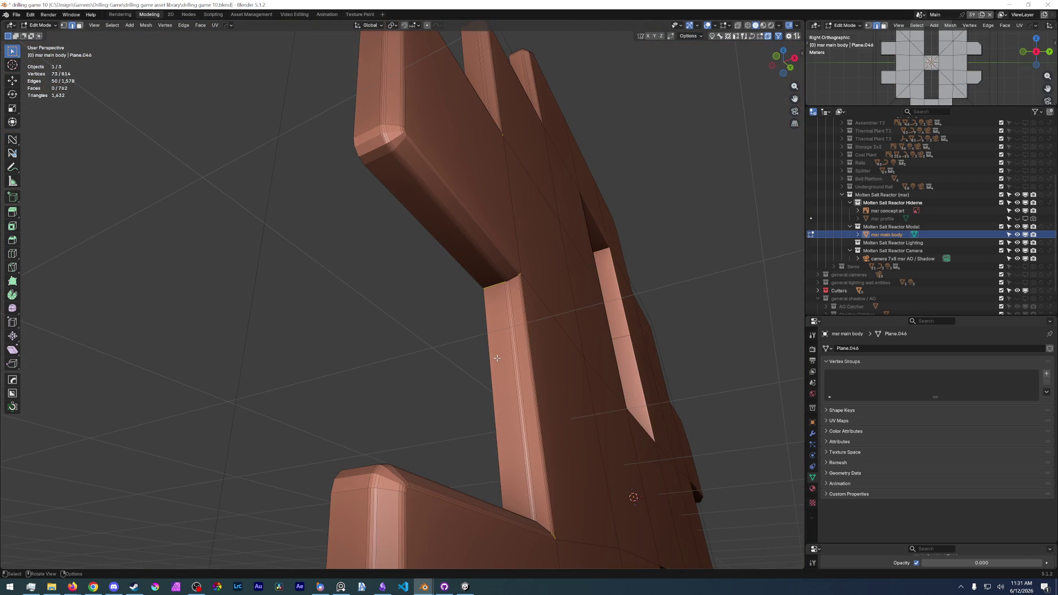
# Switch the viewport to see-through wireframe and deselect a stray edge on the body's side.
pyautogui.press('z')
pyautogui.click(426, 362)
pyautogui.scroll(2, 446, 364)
pyautogui.moveTo(447, 365)
pyautogui.mouseDown(button='middle')
pyautogui.moveTo(486, 333)
pyautogui.moveTo(493, 411)
pyautogui.mouseUp(button='middle')
pyautogui.keyDown('shift'); pyautogui.click(508, 302); pyautogui.keyUp('shift')
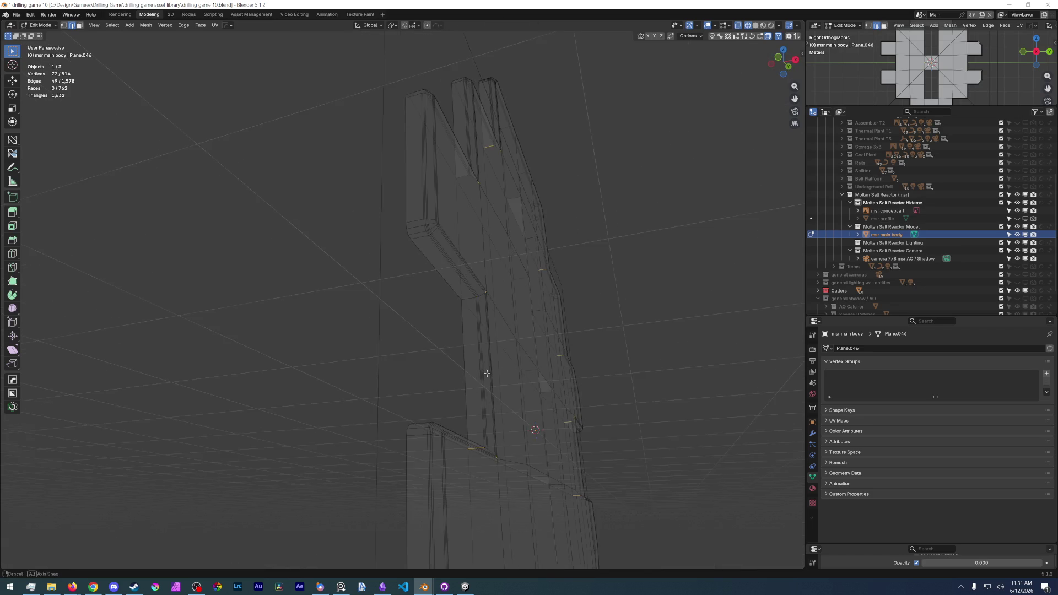
# Check the body edge-on from side and front views and circle-deselect stray edges along its edge.
pyautogui.press('KP_3')
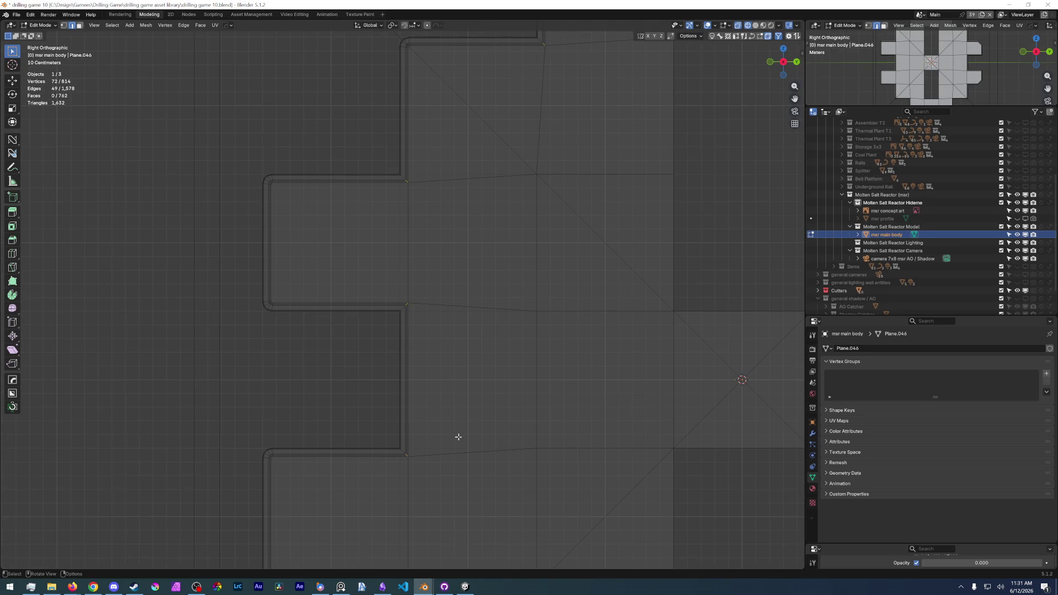
pyautogui.press('KP_1')
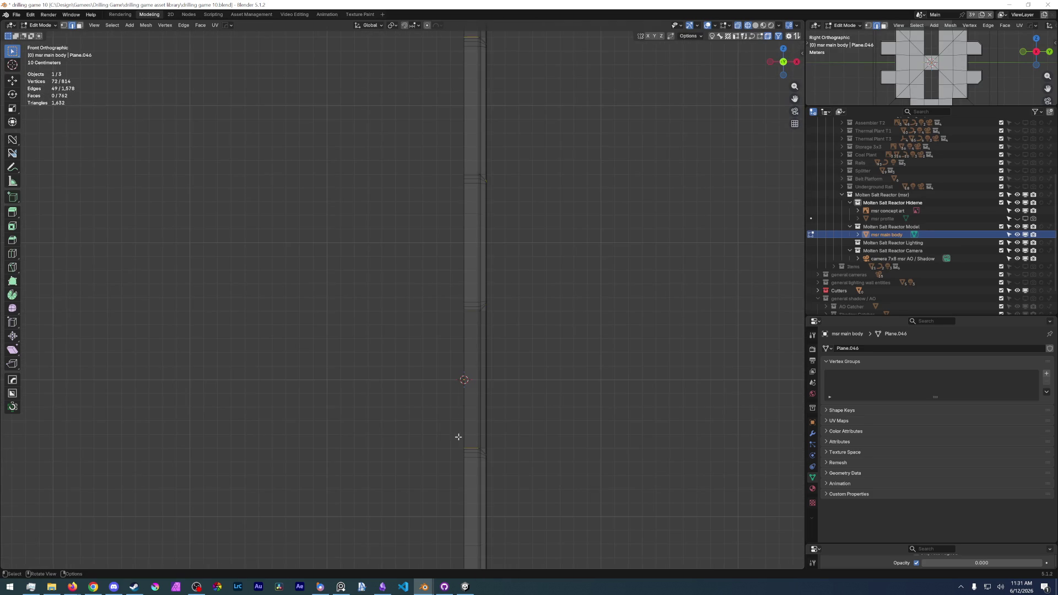
pyautogui.keyDown('shift'); pyautogui.click(465, 451); pyautogui.keyUp('shift')
pyautogui.keyDown('shift'); pyautogui.moveTo(465, 451); pyautogui.dragTo(418, 261, button='middle'); pyautogui.keyUp('shift')
pyautogui.press('c')
pyautogui.keyDown('shift'); pyautogui.click(414, 378); pyautogui.keyUp('shift')
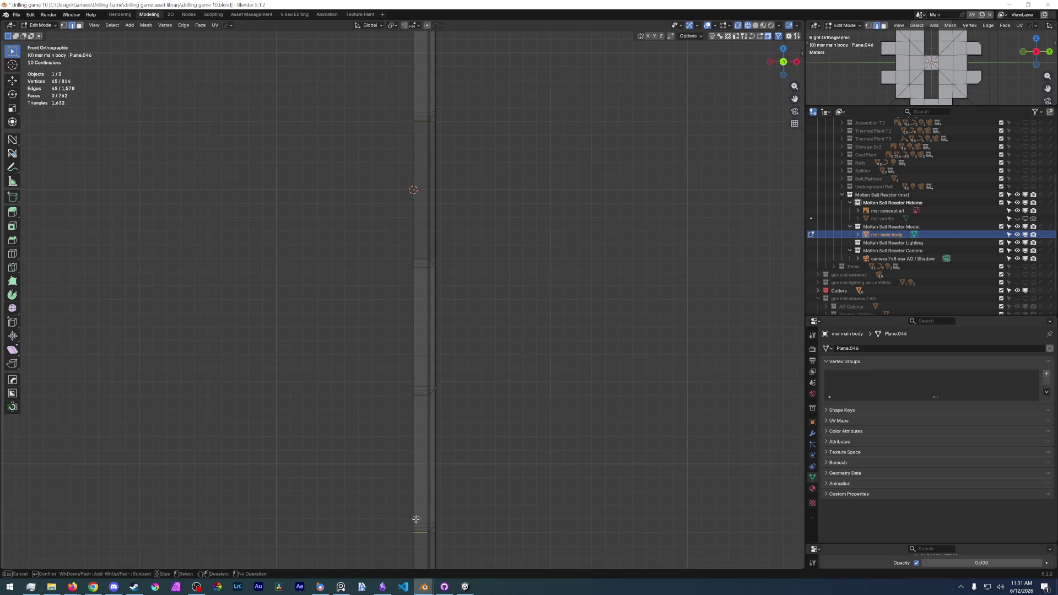
pyautogui.keyDown('shift'); pyautogui.click(410, 505); pyautogui.keyUp('shift')
# Work up the body's edge deselecting more strays, then return to a perspective view of the flat side.
pyautogui.keyDown('shift'); pyautogui.moveTo(411, 529); pyautogui.dragTo(402, 483, button='middle'); pyautogui.keyUp('shift')
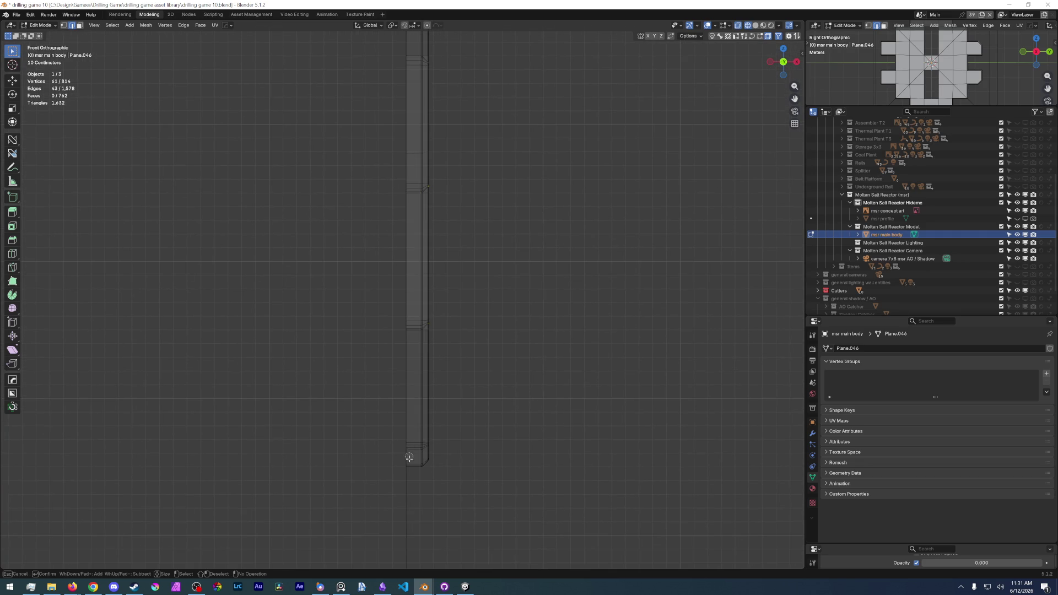
pyautogui.keyDown('shift'); pyautogui.moveTo(383, 443); pyautogui.dragTo(368, 372, button='middle'); pyautogui.keyUp('shift')
pyautogui.press('c')
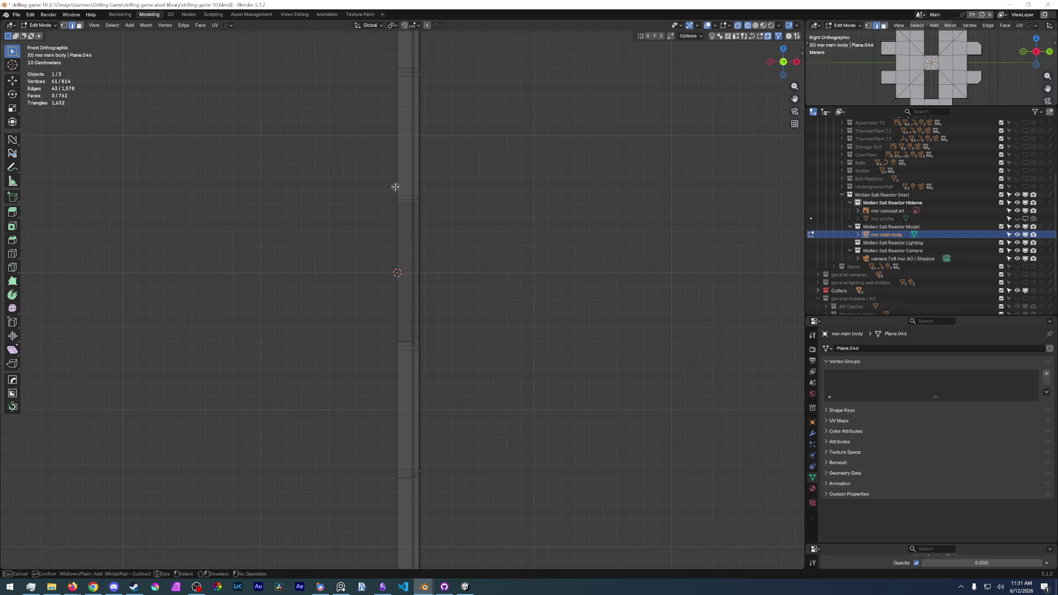
pyautogui.keyDown('ctrl'); pyautogui.scroll(4, 401, 221); pyautogui.keyUp('ctrl')
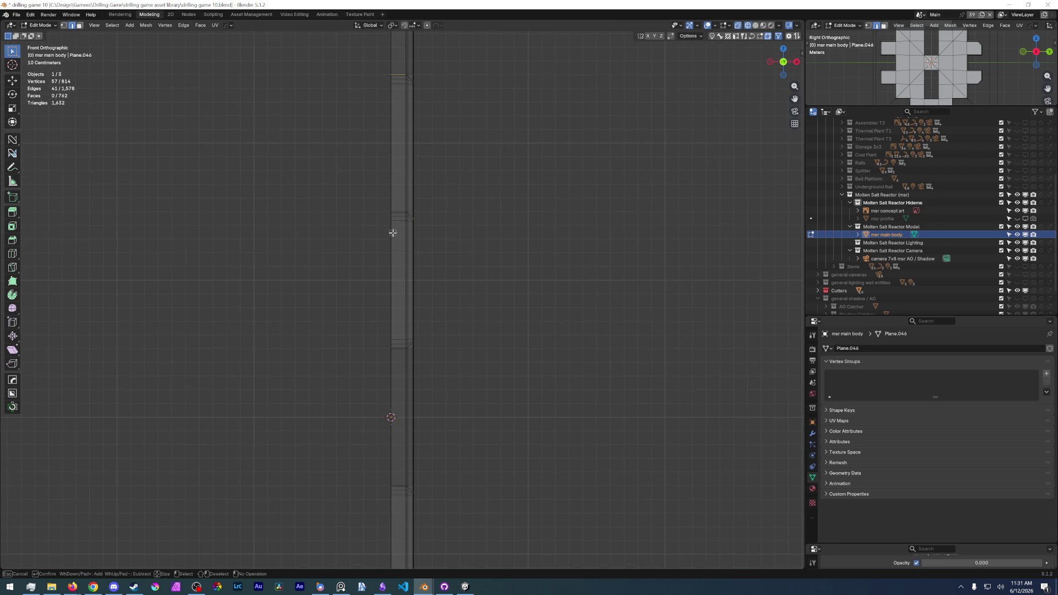
pyautogui.keyDown('shift'); pyautogui.moveTo(394, 233); pyautogui.dragTo(377, 172, button='middle'); pyautogui.keyUp('shift')
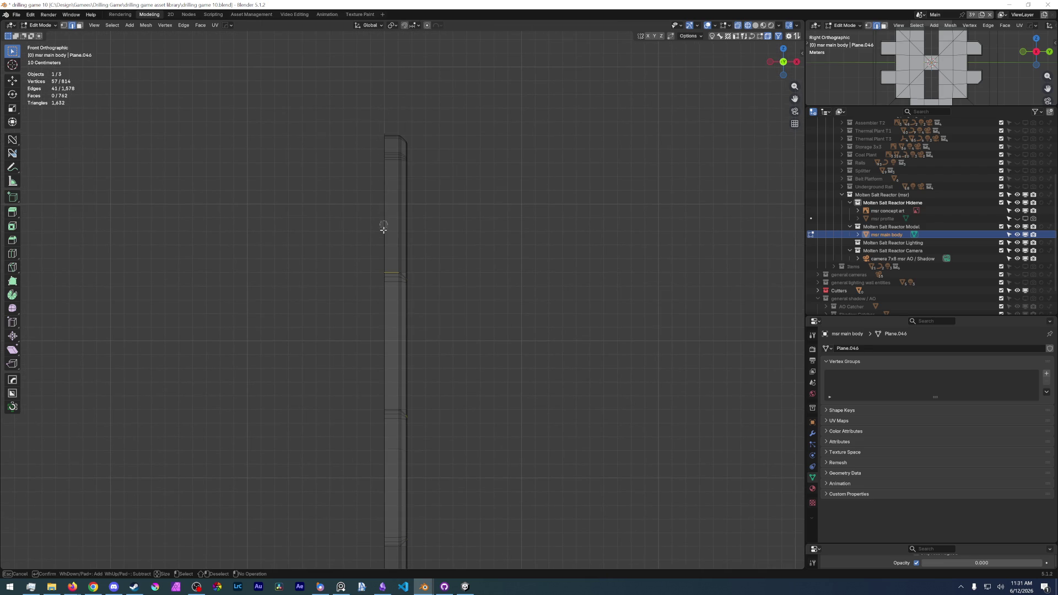
pyautogui.moveTo(388, 306)
pyautogui.mouseDown(button='middle')
pyautogui.moveTo(497, 393)
pyautogui.moveTo(414, 348)
pyautogui.mouseUp(button='middle')
pyautogui.scroll(4, 322, 348)
pyautogui.moveTo(323, 331)
pyautogui.mouseDown(button='middle')
pyautogui.moveTo(315, 237)
pyautogui.moveTo(422, 343)
pyautogui.mouseUp(button='middle')
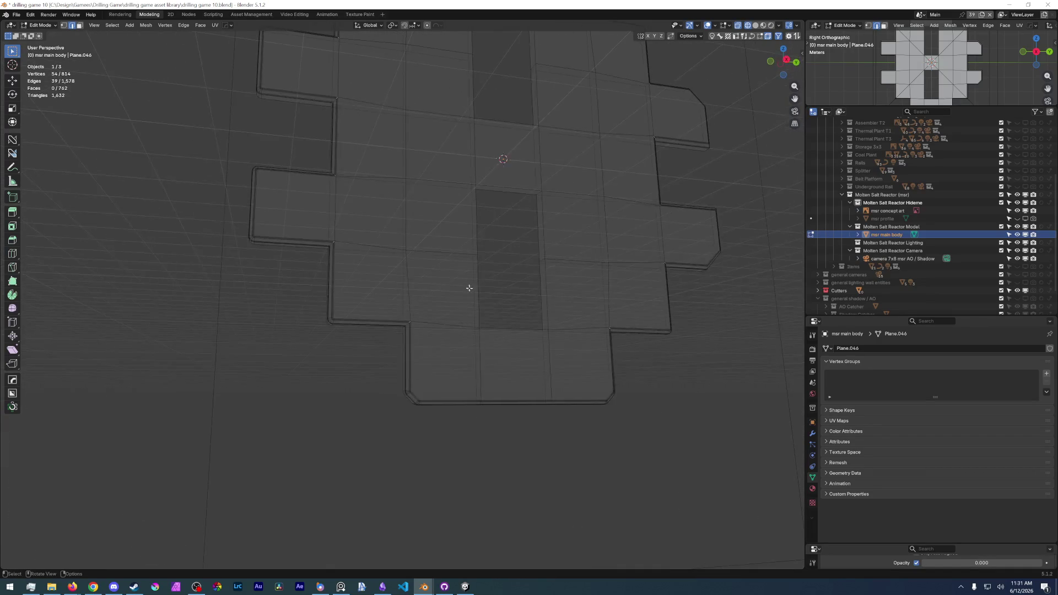
# Bevel the corner edges, undo it, and inspect a corner from different angles.
pyautogui.hotkey('ctrl', 'b')
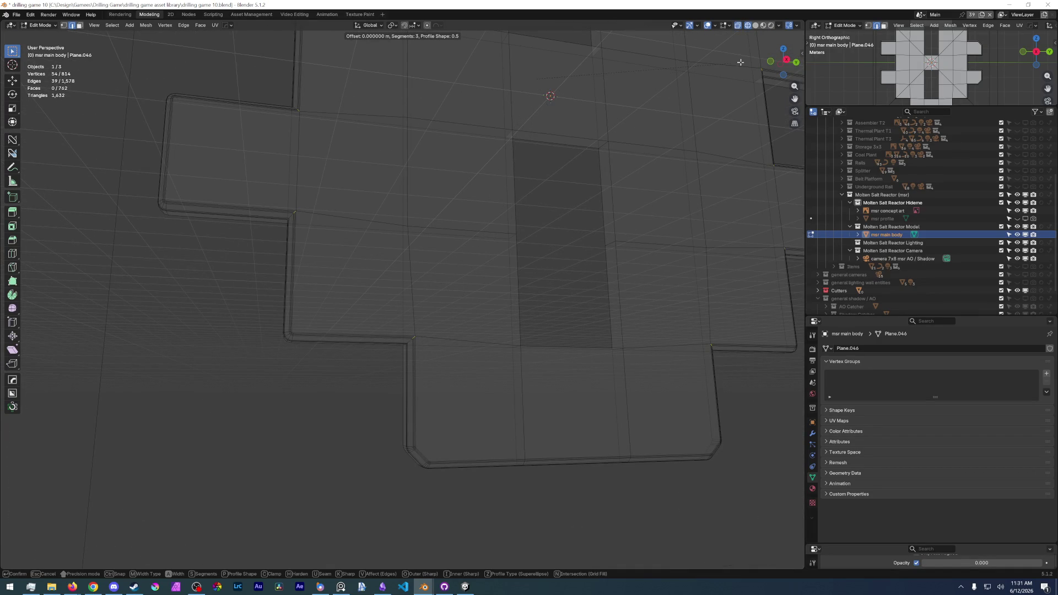
pyautogui.click(50, 527)
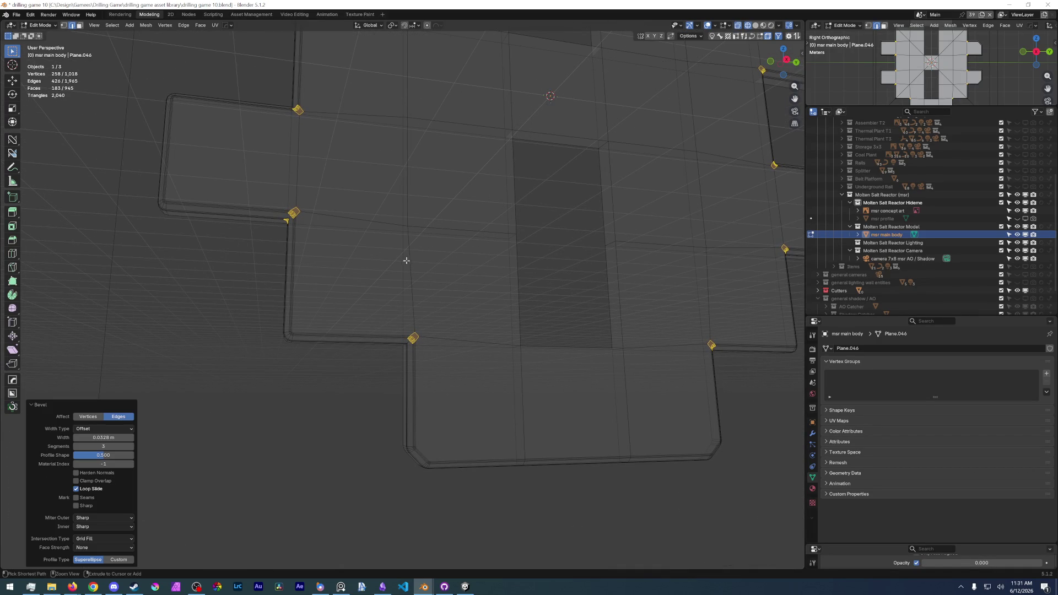
pyautogui.hotkey('ctrl', 'z')
pyautogui.scroll(-2, 408, 261)
pyautogui.scroll(6, 408, 260)
pyautogui.moveTo(408, 261)
pyautogui.mouseDown(button='middle')
pyautogui.moveTo(508, 264)
pyautogui.moveTo(580, 248)
pyautogui.mouseUp(button='middle')
pyautogui.moveTo(695, 194); pyautogui.dragTo(665, 211, button='middle')
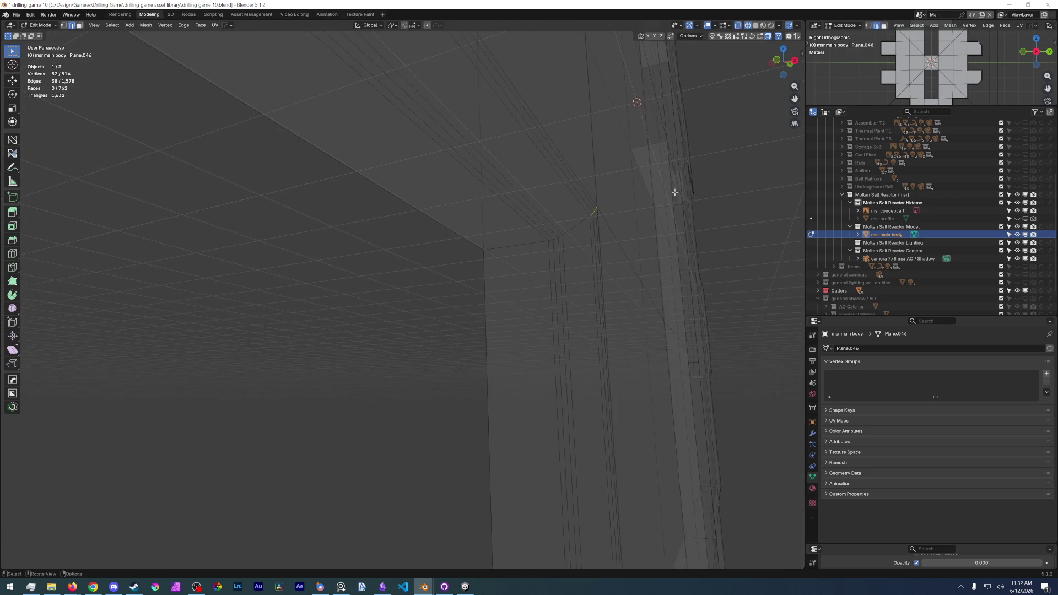
pyautogui.scroll(-6, 665, 211)
pyautogui.scroll(-3, 628, 223)
# Bevel the corner edges a second time, inspect the result, and undo again.
pyautogui.hotkey('ctrl', 'b')
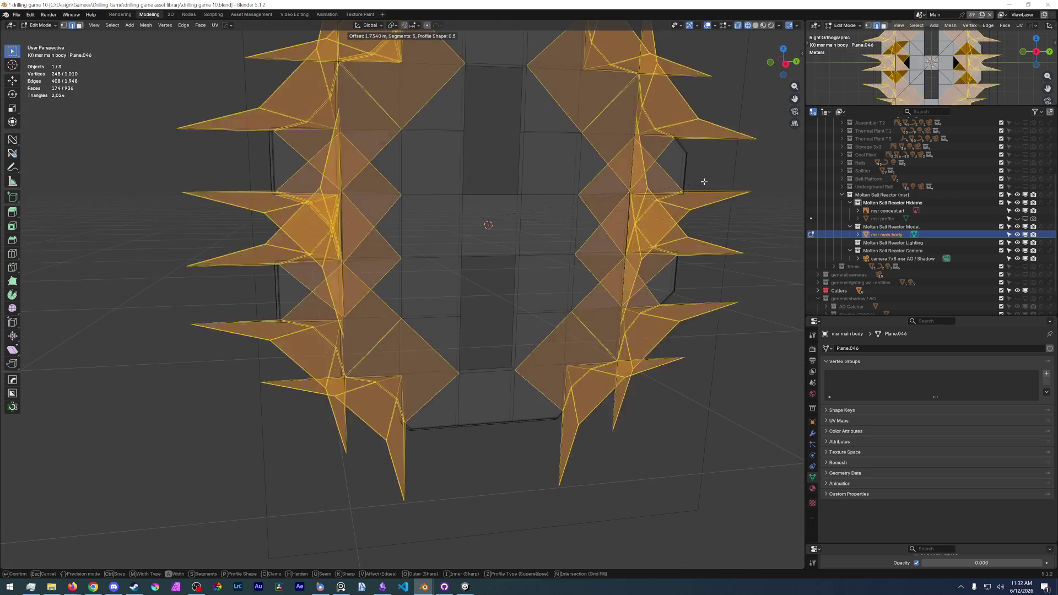
pyautogui.click(605, 240)
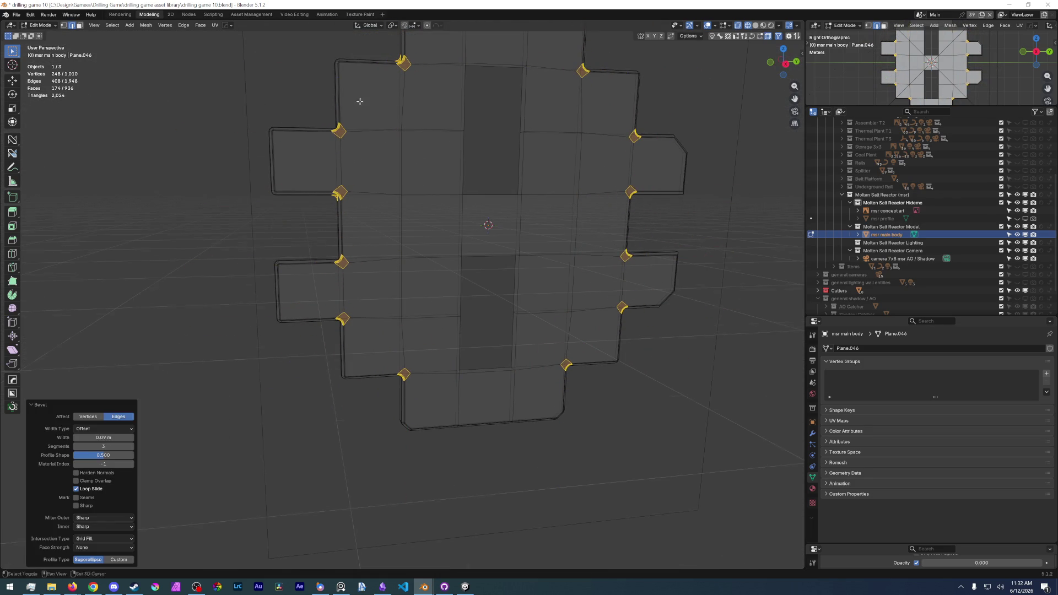
pyautogui.scroll(3, 497, 266)
pyautogui.moveTo(496, 266); pyautogui.dragTo(536, 470, button='middle')
pyautogui.scroll(3, 438, 274)
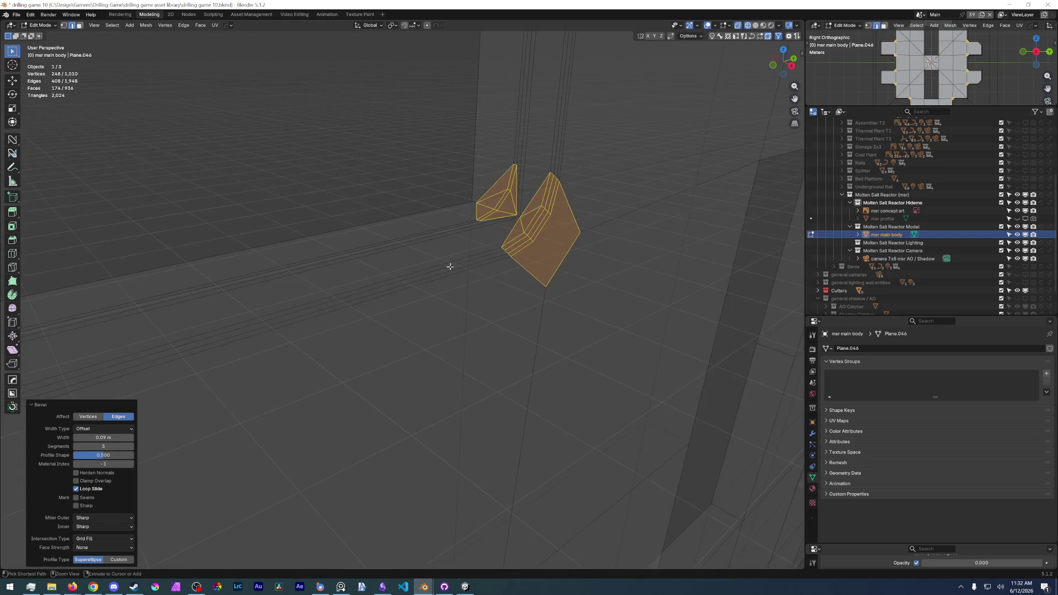
pyautogui.hotkey('ctrl', 'z')
pyautogui.scroll(-6, 413, 248)
pyautogui.scroll(5, 323, 218)
pyautogui.moveTo(323, 218); pyautogui.dragTo(430, 259, button='middle')
# Cancel a pending bevel, study the inner corners obliquely, and deselect a stray corner vertex.
pyautogui.hotkey('ctrl', 'b')
pyautogui.press('Escape')
pyautogui.moveTo(551, 109)
pyautogui.mouseDown(button='middle')
pyautogui.moveTo(414, 101)
pyautogui.moveTo(356, 236)
pyautogui.mouseUp(button='middle')
pyautogui.moveTo(381, 285)
pyautogui.mouseDown(button='middle')
pyautogui.moveTo(366, 289)
pyautogui.moveTo(412, 316)
pyautogui.moveTo(406, 273)
pyautogui.moveTo(380, 331)
pyautogui.moveTo(418, 305)
pyautogui.moveTo(375, 359)
pyautogui.moveTo(379, 303)
pyautogui.mouseUp(button='middle')
pyautogui.scroll(4, 375, 288)
pyautogui.scroll(3, 380, 331)
pyautogui.keyDown('shift'); pyautogui.click(203, 203); pyautogui.keyUp('shift')
# Bevel the trimmed corner selection at about 0.082 m and inspect it across the whole body.
pyautogui.moveTo(215, 215); pyautogui.dragTo(255, 293, button='middle')
pyautogui.moveTo(310, 249)
pyautogui.mouseDown(button='middle')
pyautogui.moveTo(332, 216)
pyautogui.moveTo(297, 215)
pyautogui.moveTo(295, 234)
pyautogui.mouseUp(button='middle')
pyautogui.scroll(-3, 295, 233)
pyautogui.hotkey('ctrl', 'b')
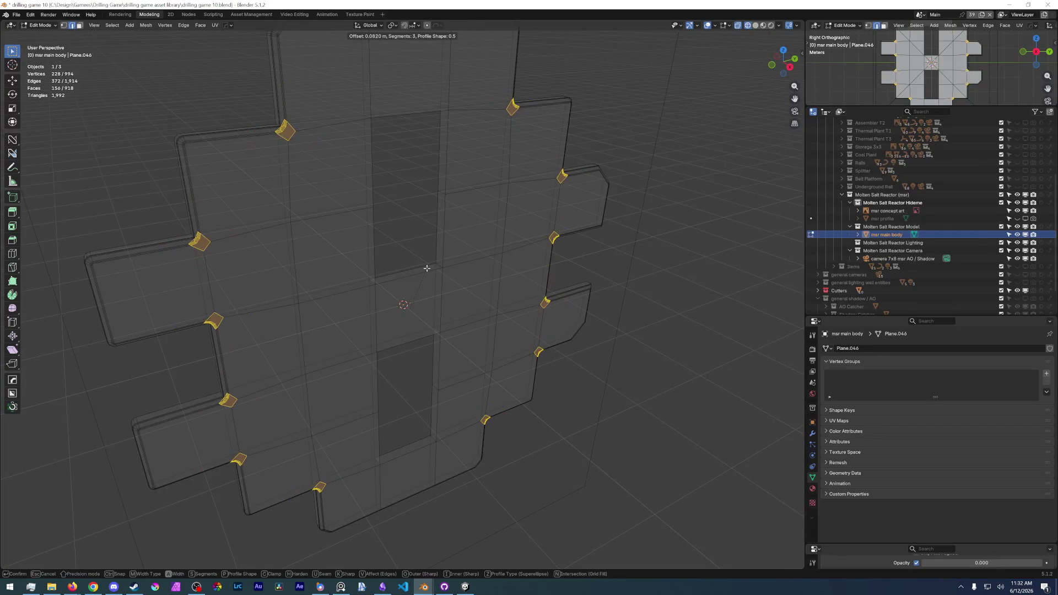
pyautogui.click(386, 280)
pyautogui.moveTo(386, 280)
pyautogui.mouseDown(button='middle')
pyautogui.moveTo(397, 200)
pyautogui.moveTo(348, 248)
pyautogui.moveTo(305, 254)
pyautogui.mouseUp(button='middle')
# Revert that bevel from the side view and start a new, much smaller corner bevel.
pyautogui.press('KP_3')
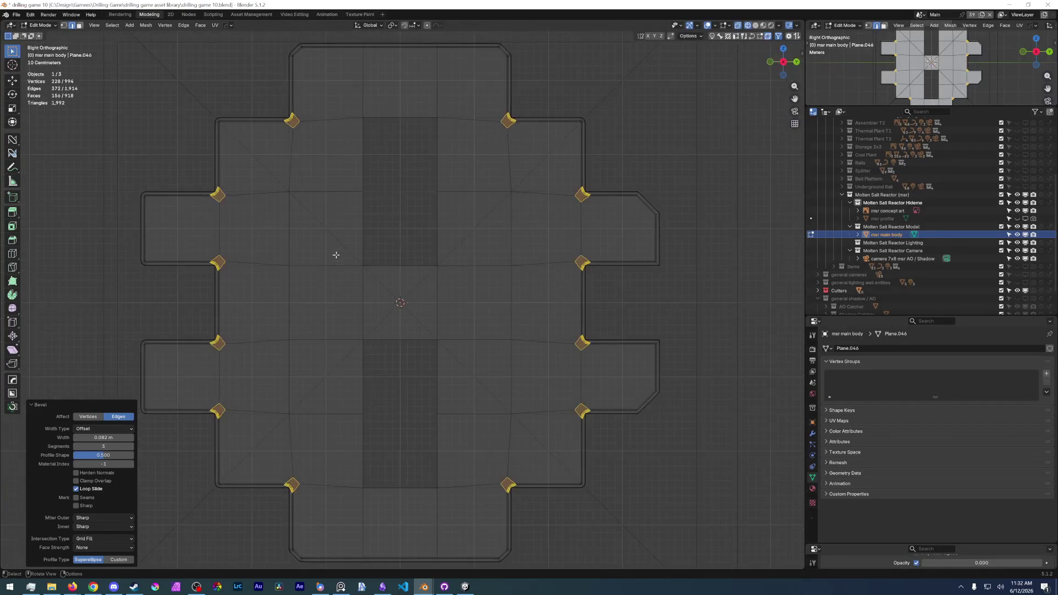
pyautogui.click(335, 254)
pyautogui.scroll(2, 281, 240)
pyautogui.scroll(4, 232, 207)
pyautogui.scroll(3, 231, 206)
pyautogui.hotkey('ctrl', 'b')
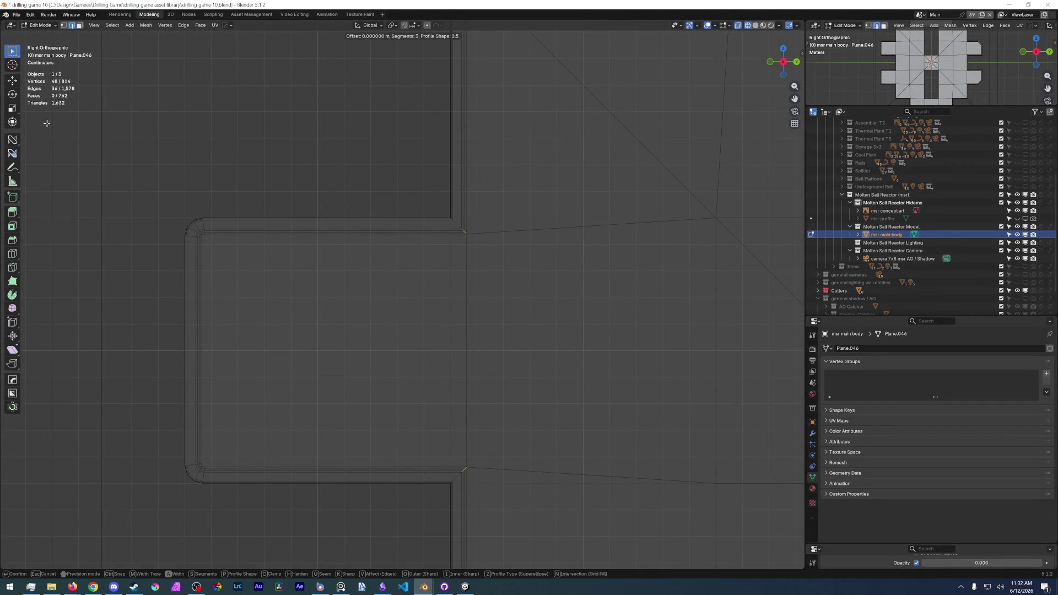
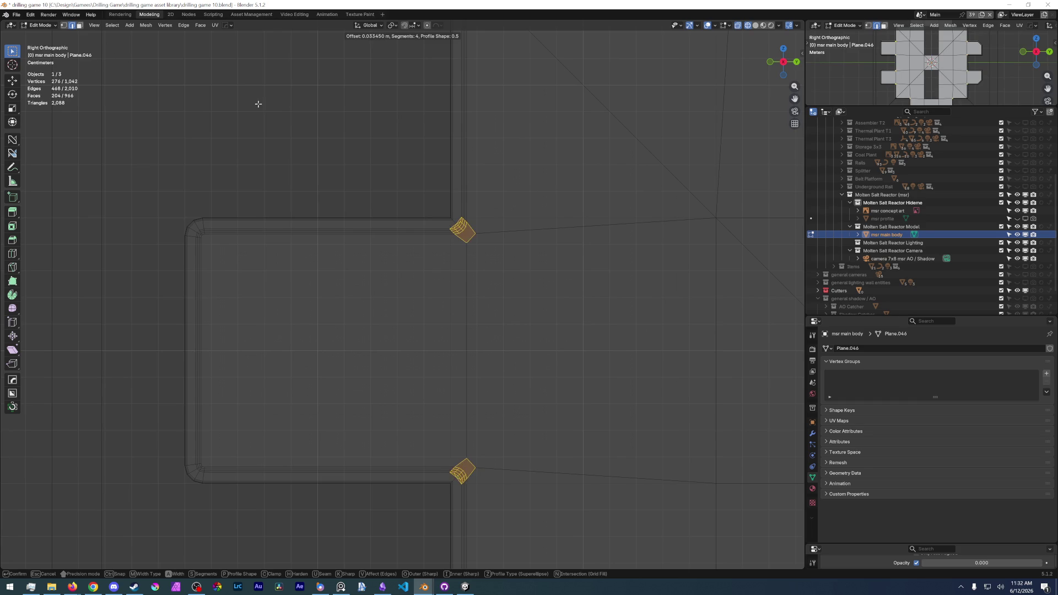
# Confirm the previous bevel, then bevel the edge loop at the next frame corner with four segments.
pyautogui.click(226, 124)
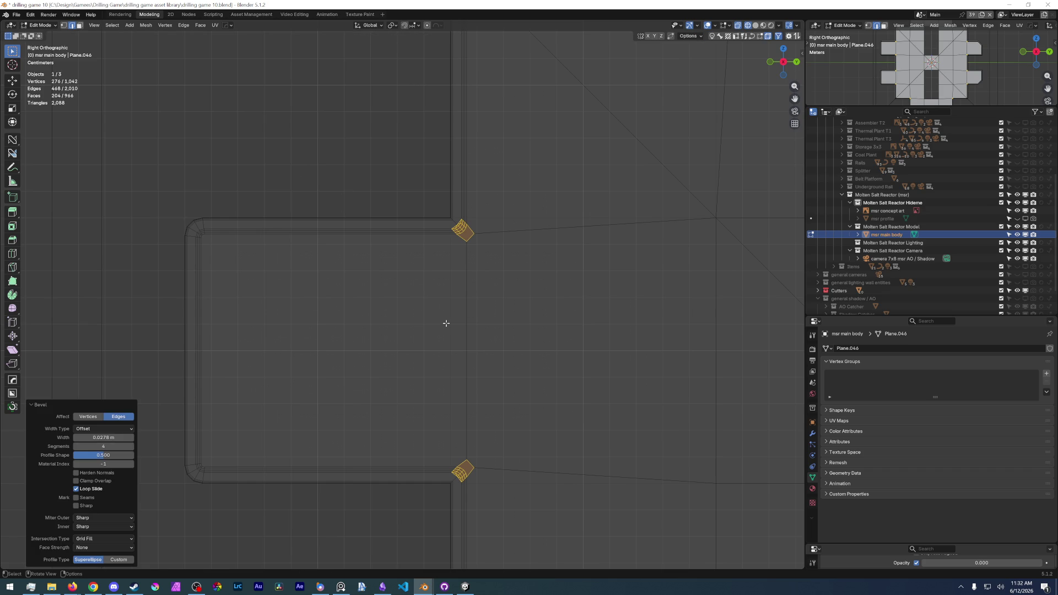
pyautogui.click(462, 331)
pyautogui.keyDown('shift'); pyautogui.moveTo(463, 331); pyautogui.dragTo(466, 144, button='middle'); pyautogui.keyUp('shift')
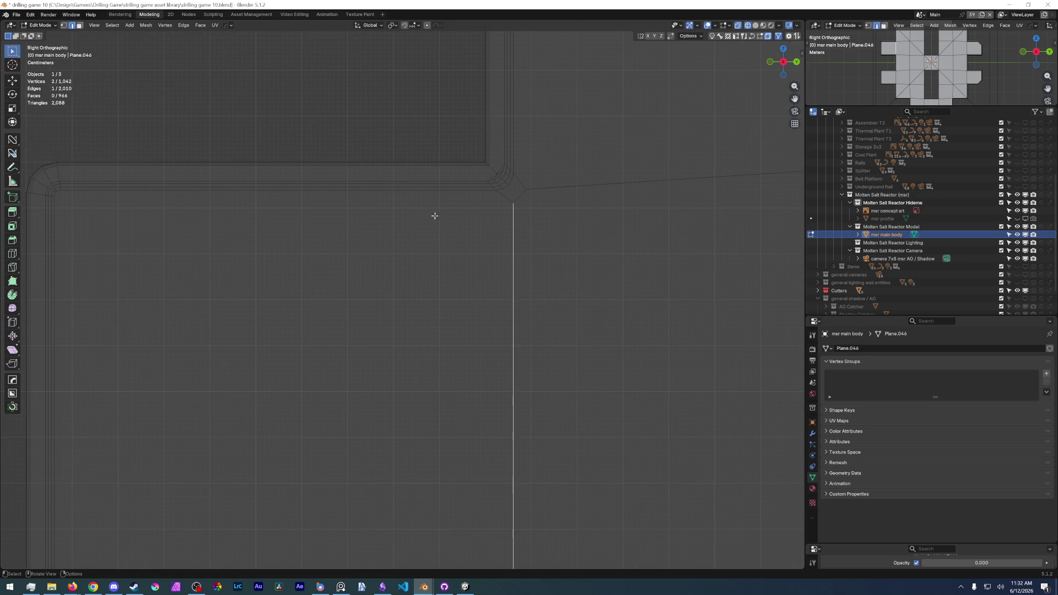
pyautogui.keyDown('alt'); pyautogui.click(486, 167); pyautogui.keyUp('alt')
pyautogui.scroll(-3, 476, 222)
pyautogui.moveTo(513, 422)
pyautogui.keyDown('shift'); pyautogui.mouseDown(button='middle')
pyautogui.moveTo(388, 223)
pyautogui.moveTo(381, 166)
pyautogui.mouseUp(button='middle'); pyautogui.keyUp('shift')
pyautogui.scroll(3, 438, 115)
pyautogui.moveTo(439, 314)
pyautogui.keyDown('shift'); pyautogui.mouseDown(button='middle')
pyautogui.moveTo(446, 150)
pyautogui.moveTo(591, 181)
pyautogui.mouseUp(button='middle'); pyautogui.keyUp('shift')
pyautogui.hotkey('ctrl', 'b')
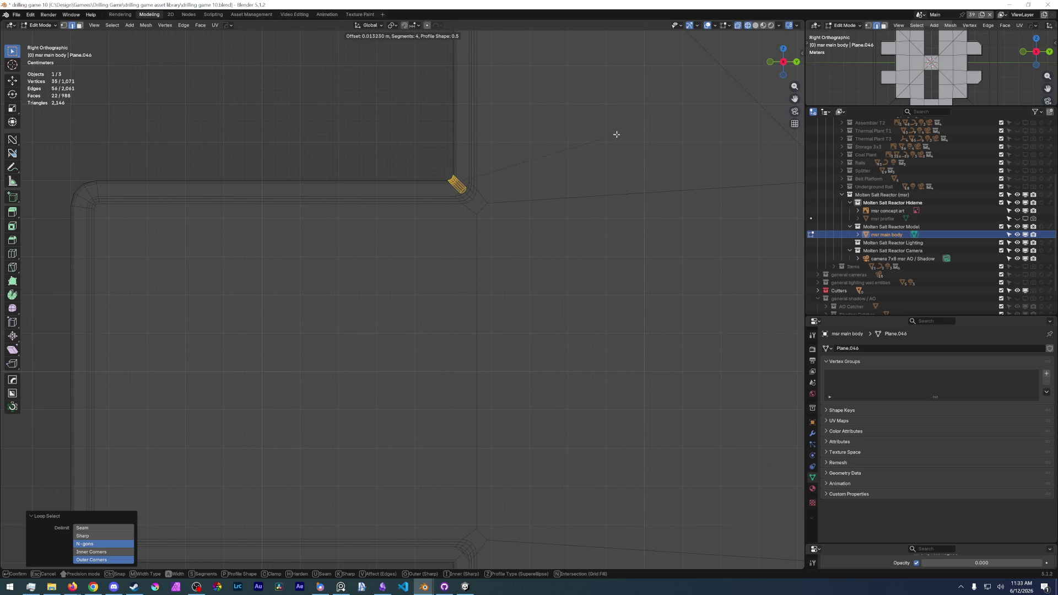
pyautogui.click(610, 136)
# Gather further corner edge loops around the panel into one selection.
pyautogui.moveTo(479, 372)
pyautogui.mouseDown(button='middle')
pyautogui.moveTo(430, 166)
pyautogui.moveTo(430, 397)
pyautogui.mouseUp(button='middle')
pyautogui.keyDown('alt'); pyautogui.keyDown('shift'); pyautogui.click(414, 362); pyautogui.keyUp('shift'); pyautogui.keyUp('alt')
pyautogui.scroll(-5, 414, 362)
pyautogui.scroll(5, 380, 299)
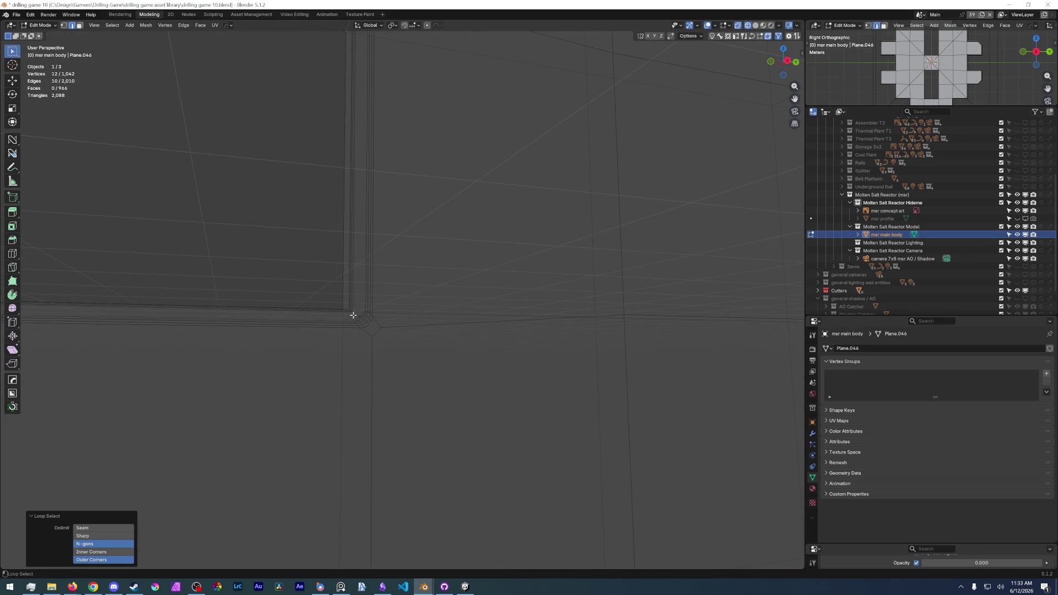
pyautogui.keyDown('shift'); pyautogui.moveTo(436, 482); pyautogui.dragTo(280, 275, button='middle'); pyautogui.keyUp('shift')
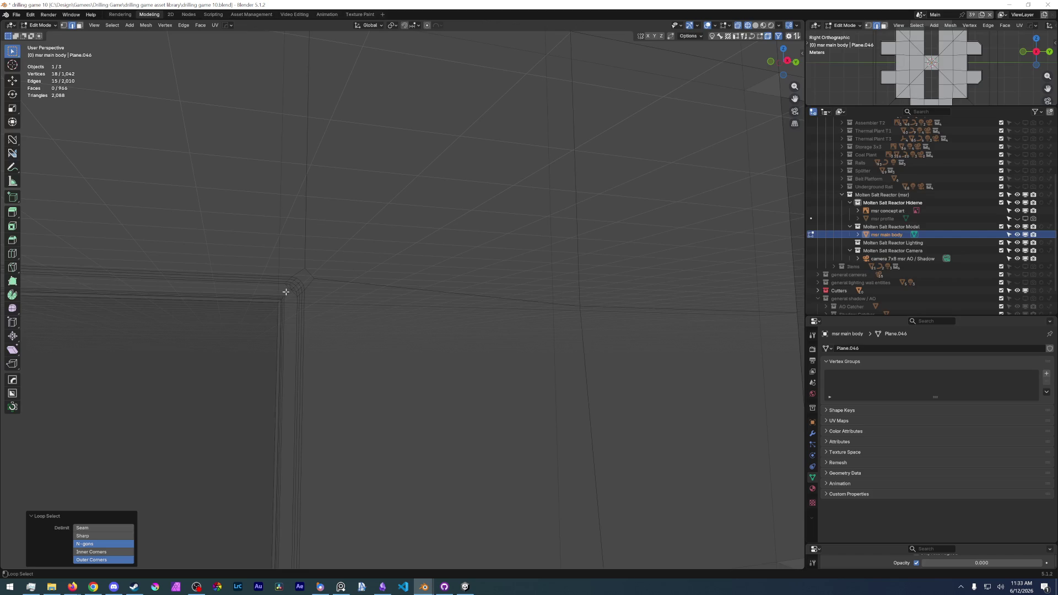
pyautogui.scroll(-6, 413, 407)
pyautogui.scroll(6, 372, 281)
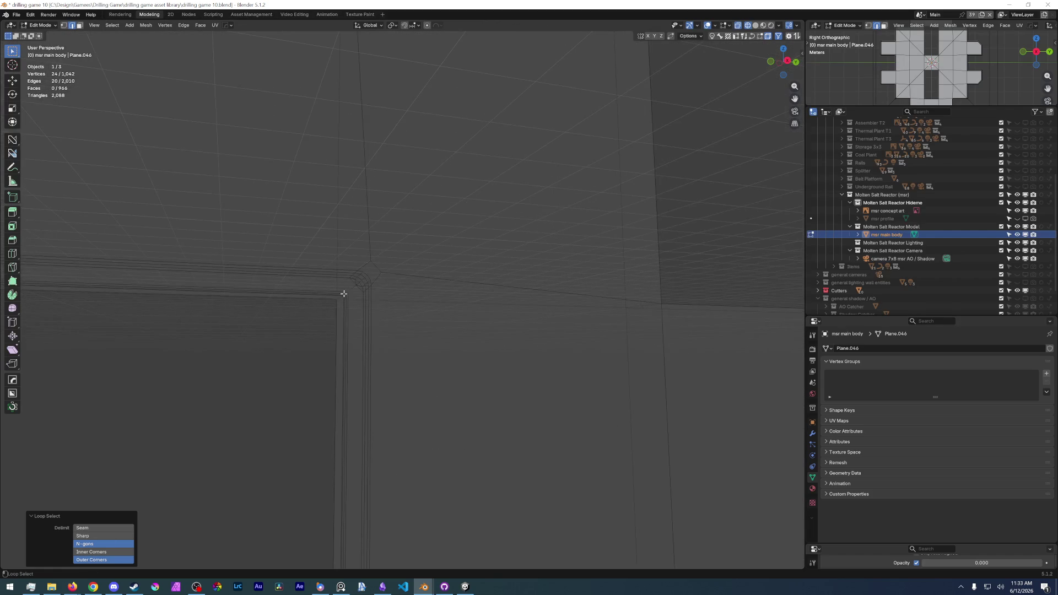
pyautogui.keyDown('alt'); pyautogui.keyDown('shift'); pyautogui.click(351, 288); pyautogui.keyUp('shift'); pyautogui.keyUp('alt')
pyautogui.scroll(-5, 351, 286)
pyautogui.moveTo(430, 314); pyautogui.dragTo(435, 309, button='middle')
pyautogui.scroll(5, 436, 307)
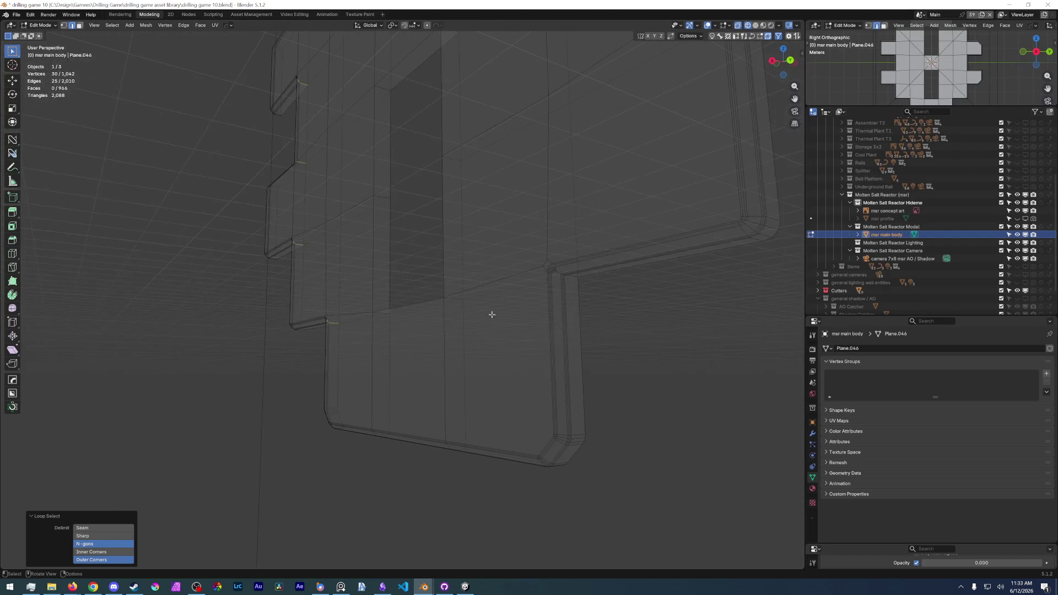
pyautogui.scroll(5, 477, 250)
# Add the remaining corner loops on both sides, undoing one wrong long-loop pick.
pyautogui.moveTo(464, 206)
pyautogui.mouseDown(button='middle')
pyautogui.moveTo(448, 229)
pyautogui.moveTo(430, 314)
pyautogui.moveTo(472, 278)
pyautogui.mouseUp(button='middle')
pyautogui.keyDown('alt'); pyautogui.keyDown('shift'); pyautogui.click(421, 232); pyautogui.keyUp('shift'); pyautogui.keyUp('alt')
pyautogui.scroll(-4, 428, 333)
pyautogui.keyDown('alt'); pyautogui.keyDown('shift'); pyautogui.click(423, 156); pyautogui.keyUp('shift'); pyautogui.keyUp('alt')
pyautogui.moveTo(423, 166); pyautogui.dragTo(399, 122, button='middle')
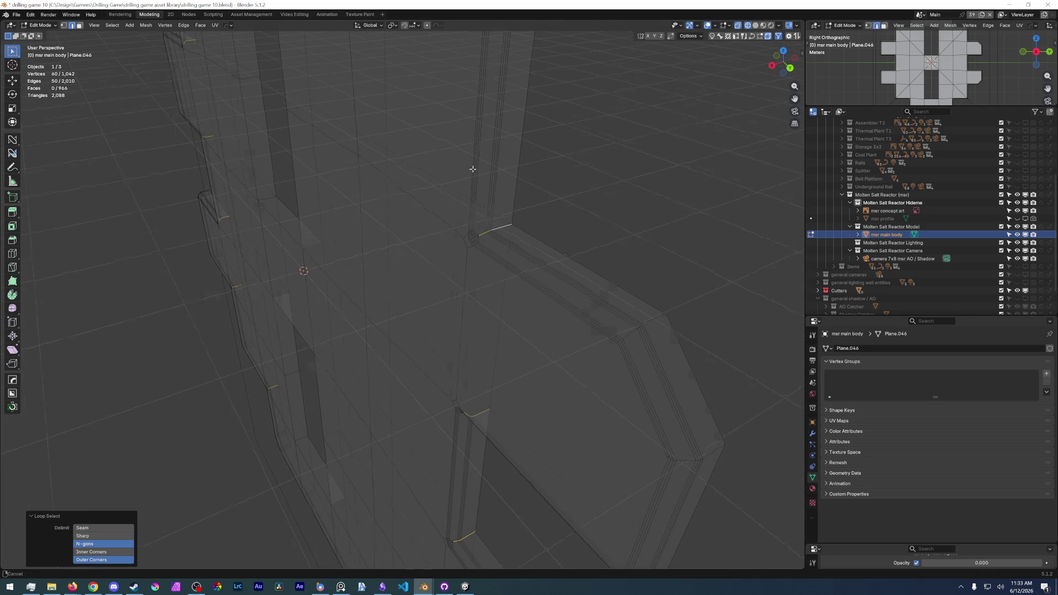
pyautogui.moveTo(478, 145); pyautogui.dragTo(460, 289, button='middle')
pyautogui.moveTo(362, 260)
pyautogui.mouseDown(button='middle')
pyautogui.moveTo(389, 282)
pyautogui.moveTo(357, 316)
pyautogui.mouseUp(button='middle')
pyautogui.keyDown('alt'); pyautogui.keyDown('shift'); pyautogui.click(357, 315); pyautogui.keyUp('shift'); pyautogui.keyUp('alt')
pyautogui.hotkey('ctrl', 'z')
pyautogui.keyDown('alt'); pyautogui.keyDown('shift'); pyautogui.click(366, 320); pyautogui.keyUp('shift'); pyautogui.keyUp('alt')
# Bevel all gathered corner edges from Right Ortho view, then switch to Object Mode.
pyautogui.moveTo(383, 394); pyautogui.dragTo(372, 377, button='middle')
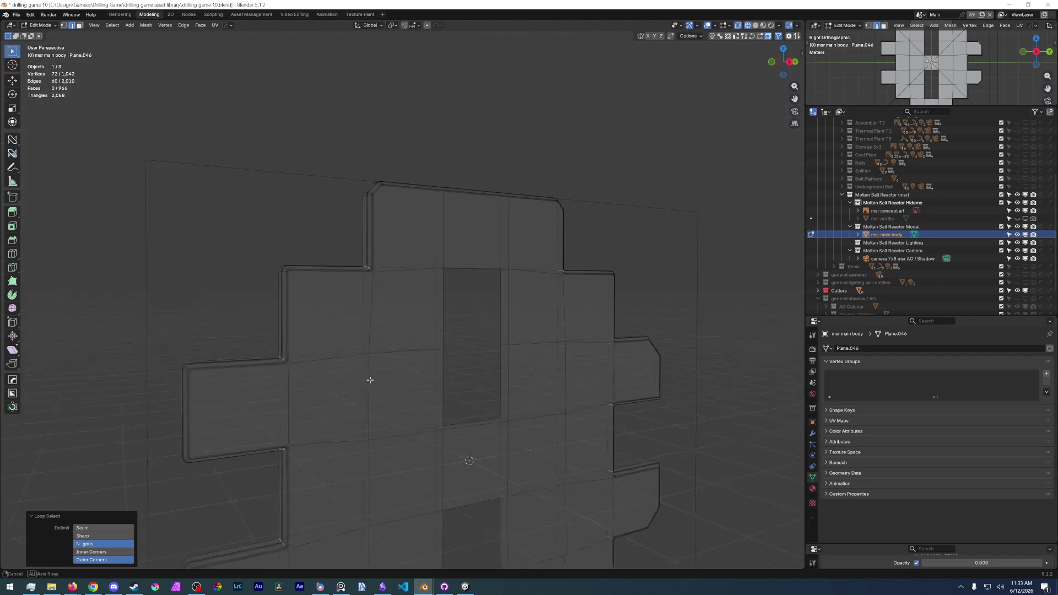
pyautogui.scroll(4, 431, 307)
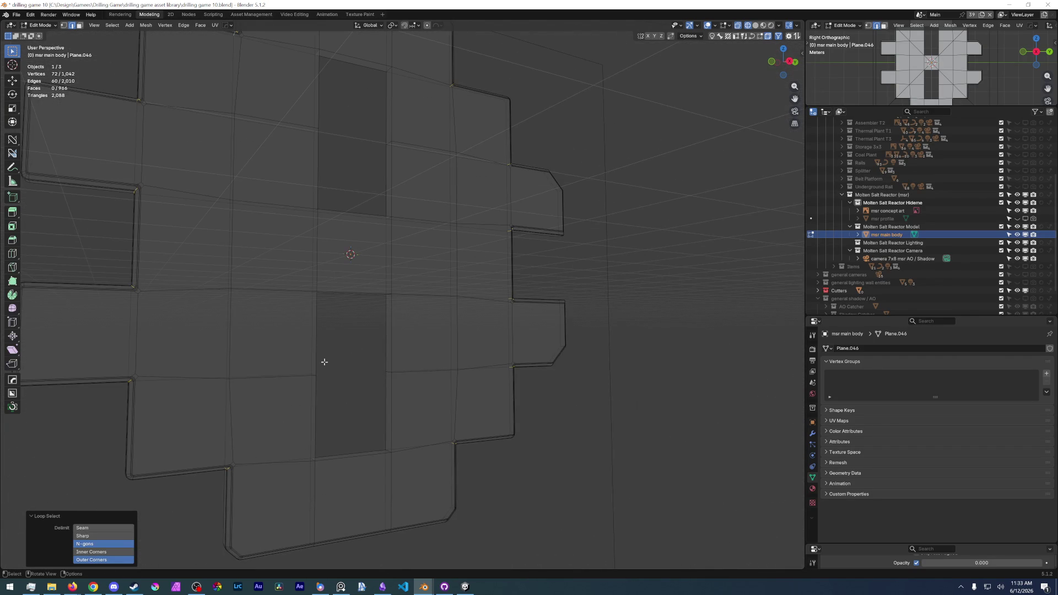
pyautogui.press('KP_3')
pyautogui.scroll(5, 612, 444)
pyautogui.scroll(3, 612, 443)
pyautogui.moveTo(596, 348)
pyautogui.keyDown('shift'); pyautogui.mouseDown(button='middle')
pyautogui.moveTo(512, 377)
pyautogui.moveTo(560, 369)
pyautogui.moveTo(447, 355)
pyautogui.mouseUp(button='middle'); pyautogui.keyUp('shift')
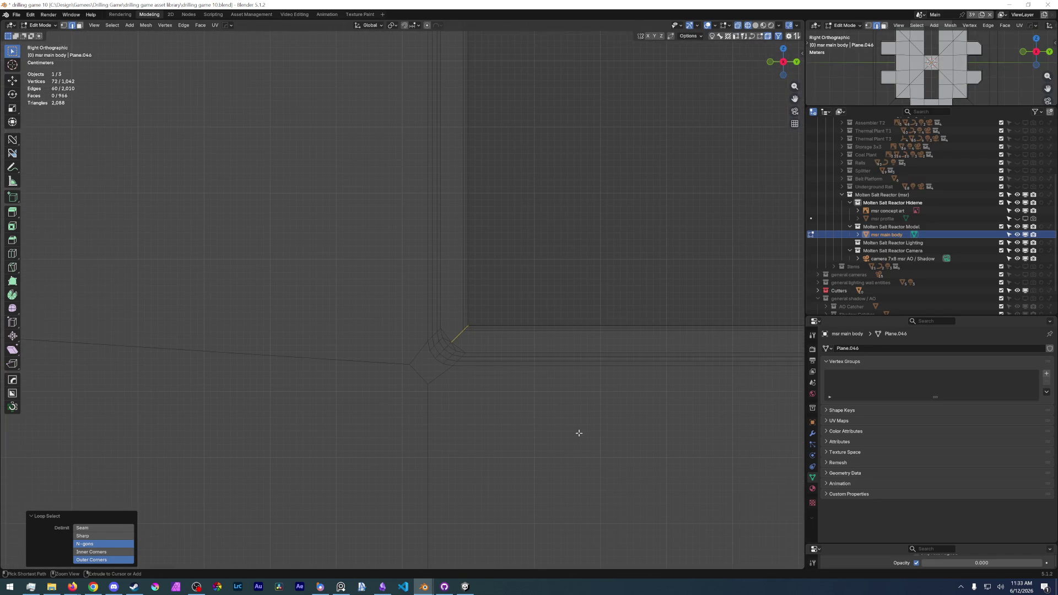
pyautogui.hotkey('ctrl', 'b')
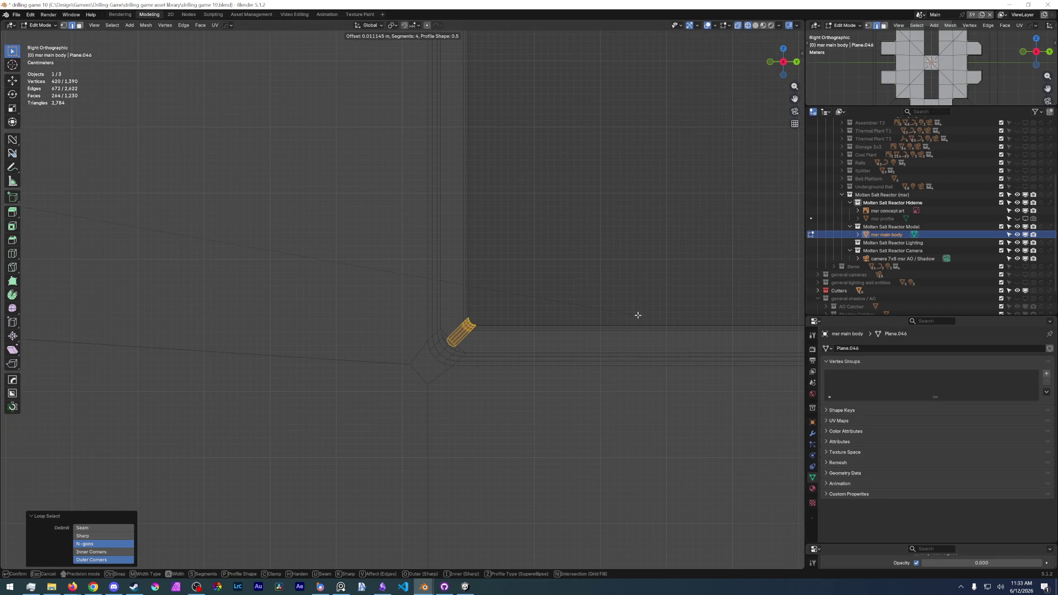
pyautogui.click(635, 315)
pyautogui.hotkey('ctrl', 'Tab')
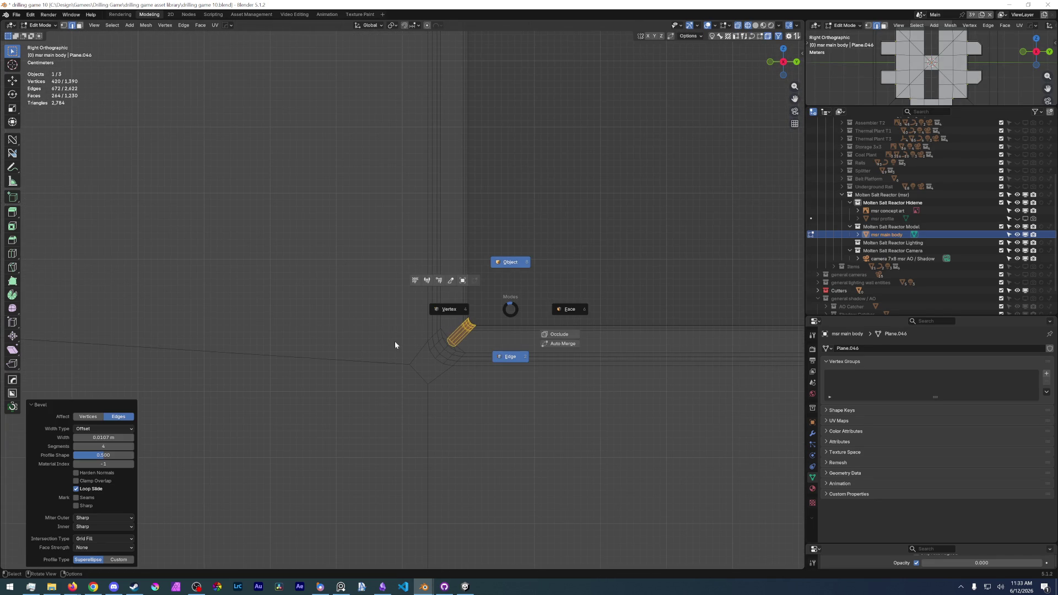
pyautogui.click(397, 338)
pyautogui.press('z')
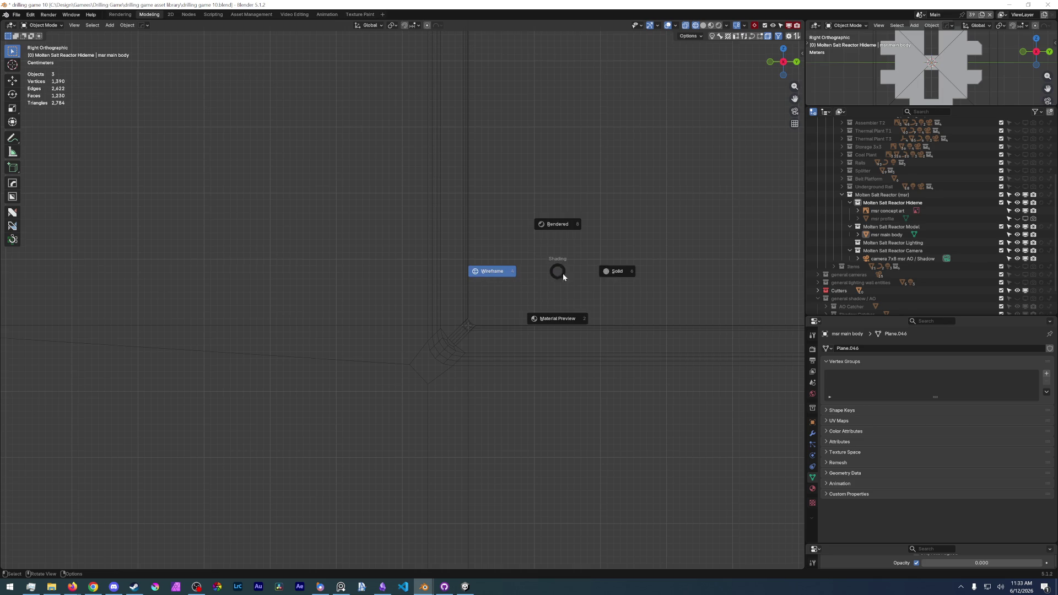
# Show solid shading, re-enter Edit Mode and undo the accidental bevel-strip move.
pyautogui.click(617, 271)
pyautogui.scroll(3, 386, 358)
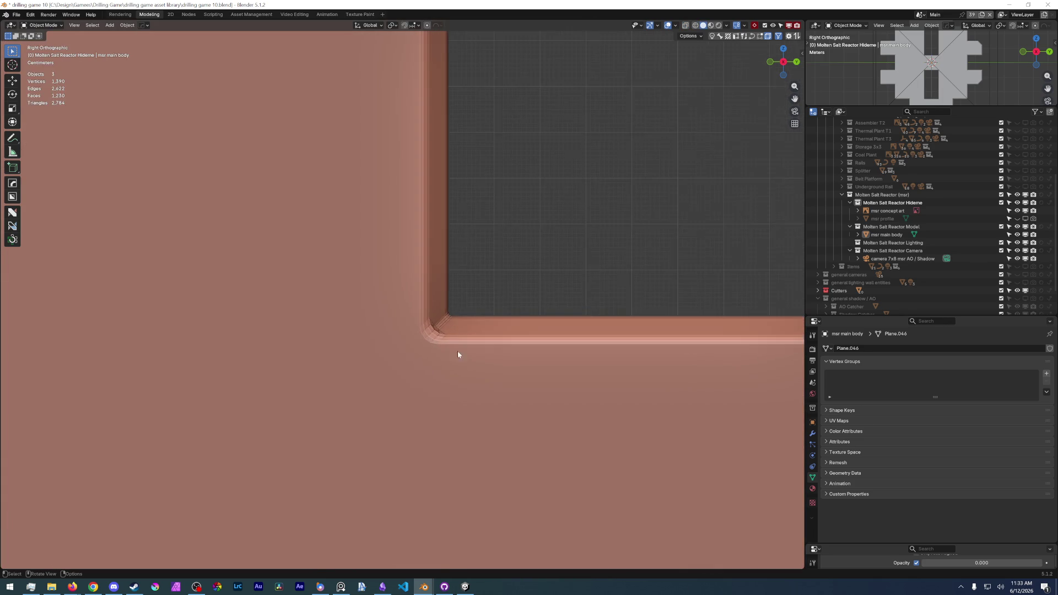
pyautogui.scroll(2, 436, 347)
pyautogui.scroll(2, 490, 358)
pyautogui.scroll(2, 414, 339)
pyautogui.scroll(1, 428, 379)
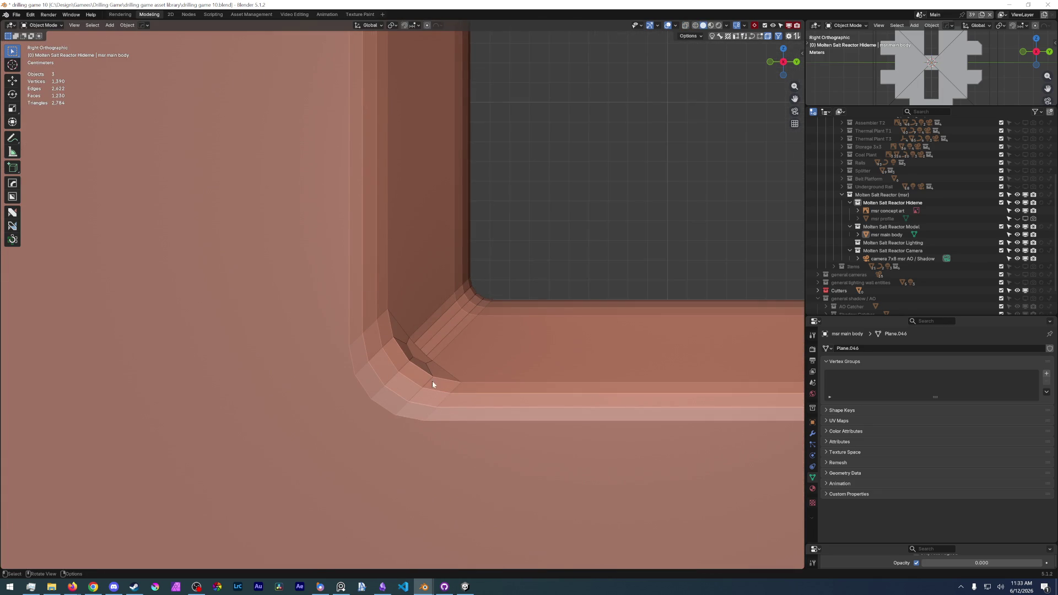
pyautogui.press('Tab')
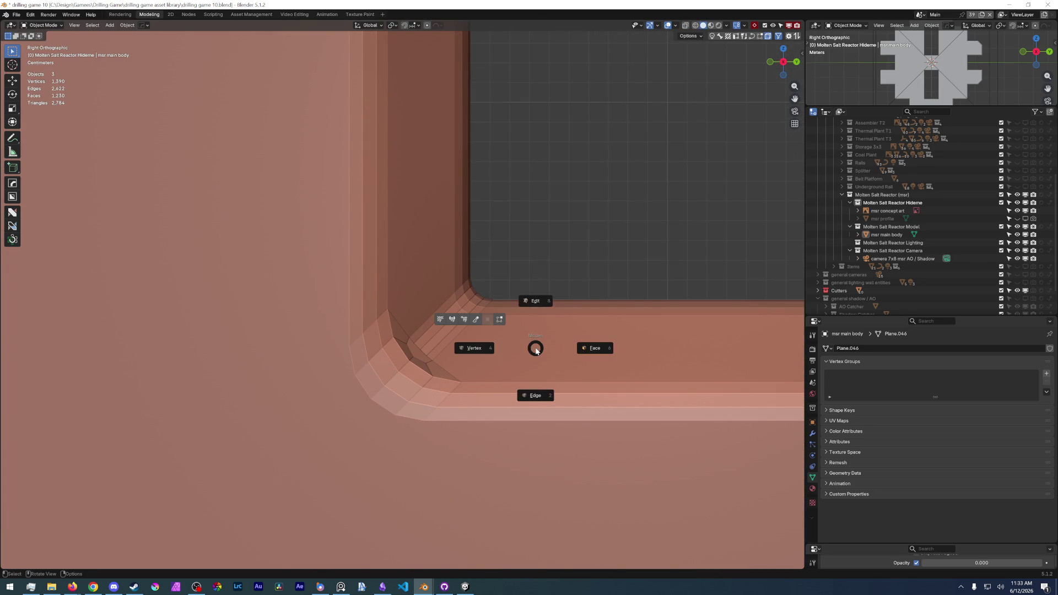
pyautogui.click(540, 304)
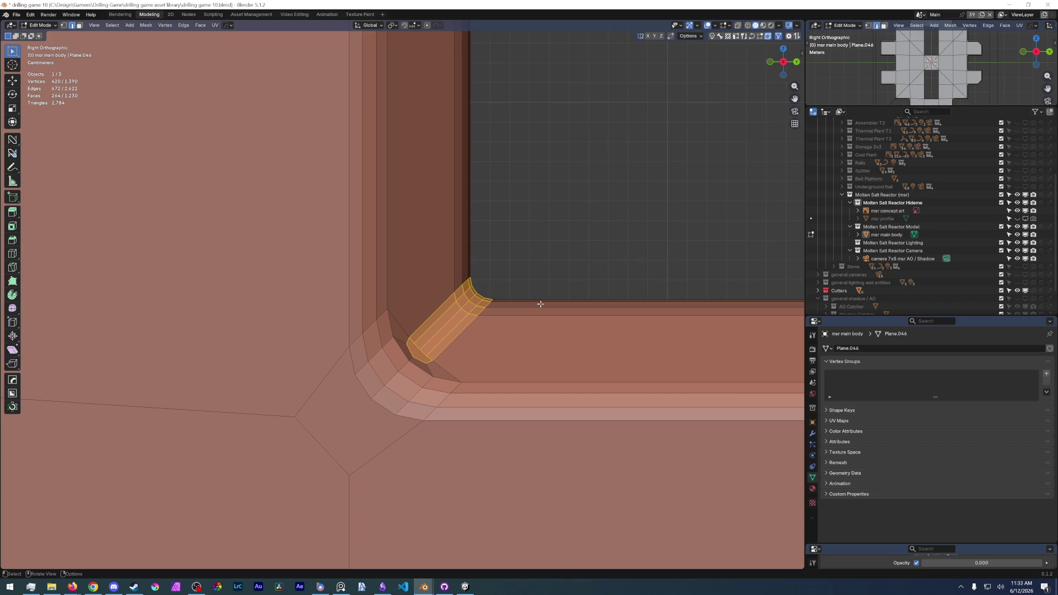
pyautogui.scroll(2, 483, 347)
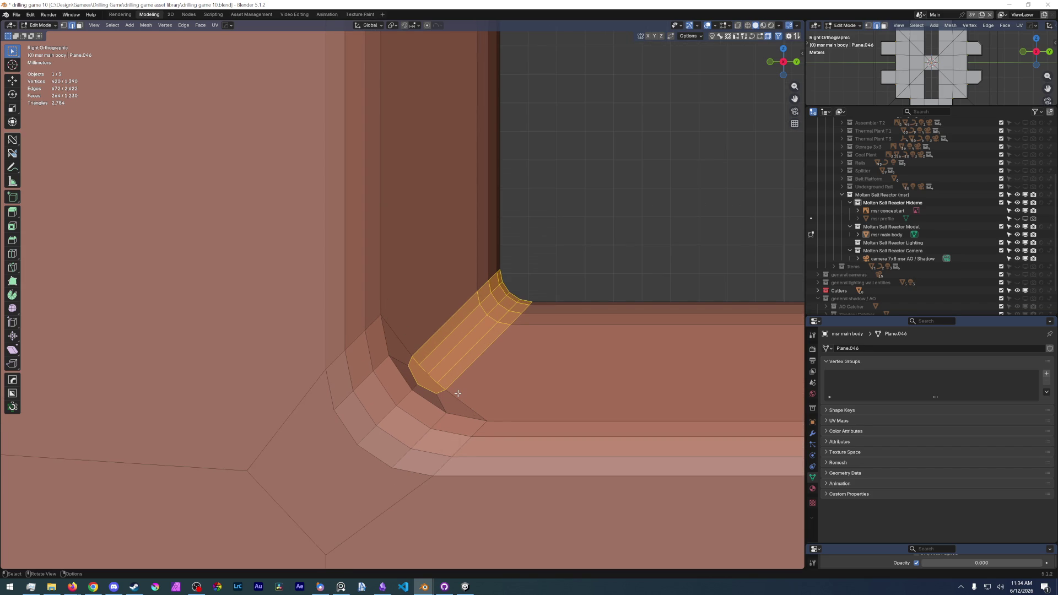
pyautogui.hotkey('ctrl', 'z')
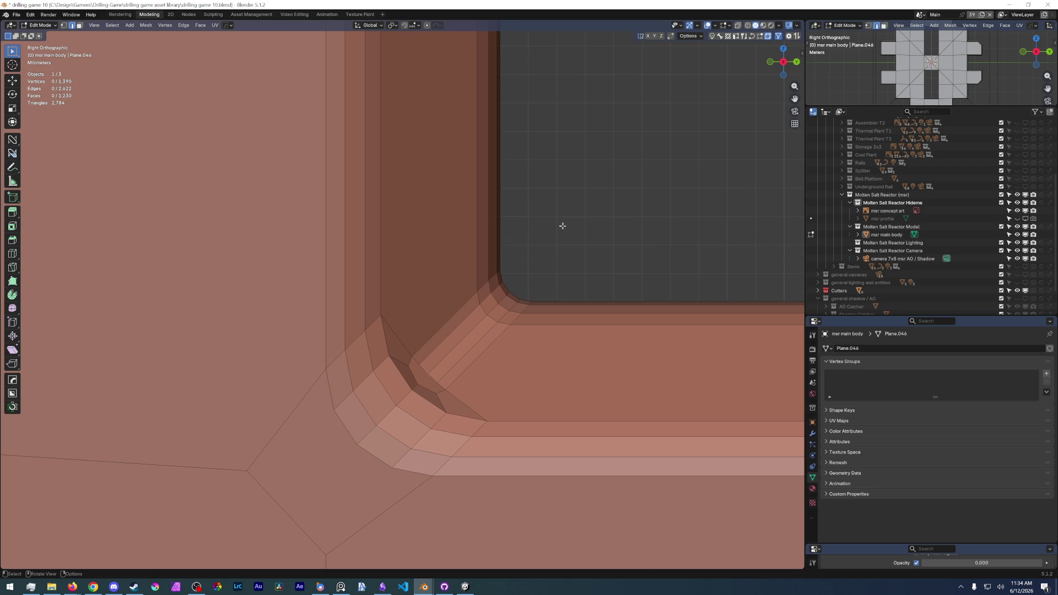
pyautogui.click(451, 391)
# Slide the misplaced corner vertex back into line and preview it in rendered shading.
pyautogui.press('1')
pyautogui.scroll(3, 503, 331)
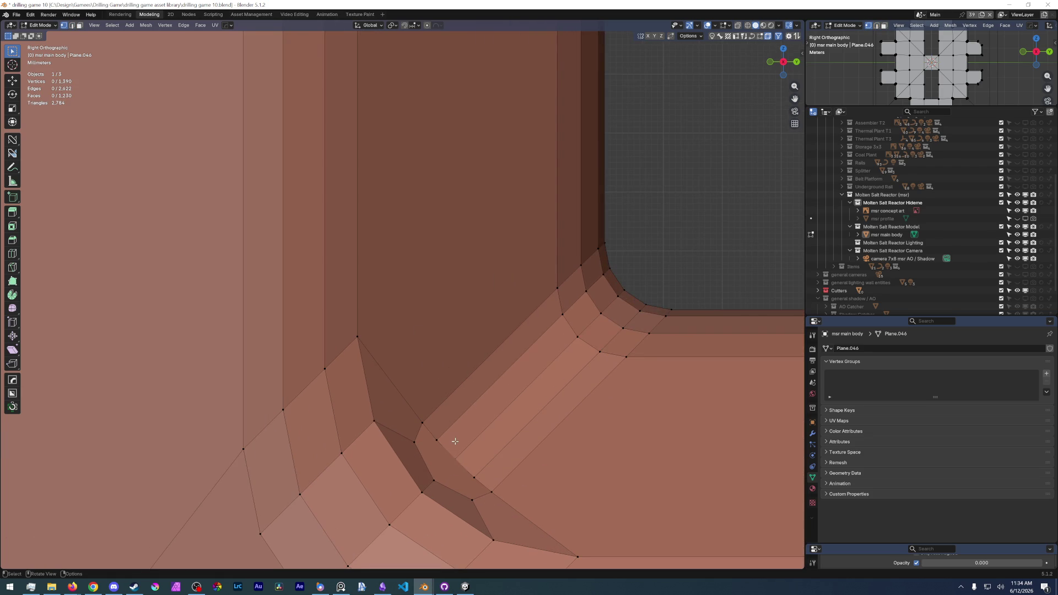
pyautogui.click(466, 457)
pyautogui.press('g')
pyautogui.press('g')
pyautogui.click(477, 447)
pyautogui.scroll(-3, 475, 461)
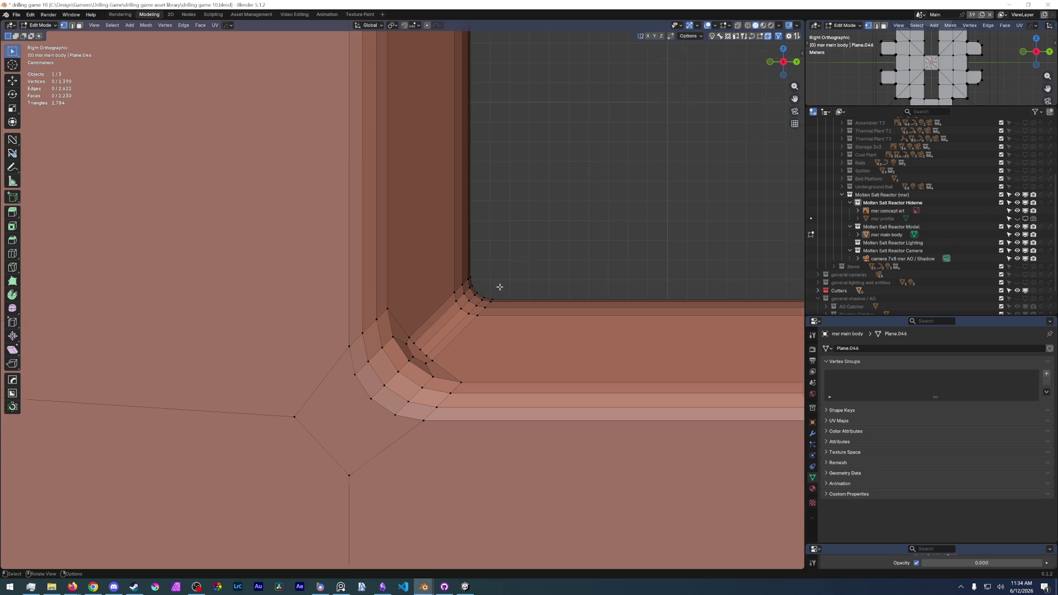
pyautogui.scroll(-3, 526, 260)
pyautogui.press('z')
pyautogui.click(497, 245)
pyautogui.press('z')
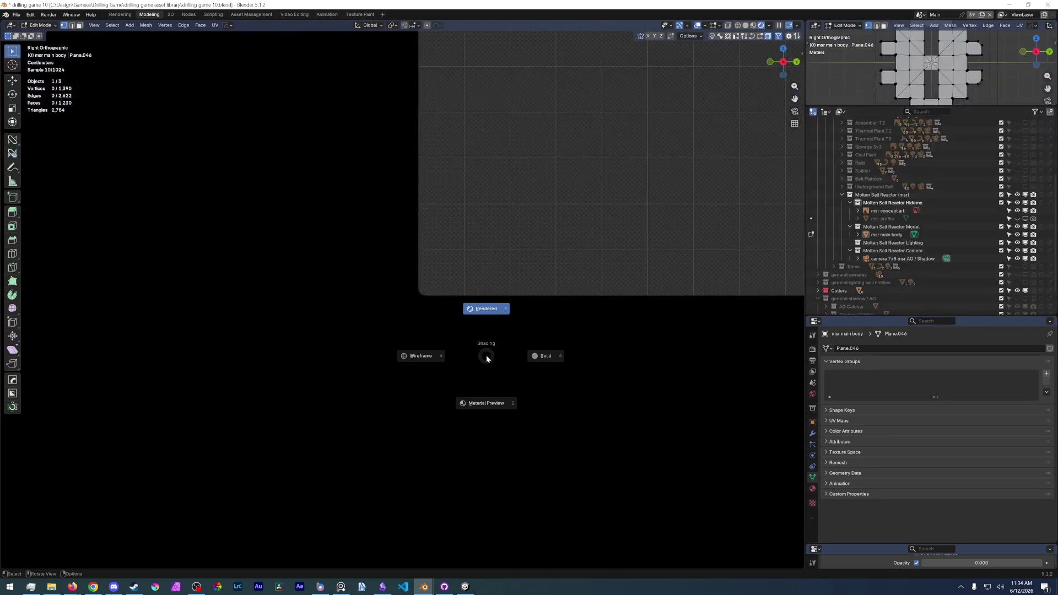
# In Object Mode, give the reactor body smooth shading while keeping sharp edges.
pyautogui.click(544, 355)
pyautogui.rightClick(474, 351)
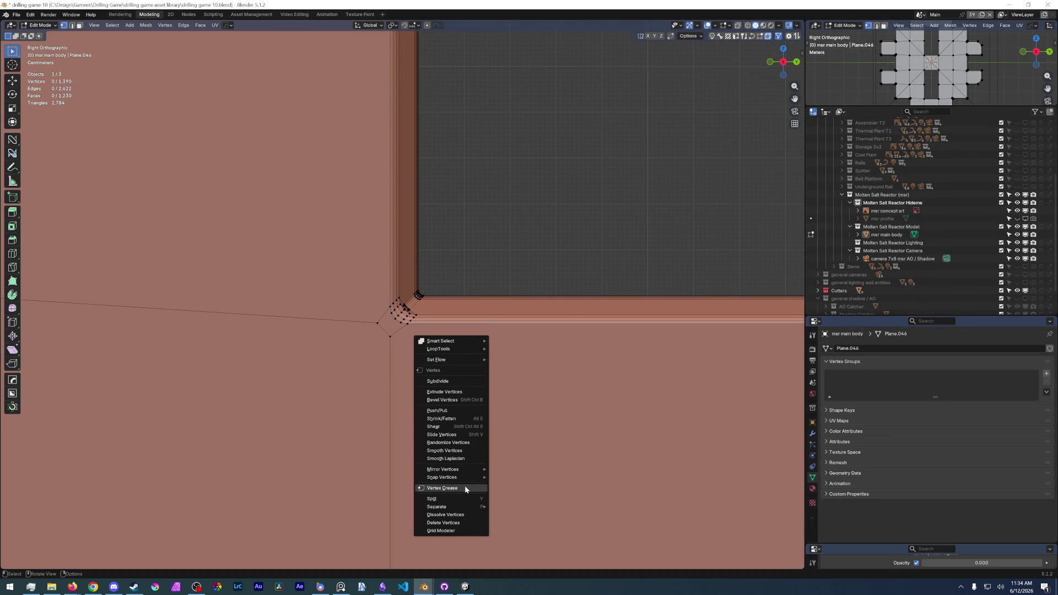
pyautogui.press('Tab')
pyautogui.click(390, 364)
pyautogui.rightClick(443, 364)
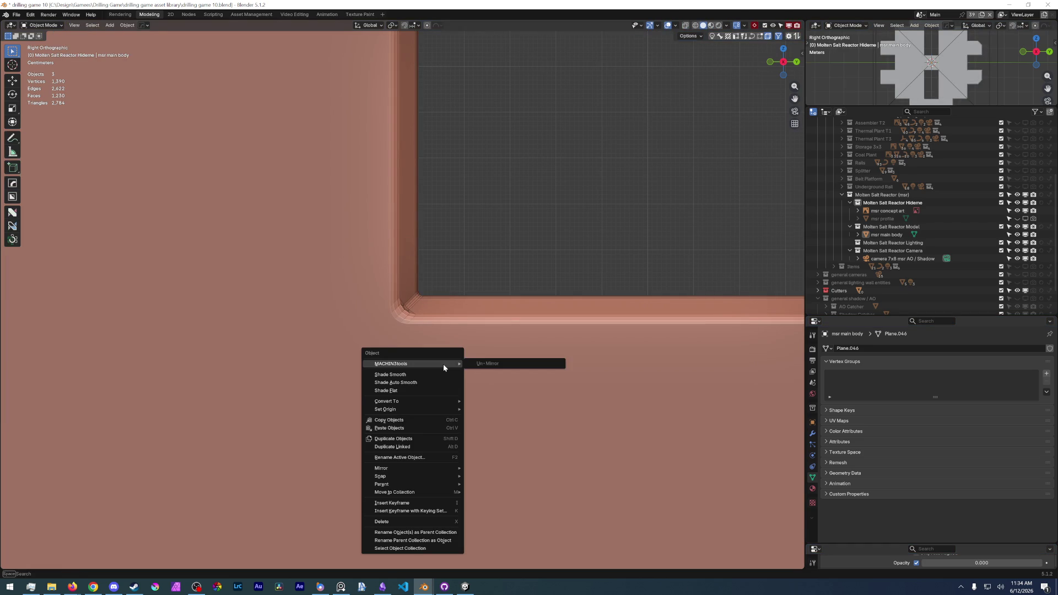
pyautogui.click(389, 375)
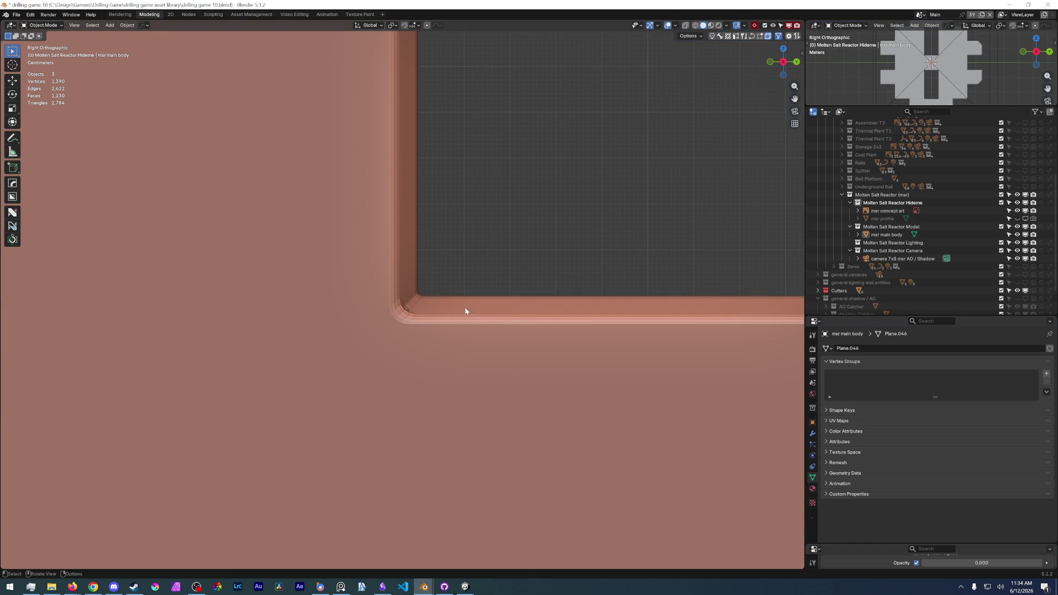
pyautogui.click(442, 313)
pyautogui.rightClick(440, 315)
pyautogui.click(442, 317)
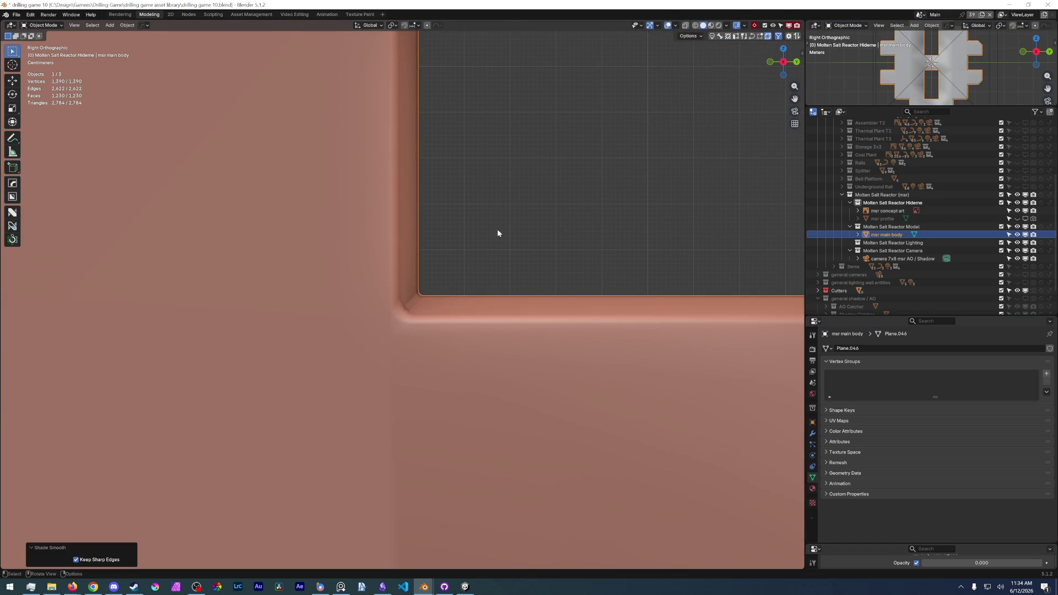
pyautogui.scroll(-3, 454, 273)
pyautogui.scroll(-3, 426, 345)
pyautogui.scroll(4, 381, 347)
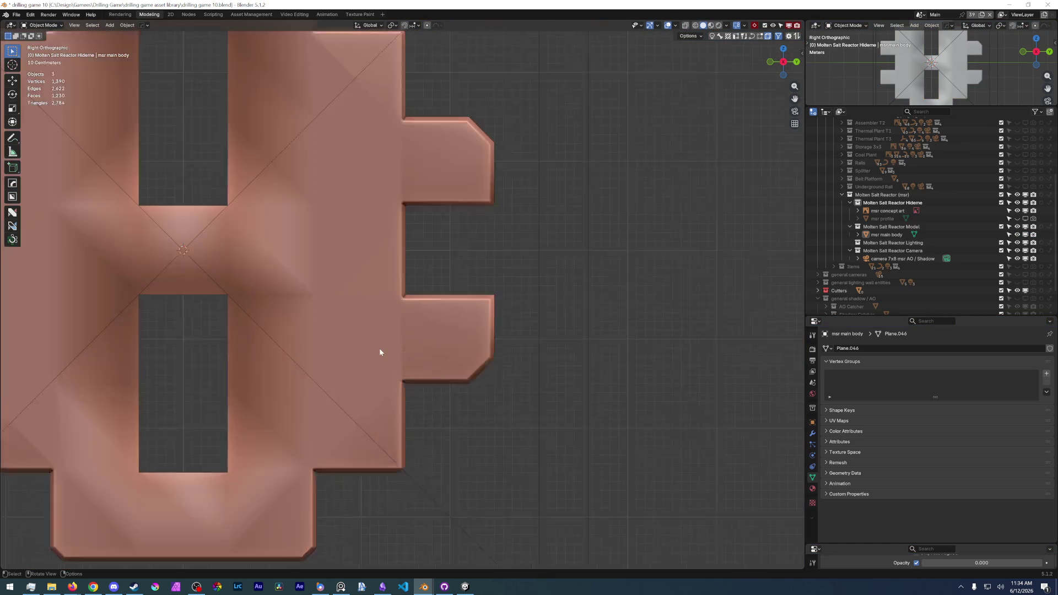
pyautogui.scroll(-3, 152, 353)
# Re-enter Edit Mode in edge select and pick the top edge of the rectangular hole.
pyautogui.moveTo(401, 343)
pyautogui.mouseDown(button='middle')
pyautogui.moveTo(522, 349)
pyautogui.moveTo(502, 281)
pyautogui.moveTo(471, 281)
pyautogui.mouseUp(button='middle')
pyautogui.press('Tab')
pyautogui.click(496, 241)
pyautogui.press('1')
pyautogui.press('2')
pyautogui.keyDown('alt'); pyautogui.click(513, 268); pyautogui.keyUp('alt')
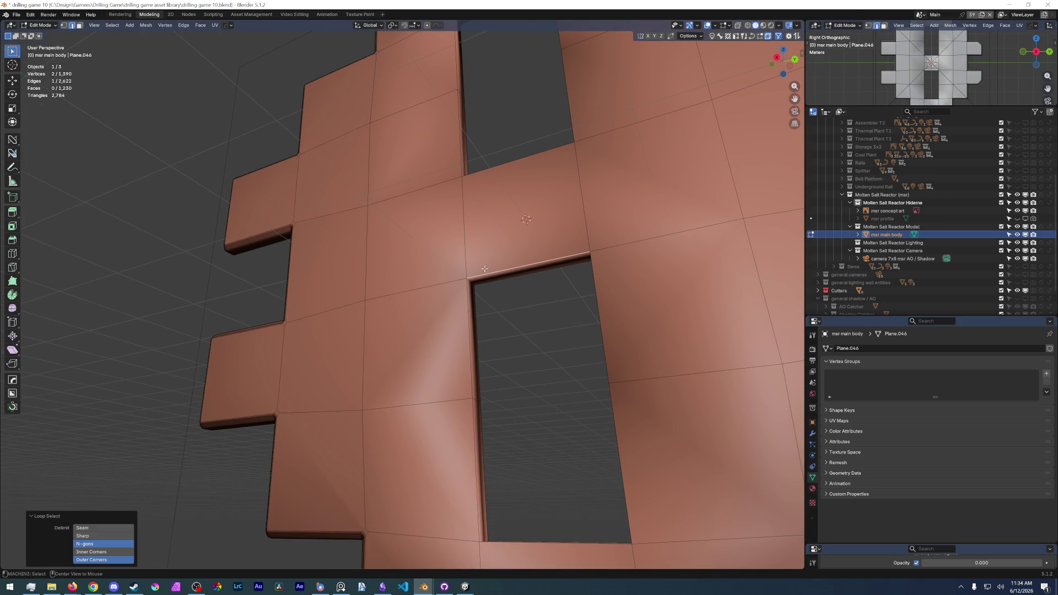
# Select the rim edges of both rectangular holes and mark them sharp.
pyautogui.keyDown('shift'); pyautogui.click(480, 470); pyautogui.keyUp('shift')
pyautogui.keyDown('shift'); pyautogui.click(522, 543); pyautogui.keyUp('shift')
pyautogui.keyDown('shift'); pyautogui.click(594, 303); pyautogui.keyUp('shift')
pyautogui.moveTo(595, 302)
pyautogui.mouseDown(button='middle')
pyautogui.moveTo(530, 331)
pyautogui.moveTo(519, 389)
pyautogui.mouseUp(button='middle')
pyautogui.keyDown('shift'); pyautogui.click(465, 248); pyautogui.keyUp('shift')
pyautogui.keyDown('shift'); pyautogui.click(517, 133); pyautogui.keyUp('shift')
pyautogui.keyDown('shift'); pyautogui.click(574, 203); pyautogui.keyUp('shift')
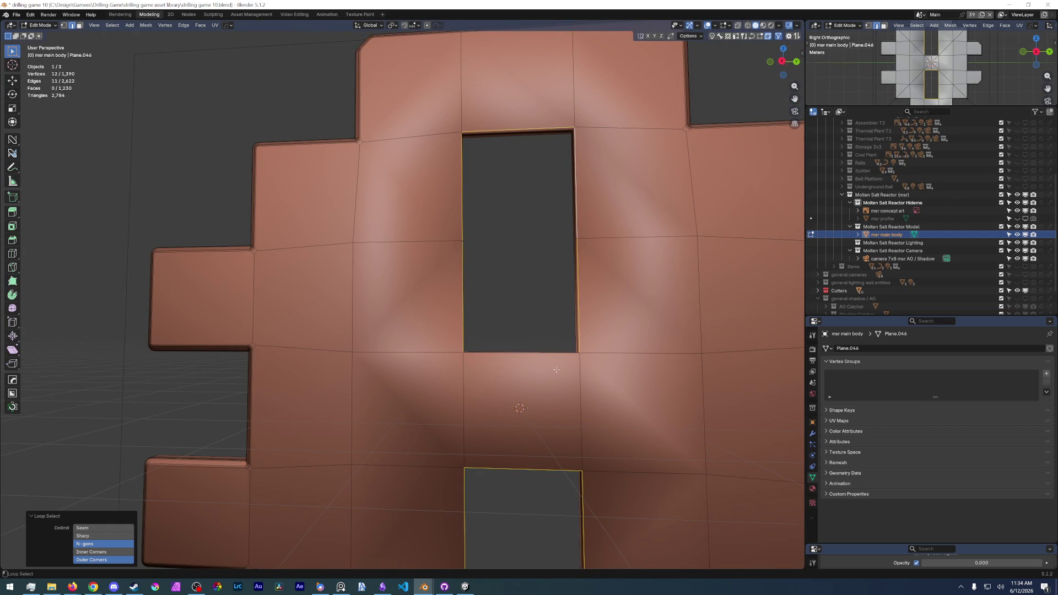
pyautogui.rightClick(539, 357)
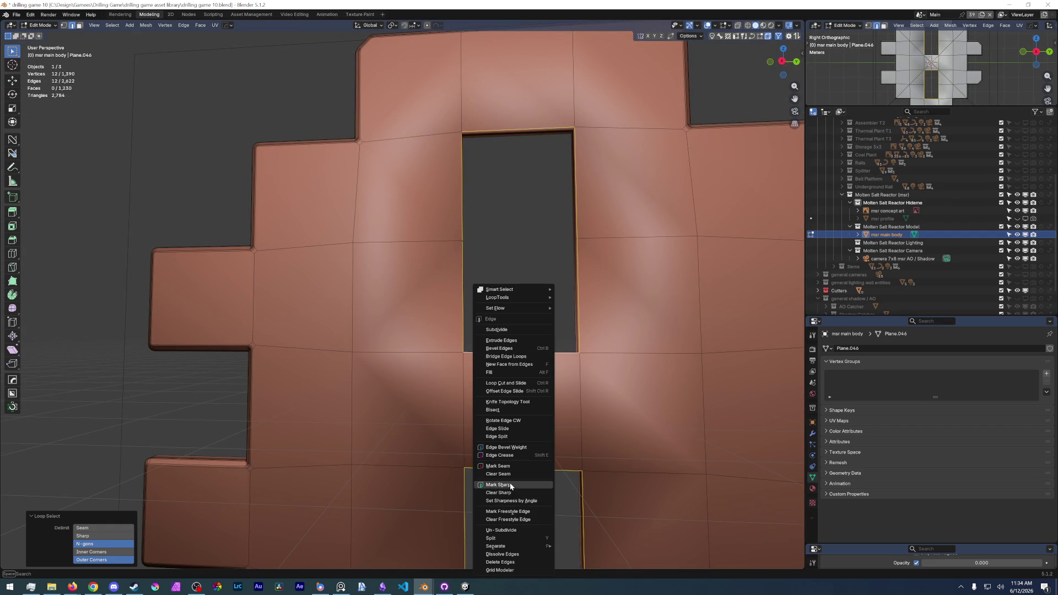
pyautogui.click(514, 488)
pyautogui.scroll(-4, 498, 362)
# Check the result in rendered then solid shading and return to Object Mode.
pyautogui.moveTo(498, 363); pyautogui.dragTo(398, 295, button='middle')
pyautogui.scroll(3, 397, 295)
pyautogui.scroll(3, 372, 348)
pyautogui.press('z')
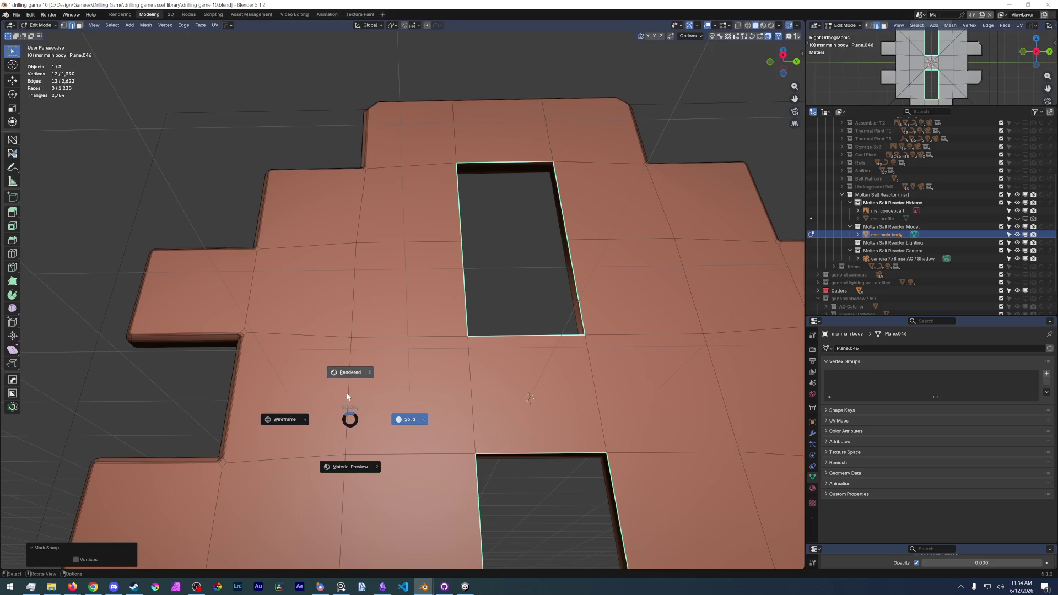
pyautogui.click(347, 394)
pyautogui.press('z')
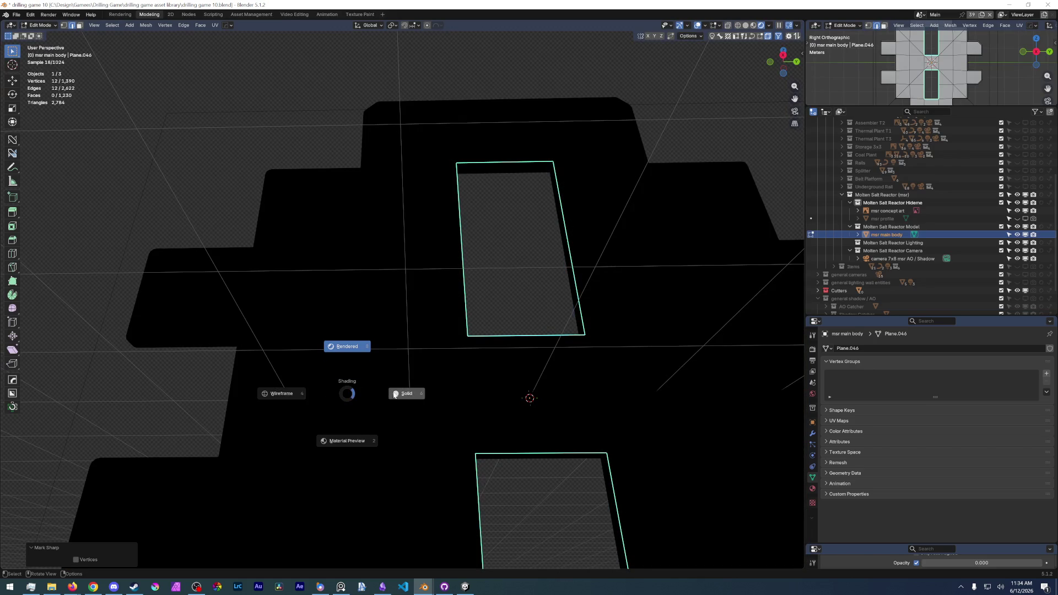
pyautogui.click(407, 393)
pyautogui.hotkey('ctrl', 'Tab')
pyautogui.click(228, 432)
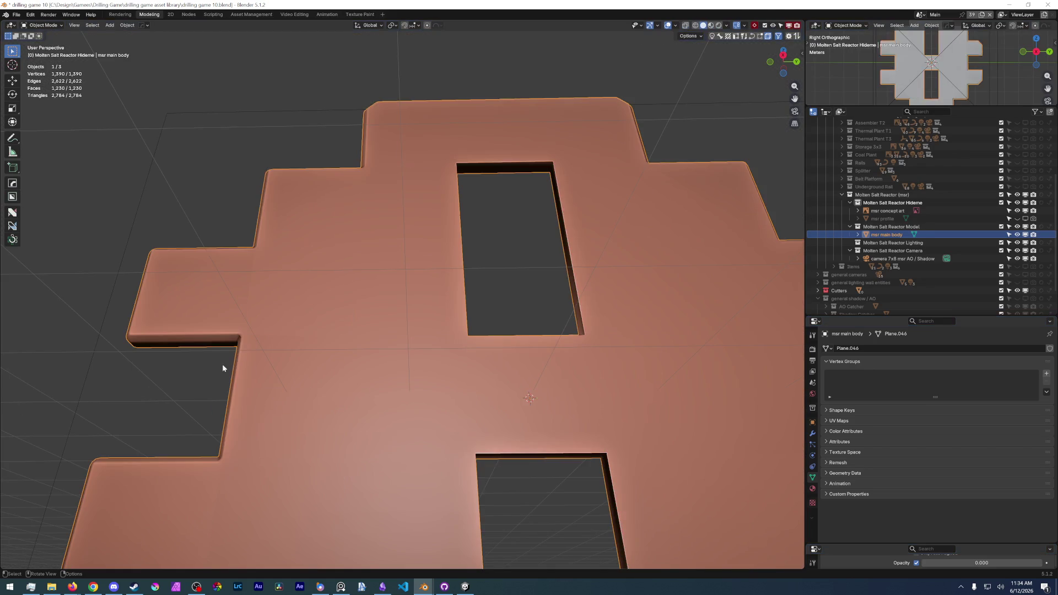
# View the body from Right Ortho, re-enter Edit Mode and deselect everything.
pyautogui.press('KP_3')
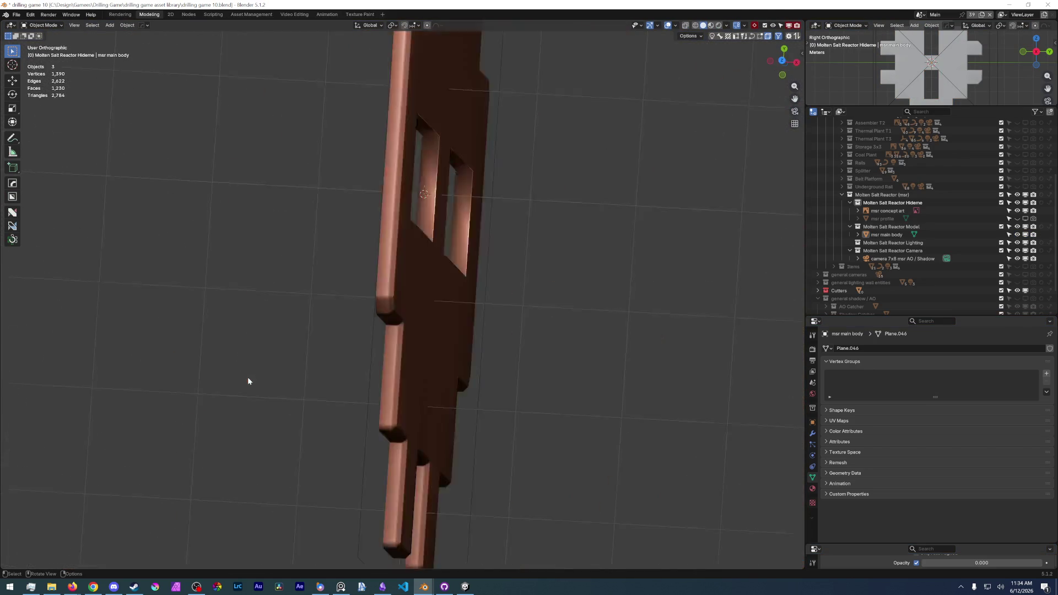
pyautogui.scroll(-4, 357, 304)
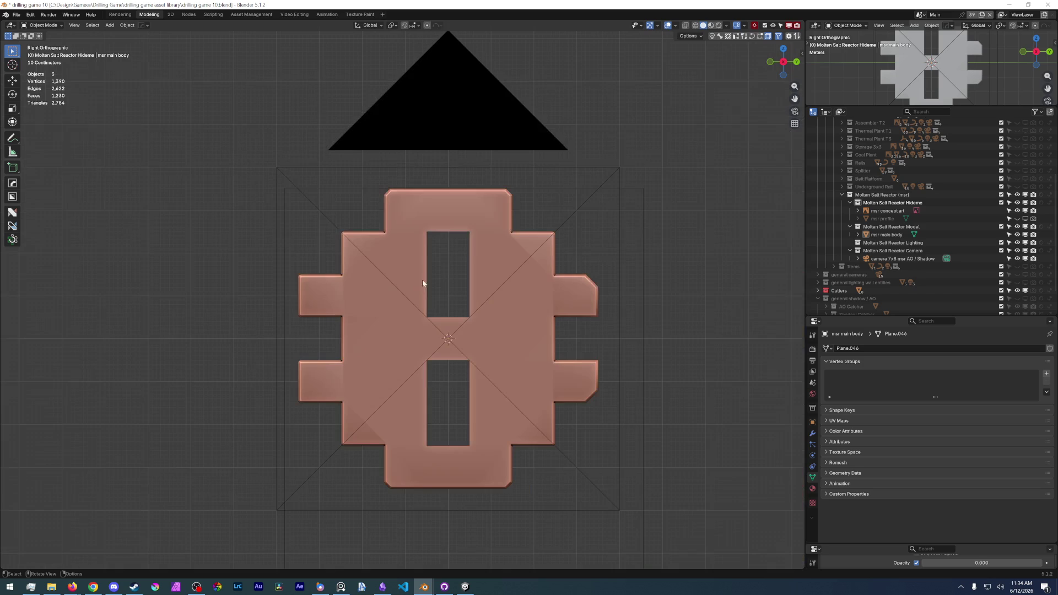
pyautogui.scroll(2, 418, 255)
pyautogui.scroll(5, 330, 273)
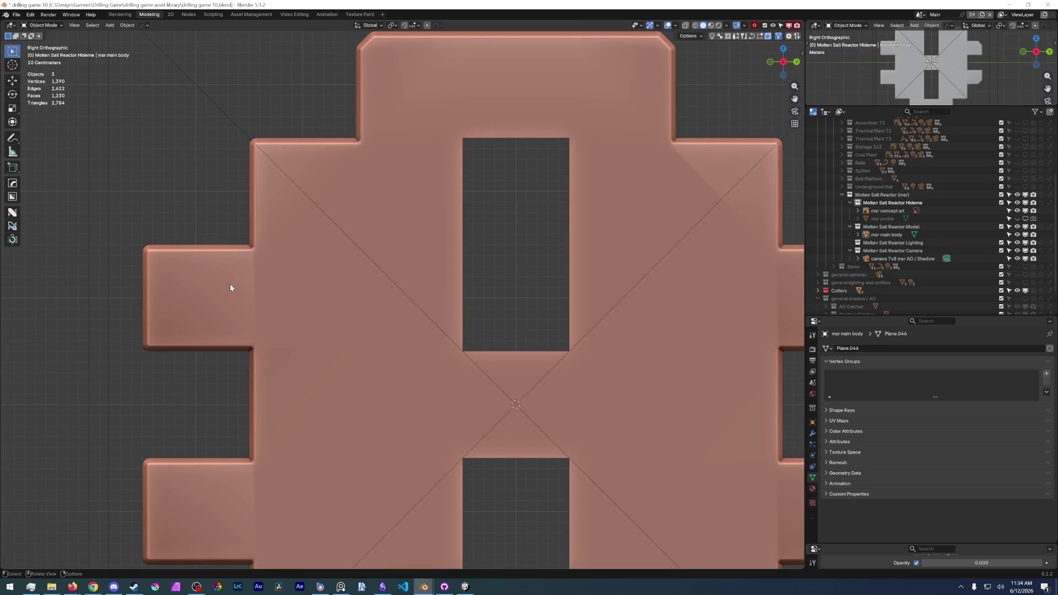
pyautogui.keyDown('shift'); pyautogui.moveTo(230, 284); pyautogui.dragTo(319, 283, button='middle'); pyautogui.keyUp('shift')
pyautogui.scroll(3, 373, 285)
pyautogui.scroll(-3, 499, 236)
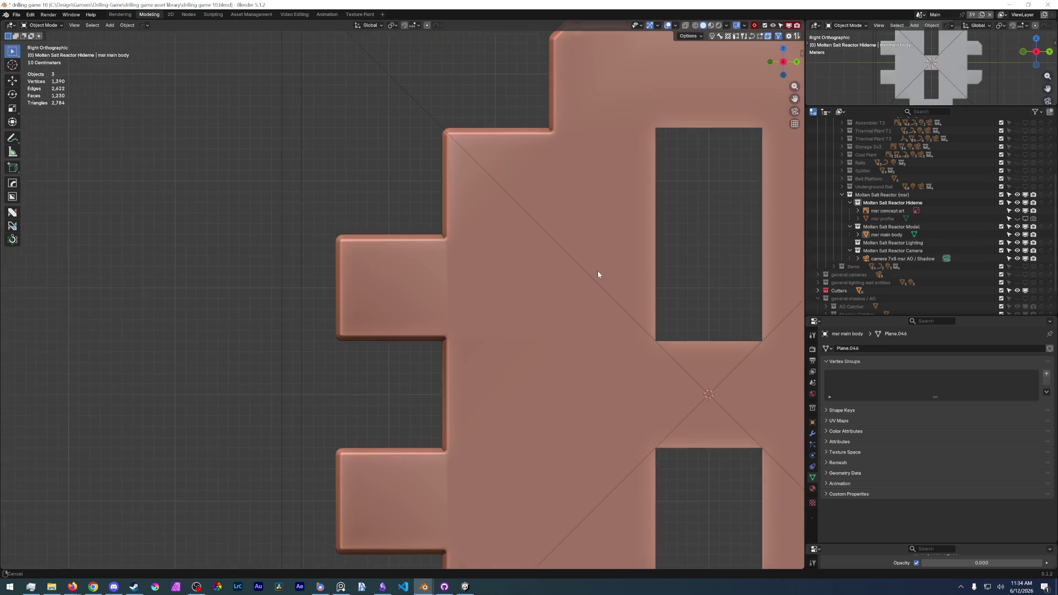
pyautogui.keyDown('shift'); pyautogui.moveTo(598, 270); pyautogui.dragTo(350, 270, button='middle'); pyautogui.keyUp('shift')
pyautogui.scroll(-3, 350, 270)
pyautogui.hotkey('ctrl', 'Tab')
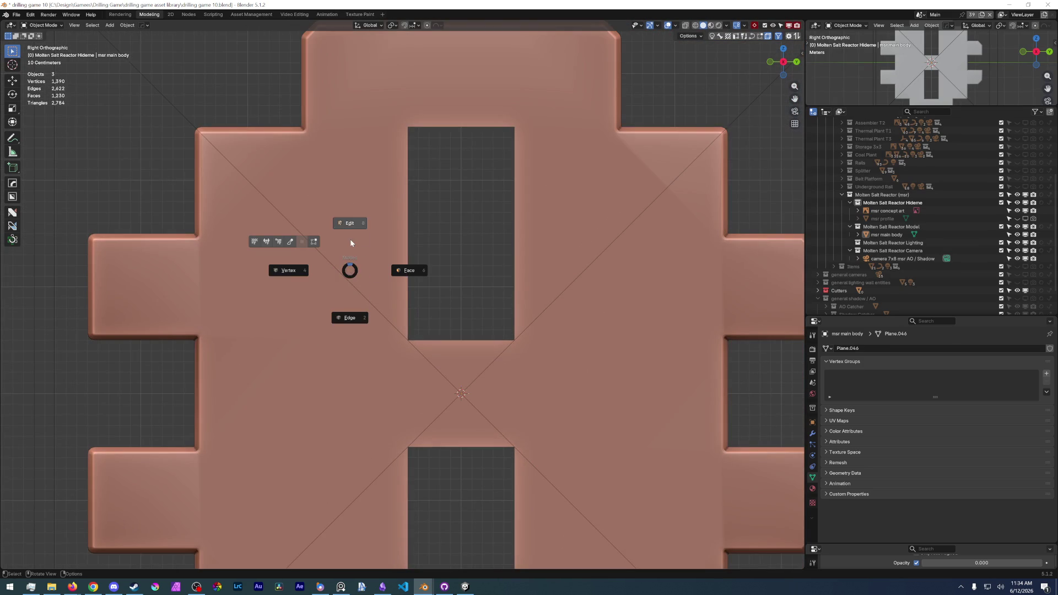
pyautogui.click(350, 239)
pyautogui.hotkey('alt', 'a')
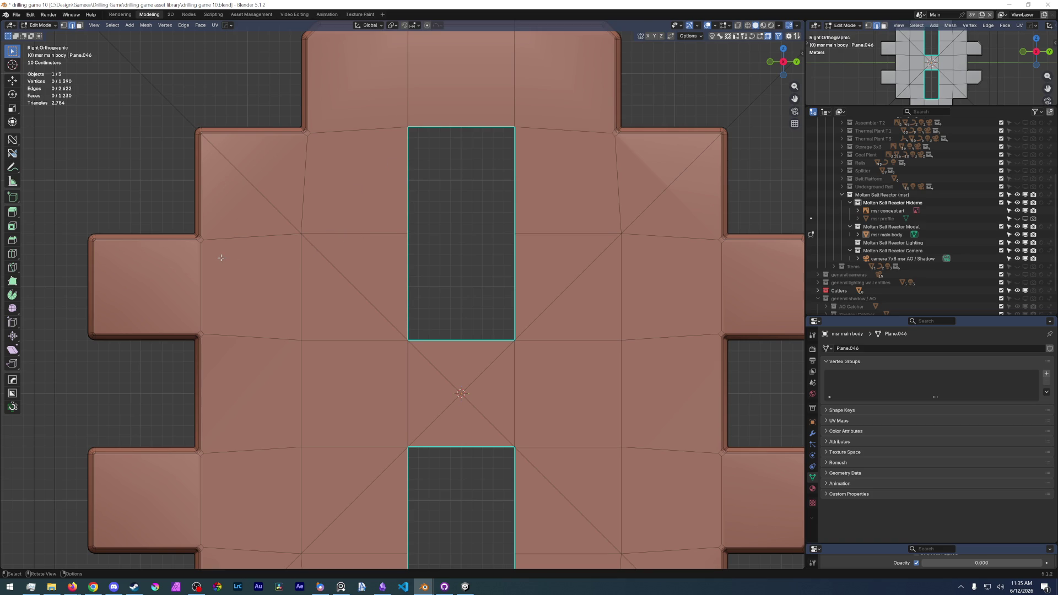
pyautogui.scroll(3, 221, 258)
# Pick a single face on the panel's left arm and bring up the Select Pro menu.
pyautogui.press('1')
pyautogui.scroll(2, 315, 207)
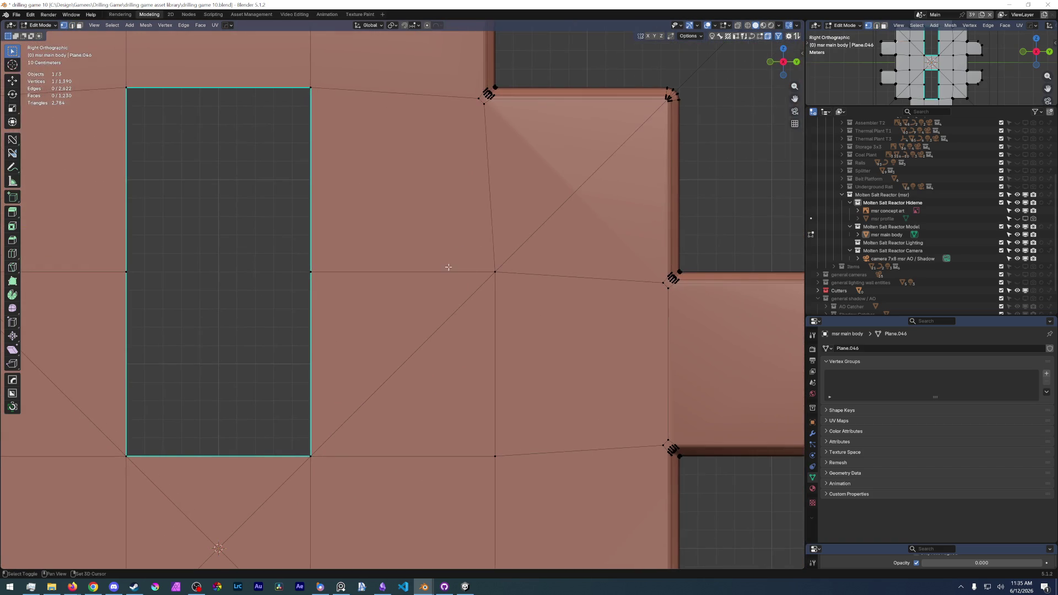
pyautogui.scroll(-3, 659, 284)
pyautogui.moveTo(579, 281)
pyautogui.mouseDown(button='middle')
pyautogui.moveTo(324, 304)
pyautogui.moveTo(417, 285)
pyautogui.mouseUp(button='middle')
pyautogui.scroll(-4, 324, 304)
pyautogui.click(359, 265)
pyautogui.moveTo(360, 265); pyautogui.dragTo(413, 282, button='middle')
pyautogui.scroll(3, 395, 297)
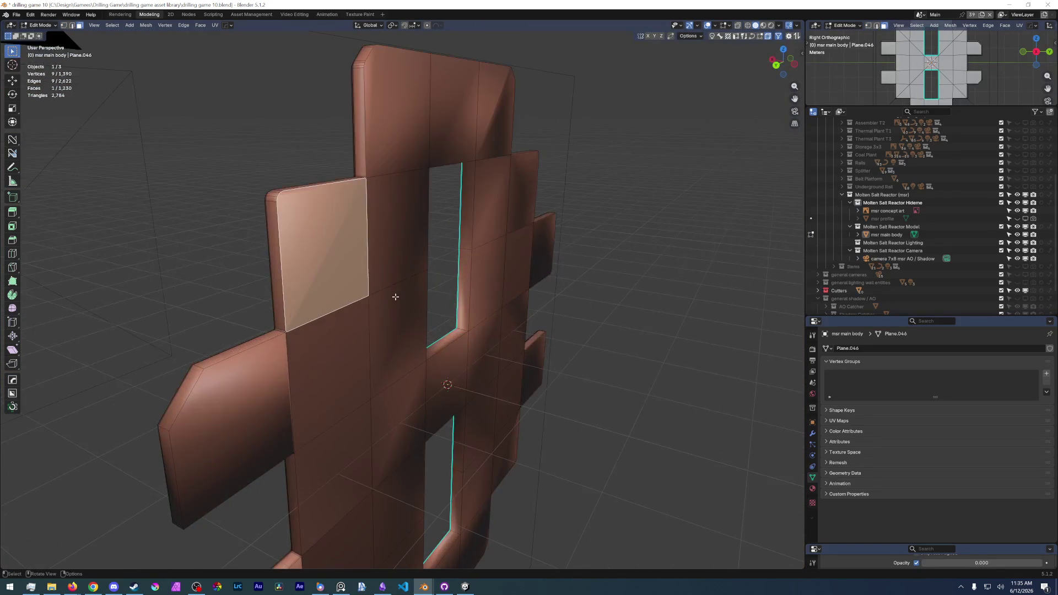
pyautogui.moveTo(333, 341)
pyautogui.mouseDown(button='middle')
pyautogui.moveTo(272, 359)
pyautogui.moveTo(189, 358)
pyautogui.moveTo(268, 399)
pyautogui.mouseUp(button='middle')
pyautogui.scroll(5, 314, 348)
pyautogui.scroll(1, 303, 353)
pyautogui.click(303, 354)
pyautogui.scroll(-3, 273, 360)
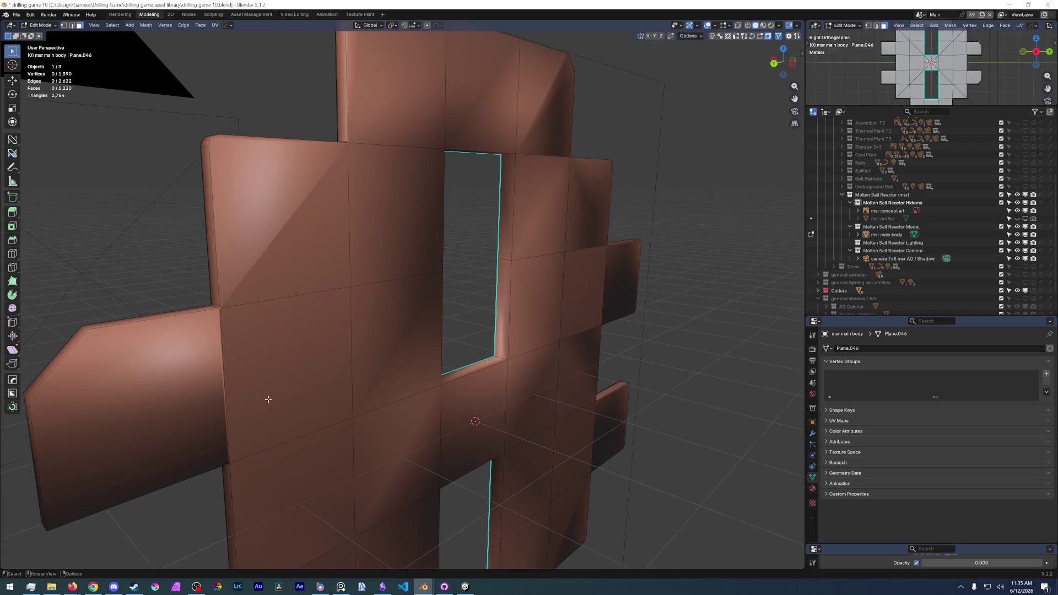
pyautogui.click(279, 366)
pyautogui.press('w')
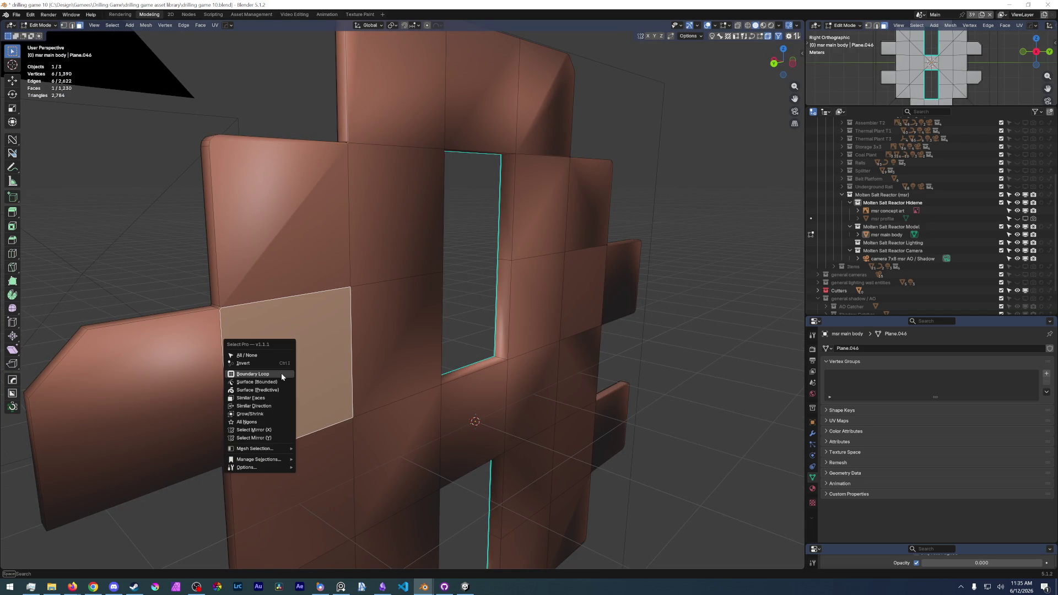
# Select all faces with Similar Direction at 40° tolerance and check them in wireframe.
pyautogui.click(268, 405)
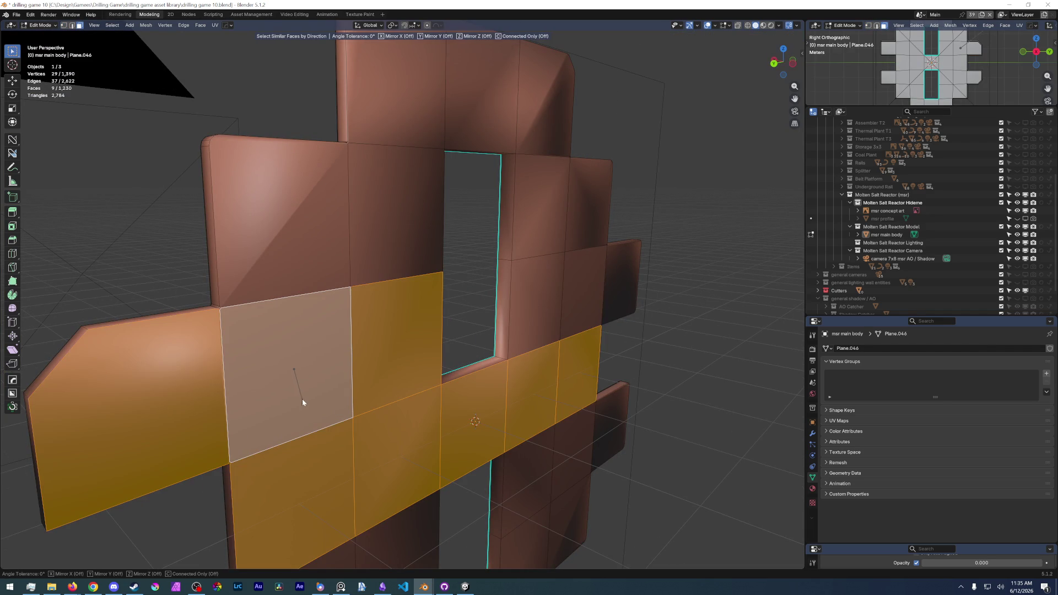
pyautogui.scroll(1, 302, 398)
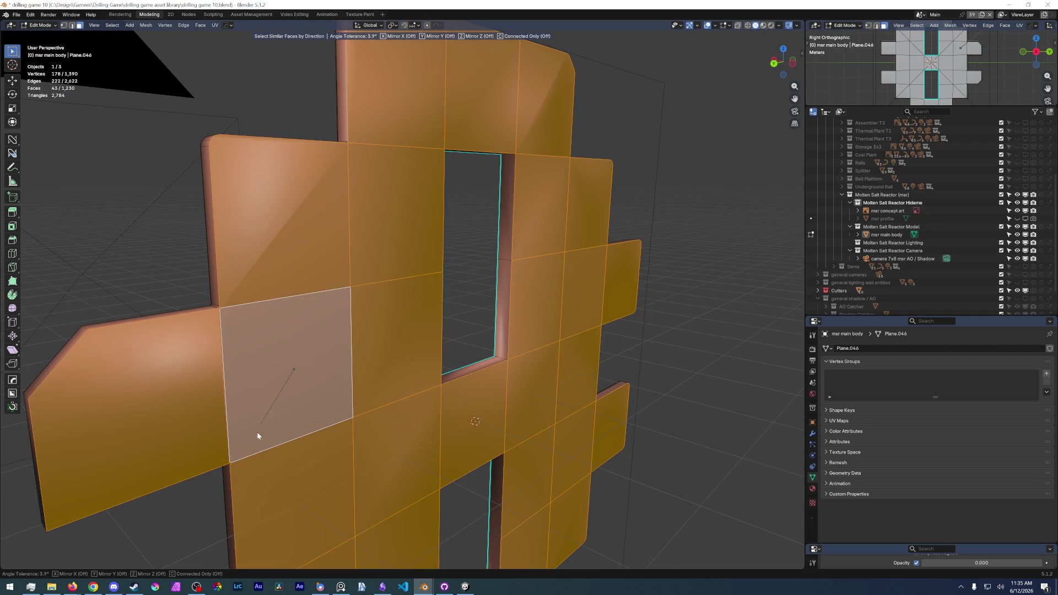
pyautogui.click(531, 385)
pyautogui.moveTo(531, 385)
pyautogui.mouseDown(button='middle')
pyautogui.moveTo(496, 292)
pyautogui.moveTo(530, 397)
pyautogui.moveTo(468, 416)
pyautogui.moveTo(509, 360)
pyautogui.moveTo(497, 302)
pyautogui.moveTo(375, 395)
pyautogui.mouseUp(button='middle')
pyautogui.press('z')
pyautogui.click(513, 405)
pyautogui.scroll(-3, 479, 398)
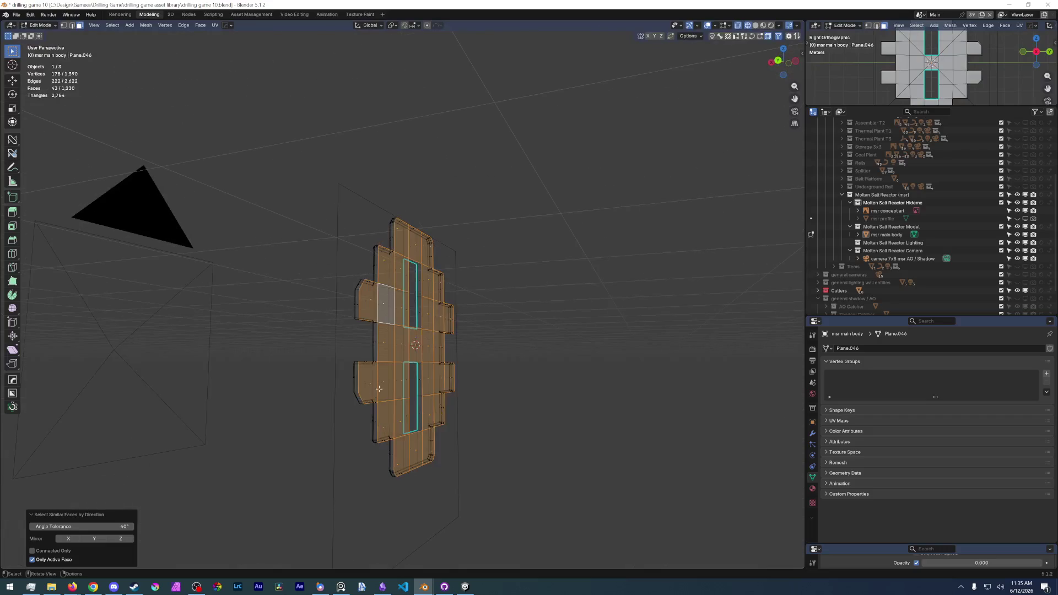
# Return to solid shading and undo the stray large filled faces.
pyautogui.press('z')
pyautogui.click(502, 336)
pyautogui.scroll(4, 446, 355)
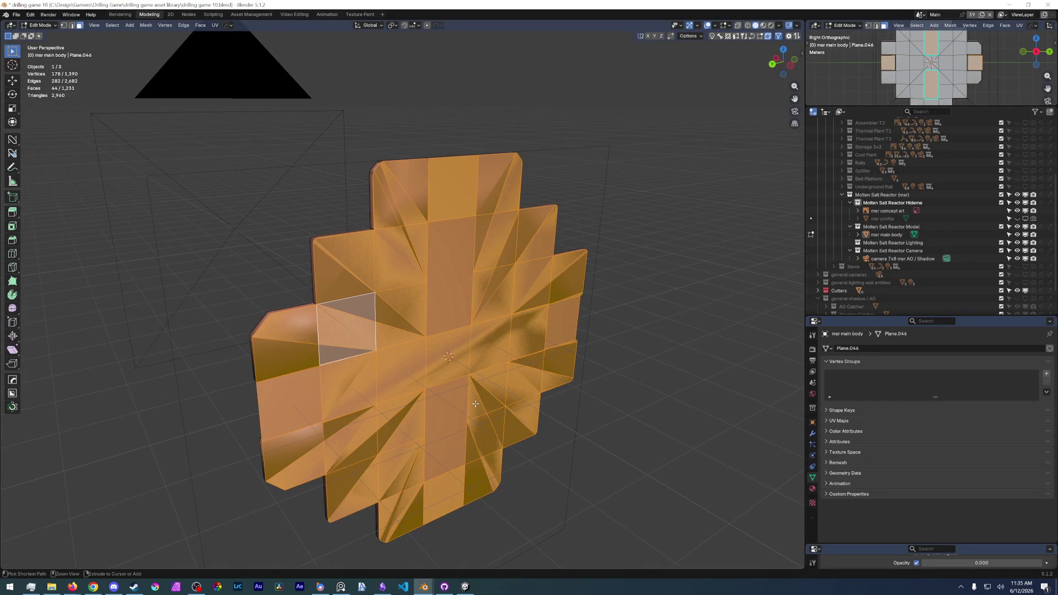
pyautogui.hotkey('ctrl', 'z')
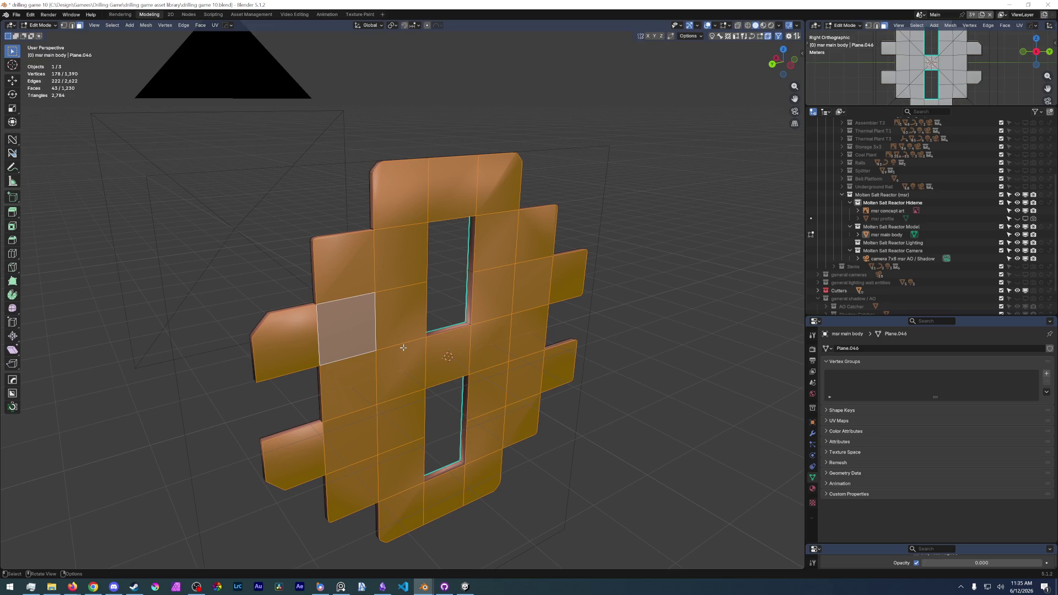
# Brush-deselect the three centre-column faces and merge the remaining quads into large faces.
pyautogui.press('c')
pyautogui.middleClick(454, 188)
pyautogui.middleClick(452, 339)
pyautogui.middleClick(451, 497)
pyautogui.hotkey('ctrl', 'x')
pyautogui.moveTo(451, 448)
pyautogui.mouseDown(button='middle')
pyautogui.moveTo(463, 373)
pyautogui.moveTo(430, 348)
pyautogui.moveTo(397, 364)
pyautogui.mouseUp(button='middle')
pyautogui.scroll(4, 397, 363)
pyautogui.moveTo(245, 332)
pyautogui.mouseDown(button='middle')
pyautogui.moveTo(265, 323)
pyautogui.moveTo(249, 328)
pyautogui.mouseUp(button='middle')
pyautogui.scroll(-5, 371, 363)
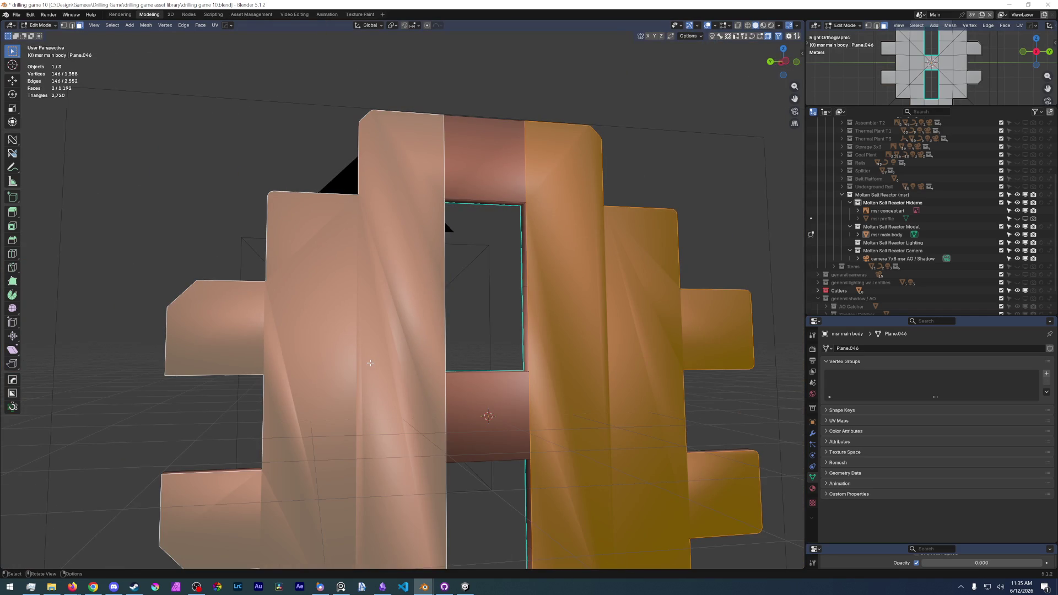
# Mark the mesh edges sharp, then mark the three inner faces' edges sharp as well.
pyautogui.press('2')
pyautogui.rightClick(377, 363)
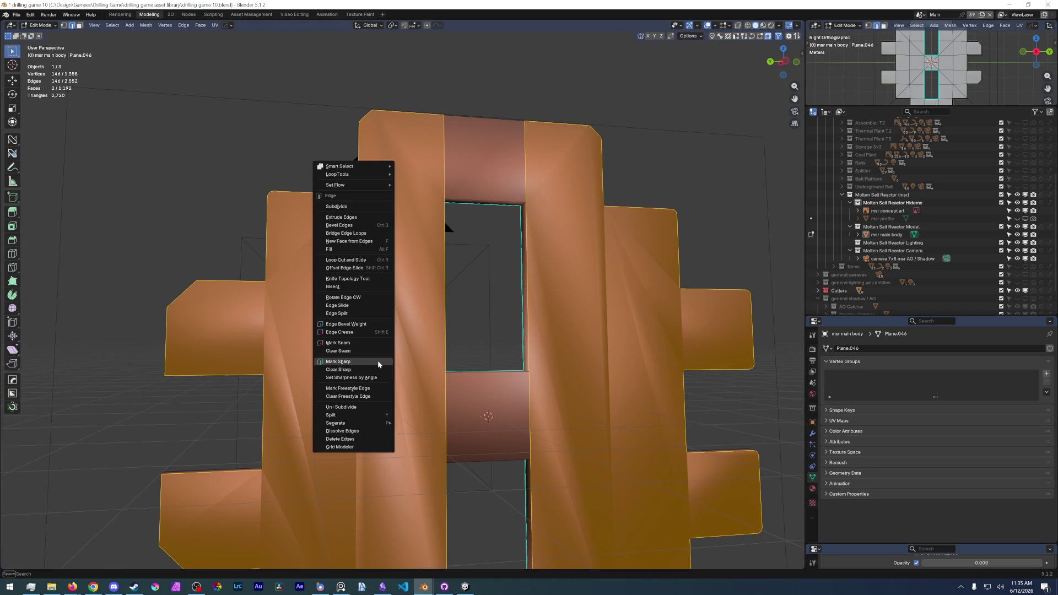
pyautogui.click(371, 364)
pyautogui.click(501, 172)
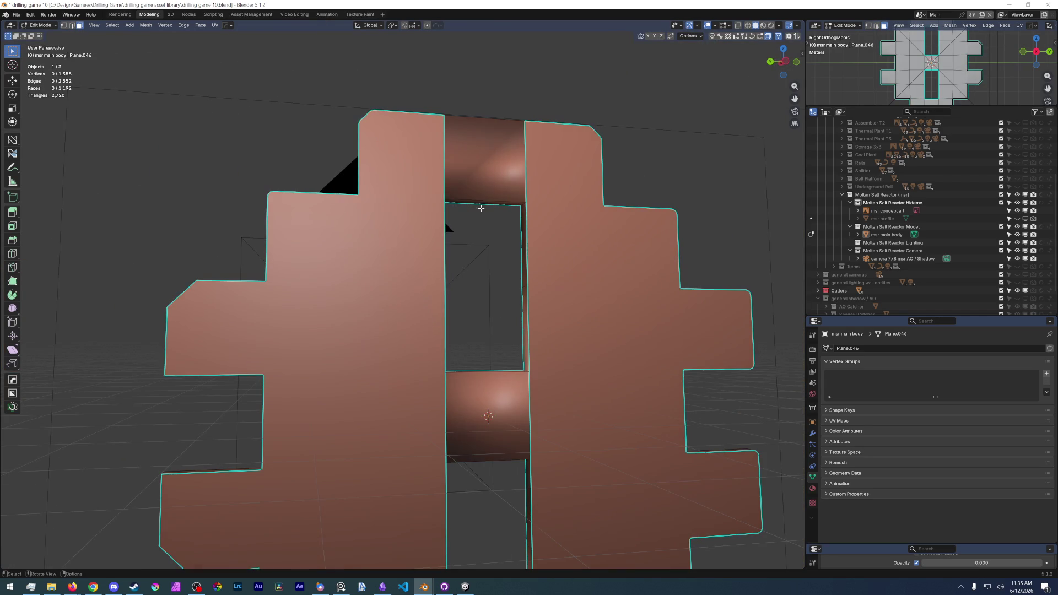
pyautogui.keyDown('shift'); pyautogui.click(488, 414); pyautogui.keyUp('shift')
pyautogui.moveTo(488, 414); pyautogui.dragTo(427, 160, button='middle')
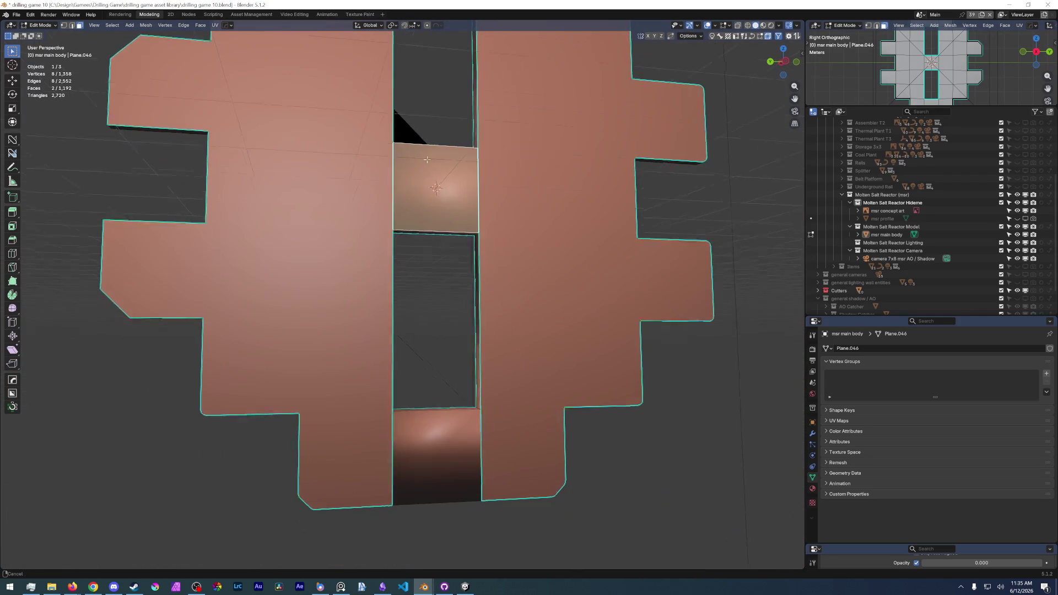
pyautogui.keyDown('shift'); pyautogui.click(424, 426); pyautogui.keyUp('shift')
pyautogui.rightClick(424, 426)
pyautogui.click(424, 431)
# Toggle out to Object Mode to inspect, then return to editing facing the panel.
pyautogui.hotkey('ctrl', 'Tab')
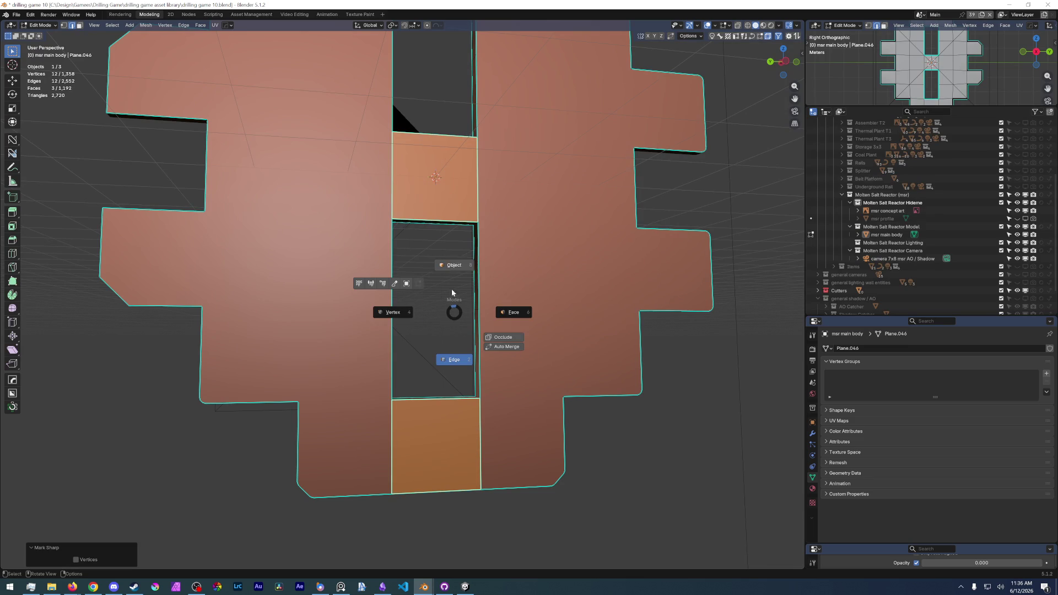
pyautogui.click(453, 265)
pyautogui.moveTo(359, 257)
pyautogui.mouseDown(button='middle')
pyautogui.moveTo(375, 276)
pyautogui.moveTo(435, 259)
pyautogui.moveTo(314, 259)
pyautogui.moveTo(356, 264)
pyautogui.mouseUp(button='middle')
pyautogui.hotkey('ctrl', 'Tab')
pyautogui.click(314, 213)
pyautogui.scroll(4, 356, 301)
pyautogui.moveTo(357, 302)
pyautogui.mouseDown(button='middle')
pyautogui.moveTo(315, 273)
pyautogui.moveTo(263, 314)
pyautogui.mouseUp(button='middle')
pyautogui.scroll(-3, 263, 314)
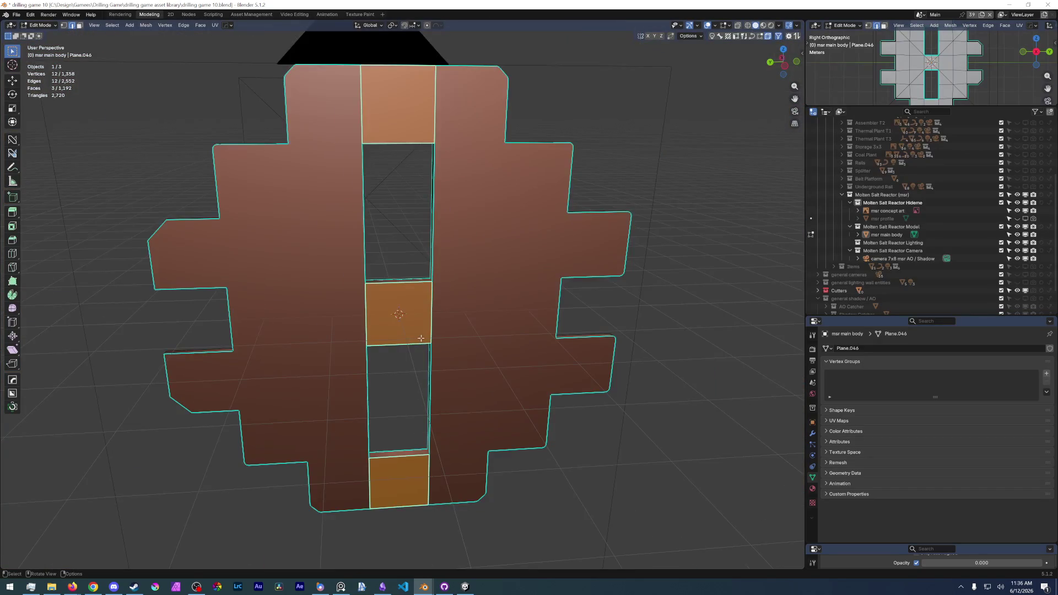
# Mark the vertical edges along the central strip beside the openings as sharp.
pyautogui.click(611, 169)
pyautogui.click(389, 108)
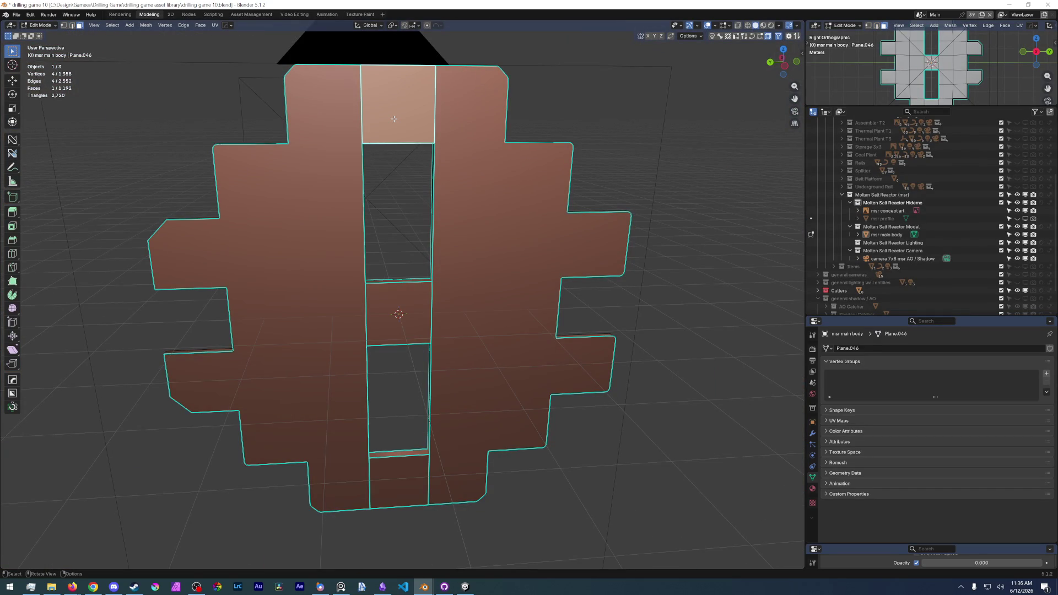
pyautogui.click(361, 117)
pyautogui.keyDown('shift'); pyautogui.click(434, 103); pyautogui.keyUp('shift')
pyautogui.keyDown('shift'); pyautogui.click(431, 298); pyautogui.keyUp('shift')
pyautogui.keyDown('shift'); pyautogui.click(371, 473); pyautogui.keyUp('shift')
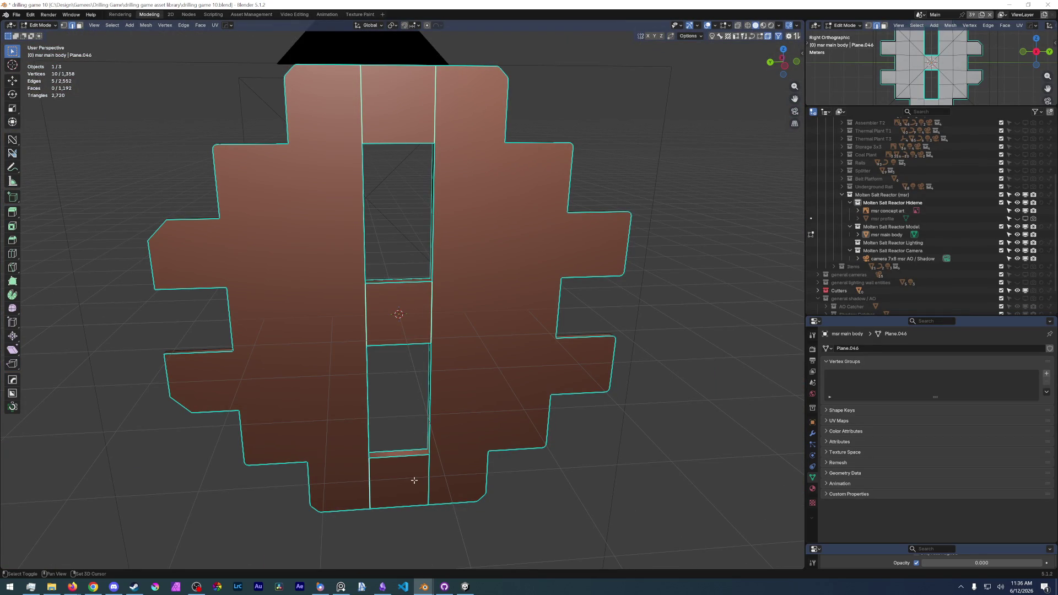
pyautogui.rightClick(414, 479)
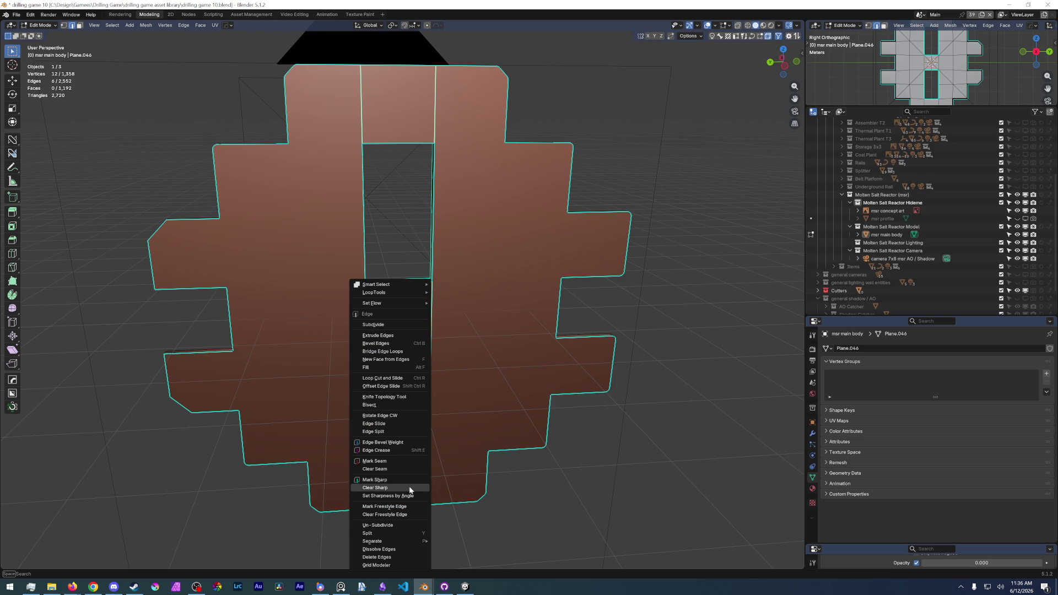
pyautogui.click(389, 480)
# Toggle object/edit mode again and clear the selection to view the mesh thickness.
pyautogui.hotkey('ctrl', 'Tab')
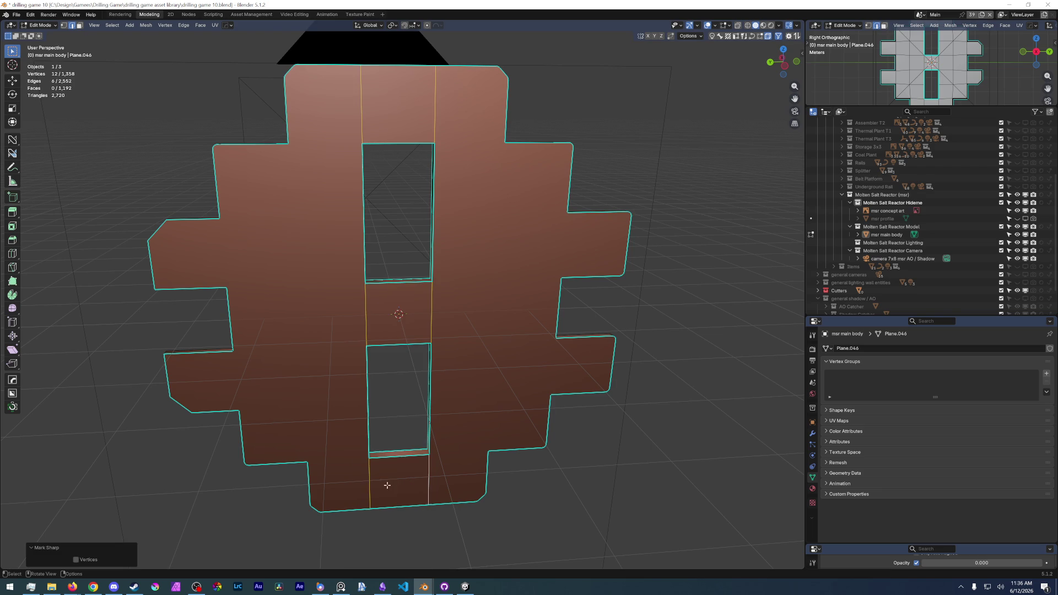
pyautogui.click(390, 433)
pyautogui.hotkey('ctrl', 'Tab')
pyautogui.click(501, 319)
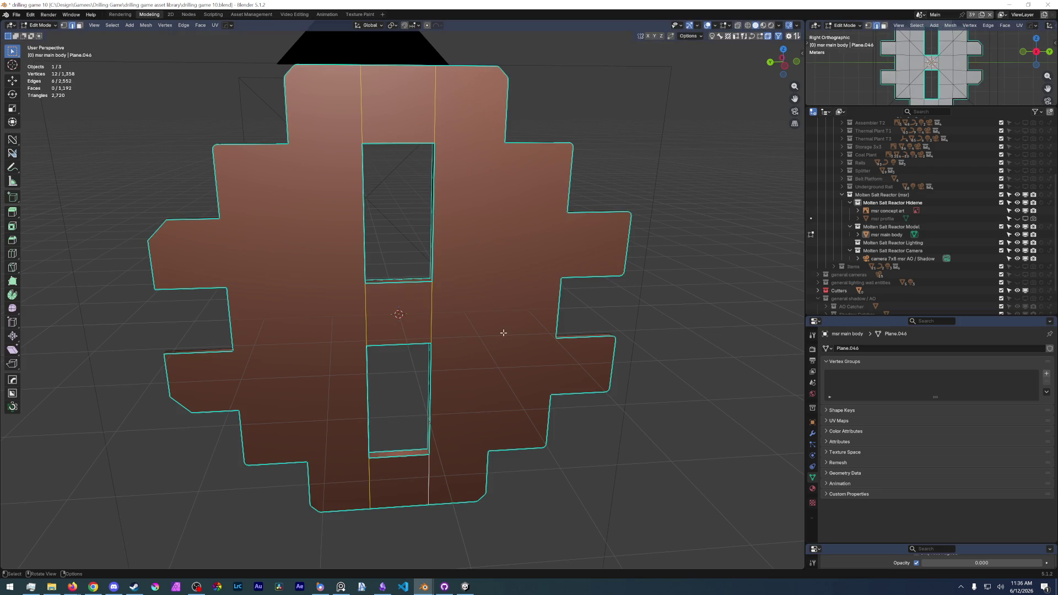
pyautogui.click(690, 314)
pyautogui.moveTo(691, 315)
pyautogui.mouseDown(button='middle')
pyautogui.moveTo(359, 340)
pyautogui.moveTo(249, 331)
pyautogui.moveTo(314, 336)
pyautogui.mouseUp(button='middle')
pyautogui.scroll(-3, 321, 336)
pyautogui.scroll(2, 321, 335)
pyautogui.scroll(2, 283, 339)
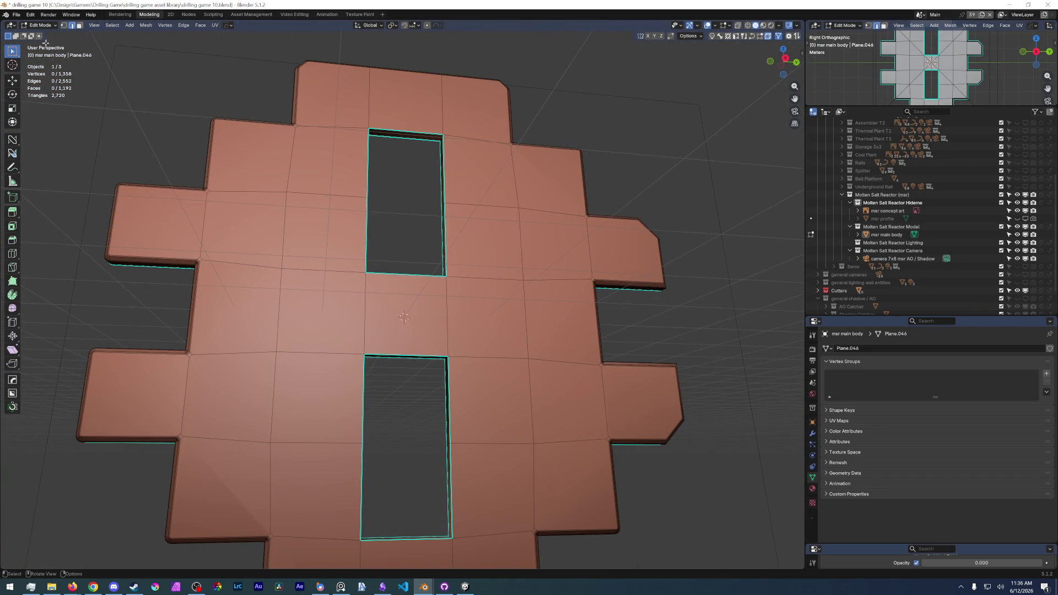
# Save the drilling game 10 Blender file.
pyautogui.click(16, 14)
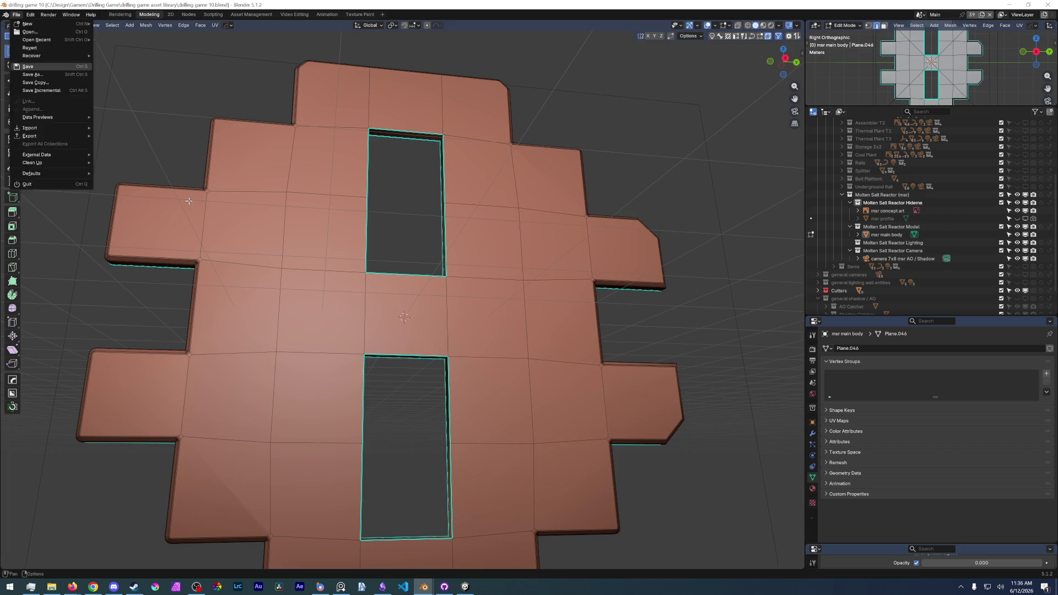
pyautogui.click(28, 65)
pyautogui.scroll(4, 189, 204)
pyautogui.scroll(3, 247, 323)
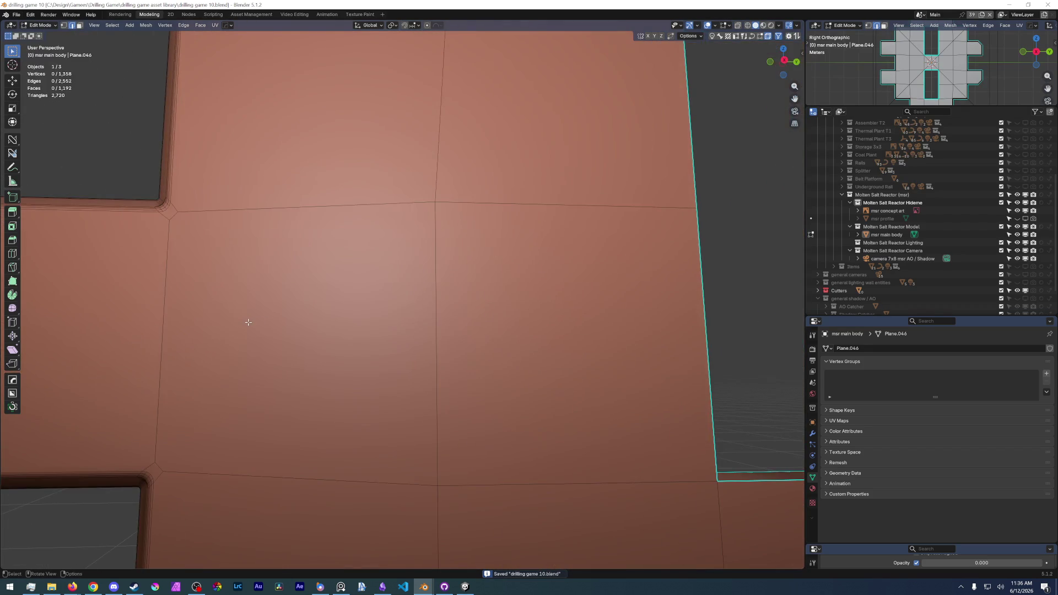
pyautogui.scroll(-3, 247, 322)
pyautogui.scroll(-4, 343, 341)
pyautogui.press('z')
pyautogui.press('Escape')
pyautogui.scroll(3, 343, 342)
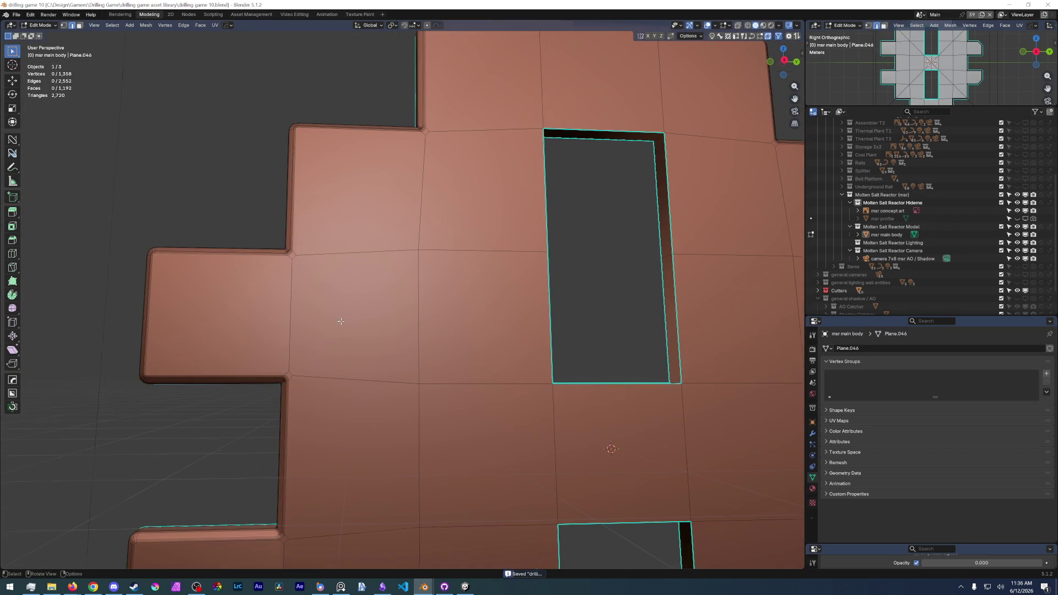
# Select the left protruding tab face and bring up the selection tools.
pyautogui.click(276, 306)
pyautogui.scroll(-3, 380, 317)
pyautogui.scroll(-2, 380, 316)
pyautogui.rightClick(315, 310)
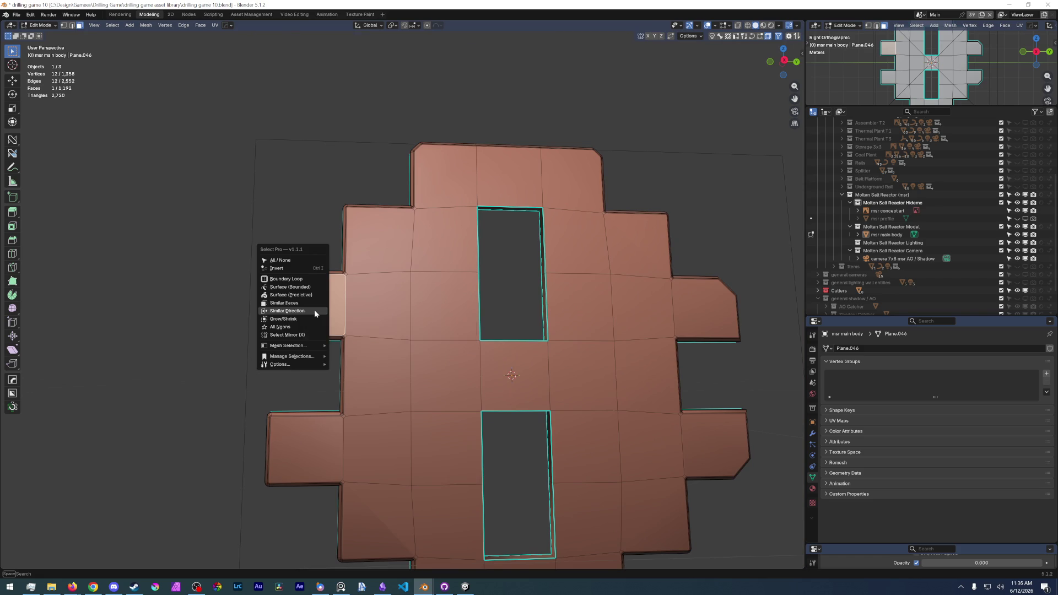
# Select all panel faces facing the same direction with wider angle tolerance, undoing a stray extrude.
pyautogui.click(315, 311)
pyautogui.moveTo(314, 310); pyautogui.dragTo(325, 305)
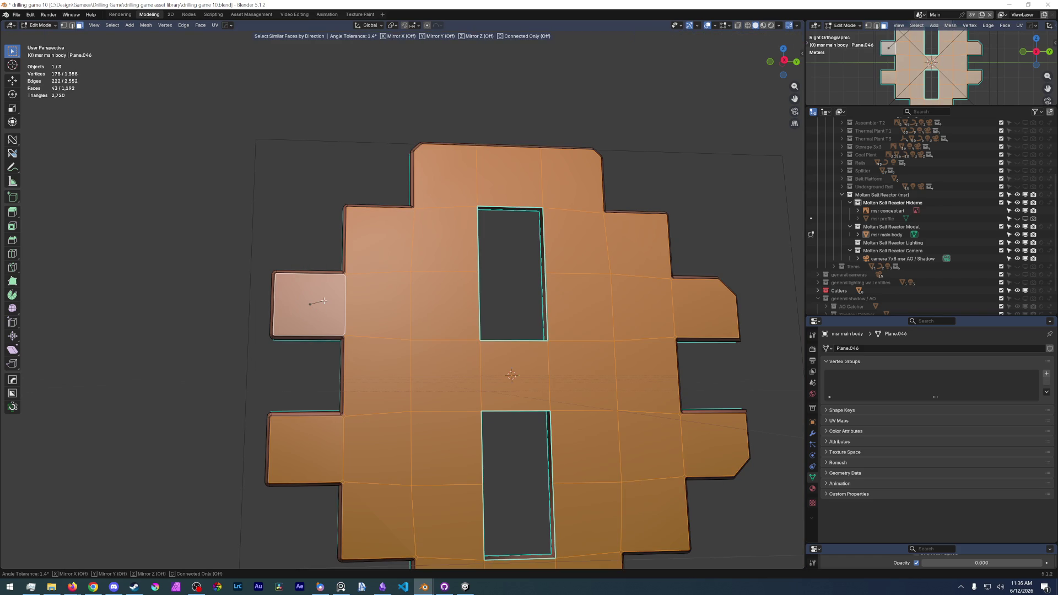
pyautogui.moveTo(325, 305); pyautogui.dragTo(434, 350, button='middle')
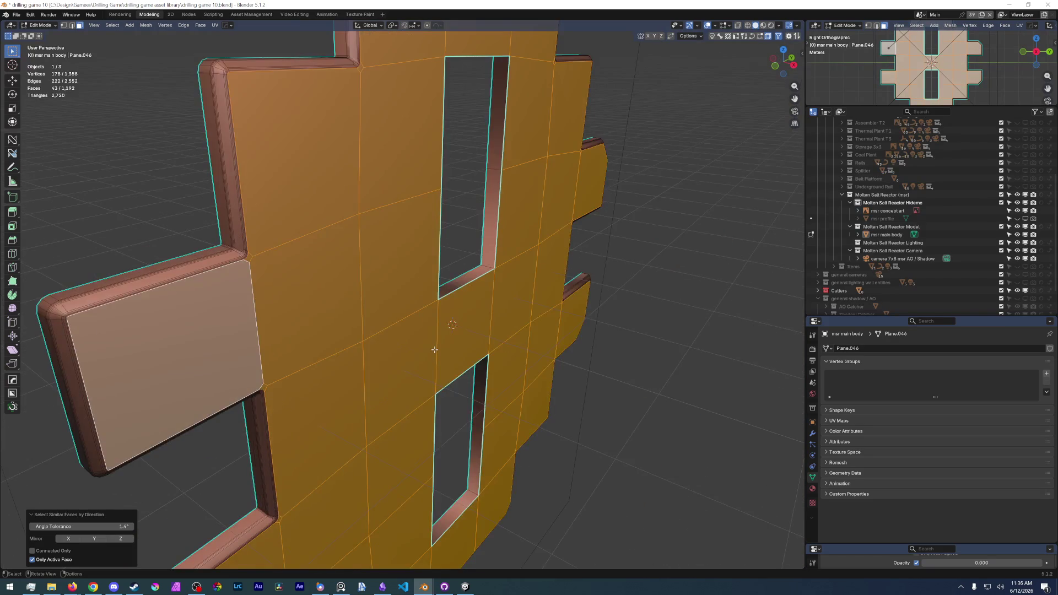
pyautogui.press('e')
pyautogui.hotkey('ctrl', 'z')
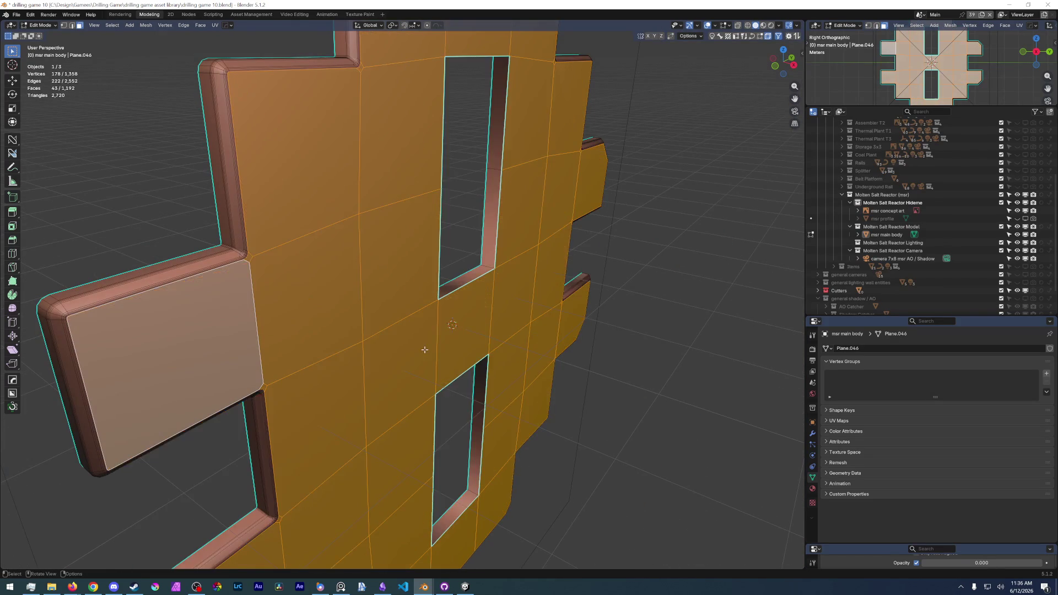
pyautogui.scroll(2, 427, 350)
# Deselect the three middle-column faces around the openings, then clear the selection.
pyautogui.moveTo(428, 350); pyautogui.dragTo(415, 326, button='middle')
pyautogui.keyDown('shift'); pyautogui.click(471, 332); pyautogui.keyUp('shift')
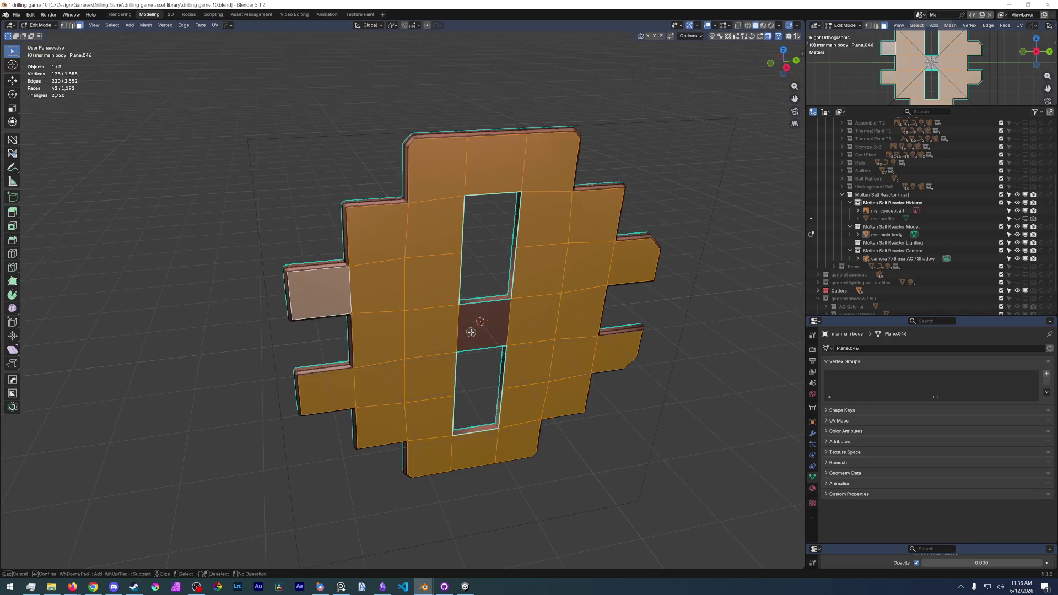
pyautogui.keyDown('shift'); pyautogui.click(483, 170); pyautogui.keyUp('shift')
pyautogui.keyDown('shift'); pyautogui.click(483, 446); pyautogui.keyUp('shift')
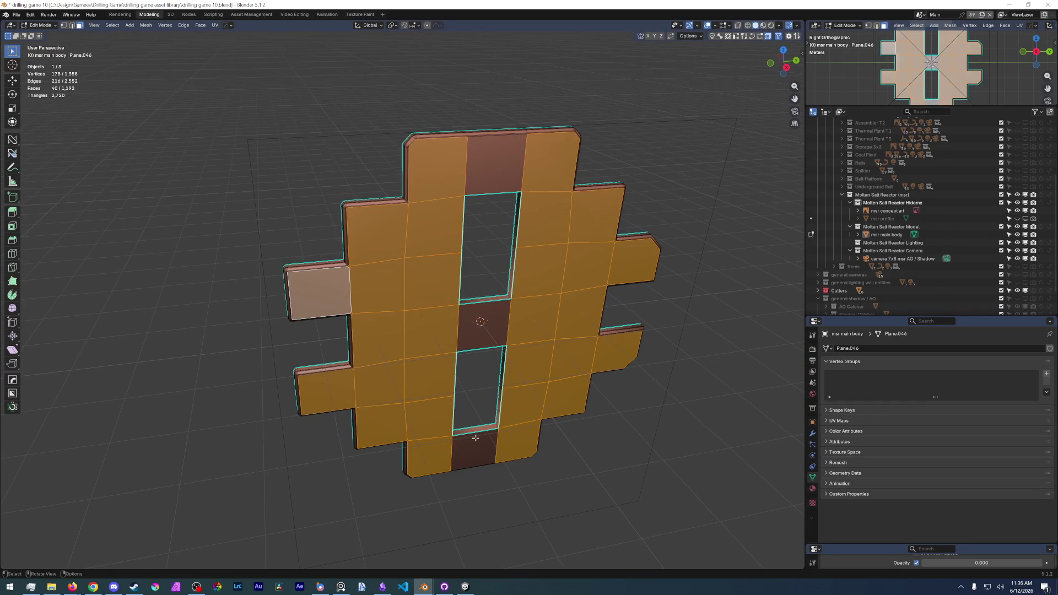
pyautogui.press('x')
pyautogui.moveTo(476, 413)
pyautogui.mouseDown(button='middle')
pyautogui.moveTo(378, 314)
pyautogui.moveTo(347, 312)
pyautogui.moveTo(395, 223)
pyautogui.moveTo(355, 273)
pyautogui.moveTo(339, 345)
pyautogui.moveTo(364, 314)
pyautogui.mouseUp(button='middle')
# Reselect the left half, right half and top-middle face of the panel, cancelling a trial inset.
pyautogui.click(330, 273)
pyautogui.keyDown('shift'); pyautogui.click(470, 296); pyautogui.keyUp('shift')
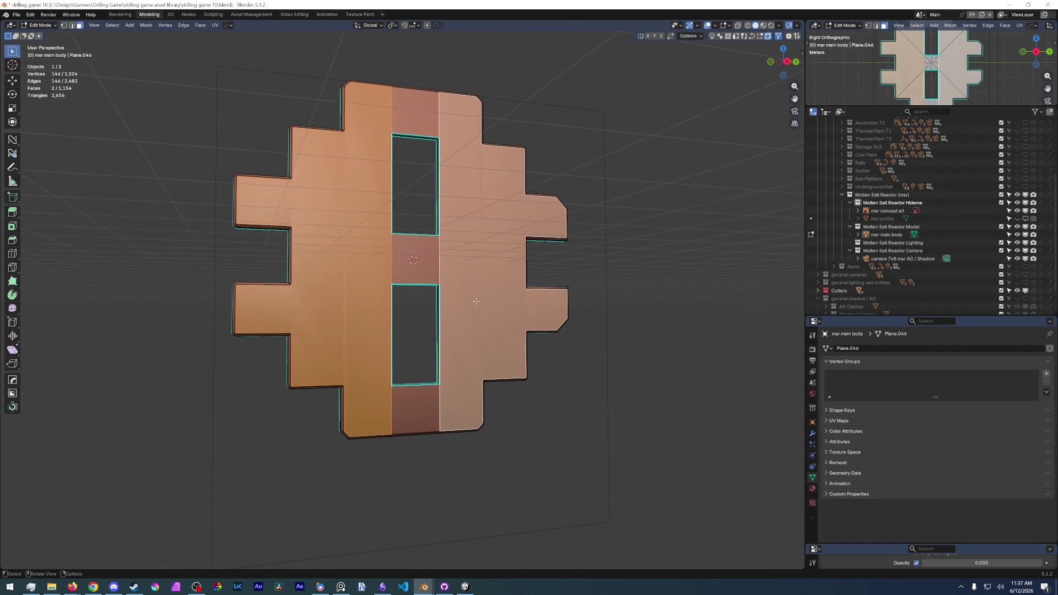
pyautogui.keyDown('shift'); pyautogui.click(497, 249); pyautogui.keyUp('shift')
pyautogui.keyDown('shift'); pyautogui.click(419, 411); pyautogui.keyUp('shift')
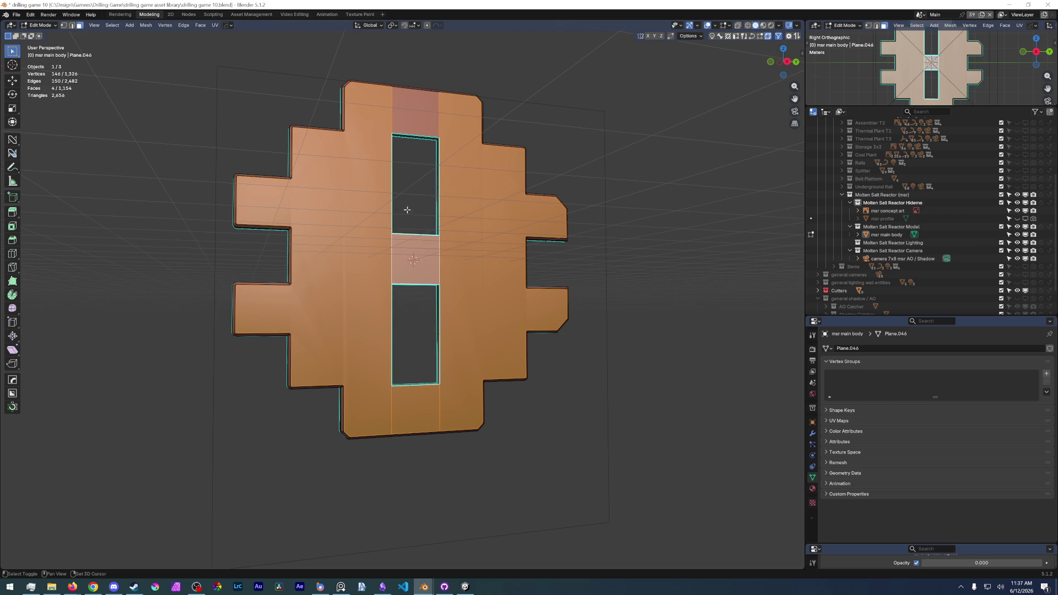
pyautogui.keyDown('shift'); pyautogui.click(400, 116); pyautogui.keyUp('shift')
pyautogui.press('i')
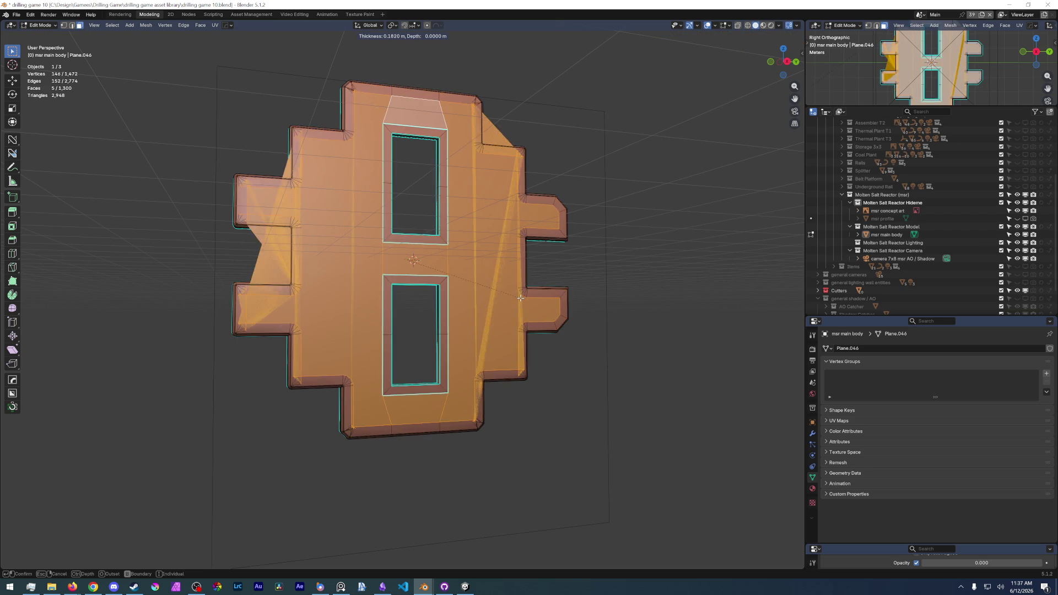
pyautogui.press('Escape')
pyautogui.moveTo(523, 298)
pyautogui.mouseDown(button='middle')
pyautogui.moveTo(373, 249)
pyautogui.moveTo(378, 389)
pyautogui.moveTo(363, 469)
pyautogui.moveTo(106, 456)
pyautogui.mouseUp(button='middle')
pyautogui.scroll(5, 372, 248)
pyautogui.scroll(-4, 445, 469)
pyautogui.moveTo(446, 470)
pyautogui.mouseDown(button='middle')
pyautogui.moveTo(417, 409)
pyautogui.moveTo(410, 289)
pyautogui.moveTo(436, 301)
pyautogui.mouseUp(button='middle')
pyautogui.scroll(3, 418, 409)
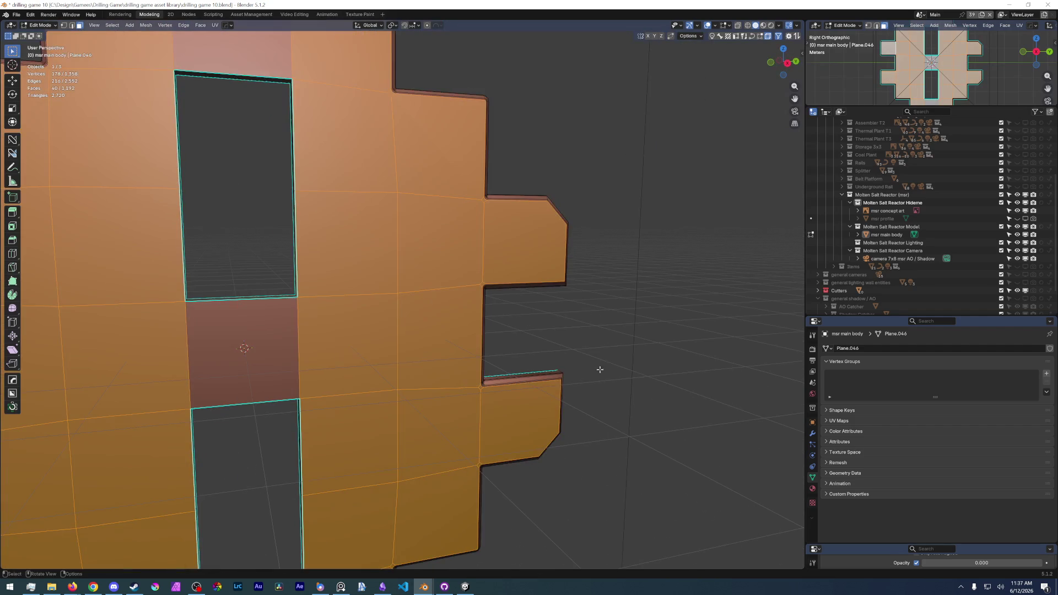
# Deselect everything, glance at other windows, then pick a face beside the upper opening from a frontal view.
pyautogui.hotkey('alt', 'a')
pyautogui.scroll(-5, 436, 301)
pyautogui.scroll(-2, 383, 377)
pyautogui.hotkey('alt', 'Tab')
pyautogui.hotkey('alt', 'Tab')
pyautogui.hotkey('alt', 'Tab')
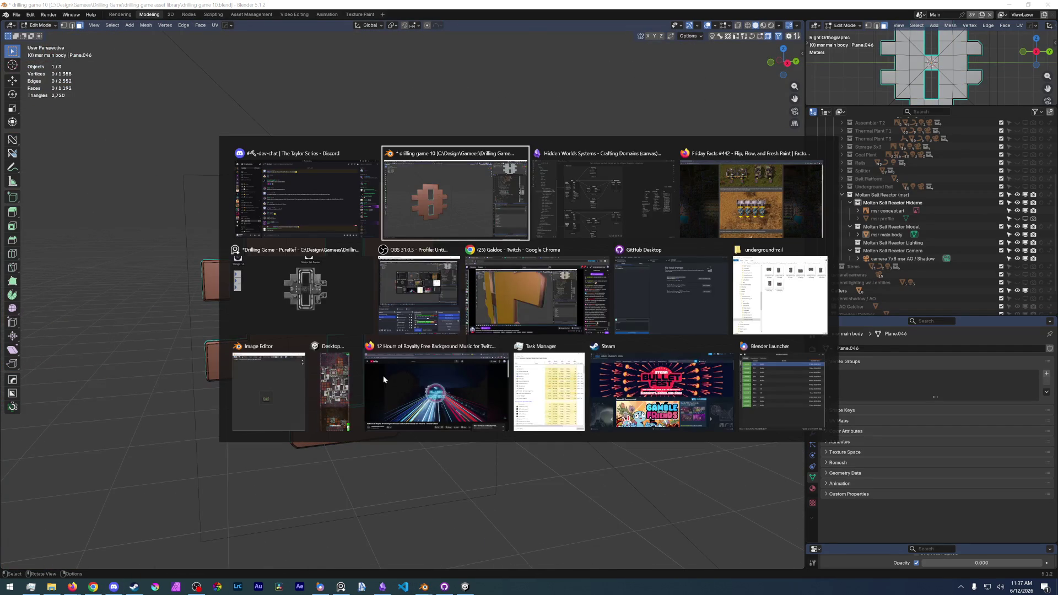
pyautogui.hotkey('alt', 'Tab')
pyautogui.scroll(5, 310, 297)
pyautogui.moveTo(297, 299); pyautogui.dragTo(387, 326, button='middle')
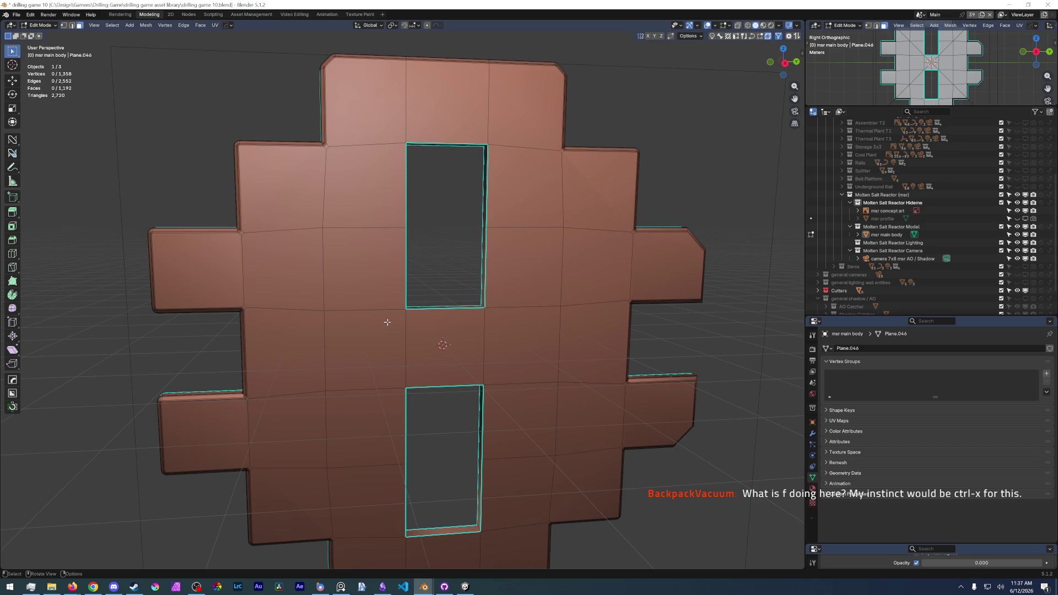
pyautogui.click(386, 258)
# Select four faces left of the upper opening and try merging and dissolving them, undoing both.
pyautogui.keyDown('shift'); pyautogui.click(281, 269); pyautogui.keyUp('shift')
pyautogui.keyDown('shift'); pyautogui.click(364, 185); pyautogui.keyUp('shift')
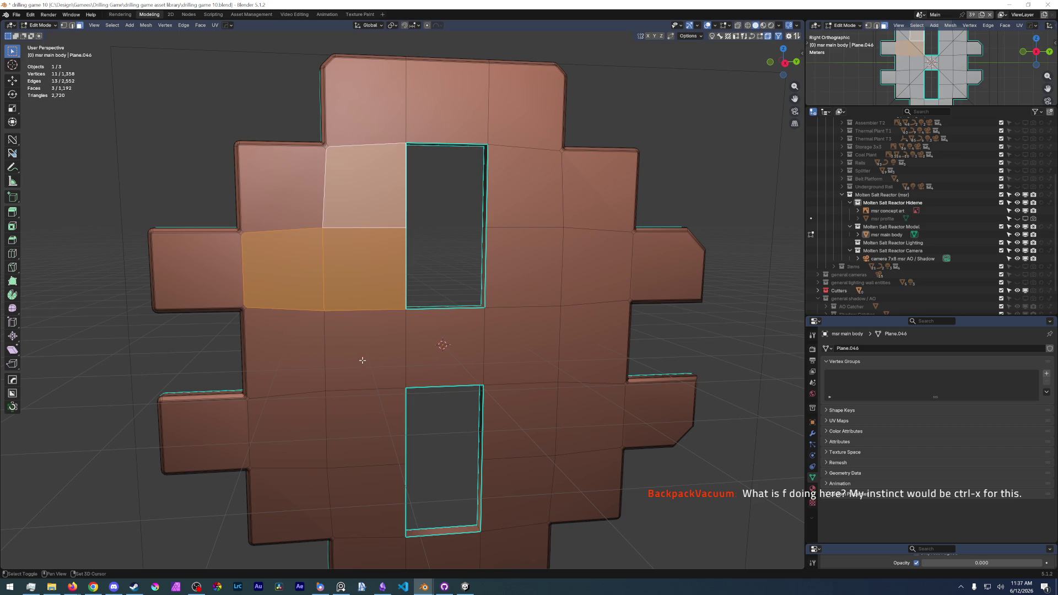
pyautogui.keyDown('shift'); pyautogui.click(361, 340); pyautogui.keyUp('shift')
pyautogui.press('f')
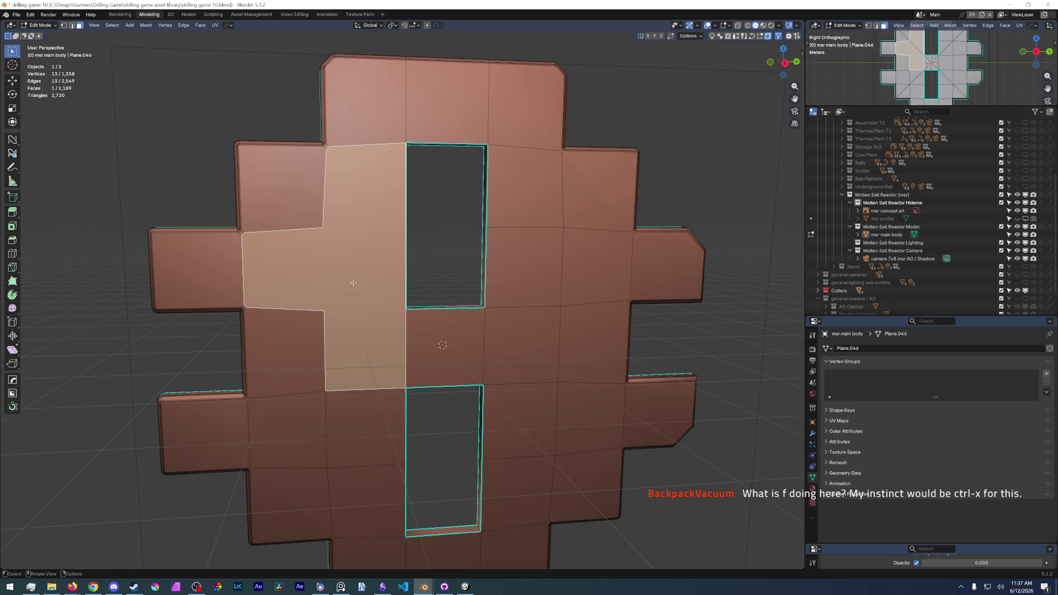
pyautogui.hotkey('ctrl', 'z')
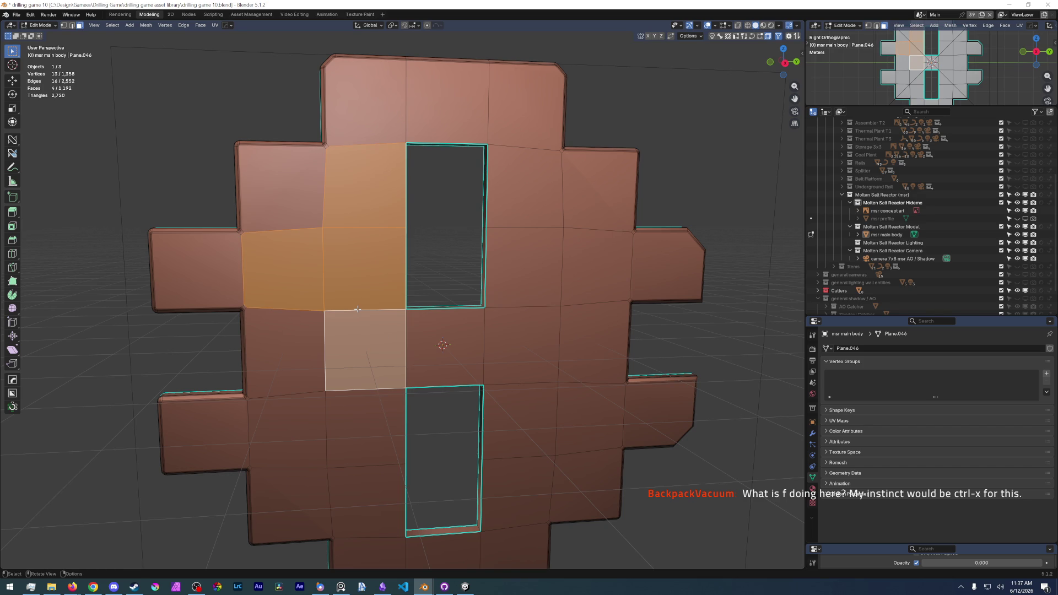
pyautogui.hotkey('ctrl', 'x')
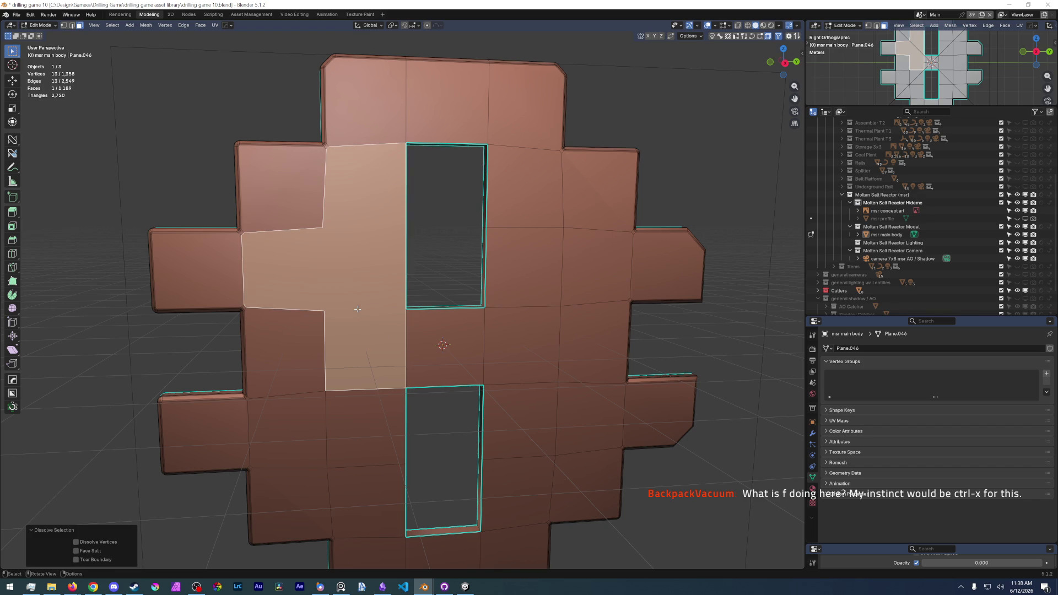
pyautogui.hotkey('ctrl', 'z')
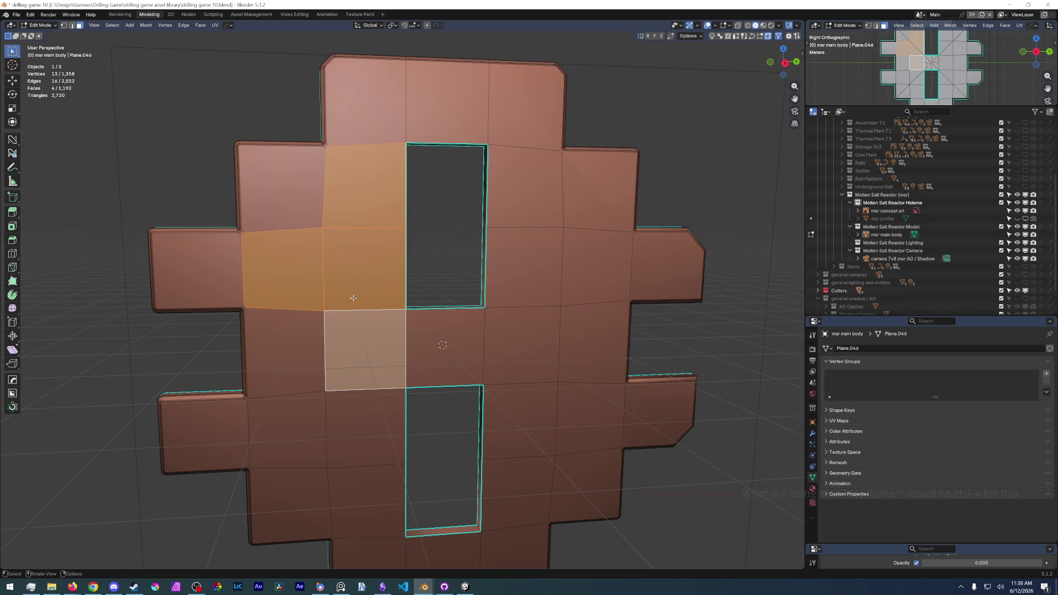
# Paint-select the larger group of left-half panel faces.
pyautogui.moveTo(355, 273); pyautogui.dragTo(366, 287, button='middle')
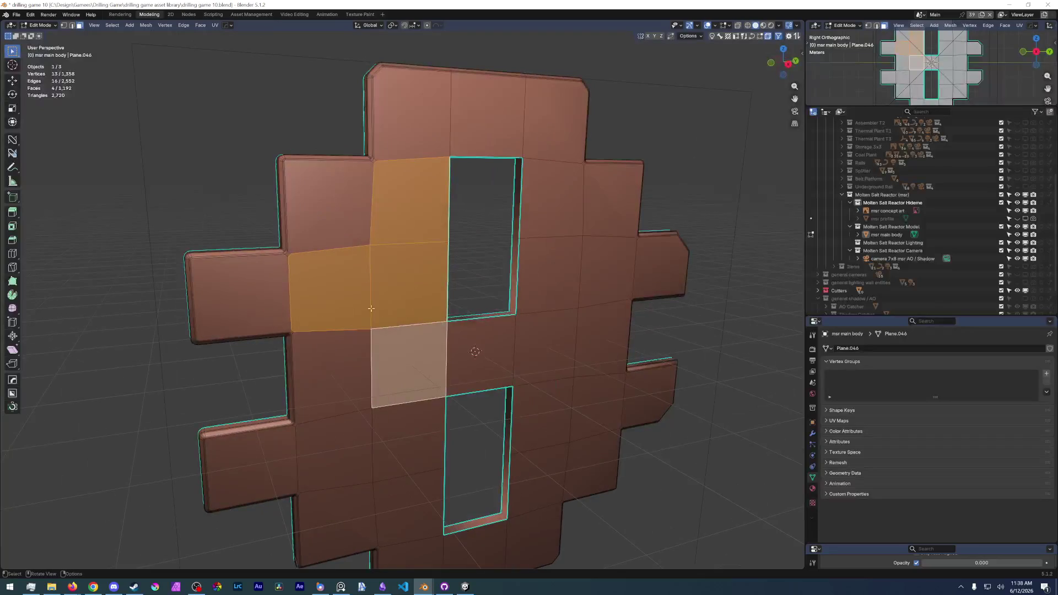
pyautogui.scroll(5, 359, 284)
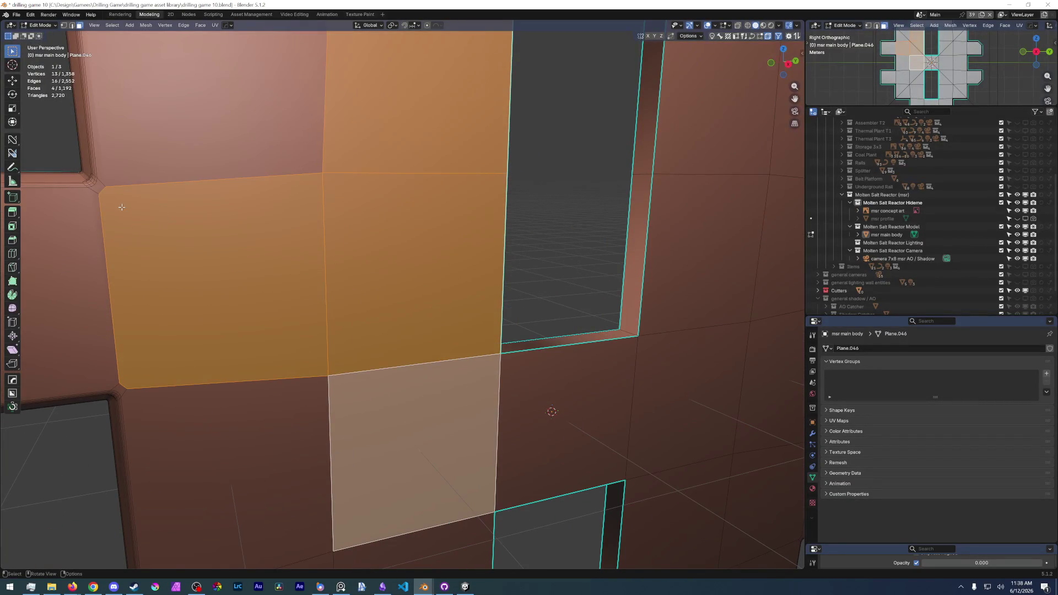
pyautogui.moveTo(121, 207); pyautogui.dragTo(70, 218)
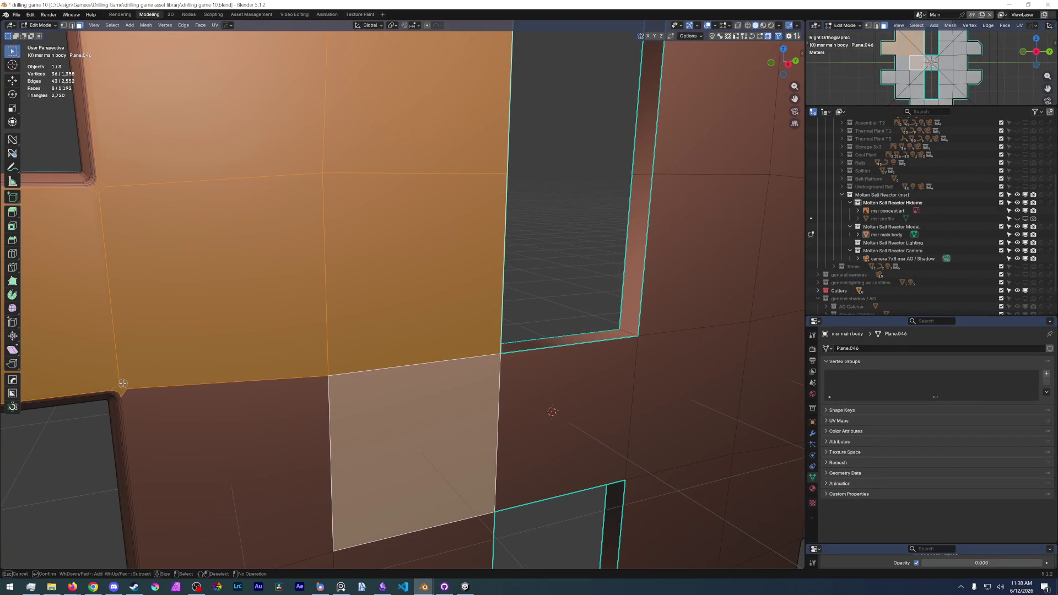
pyautogui.moveTo(120, 382); pyautogui.dragTo(224, 463)
pyautogui.scroll(-5, 355, 397)
pyautogui.scroll(-3, 352, 408)
pyautogui.scroll(5, 353, 407)
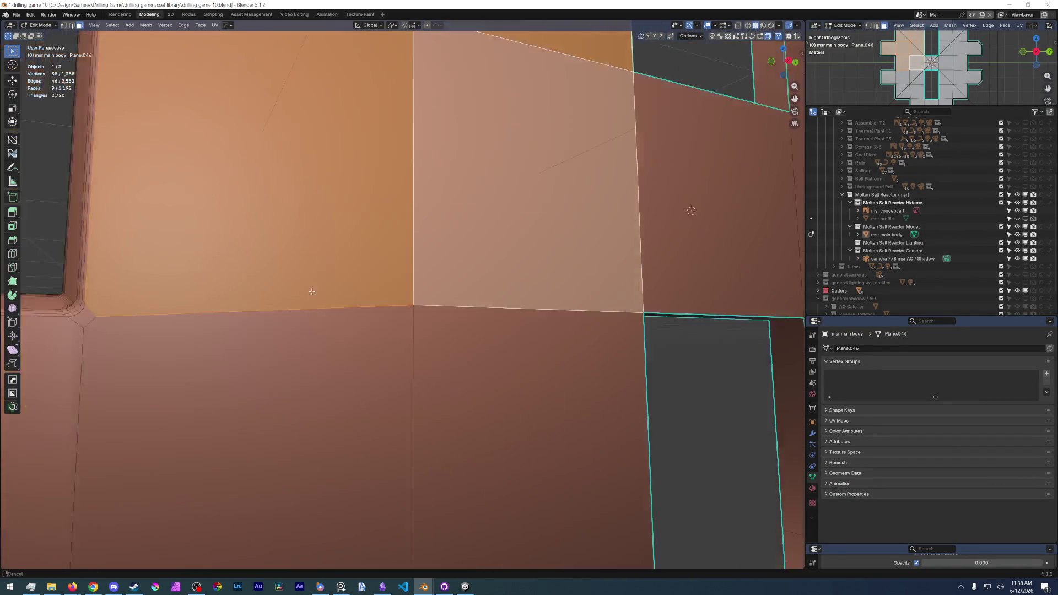
pyautogui.keyDown('shift'); pyautogui.moveTo(356, 330); pyautogui.dragTo(356, 207, button='middle'); pyautogui.keyUp('shift')
pyautogui.moveTo(290, 332); pyautogui.dragTo(350, 205)
pyautogui.keyDown('shift'); pyautogui.click(350, 206); pyautogui.keyUp('shift')
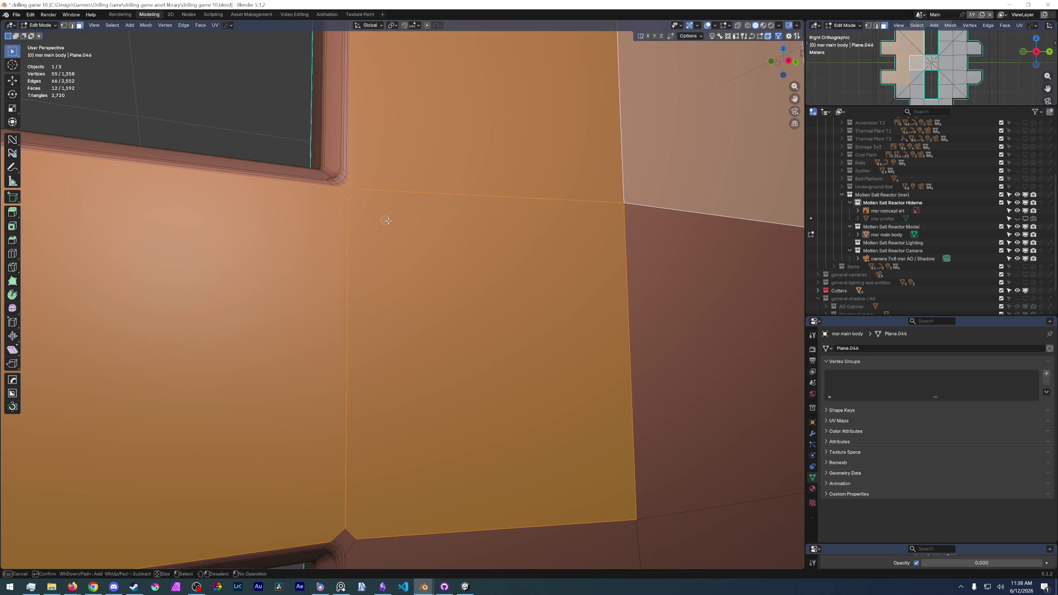
pyautogui.keyDown('shift'); pyautogui.moveTo(372, 217); pyautogui.dragTo(426, 216, button='middle'); pyautogui.keyUp('shift')
pyautogui.scroll(-2, 427, 216)
pyautogui.scroll(-4, 427, 217)
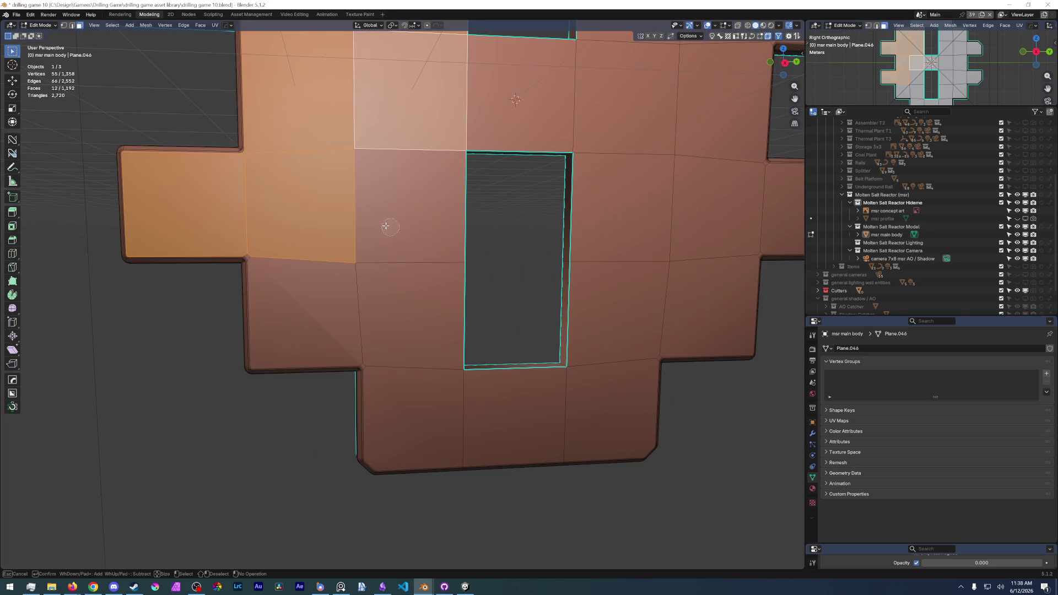
pyautogui.press('c')
pyautogui.moveTo(352, 286); pyautogui.dragTo(397, 377)
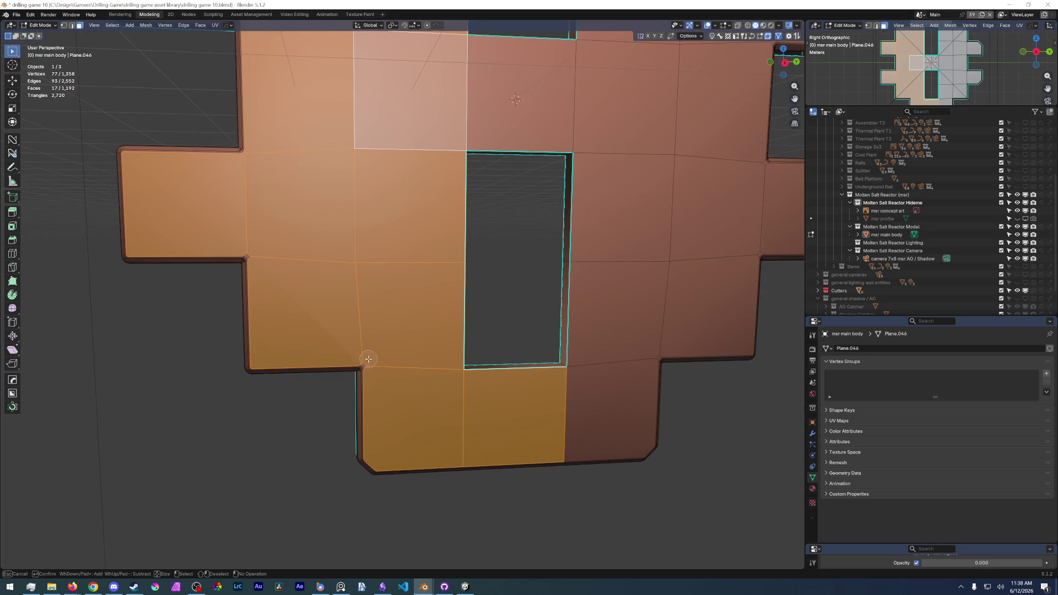
pyautogui.press('Escape')
pyautogui.scroll(6, 385, 344)
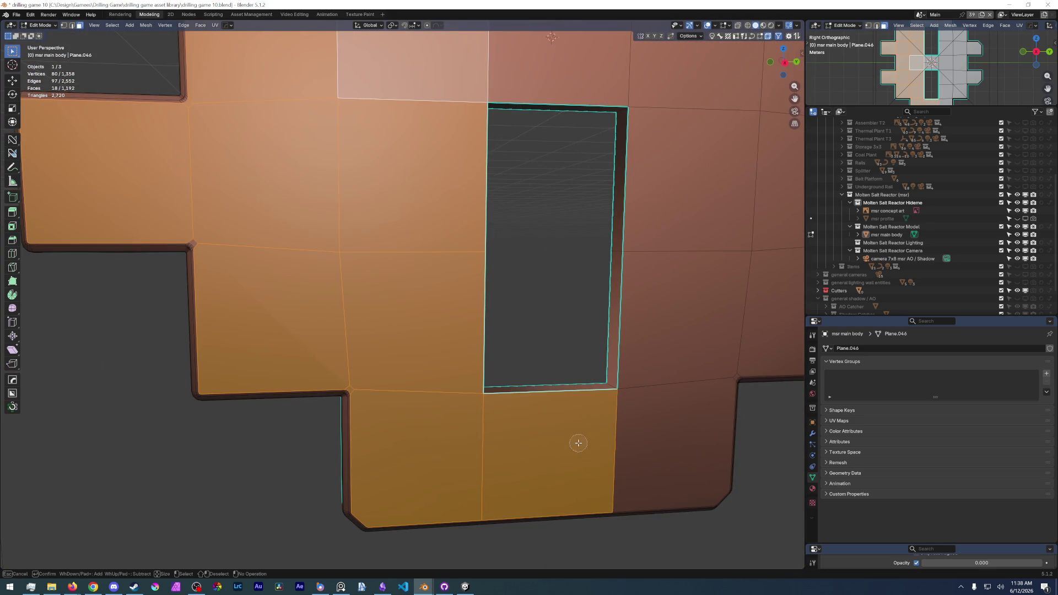
# Adjust the selection near the bottom and rounded top, then pick the merged left-half face.
pyautogui.keyDown('ctrl'); pyautogui.click(579, 443); pyautogui.keyUp('ctrl')
pyautogui.keyDown('shift'); pyautogui.moveTo(579, 443); pyautogui.dragTo(421, 313, button='middle'); pyautogui.keyUp('shift')
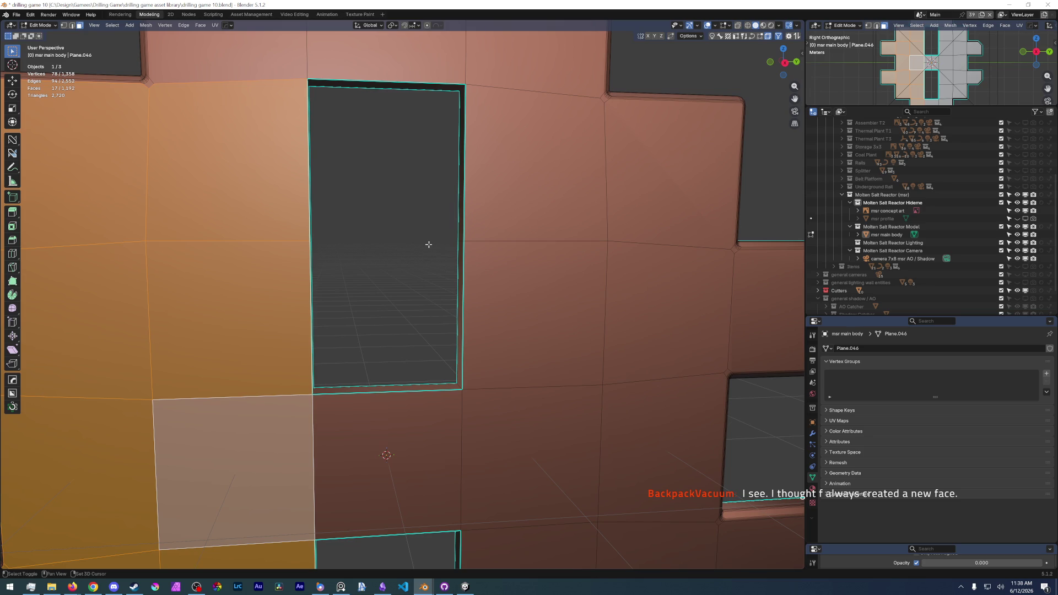
pyautogui.moveTo(428, 245); pyautogui.dragTo(280, 266, button='middle')
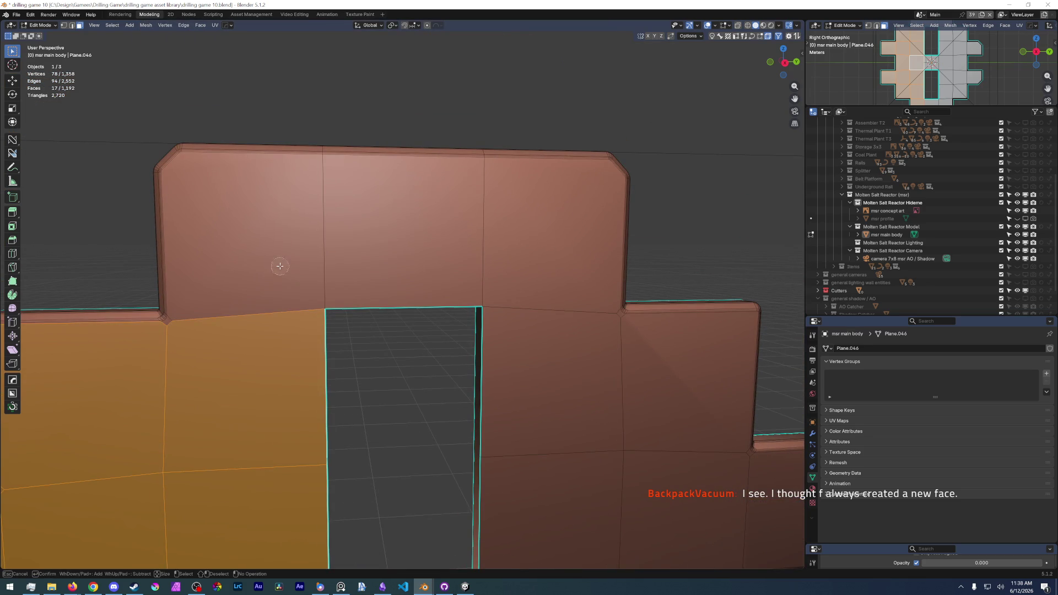
pyautogui.keyDown('shift'); pyautogui.click(178, 325); pyautogui.keyUp('shift')
pyautogui.keyDown('shift'); pyautogui.click(323, 269); pyautogui.keyUp('shift')
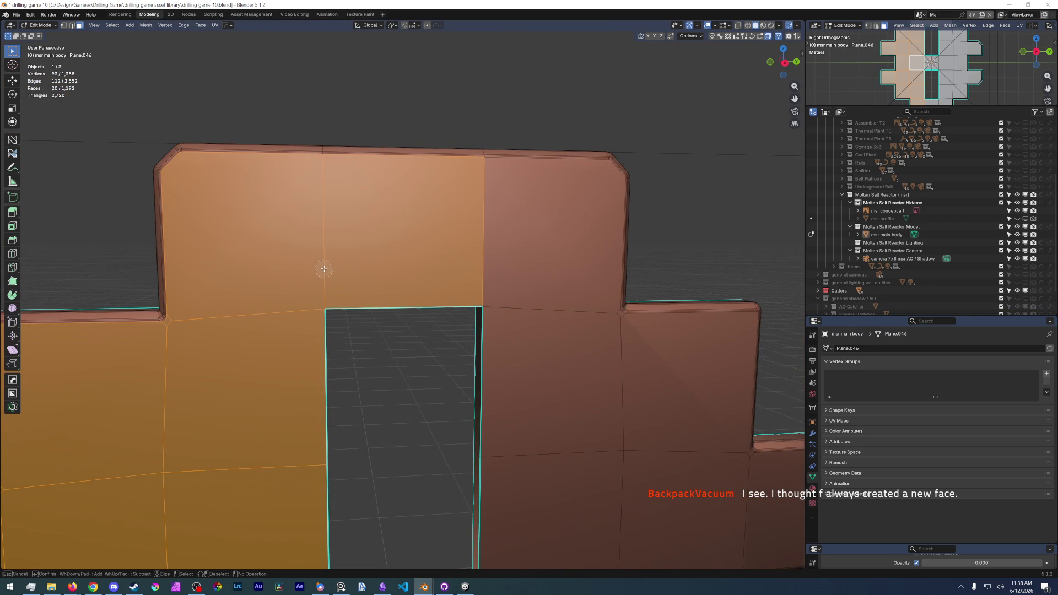
pyautogui.keyDown('shift'); pyautogui.click(324, 269); pyautogui.keyUp('shift')
pyautogui.scroll(-2, 408, 257)
pyautogui.moveTo(365, 273)
pyautogui.mouseDown(button='middle')
pyautogui.moveTo(408, 258)
pyautogui.moveTo(463, 273)
pyautogui.mouseUp(button='middle')
pyautogui.scroll(-3, 399, 259)
pyautogui.click(488, 248)
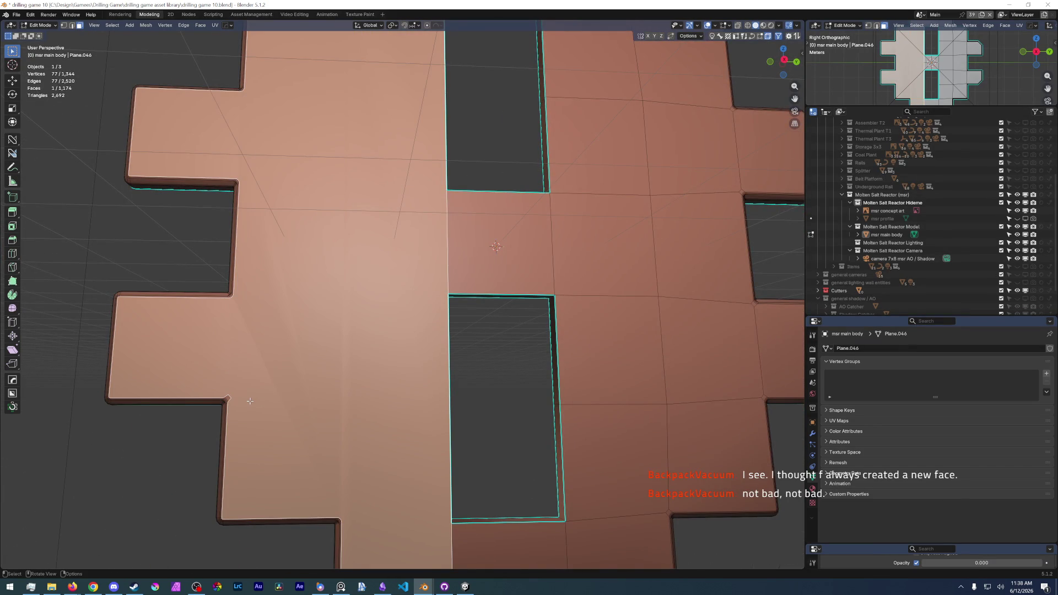
# Undo the left-half merge, clear the selection and pick the large left face of the panel.
pyautogui.hotkey('ctrl', 'z')
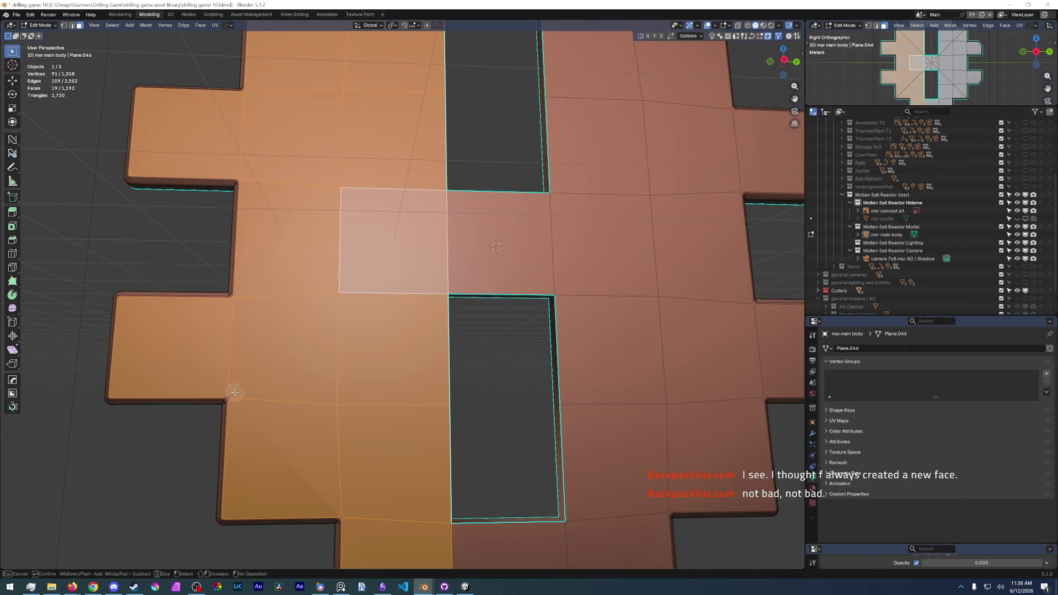
pyautogui.press('Return')
pyautogui.scroll(-3, 281, 247)
pyautogui.moveTo(281, 247); pyautogui.dragTo(276, 254, button='middle')
pyautogui.moveTo(300, 312); pyautogui.dragTo(347, 297, button='middle')
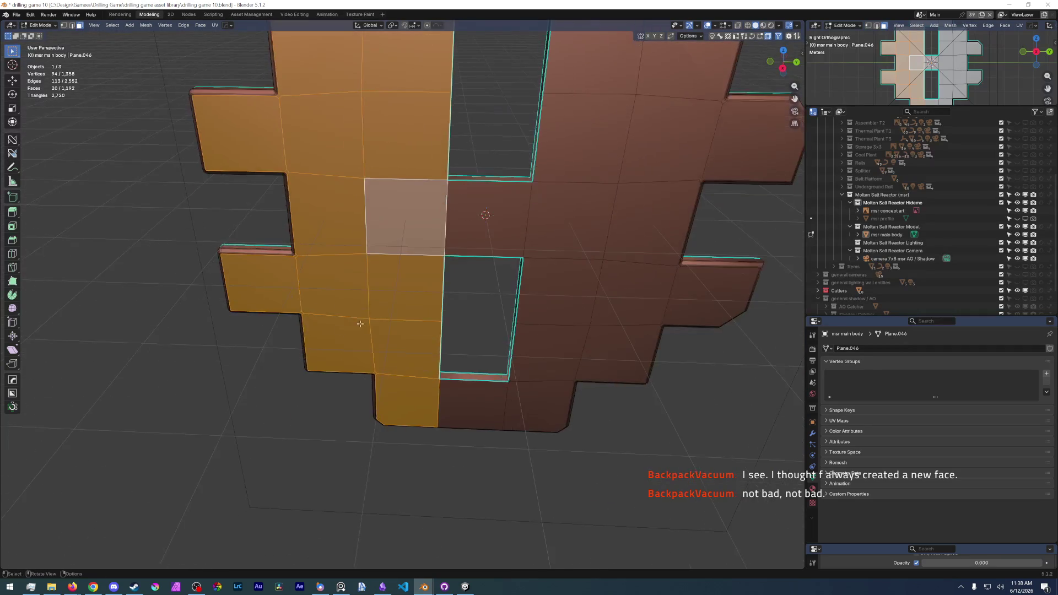
pyautogui.scroll(5, 386, 296)
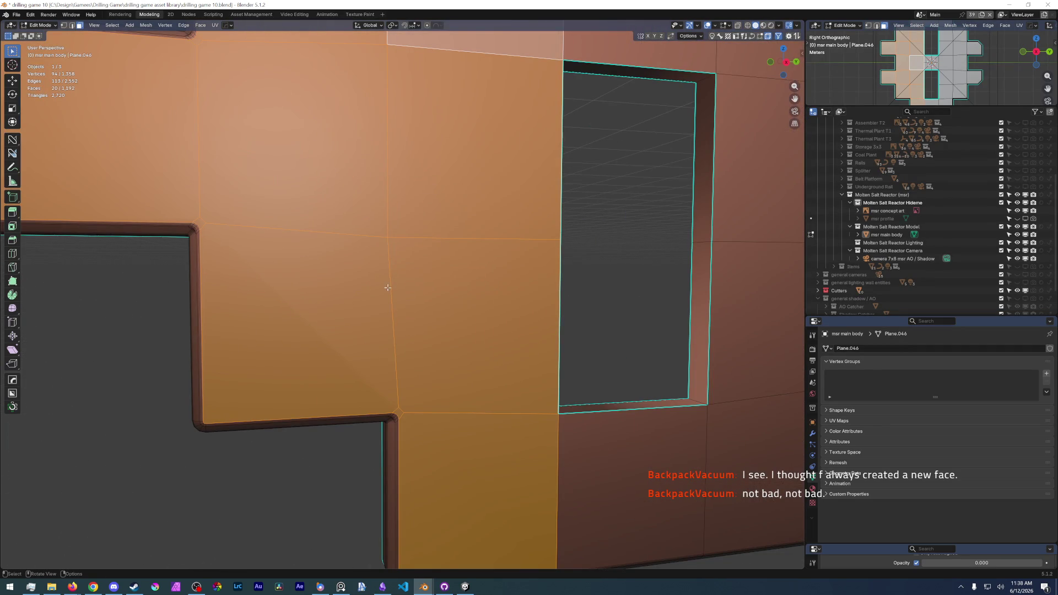
pyautogui.scroll(-5, 374, 280)
pyautogui.keyDown('alt'); pyautogui.click(375, 280); pyautogui.keyUp('alt')
pyautogui.scroll(3, 328, 266)
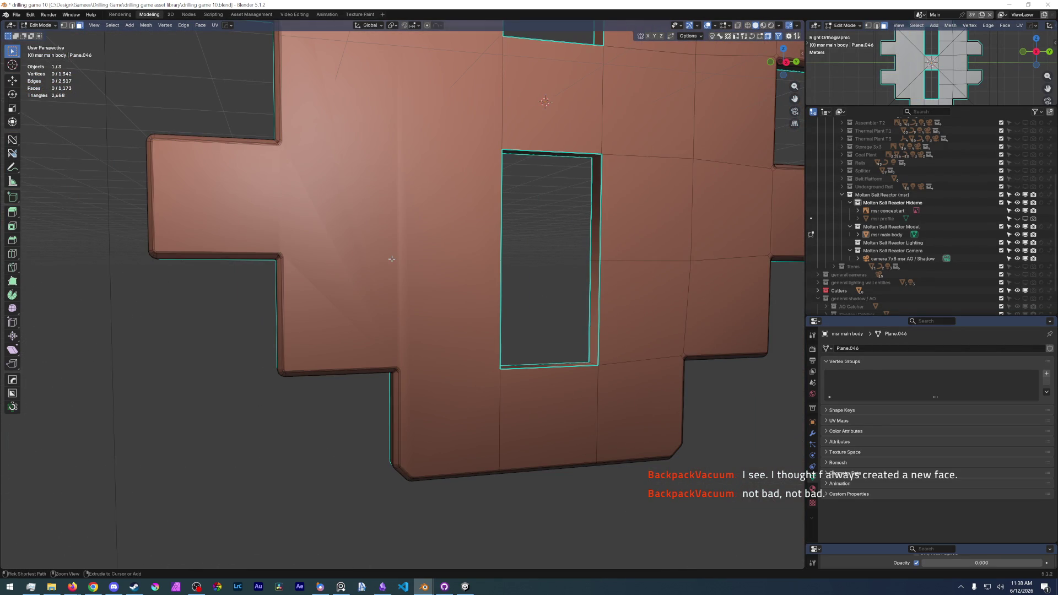
pyautogui.click(393, 260)
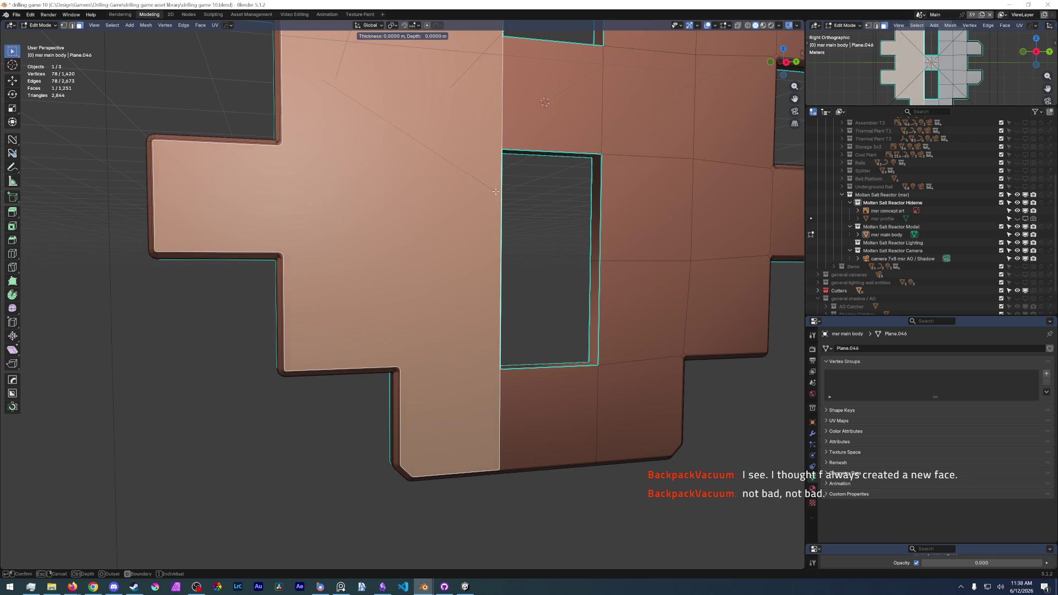
# Inset the large left face, undo it, then apply a thinner trial inset.
pyautogui.press('i')
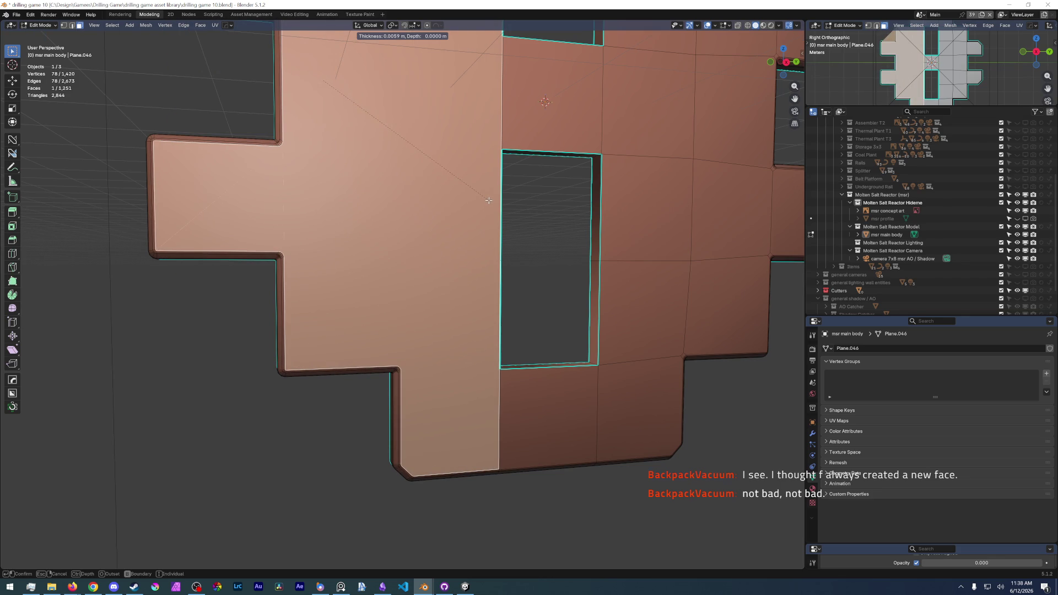
pyautogui.click(486, 200)
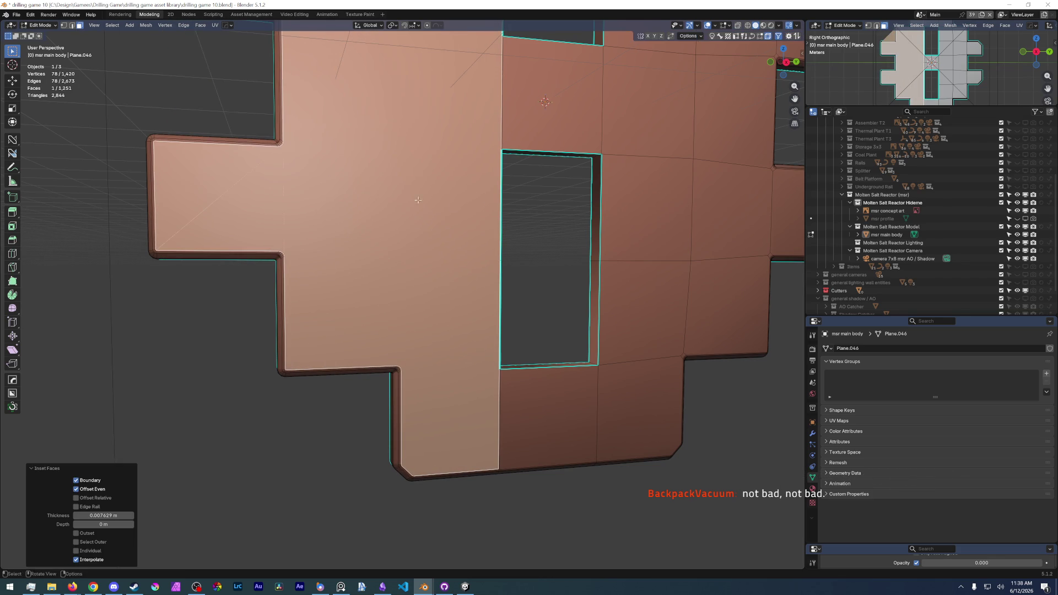
pyautogui.scroll(8, 486, 201)
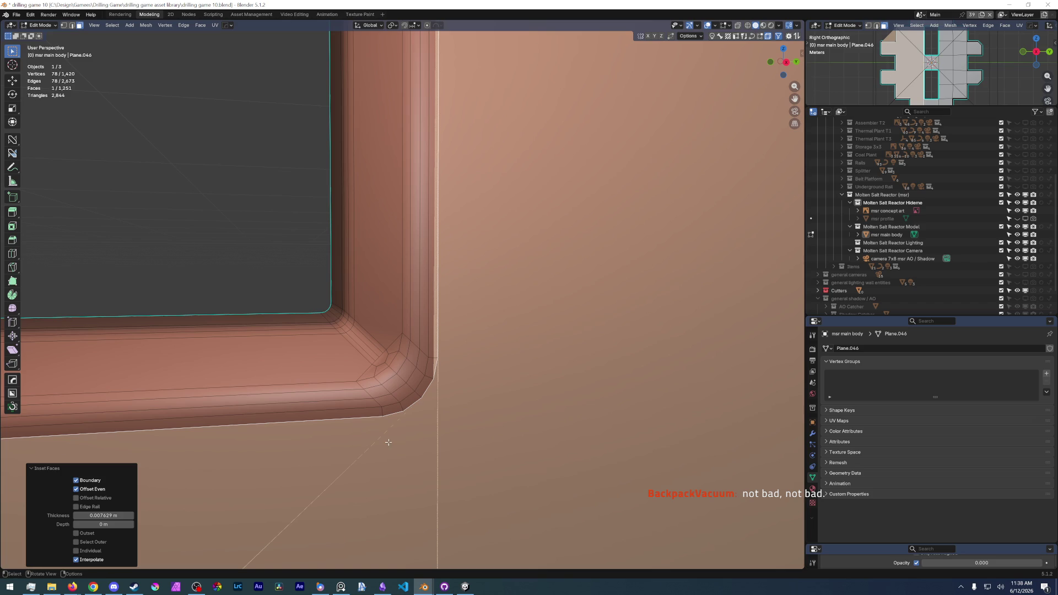
pyautogui.scroll(-8, 404, 411)
pyautogui.hotkey('ctrl', 'z')
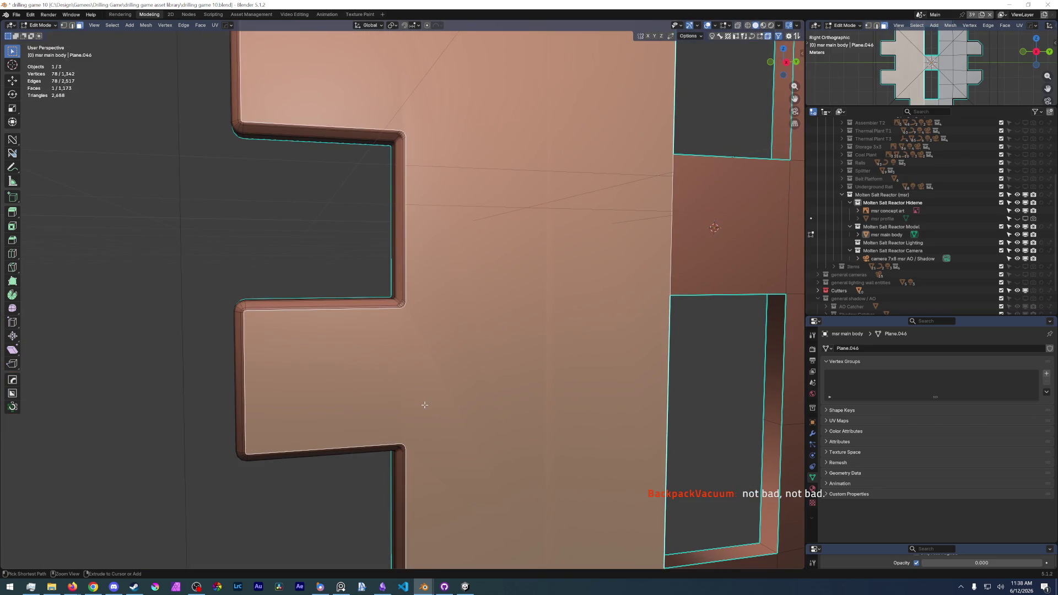
pyautogui.moveTo(413, 384)
pyautogui.mouseDown(button='middle')
pyautogui.moveTo(358, 265)
pyautogui.moveTo(387, 302)
pyautogui.mouseUp(button='middle')
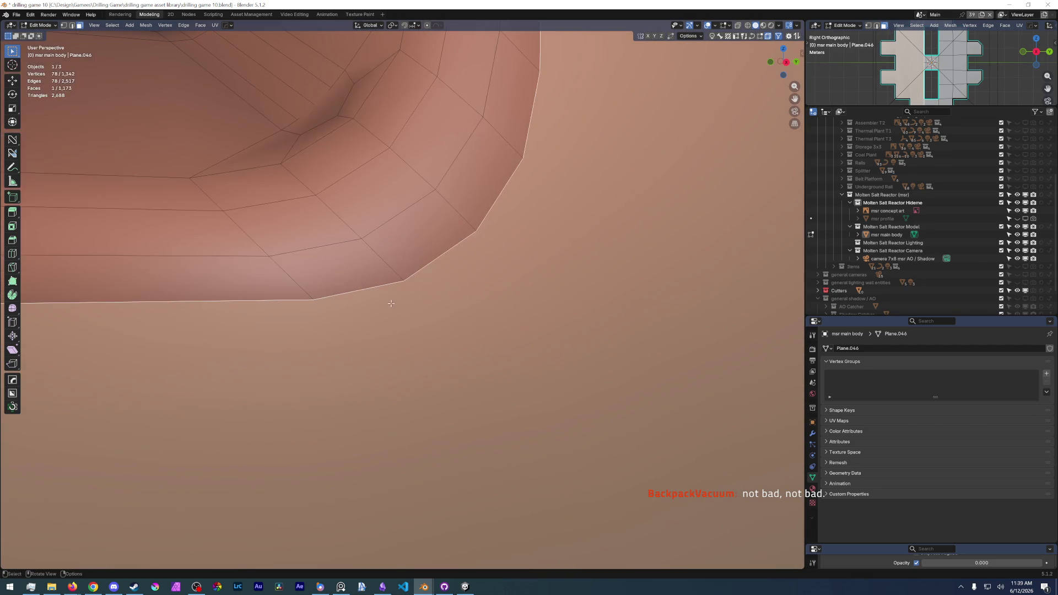
pyautogui.press('i')
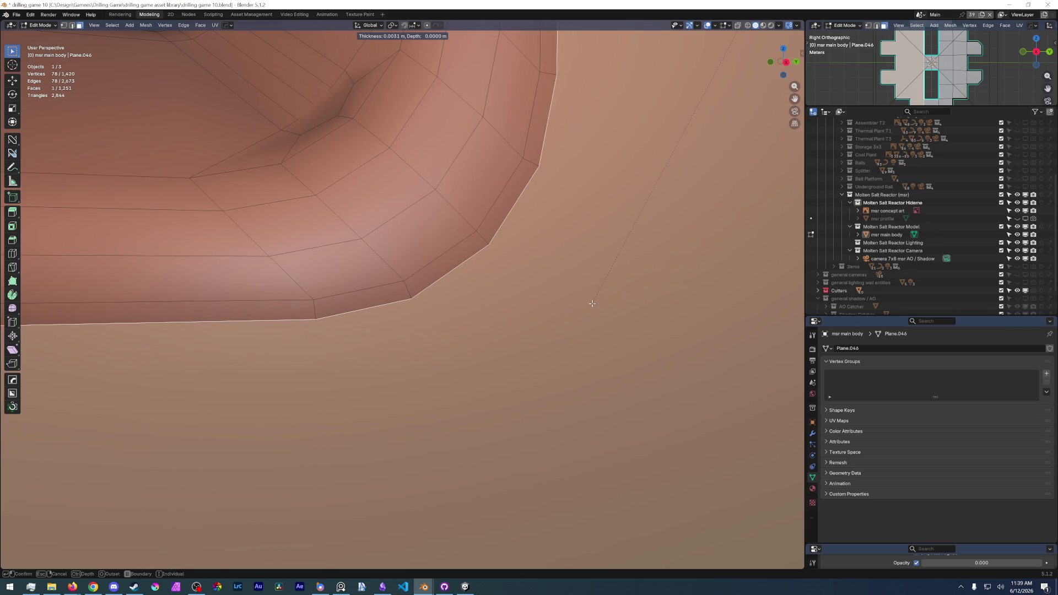
pyautogui.click(579, 300)
pyautogui.press('KP_1')
pyautogui.scroll(3, 509, 297)
# Undo back to the separate left-half faces and pick a single face on the left side.
pyautogui.hotkey('ctrl', 'z')
pyautogui.moveTo(497, 314)
pyautogui.mouseDown(button='middle')
pyautogui.moveTo(395, 293)
pyautogui.moveTo(413, 332)
pyautogui.mouseUp(button='middle')
pyautogui.scroll(2, 396, 292)
pyautogui.scroll(-3, 396, 293)
pyautogui.press('l')
pyautogui.click(420, 379)
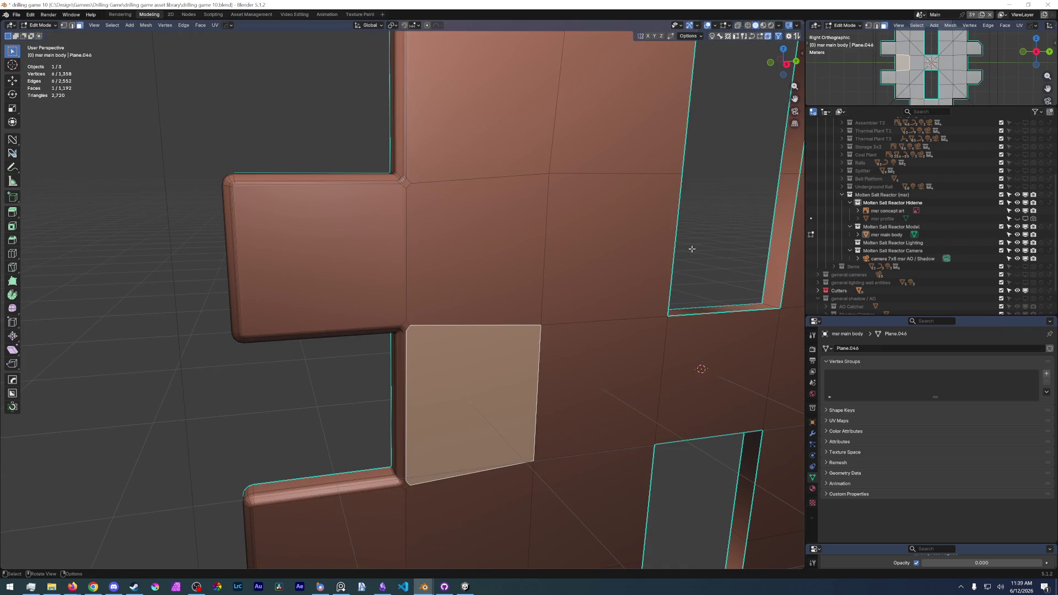
# Clear the selection and switch to vertex select, picking single panel vertices.
pyautogui.hotkey('alt', 'a')
pyautogui.scroll(-3, 497, 331)
pyautogui.scroll(3, 579, 331)
pyautogui.moveTo(579, 330); pyautogui.dragTo(658, 258, button='middle')
pyautogui.scroll(-4, 658, 258)
pyautogui.keyDown('shift'); pyautogui.moveTo(529, 273); pyautogui.dragTo(384, 280, button='middle'); pyautogui.keyUp('shift')
pyautogui.scroll(2, 356, 279)
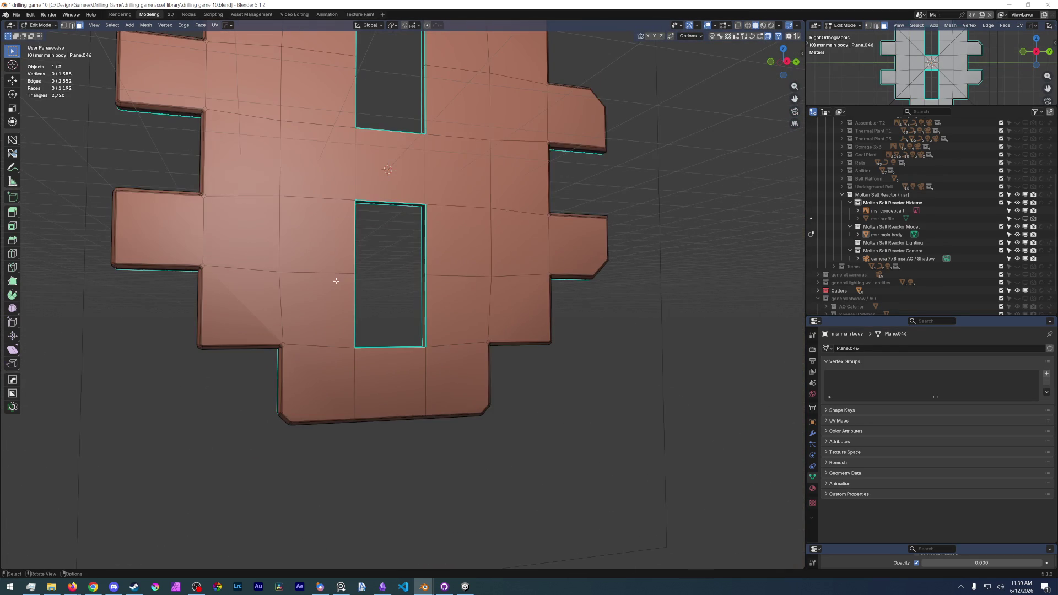
pyautogui.press('1')
pyautogui.click(255, 269)
pyautogui.scroll(3, 256, 347)
pyautogui.click(277, 104)
pyautogui.rightClick(286, 167)
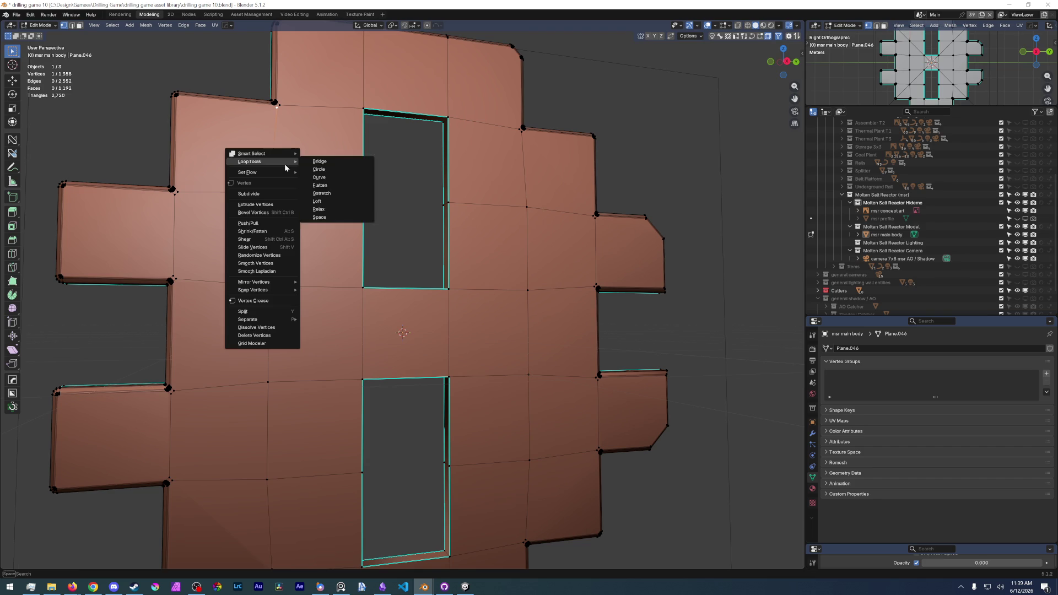
pyautogui.press('Escape')
pyautogui.scroll(-3, 285, 202)
# Turn on snapping set to Vertex with rotation alignment off.
pyautogui.click(404, 25)
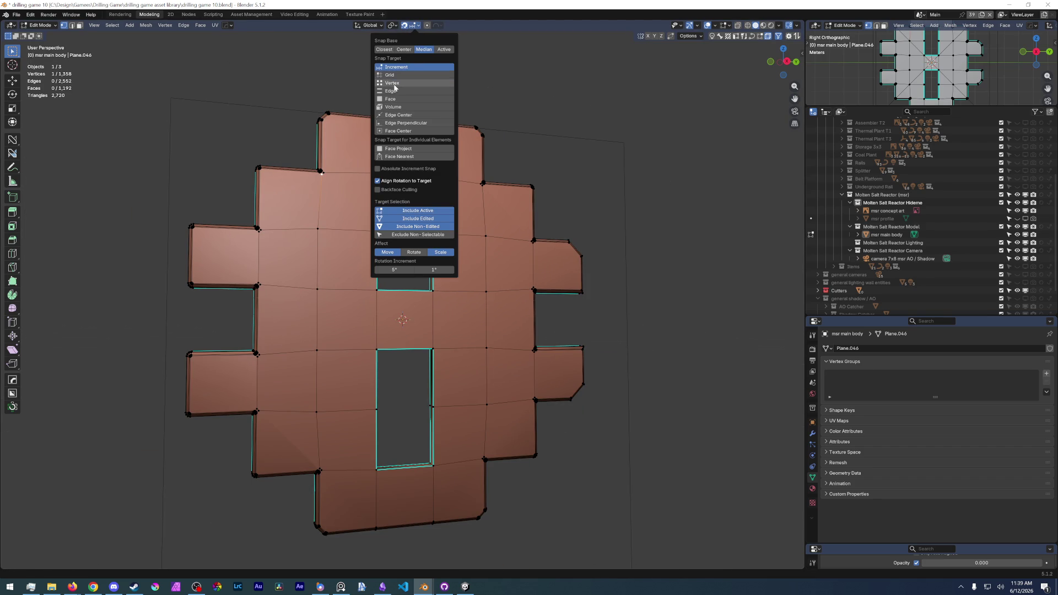
pyautogui.click(392, 82)
pyautogui.click(378, 181)
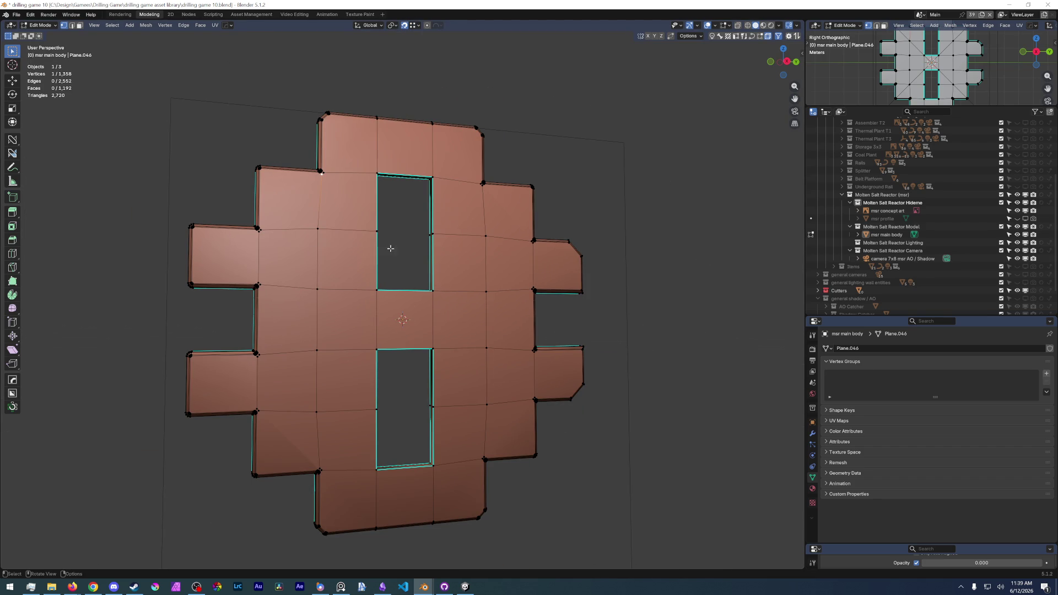
# Select a column of four vertices and move them about 0.059 m along Y.
pyautogui.click(318, 411)
pyautogui.keyDown('shift'); pyautogui.click(317, 351); pyautogui.keyUp('shift')
pyautogui.keyDown('shift'); pyautogui.click(319, 289); pyautogui.keyUp('shift')
pyautogui.keyDown('shift'); pyautogui.click(318, 228); pyautogui.keyUp('shift')
pyautogui.scroll(2, 310, 225)
pyautogui.moveTo(309, 225)
pyautogui.mouseDown(button='middle')
pyautogui.moveTo(340, 248)
pyautogui.moveTo(208, 166)
pyautogui.mouseUp(button='middle')
pyautogui.press('g')
pyautogui.press('y')
pyautogui.click(340, 253)
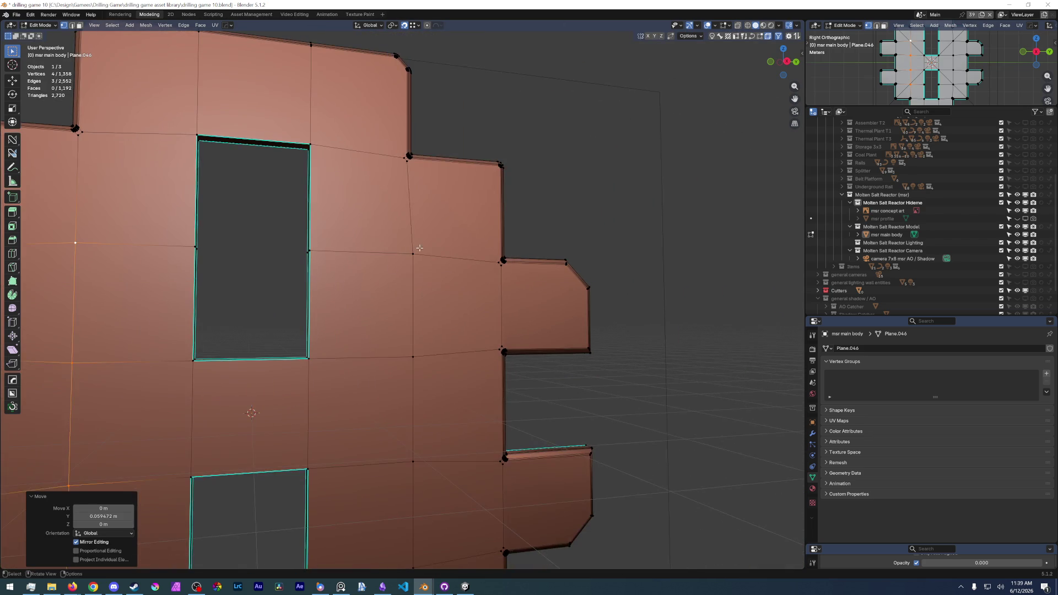
# Select the opposite line of four vertices, move them along Y the other way, then switch to edge select.
pyautogui.click(412, 253)
pyautogui.scroll(-3, 415, 339)
pyautogui.moveTo(416, 340); pyautogui.dragTo(383, 357, button='middle')
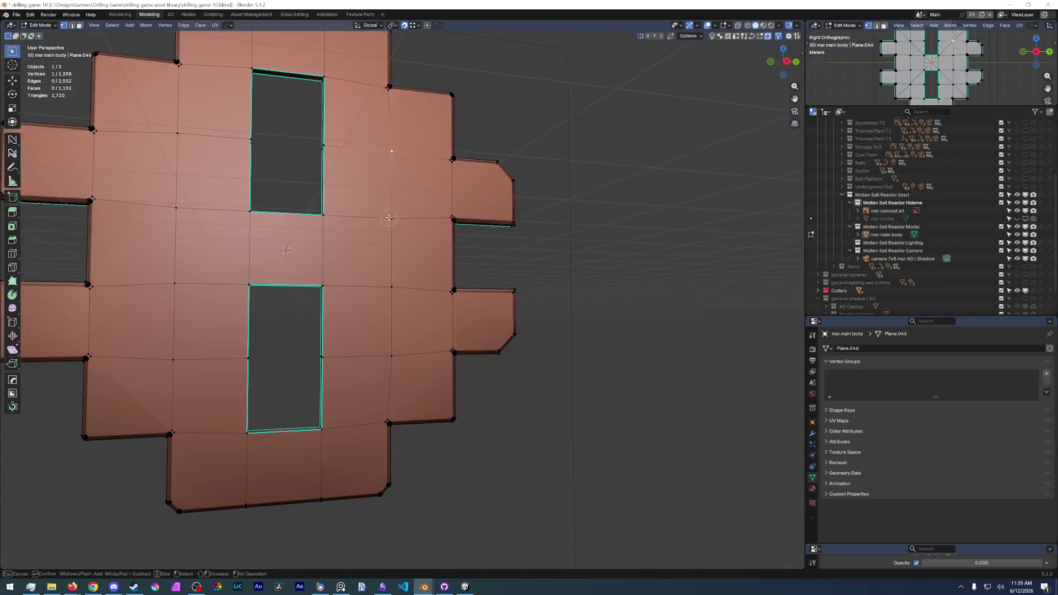
pyautogui.scroll(-1, 382, 356)
pyautogui.scroll(4, 383, 356)
pyautogui.scroll(2, 389, 248)
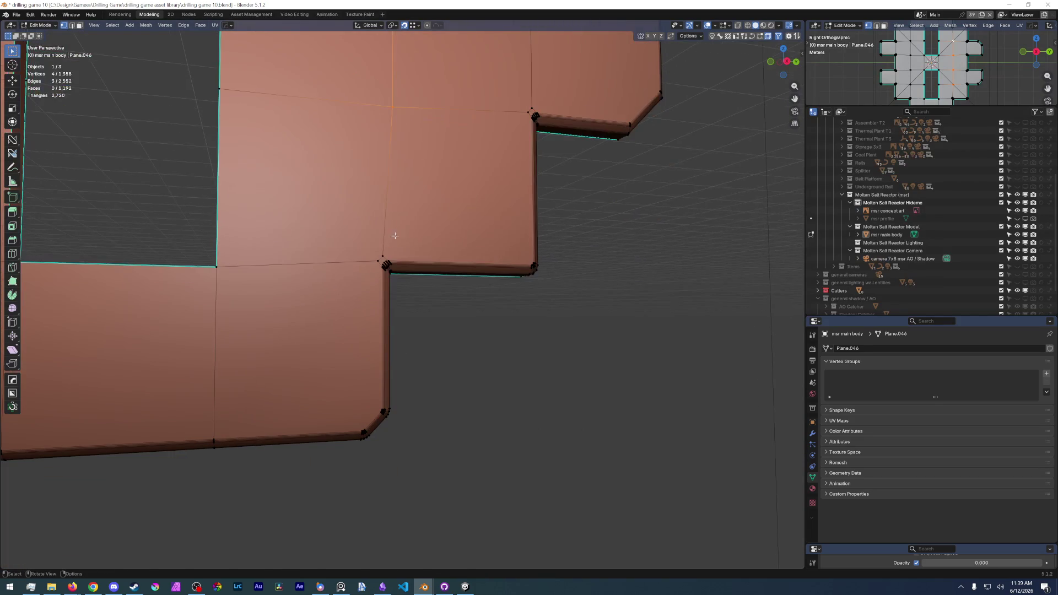
pyautogui.press('g')
pyautogui.press('y')
pyautogui.click(397, 232)
pyautogui.scroll(-3, 372, 264)
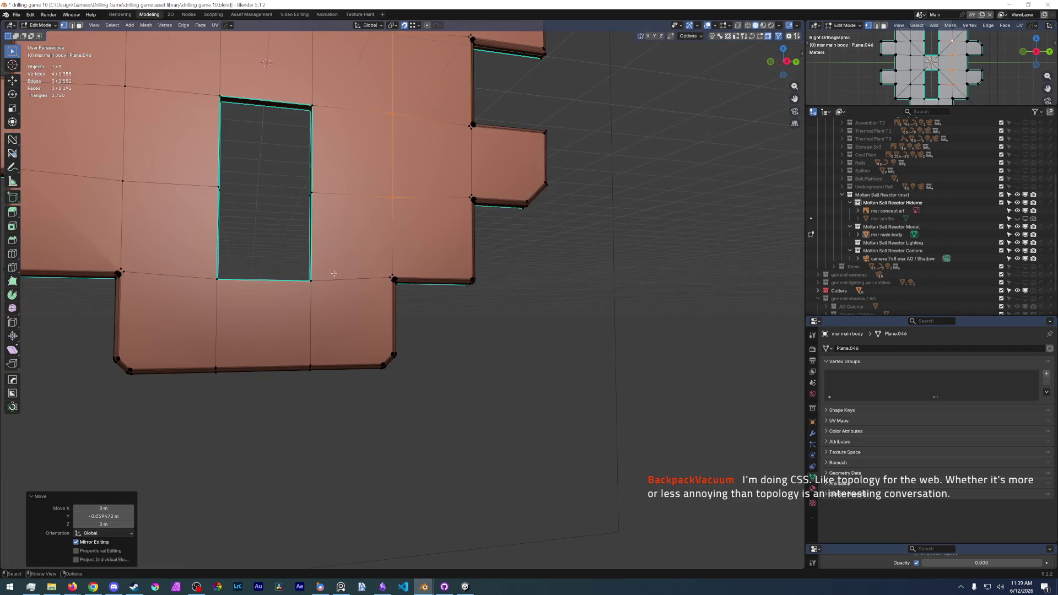
pyautogui.scroll(2, 337, 286)
pyautogui.scroll(-3, 298, 295)
pyautogui.scroll(-3, 297, 294)
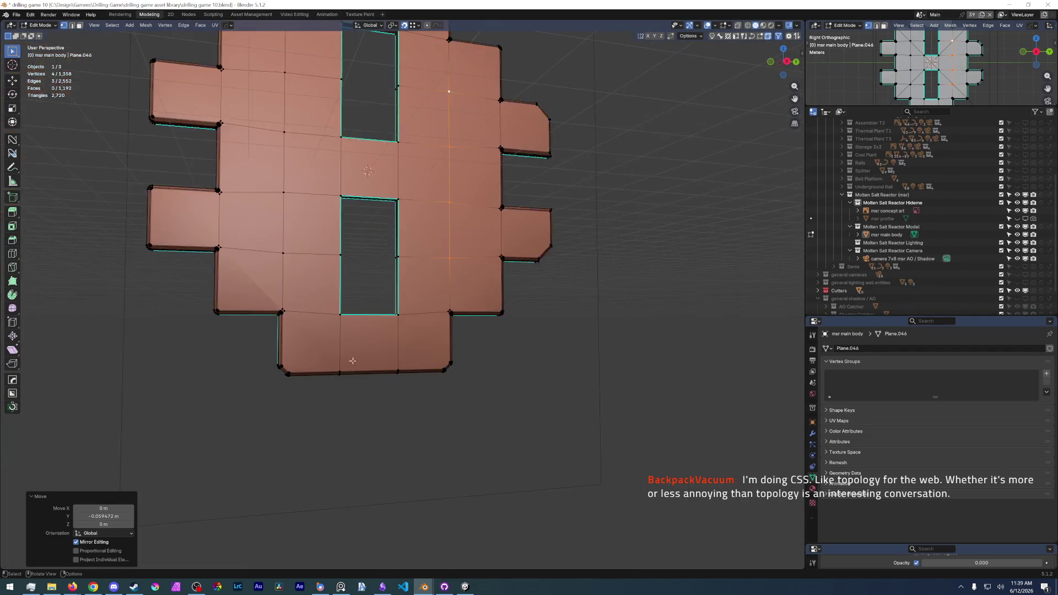
pyautogui.scroll(5, 250, 334)
pyautogui.scroll(-5, 250, 334)
pyautogui.scroll(2, 251, 335)
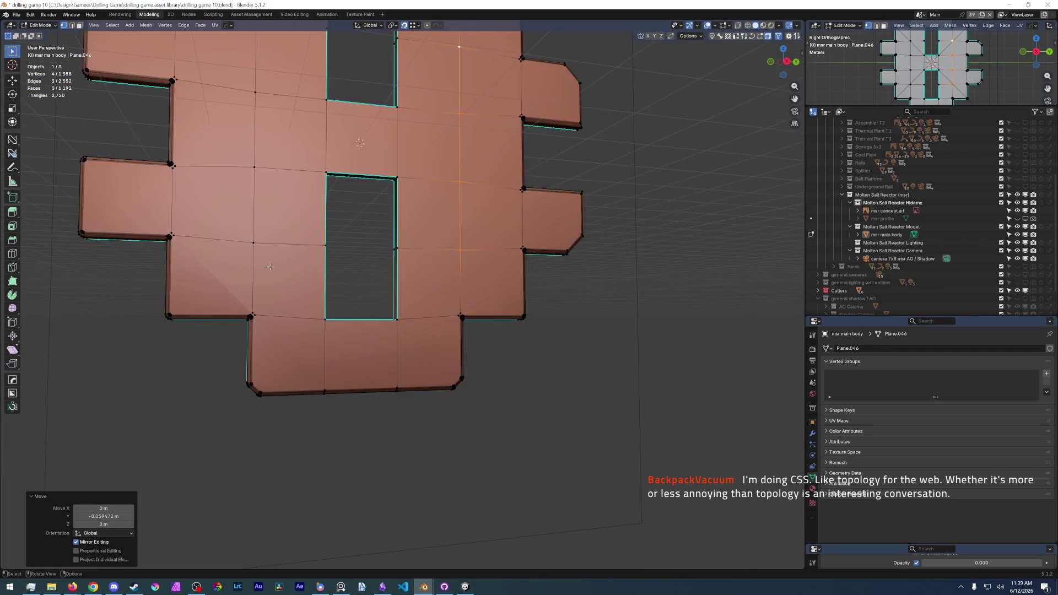
pyautogui.scroll(2, 269, 255)
pyautogui.scroll(1, 269, 255)
pyautogui.moveTo(269, 255); pyautogui.dragTo(238, 312, button='middle')
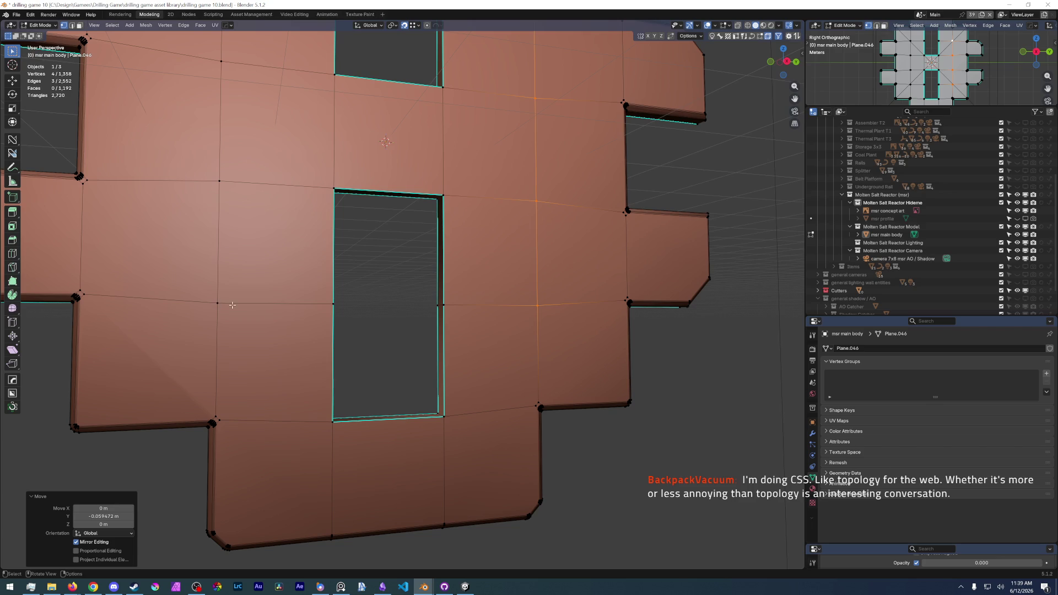
pyautogui.press('2')
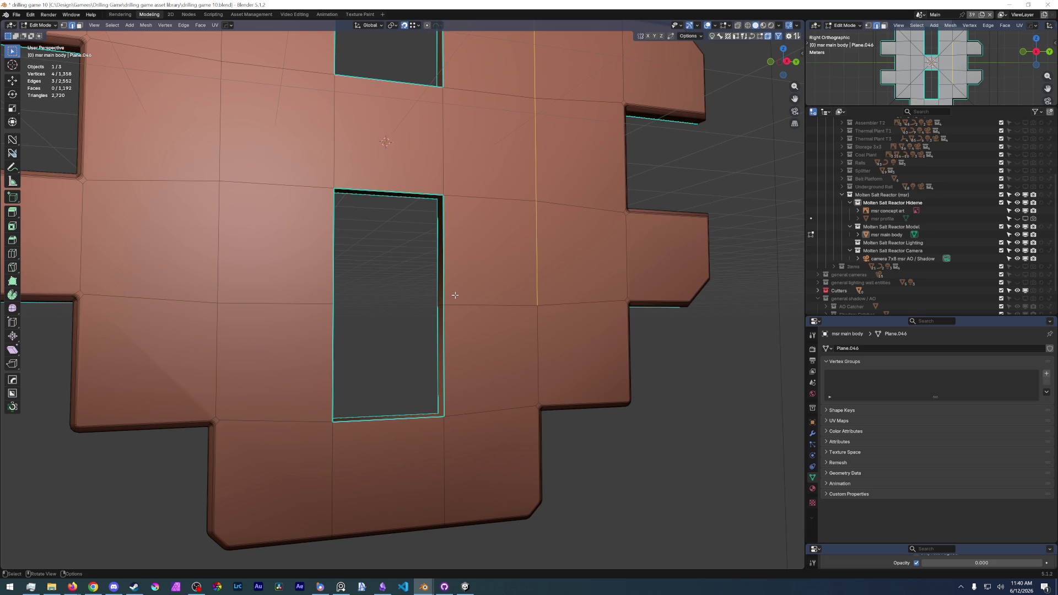
# Drag the top-right orthographic viewport's lower border down to enlarge it.
pyautogui.moveTo(909, 108); pyautogui.dragTo(910, 157)
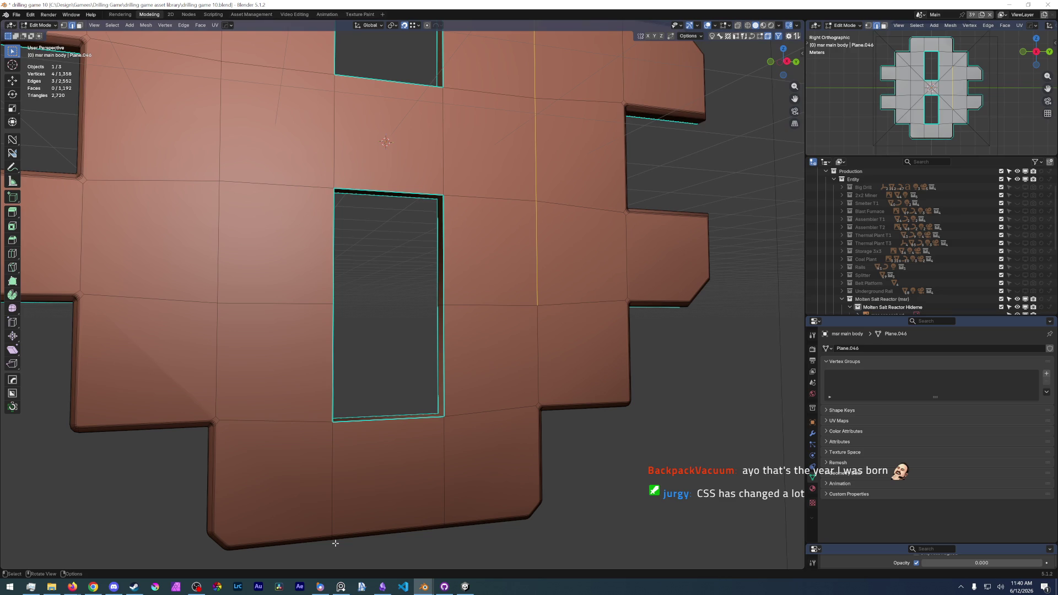
# Visit the Obsidian crafting domains canvas and Alt+Tab back to Blender.
pyautogui.click(382, 588)
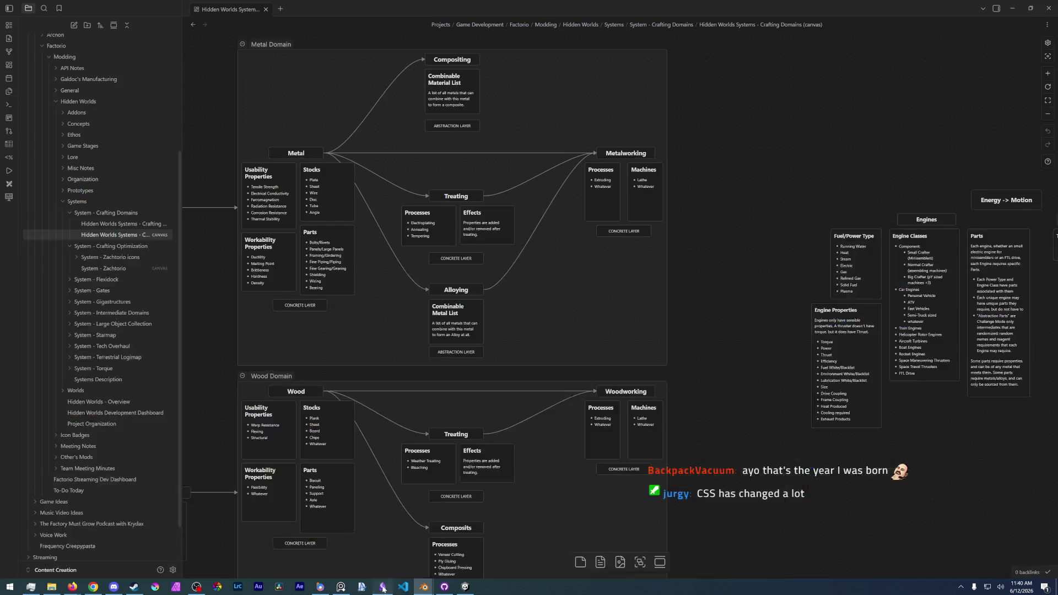
pyautogui.keyDown('ctrl'); pyautogui.scroll(-3, 603, 421); pyautogui.keyUp('ctrl')
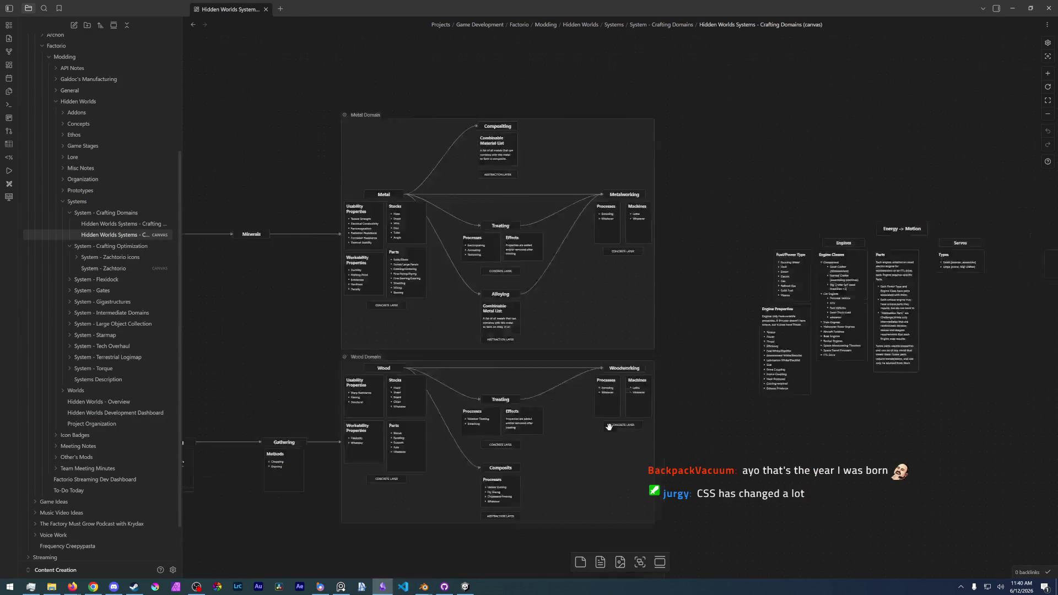
pyautogui.keyDown('ctrl'); pyautogui.scroll(3, 603, 421); pyautogui.keyUp('ctrl')
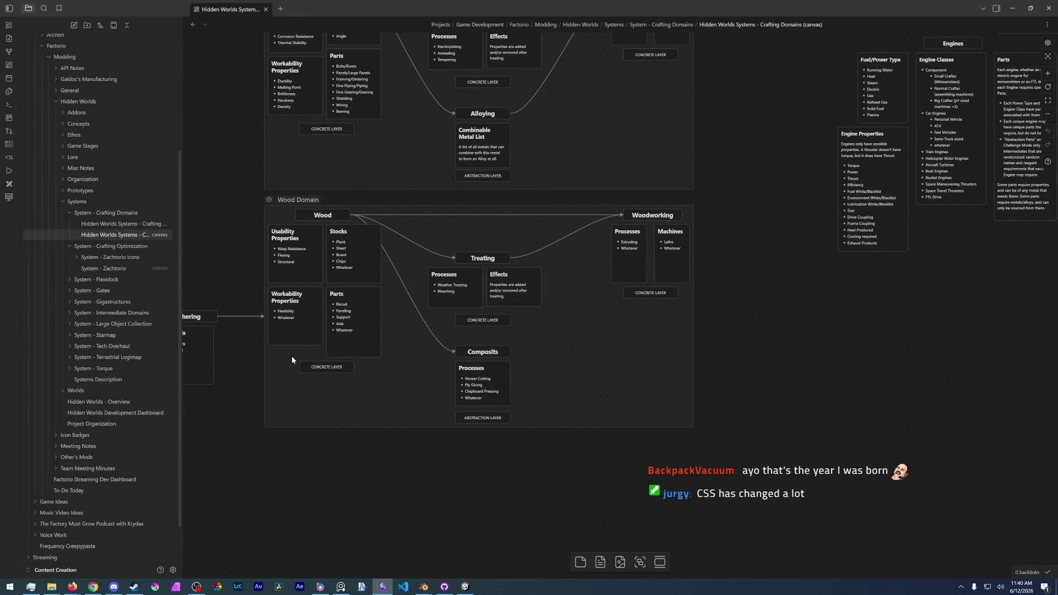
pyautogui.hotkey('alt', 'Tab')
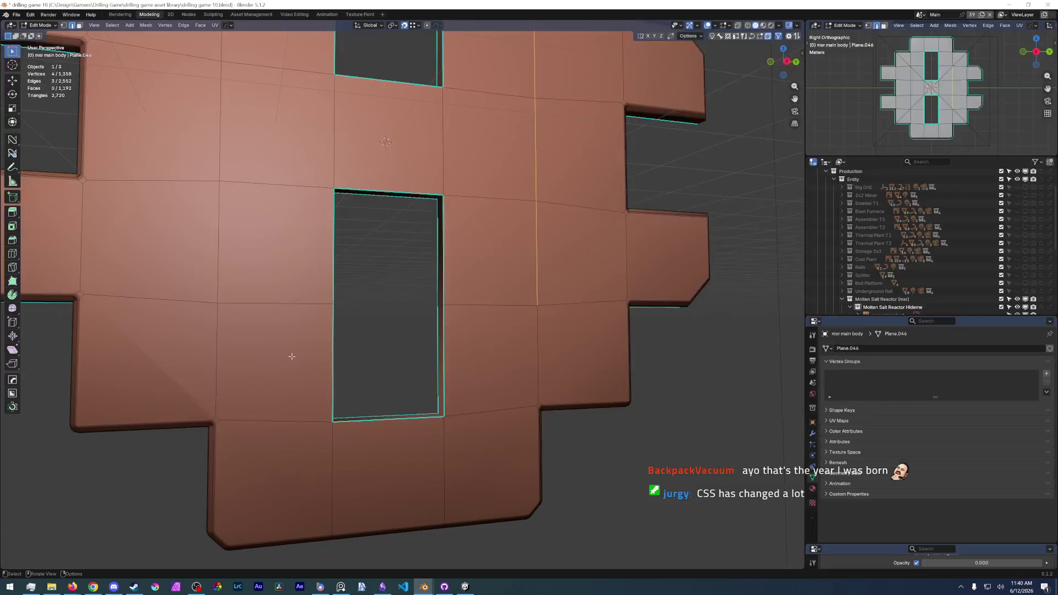
pyautogui.scroll(2, 275, 364)
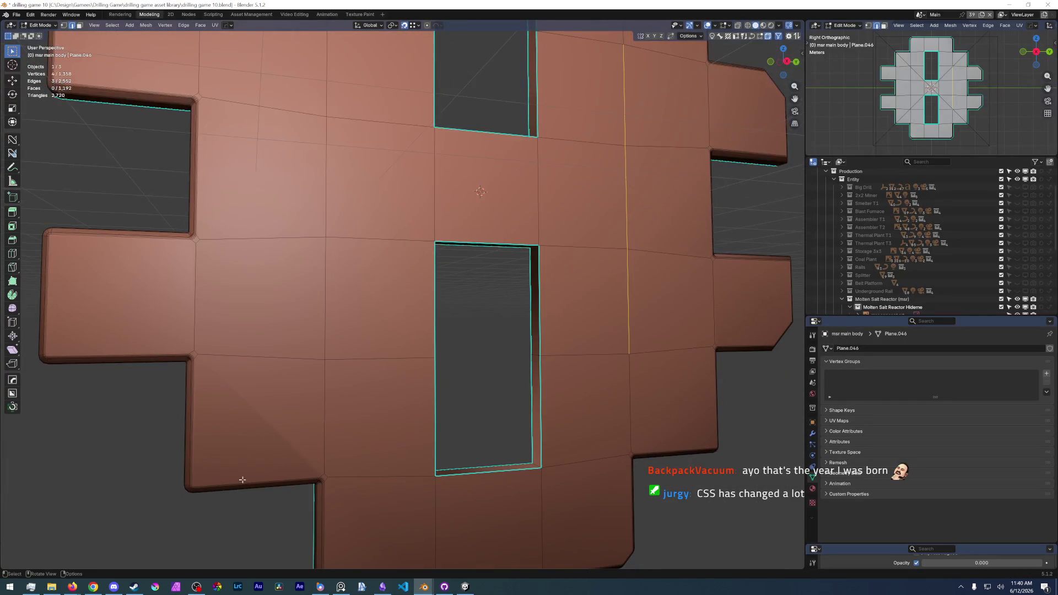
# Toggle to Object Mode via the pie menu to view the body, then return to Edit Mode.
pyautogui.hotkey('ctrl', 'Tab')
pyautogui.click(387, 413)
pyautogui.scroll(-4, 389, 413)
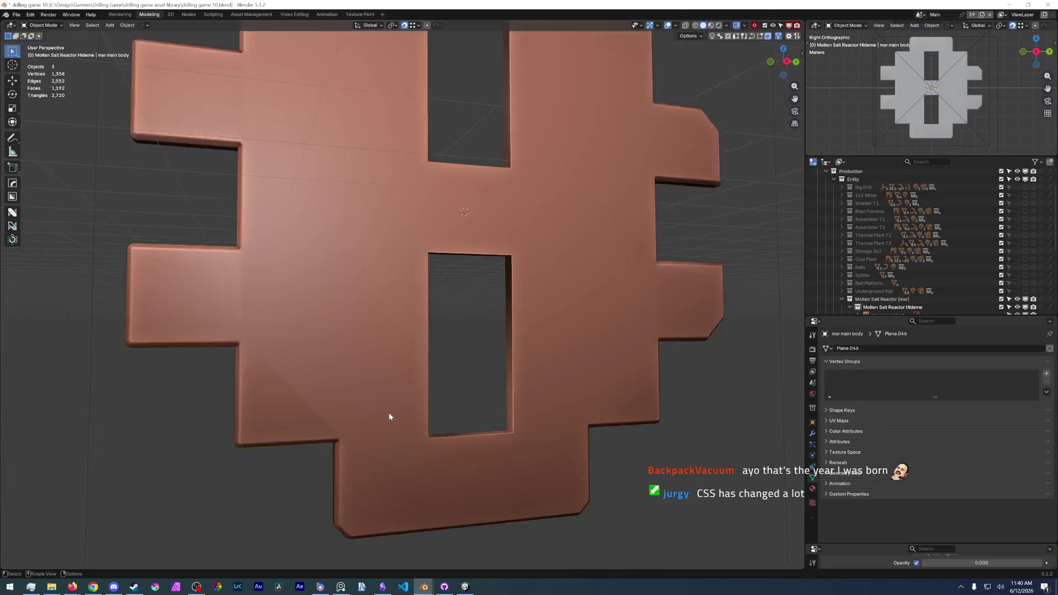
pyautogui.scroll(4, 389, 397)
pyautogui.moveTo(388, 384); pyautogui.dragTo(384, 394, button='middle')
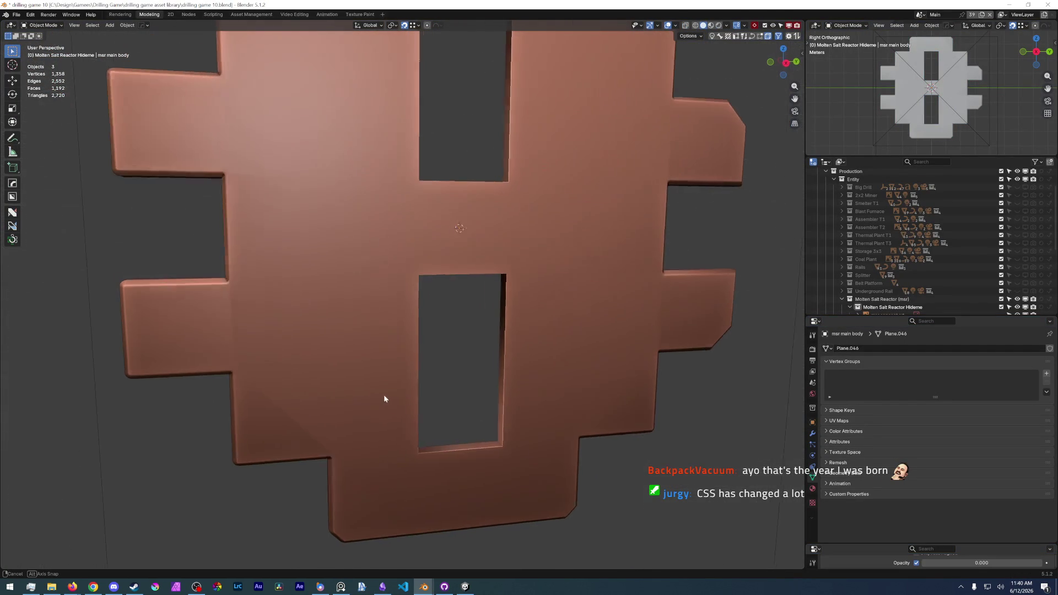
pyautogui.hotkey('ctrl', 'Tab')
pyautogui.click(378, 349)
pyautogui.scroll(4, 273, 331)
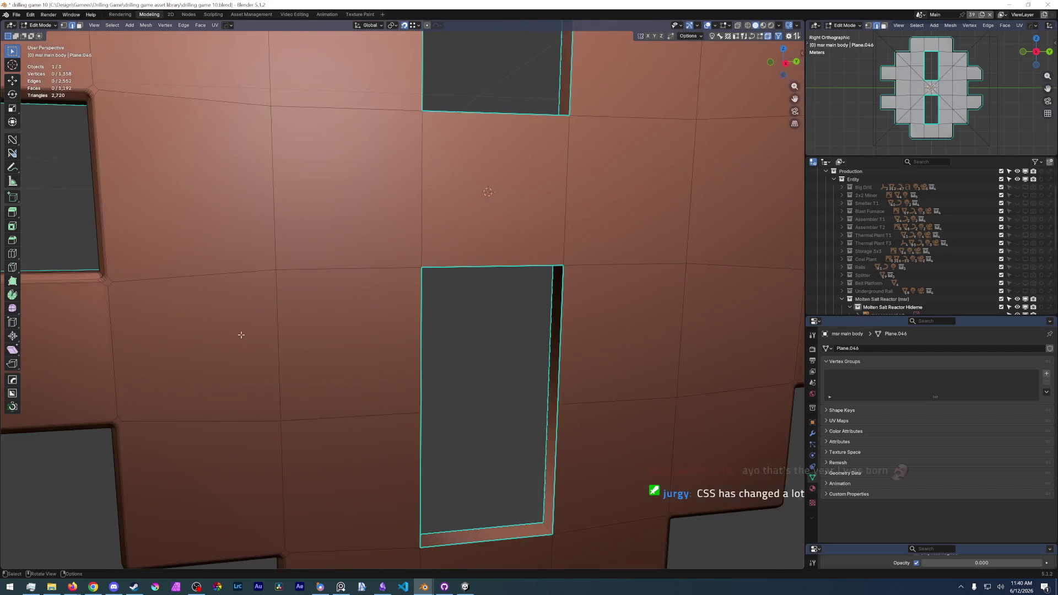
pyautogui.scroll(4, 214, 263)
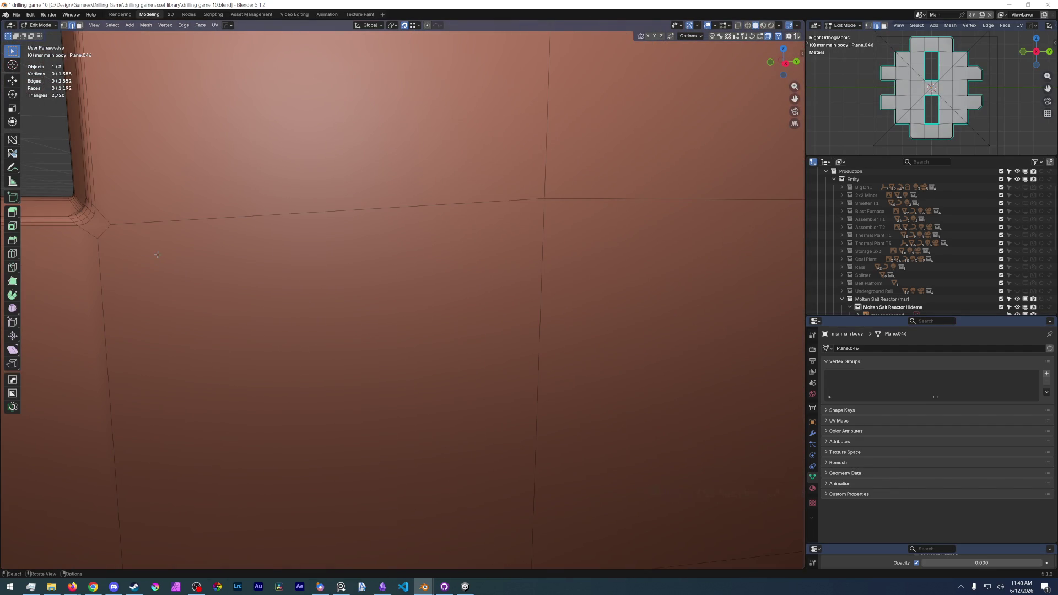
pyautogui.scroll(-6, 158, 268)
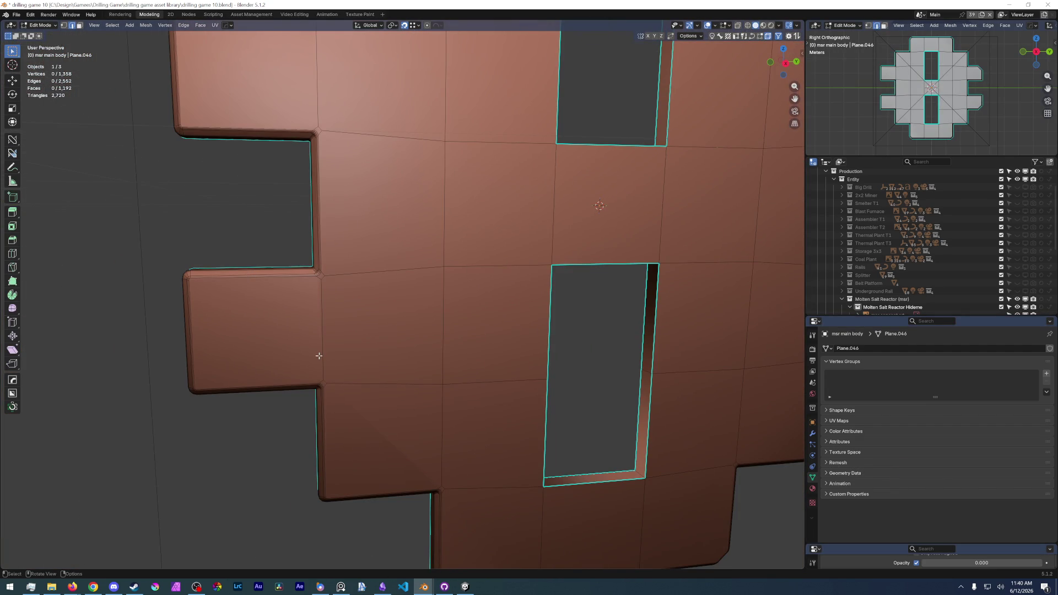
pyautogui.scroll(6, 293, 317)
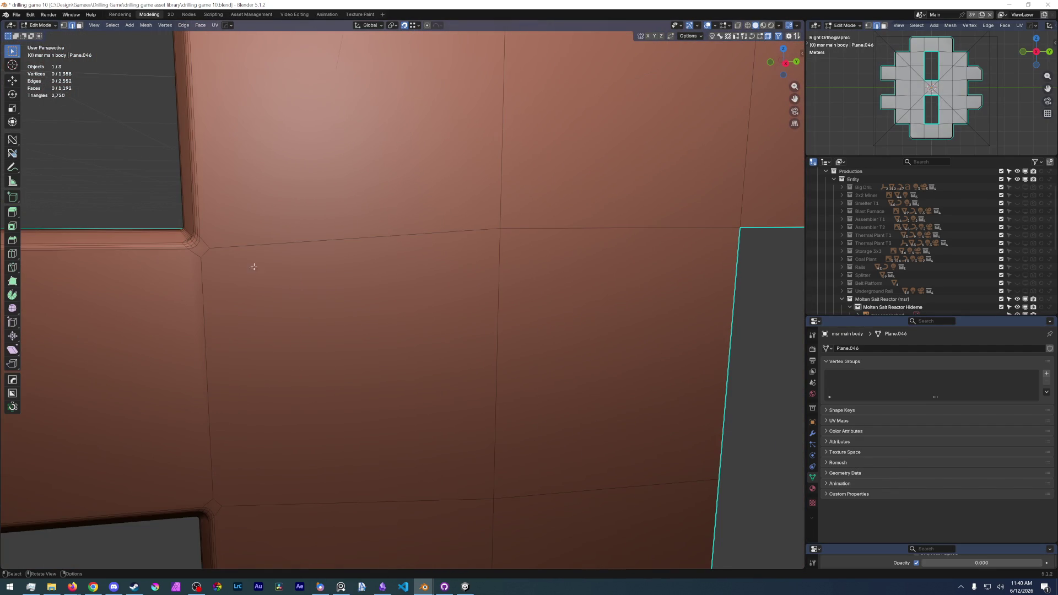
pyautogui.scroll(-5, 283, 278)
# Inspect the tab's top edge and select the lower-left tab face.
pyautogui.click(360, 271)
pyautogui.scroll(5, 327, 307)
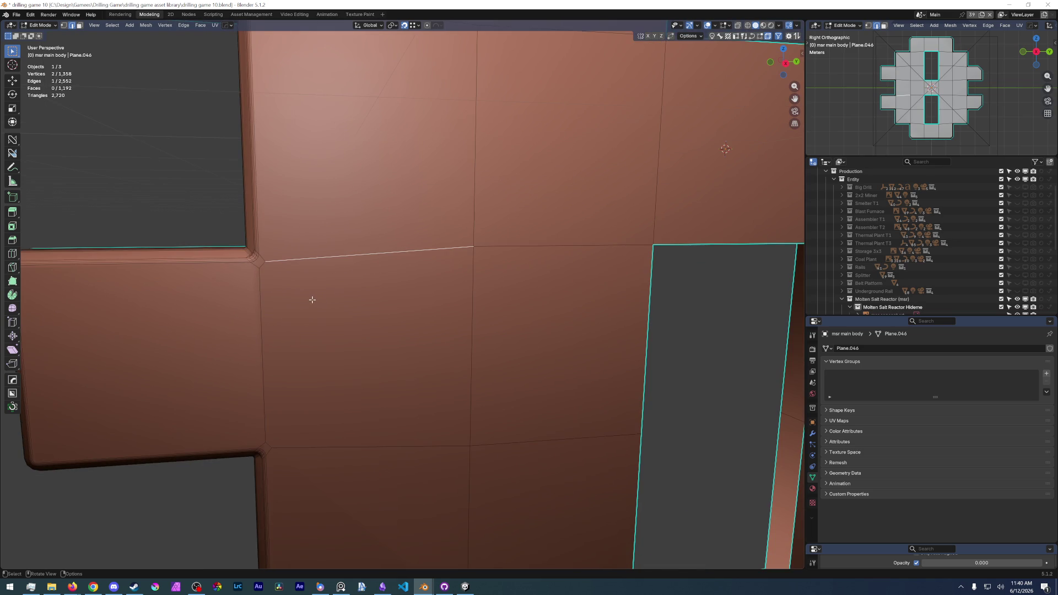
pyautogui.click(262, 309)
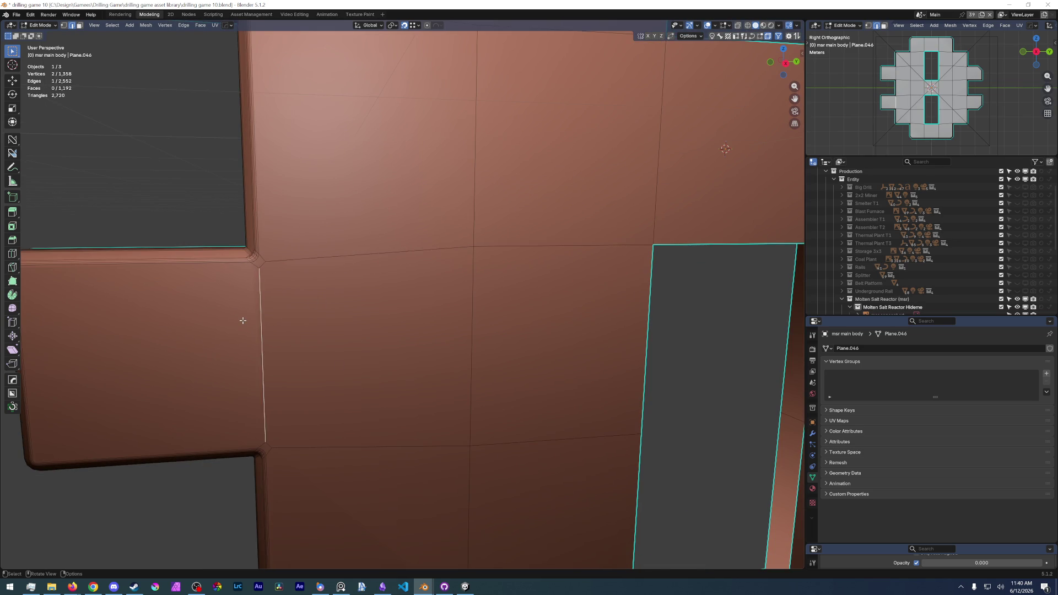
pyautogui.click(255, 262)
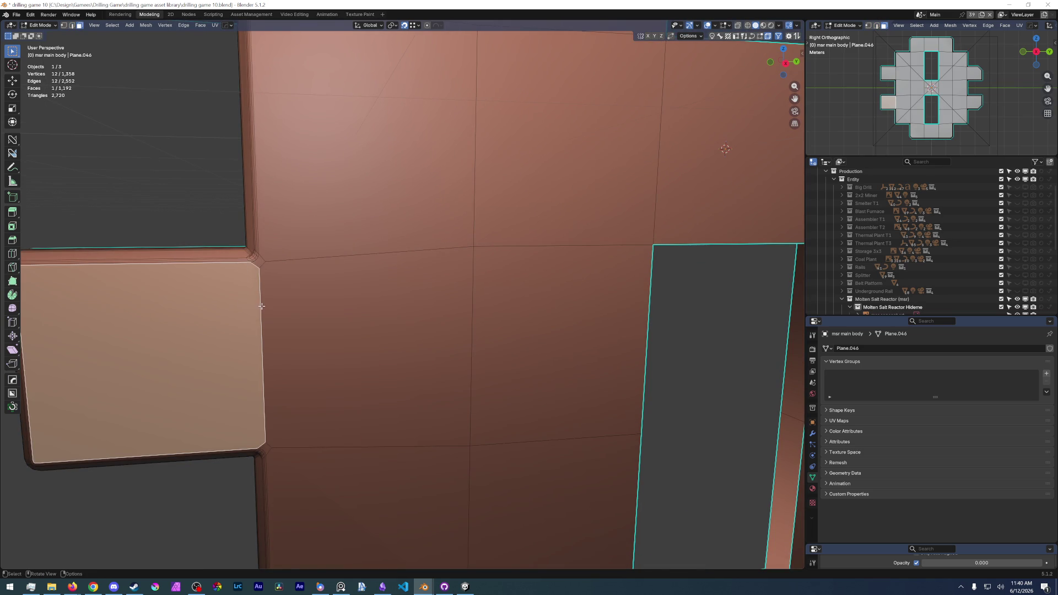
pyautogui.scroll(-5, 411, 353)
pyautogui.moveTo(358, 249); pyautogui.dragTo(335, 306, button='middle')
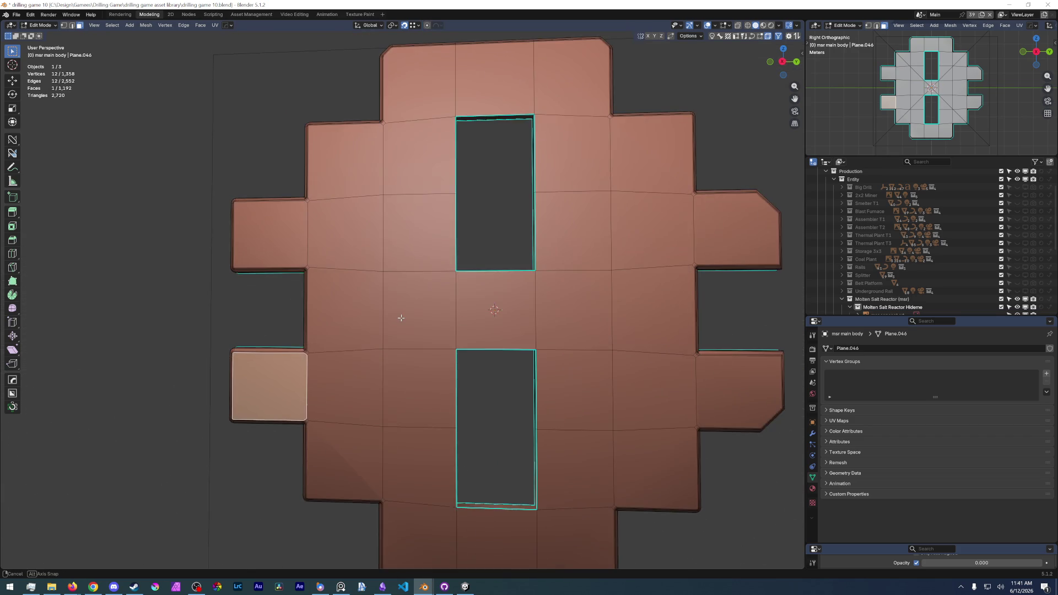
pyautogui.moveTo(416, 311); pyautogui.dragTo(404, 306, button='middle')
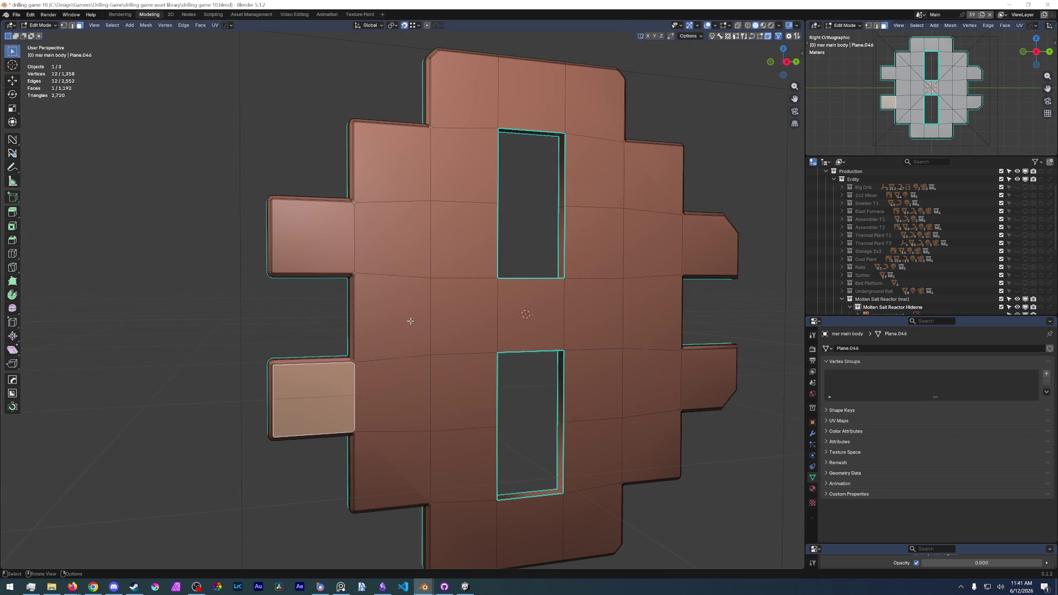
# Save drilling game 10.blend, review the lower-left tab's thickness and Tab into object mode.
pyautogui.click(17, 13)
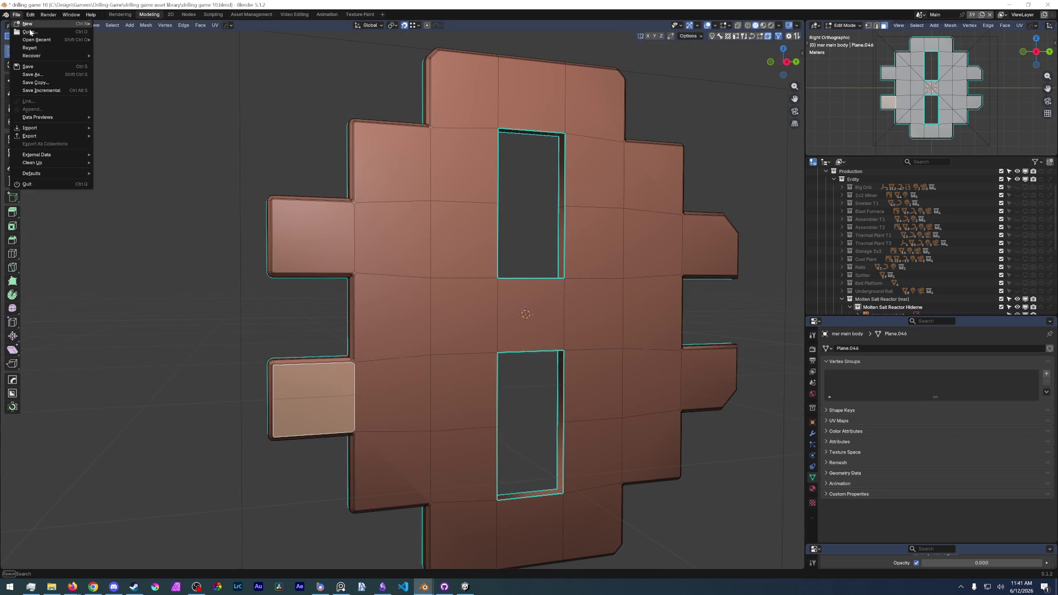
pyautogui.click(38, 68)
pyautogui.moveTo(365, 298); pyautogui.dragTo(405, 323, button='middle')
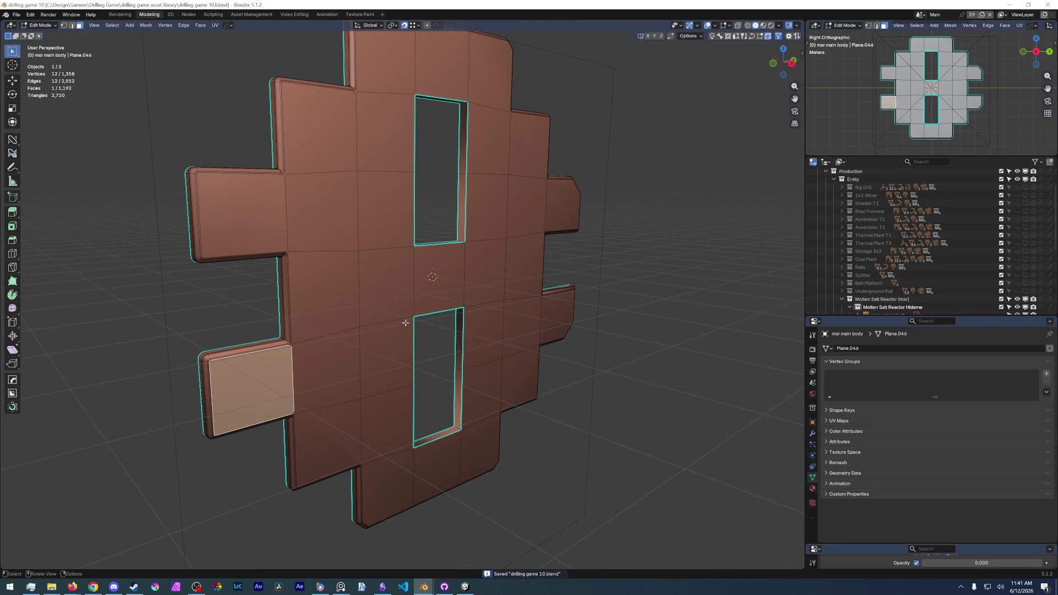
pyautogui.click(252, 376)
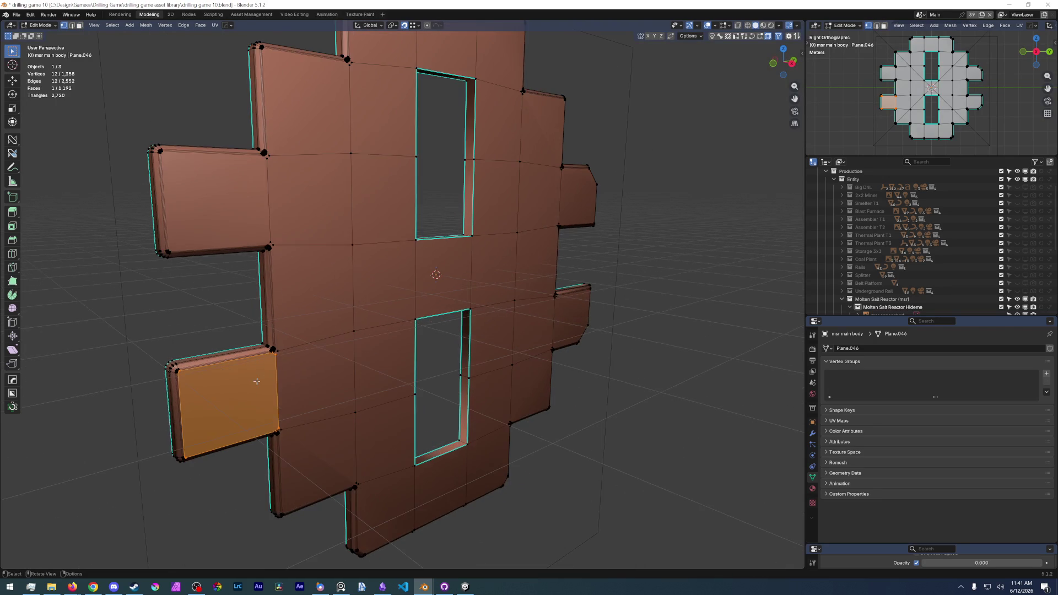
pyautogui.scroll(4, 306, 342)
pyautogui.moveTo(306, 342); pyautogui.dragTo(706, 334, button='middle')
pyautogui.scroll(-4, 546, 341)
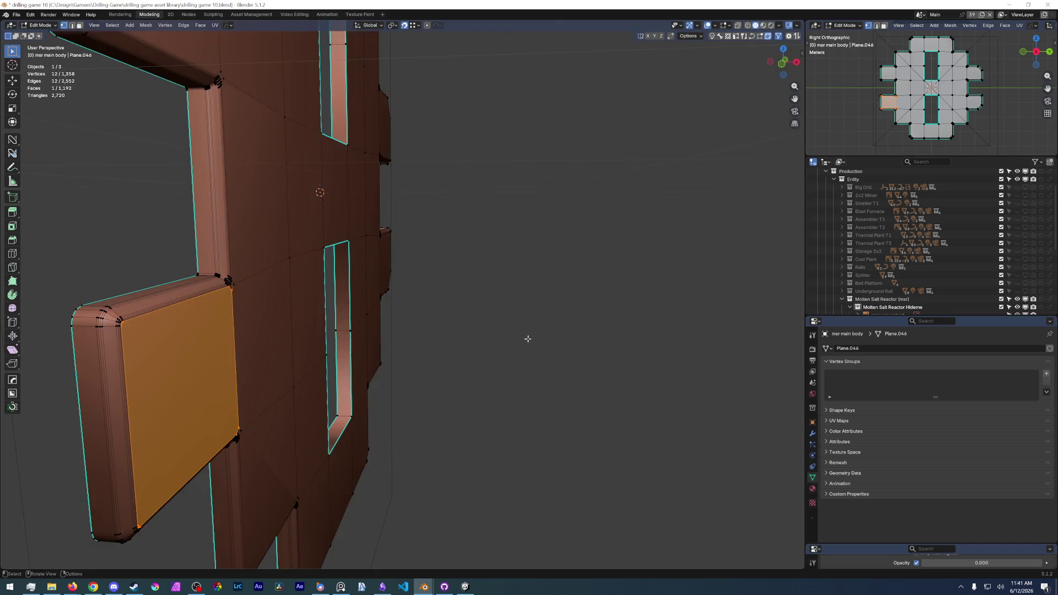
pyautogui.moveTo(546, 341); pyautogui.dragTo(302, 382, button='middle')
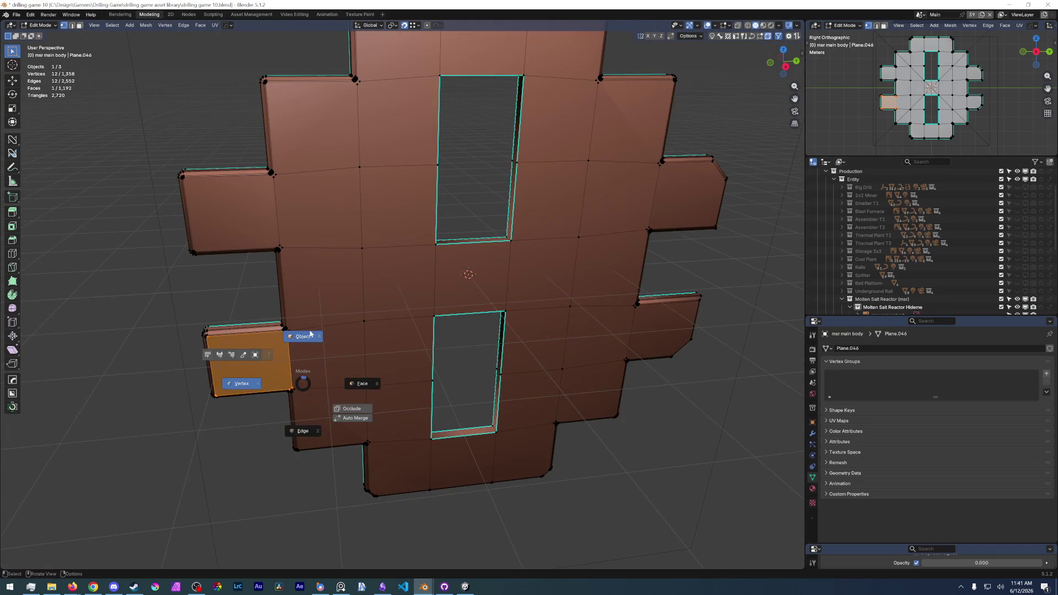
pyautogui.press('Tab')
pyautogui.moveTo(443, 281)
pyautogui.mouseDown(button='middle')
pyautogui.moveTo(456, 258)
pyautogui.moveTo(434, 283)
pyautogui.mouseUp(button='middle')
pyautogui.scroll(1, 434, 284)
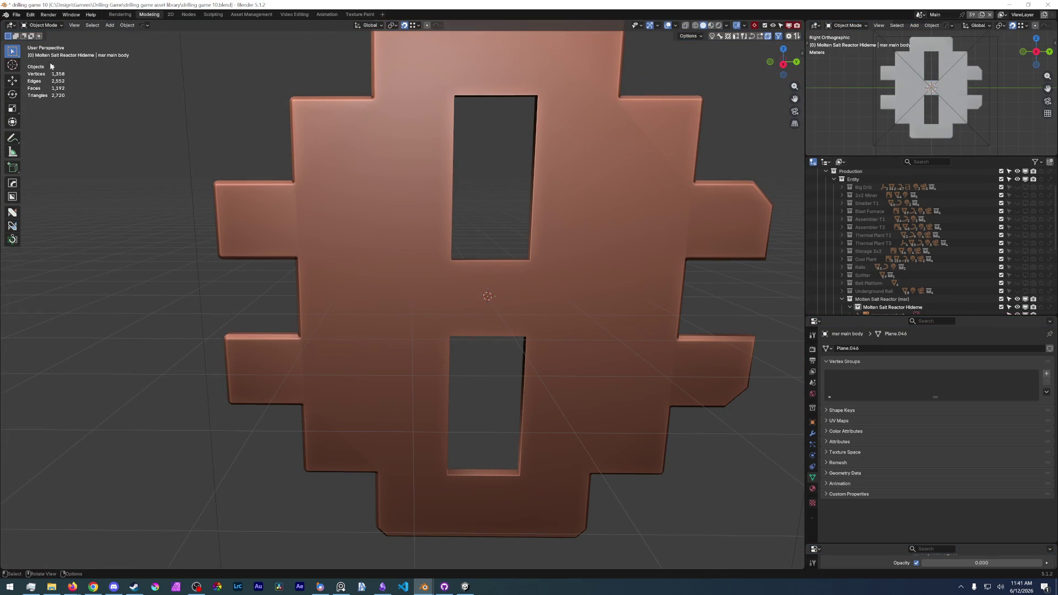
# Save again and settle the reactor body in Object Mode via the pie menu.
pyautogui.click(16, 14)
pyautogui.click(30, 68)
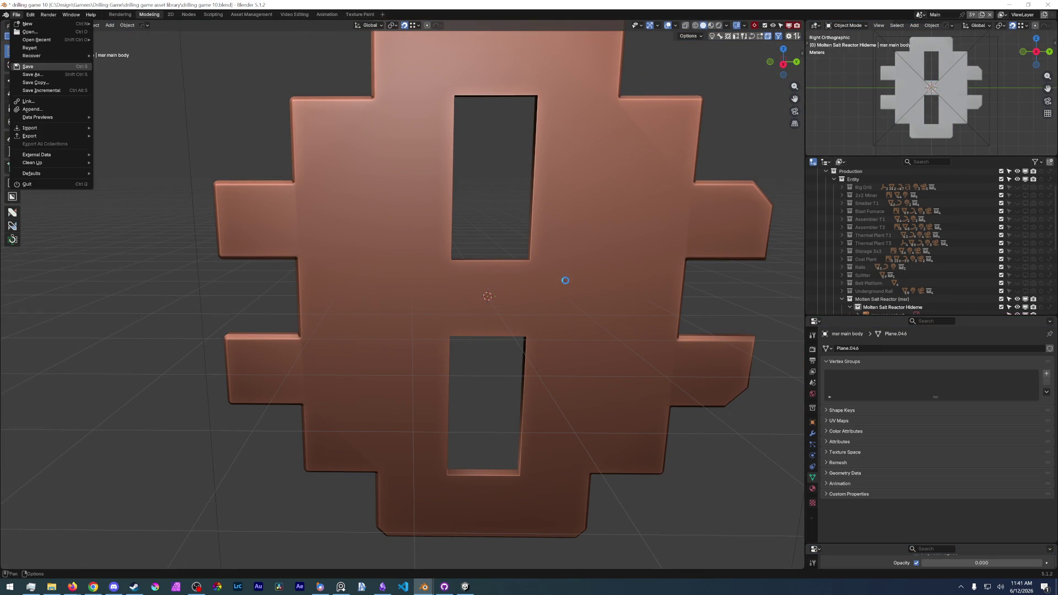
pyautogui.moveTo(551, 310)
pyautogui.mouseDown(button='middle')
pyautogui.moveTo(563, 423)
pyautogui.moveTo(579, 389)
pyautogui.mouseUp(button='middle')
pyautogui.hotkey('ctrl', 'Tab')
pyautogui.click(579, 389)
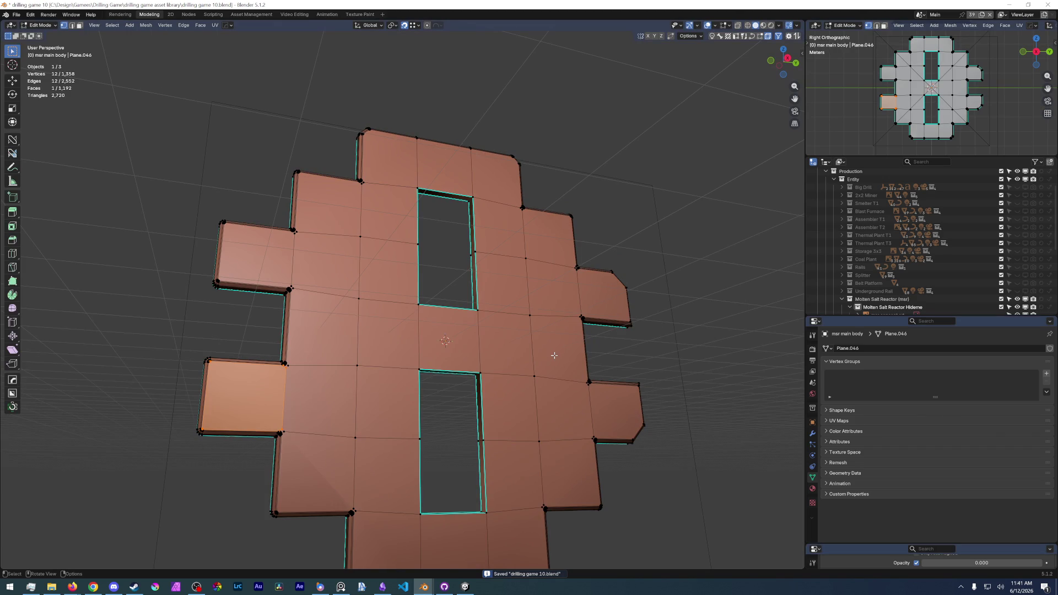
pyautogui.hotkey('ctrl', 'Tab')
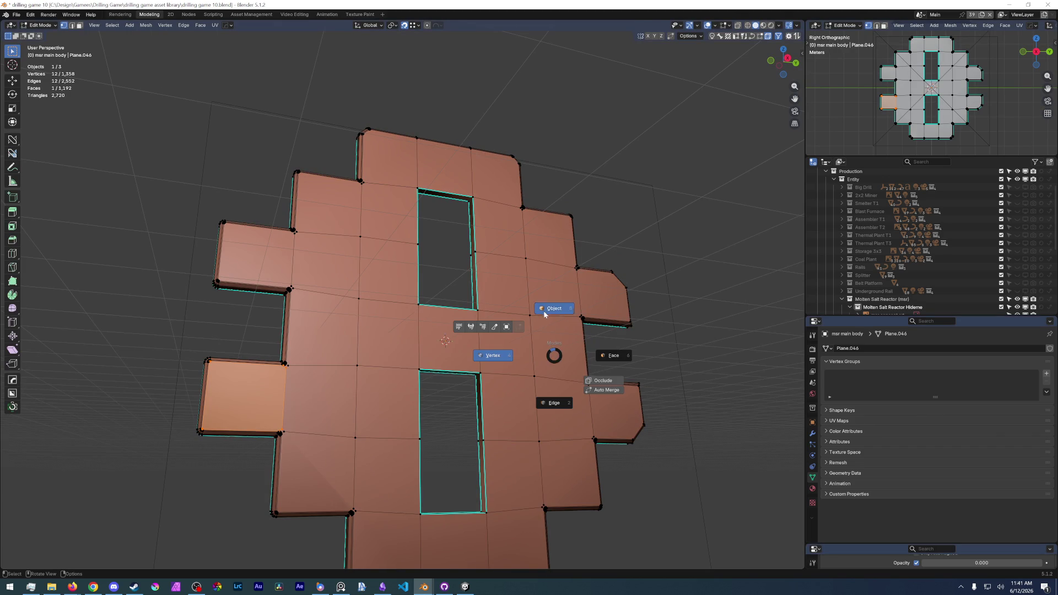
pyautogui.click(554, 311)
# View the body in Right Orthographic and pan to centre the upper opening.
pyautogui.moveTo(490, 331); pyautogui.dragTo(485, 358, button='middle')
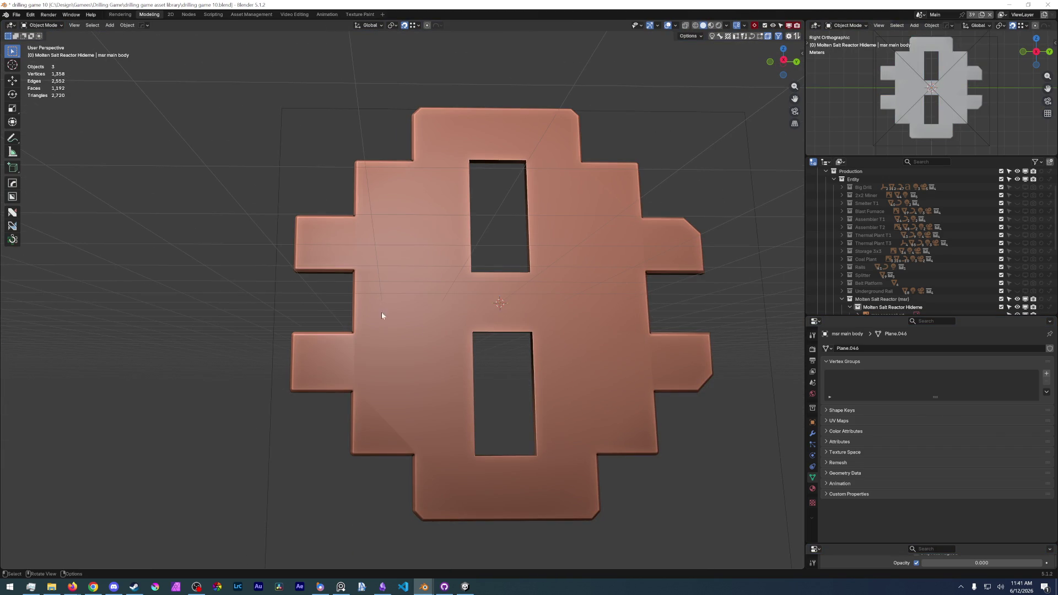
pyautogui.press('KP_3')
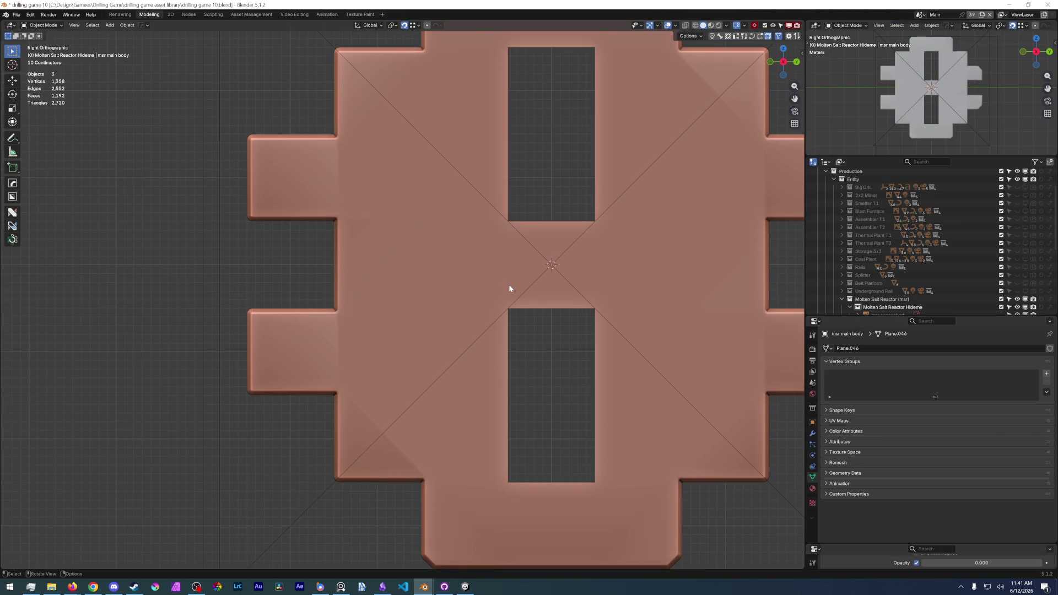
pyautogui.scroll(-1, 509, 285)
pyautogui.keyDown('shift'); pyautogui.moveTo(498, 310); pyautogui.dragTo(367, 401, button='middle'); pyautogui.keyUp('shift')
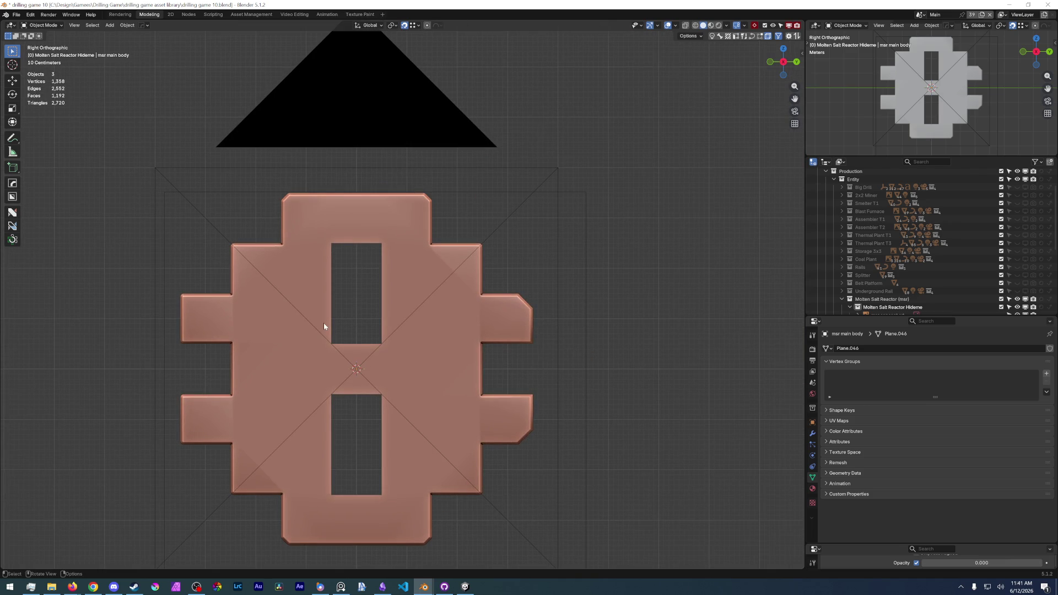
pyautogui.scroll(3, 323, 318)
pyautogui.moveTo(320, 297)
pyautogui.keyDown('shift'); pyautogui.mouseDown(button='middle')
pyautogui.moveTo(381, 241)
pyautogui.moveTo(416, 239)
pyautogui.mouseUp(button='middle'); pyautogui.keyUp('shift')
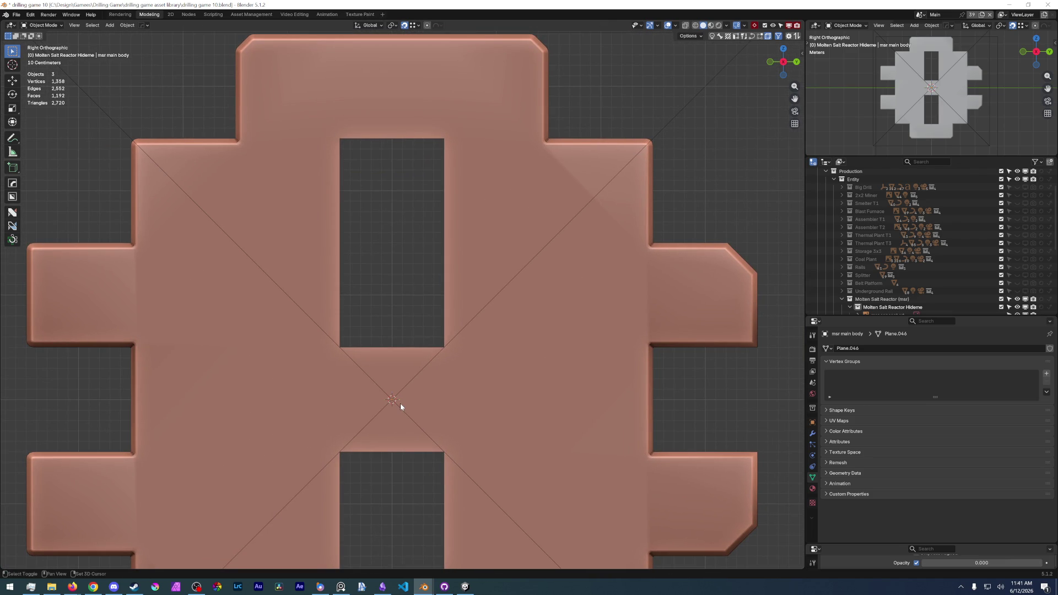
pyautogui.scroll(-1, 396, 360)
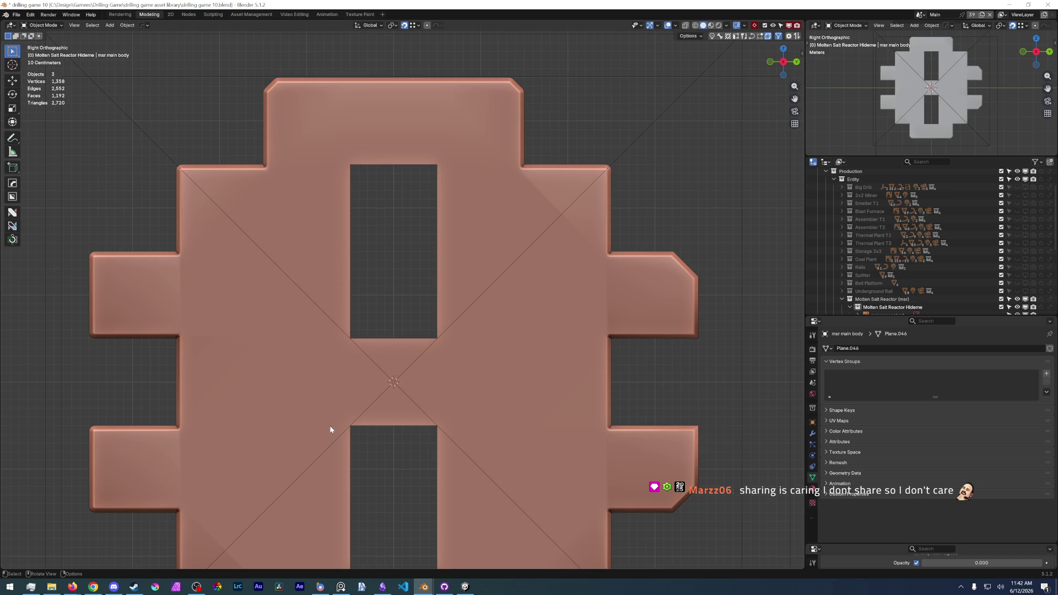
# Resize the Outliner borders to give the scene list more vertical room.
pyautogui.moveTo(318, 405); pyautogui.dragTo(399, 410, button='middle')
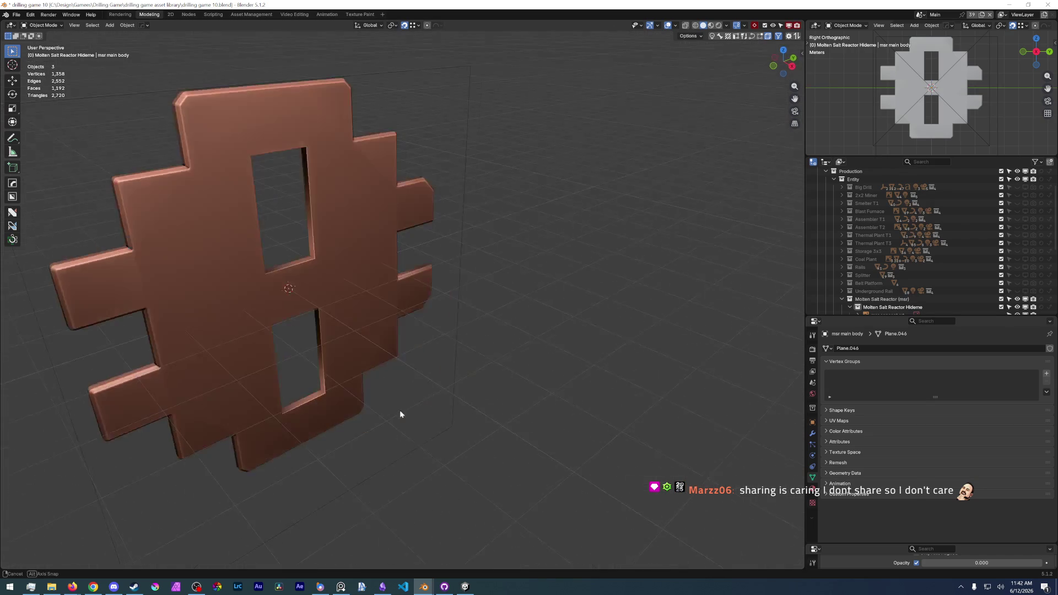
pyautogui.moveTo(313, 325); pyautogui.dragTo(525, 361, button='middle')
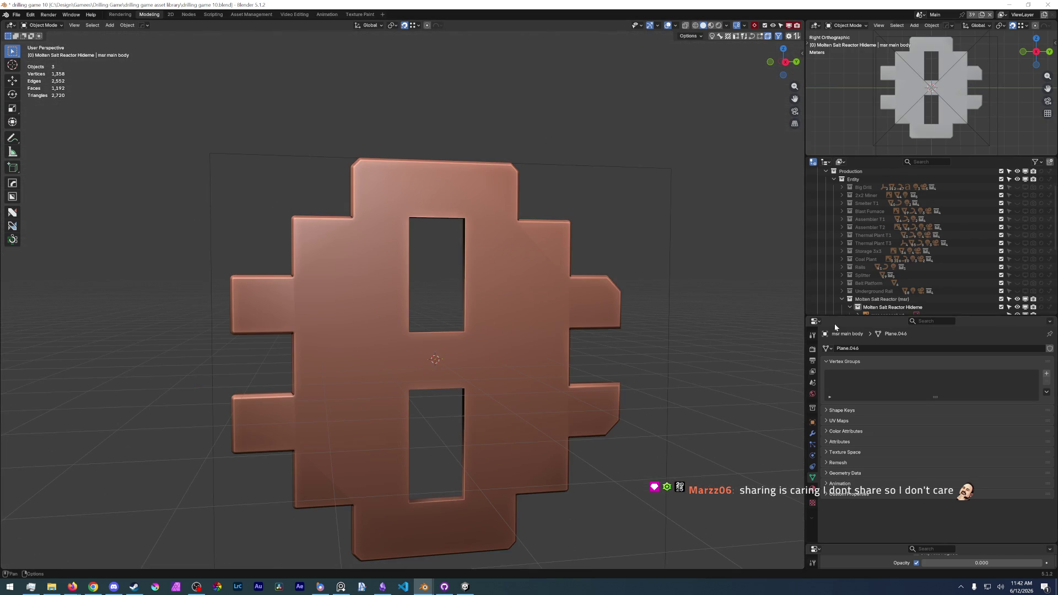
pyautogui.moveTo(844, 318); pyautogui.dragTo(844, 399)
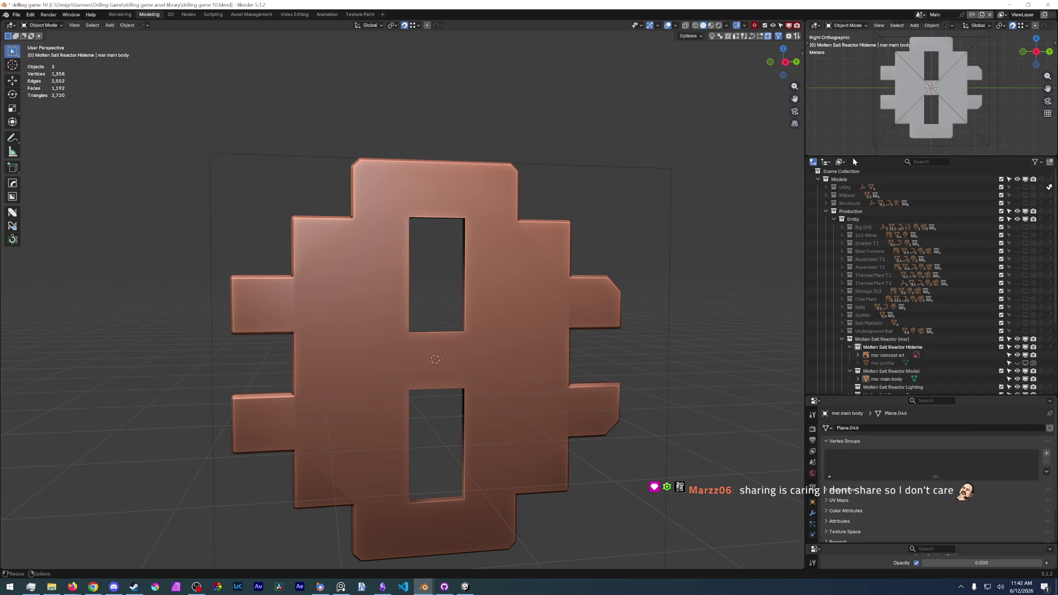
pyautogui.moveTo(857, 157); pyautogui.dragTo(857, 142)
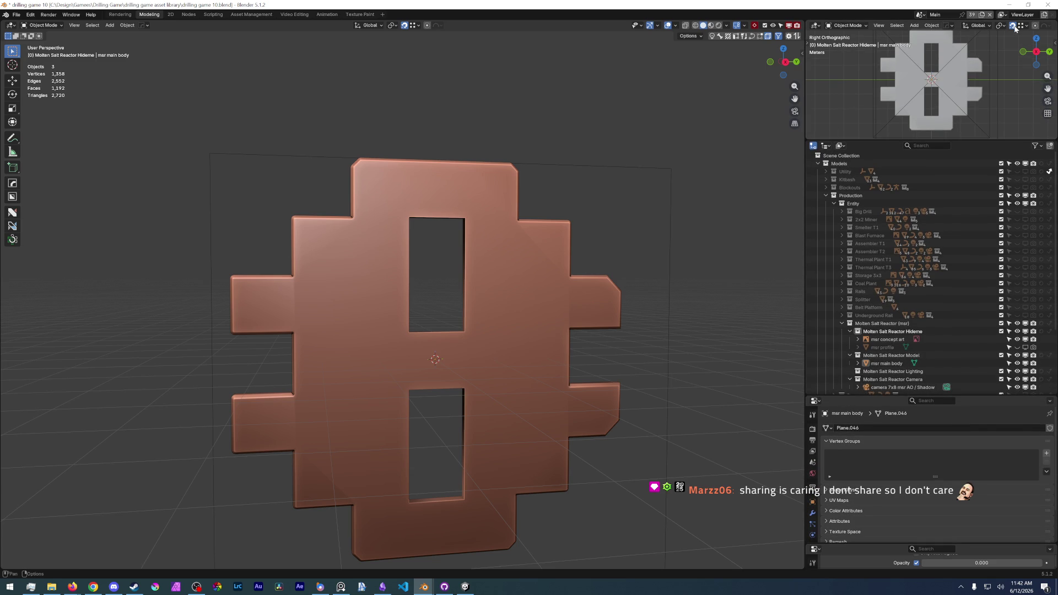
pyautogui.scroll(-3, 1016, 28)
# Hide overlays in the side viewport, raise the concept art opacity to about 0.21 and view from the right.
pyautogui.click(984, 27)
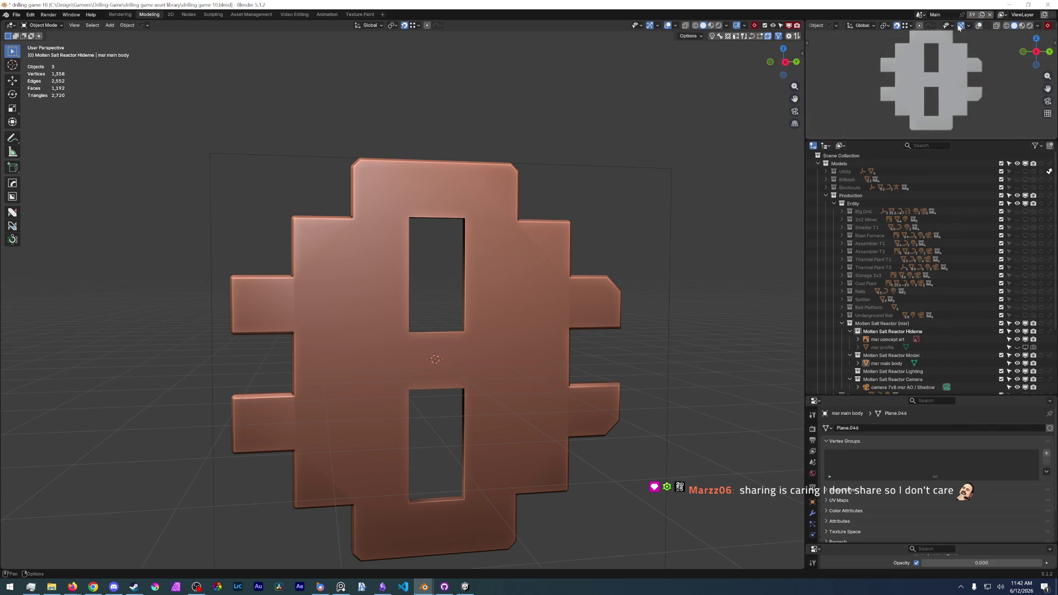
pyautogui.moveTo(950, 102); pyautogui.dragTo(943, 86, button='middle')
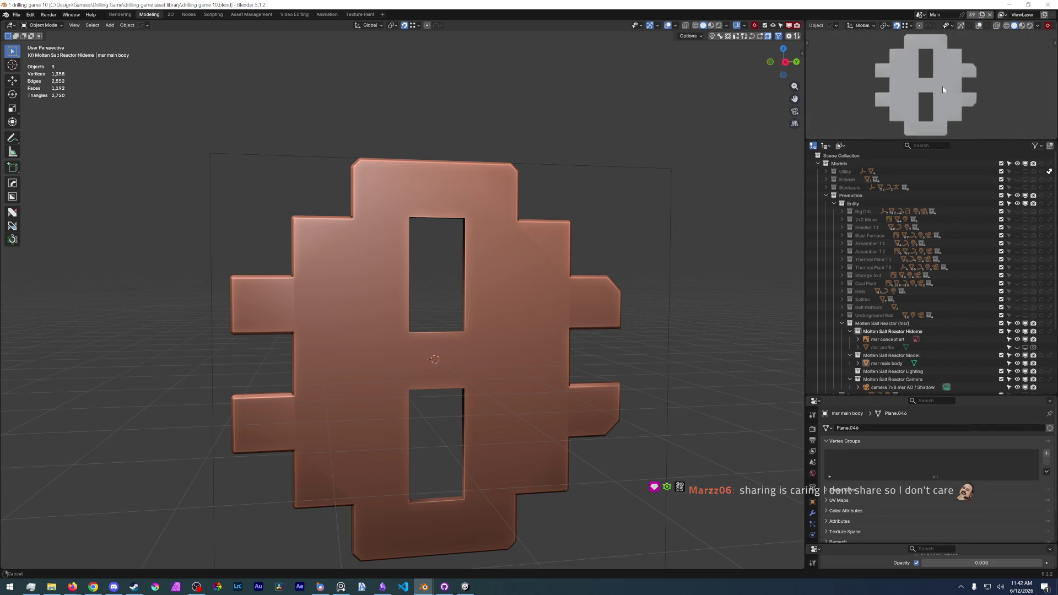
pyautogui.scroll(2, 461, 362)
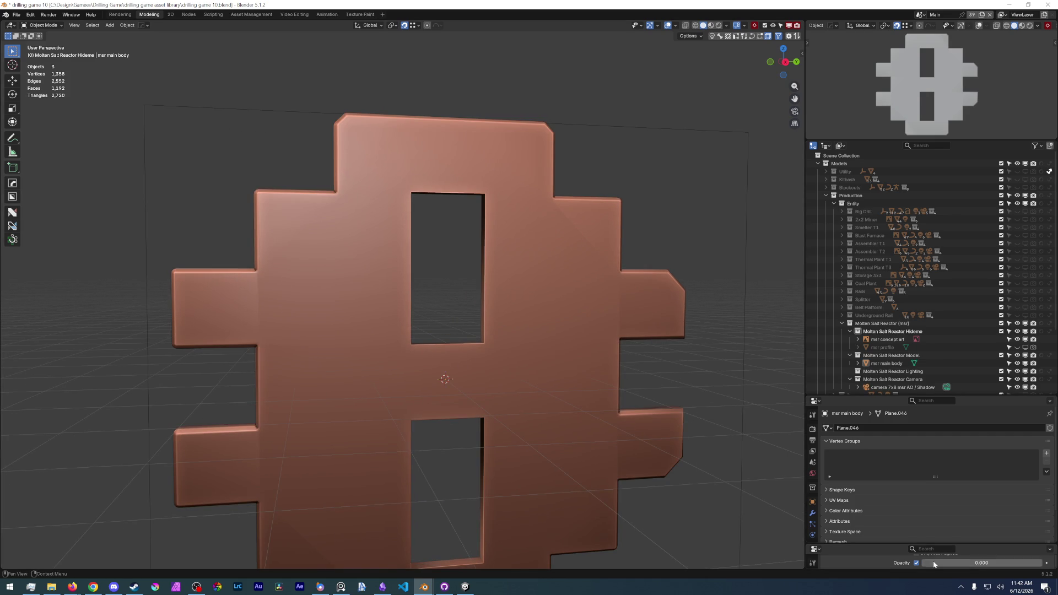
pyautogui.moveTo(922, 563); pyautogui.dragTo(939, 562)
pyautogui.press('KP_3')
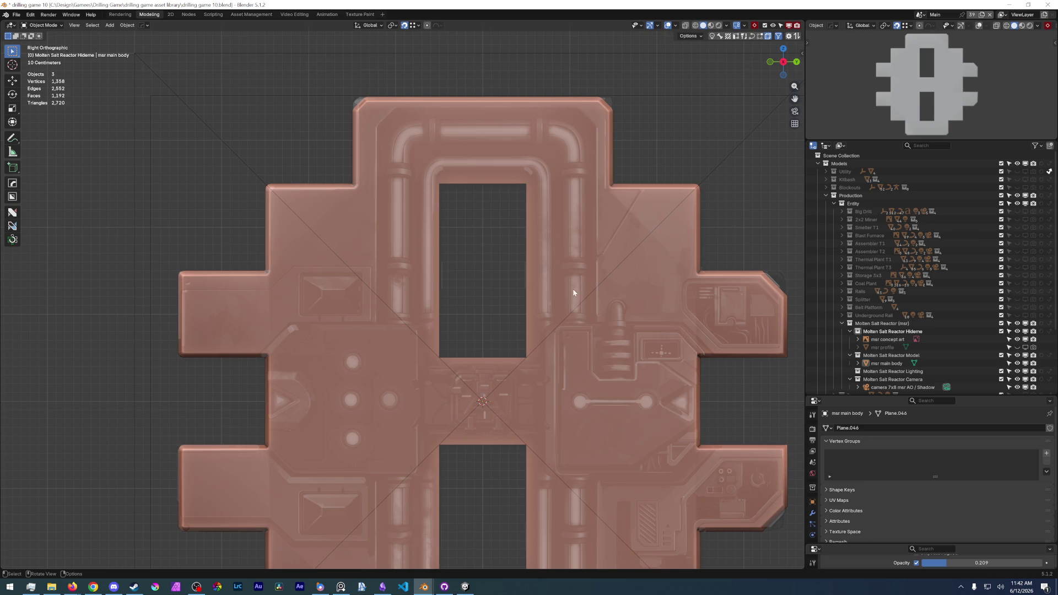
# Save drilling game 10.blend with the reactor body framed in the right-side view.
pyautogui.keyDown('shift'); pyautogui.moveTo(607, 419); pyautogui.dragTo(504, 193, button='middle'); pyautogui.keyUp('shift')
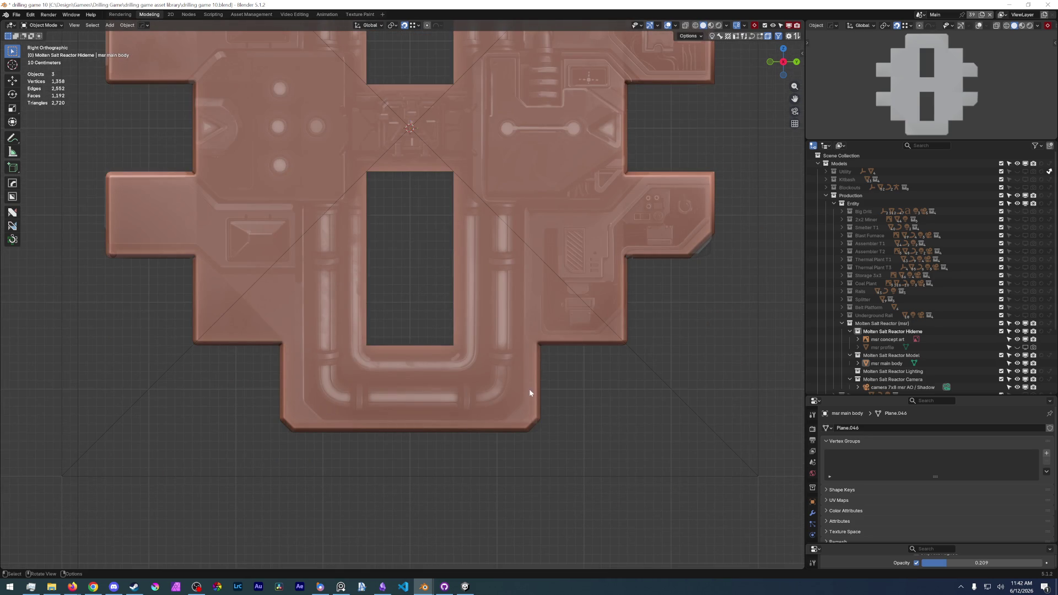
pyautogui.keyDown('shift'); pyautogui.moveTo(340, 387); pyautogui.dragTo(352, 483, button='middle'); pyautogui.keyUp('shift')
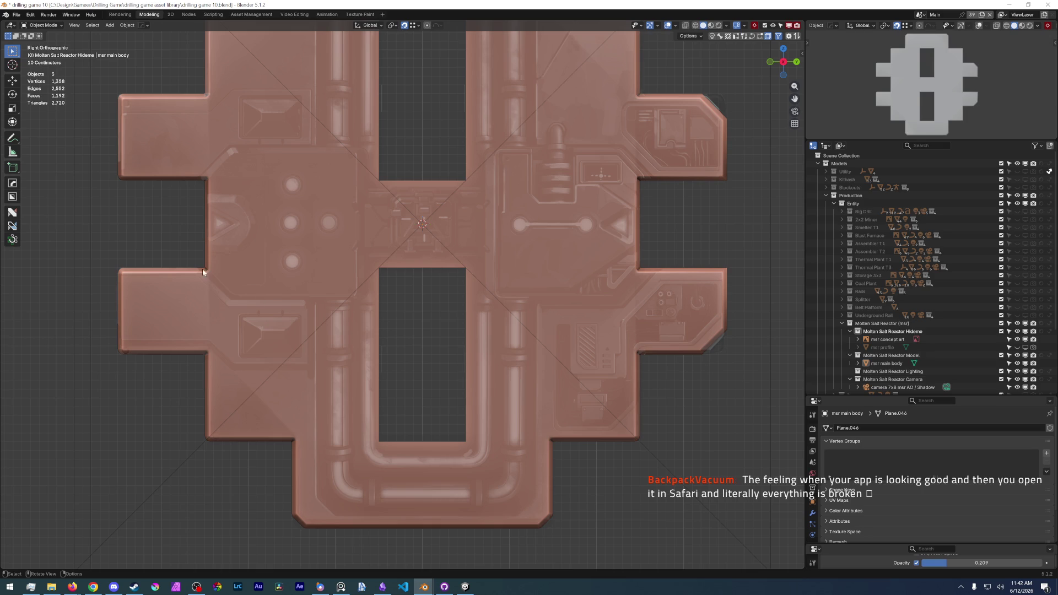
pyautogui.click(17, 14)
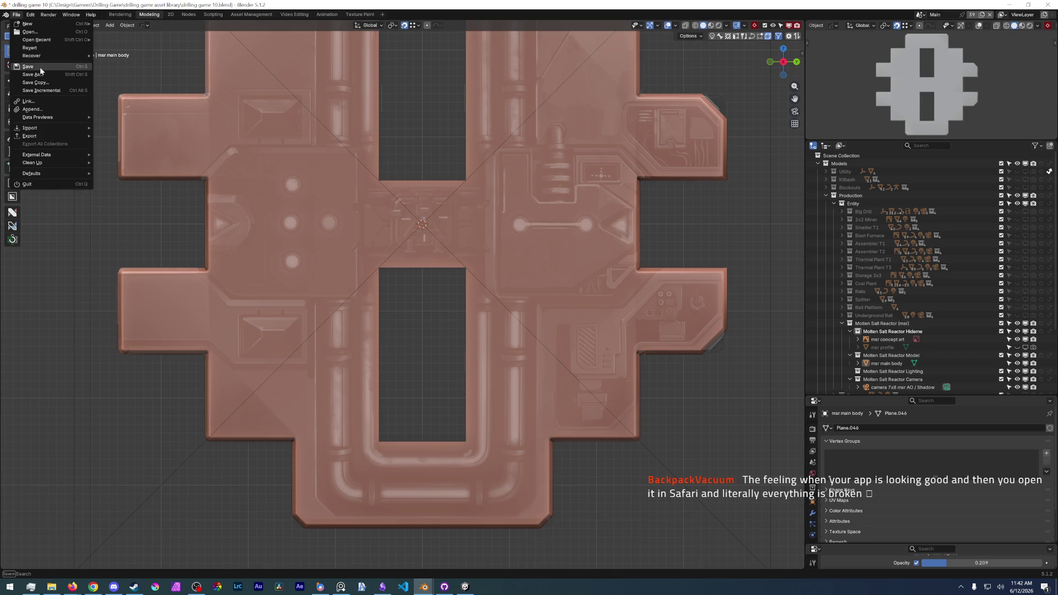
pyautogui.click(40, 67)
pyautogui.moveTo(428, 230)
pyautogui.keyDown('shift'); pyautogui.mouseDown(button='middle')
pyautogui.moveTo(438, 310)
pyautogui.moveTo(426, 350)
pyautogui.mouseUp(button='middle'); pyautogui.keyUp('shift')
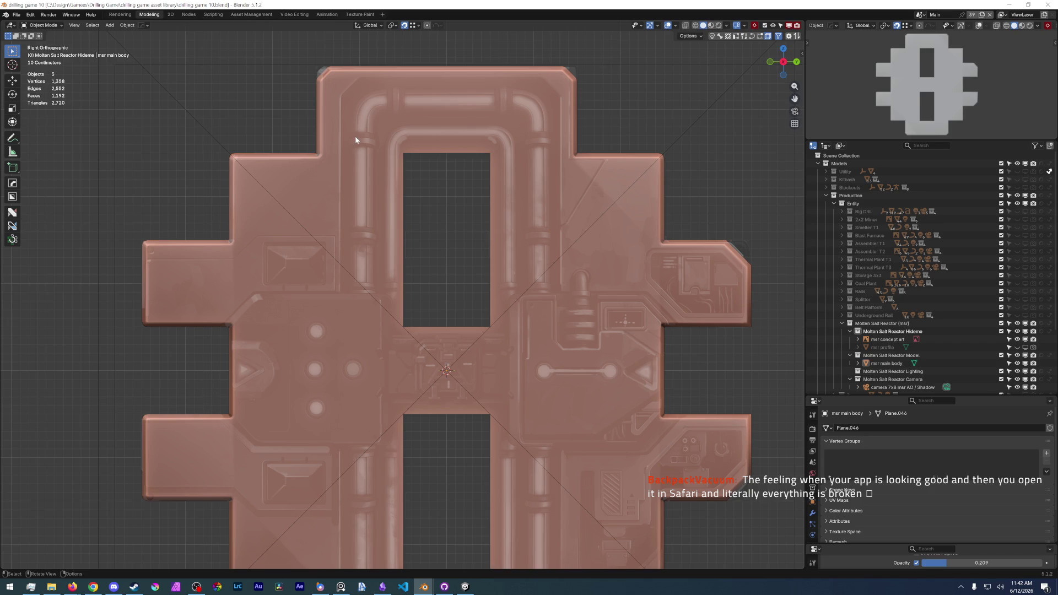
# Add a new cube at the reactor body's centre and make it the selected object.
pyautogui.click(337, 202)
pyautogui.press('Tab')
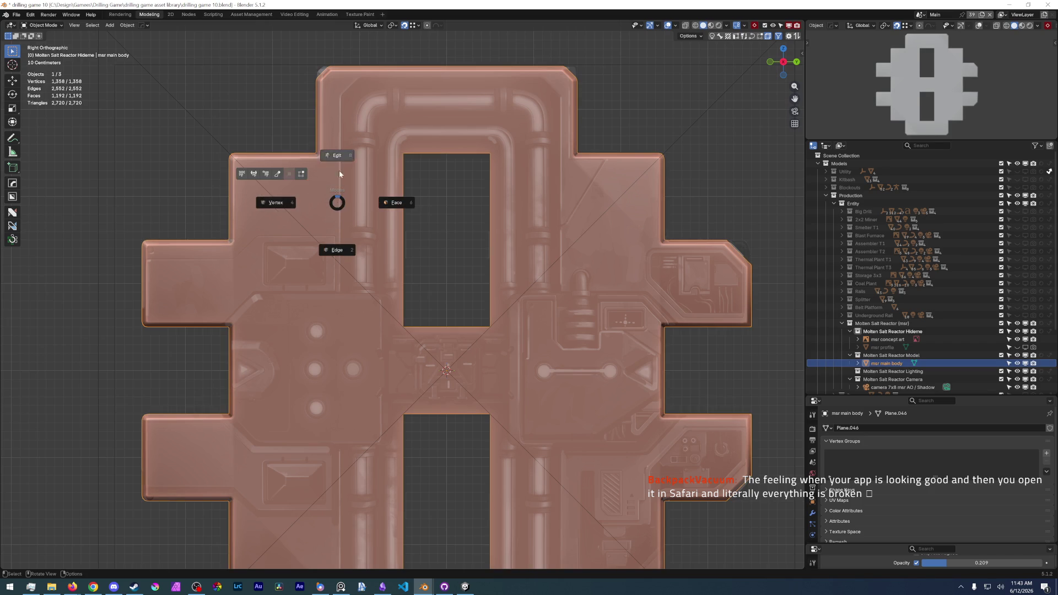
pyautogui.press('Tab')
pyautogui.hotkey('shift', 'a')
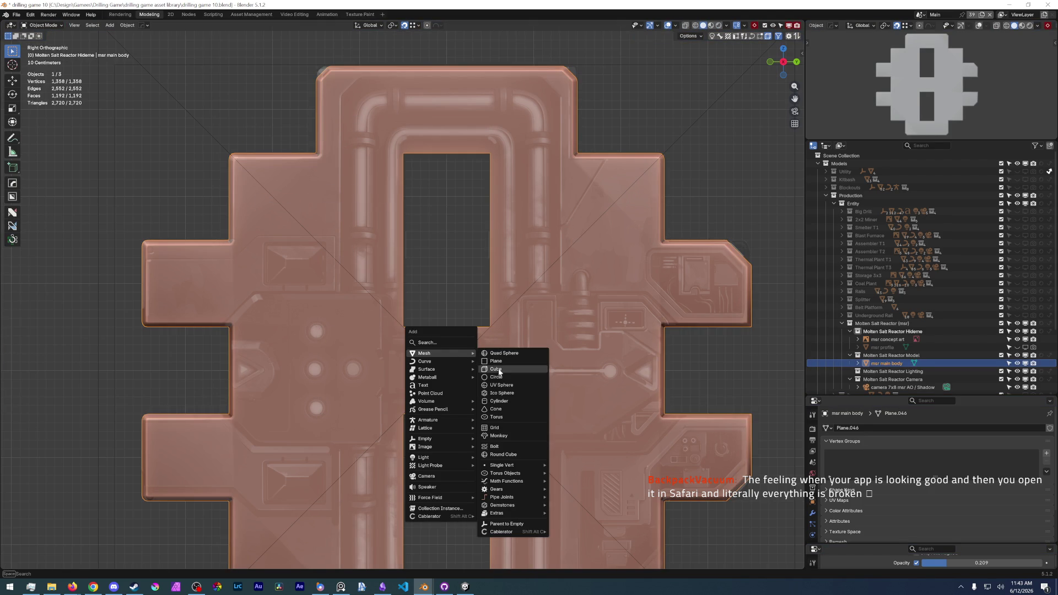
pyautogui.click(499, 369)
pyautogui.scroll(-3, 482, 368)
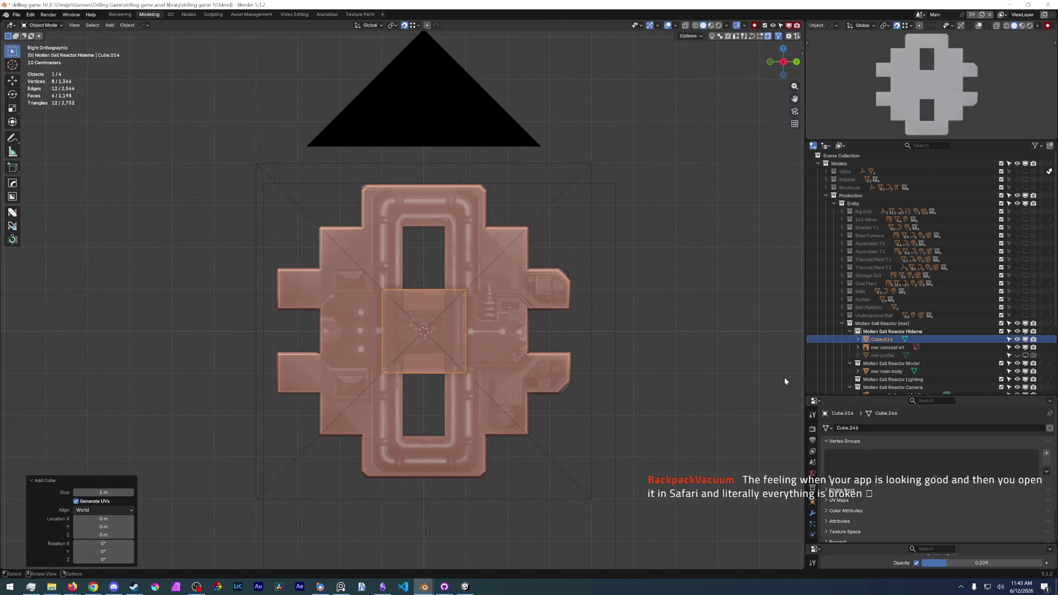
pyautogui.click(532, 382)
pyautogui.press('F2')
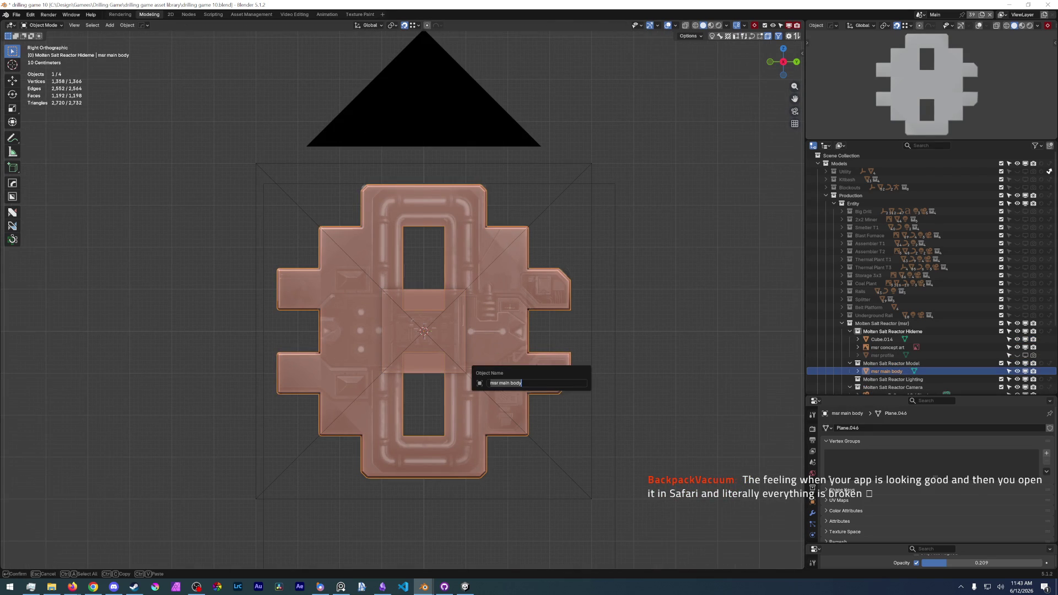
pyautogui.press('Escape')
pyautogui.click(436, 350)
pyautogui.scroll(3, 447, 379)
# In face select, push the cube's two opposite faces outward along X.
pyautogui.press('Tab')
pyautogui.moveTo(457, 387); pyautogui.dragTo(274, 348, button='middle')
pyautogui.press('3')
pyautogui.click(274, 354)
pyautogui.press('g')
pyautogui.press('x')
pyautogui.click(219, 354)
pyautogui.press('g')
pyautogui.press('x')
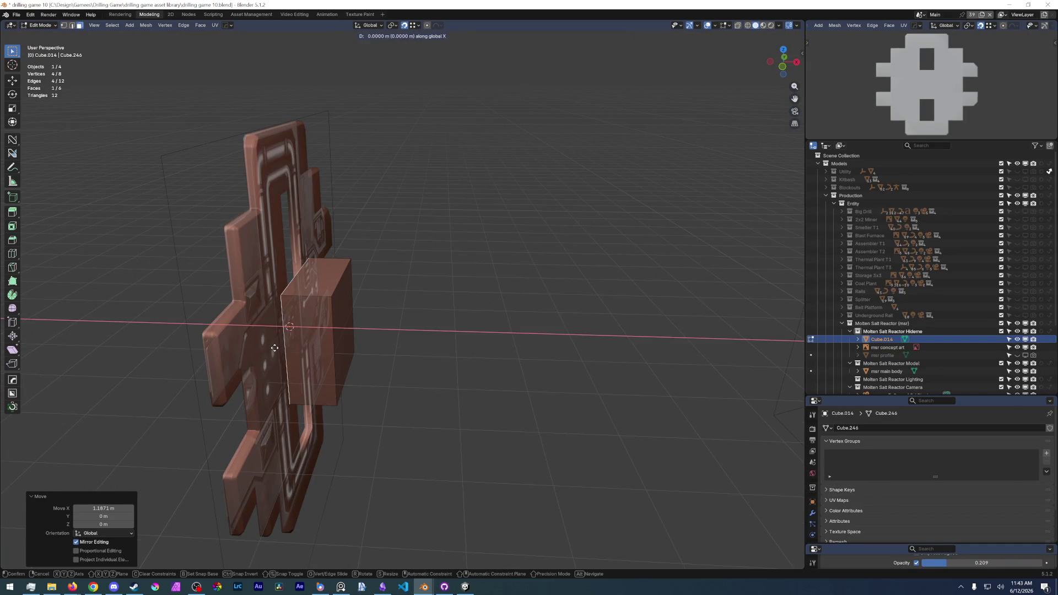
# Scale the box's top and bottom faces along Z to span the reactor body's full height.
pyautogui.click(273, 347)
pyautogui.moveTo(260, 325)
pyautogui.mouseDown(button='middle')
pyautogui.moveTo(332, 314)
pyautogui.moveTo(231, 323)
pyautogui.moveTo(290, 306)
pyautogui.moveTo(306, 272)
pyautogui.moveTo(330, 315)
pyautogui.mouseUp(button='middle')
pyautogui.scroll(3, 248, 324)
pyautogui.scroll(-3, 289, 306)
pyautogui.scroll(3, 306, 265)
pyautogui.click(303, 246)
pyautogui.keyDown('shift'); pyautogui.click(348, 454); pyautogui.keyUp('shift')
pyautogui.moveTo(347, 414); pyautogui.dragTo(370, 358, button='middle')
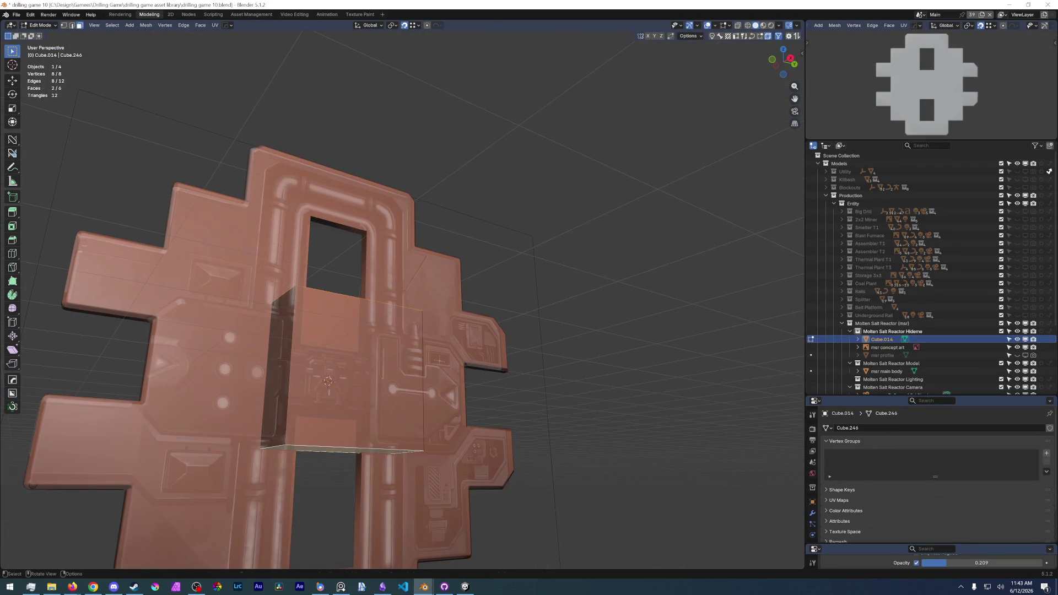
pyautogui.press('s')
pyautogui.press('z')
pyautogui.click(370, 248)
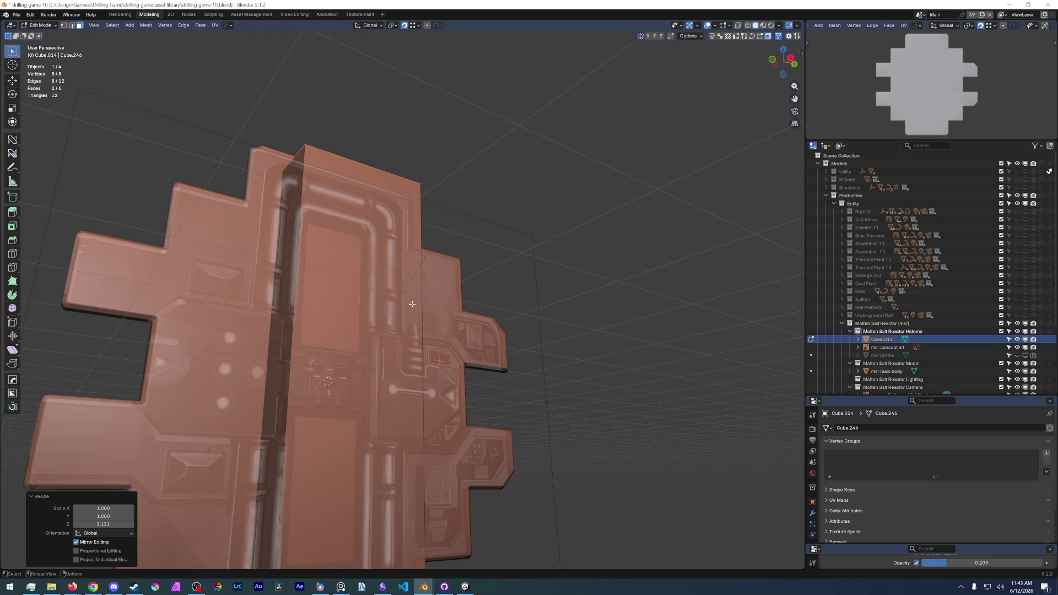
pyautogui.moveTo(411, 306); pyautogui.dragTo(463, 331, button='middle')
pyautogui.press('s')
pyautogui.press('z')
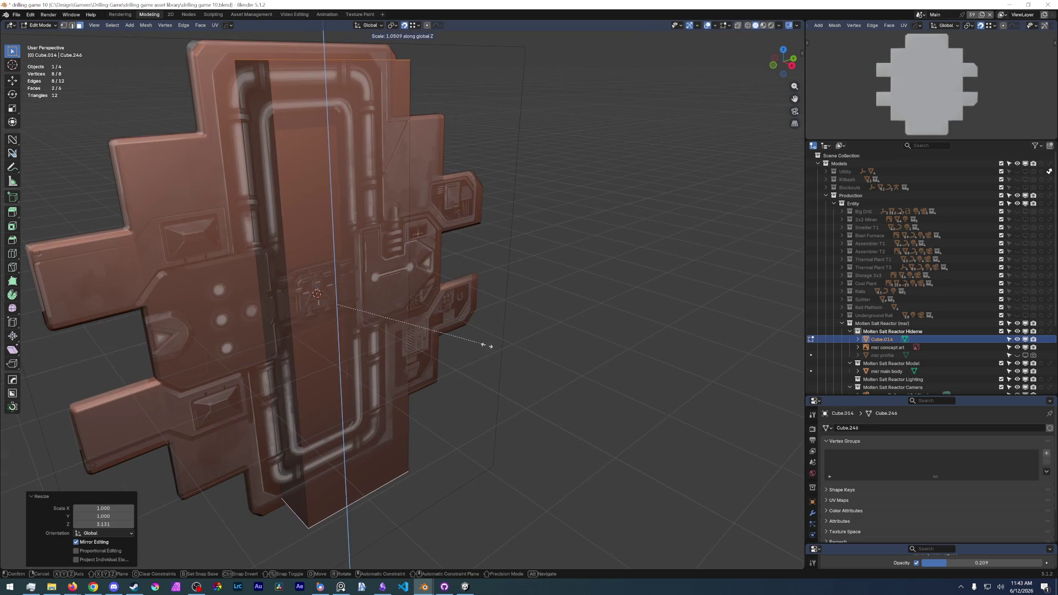
pyautogui.click(486, 345)
# Scale a side face along Y so the box covers the central strip's width.
pyautogui.moveTo(497, 330)
pyautogui.mouseDown(button='middle')
pyautogui.moveTo(568, 206)
pyautogui.moveTo(372, 248)
pyautogui.mouseUp(button='middle')
pyautogui.click(298, 217)
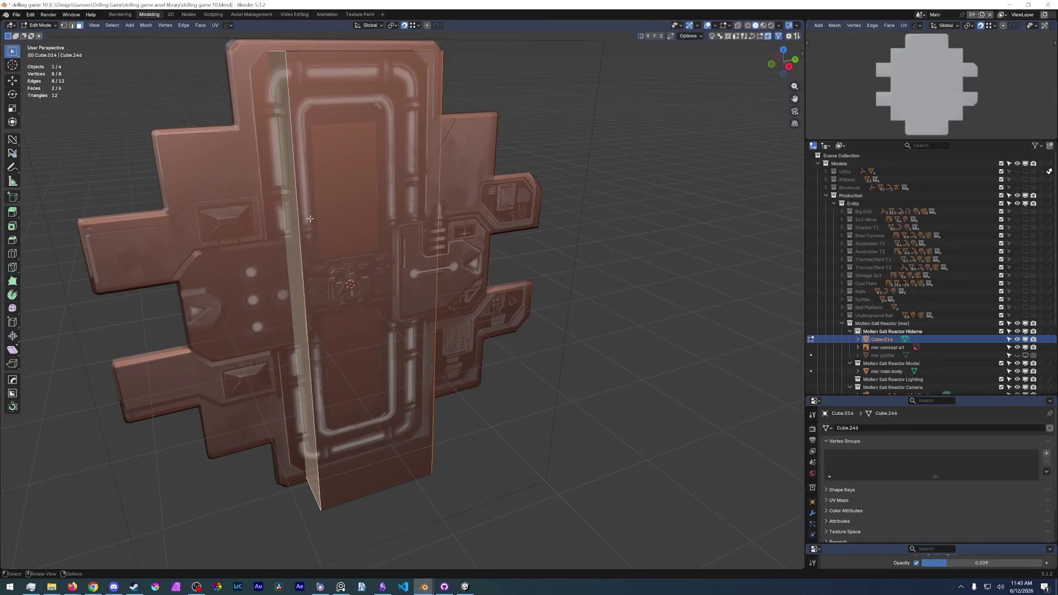
pyautogui.press('s')
pyautogui.press('y')
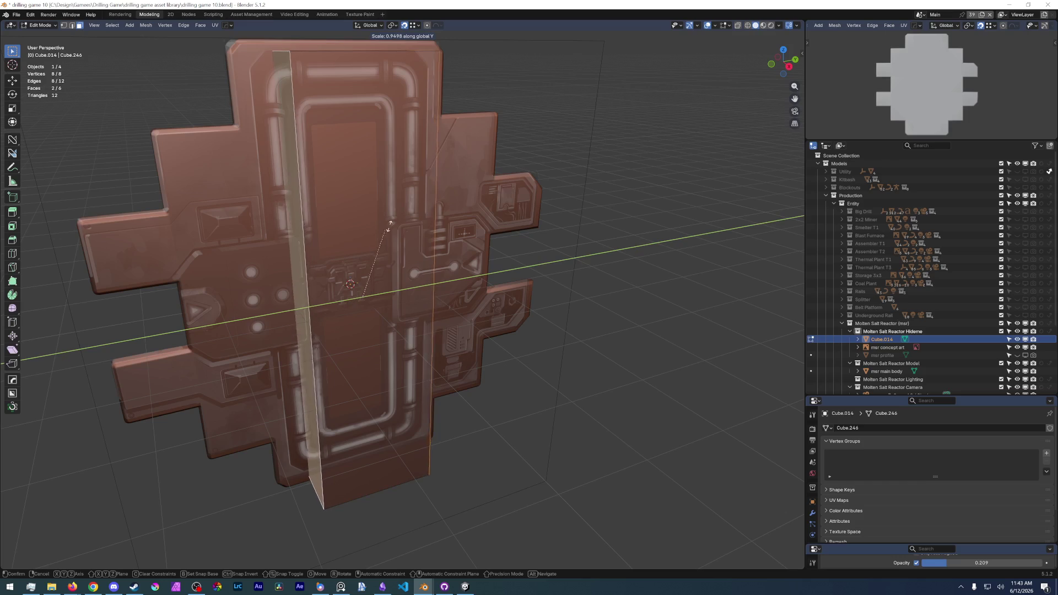
pyautogui.click(430, 463)
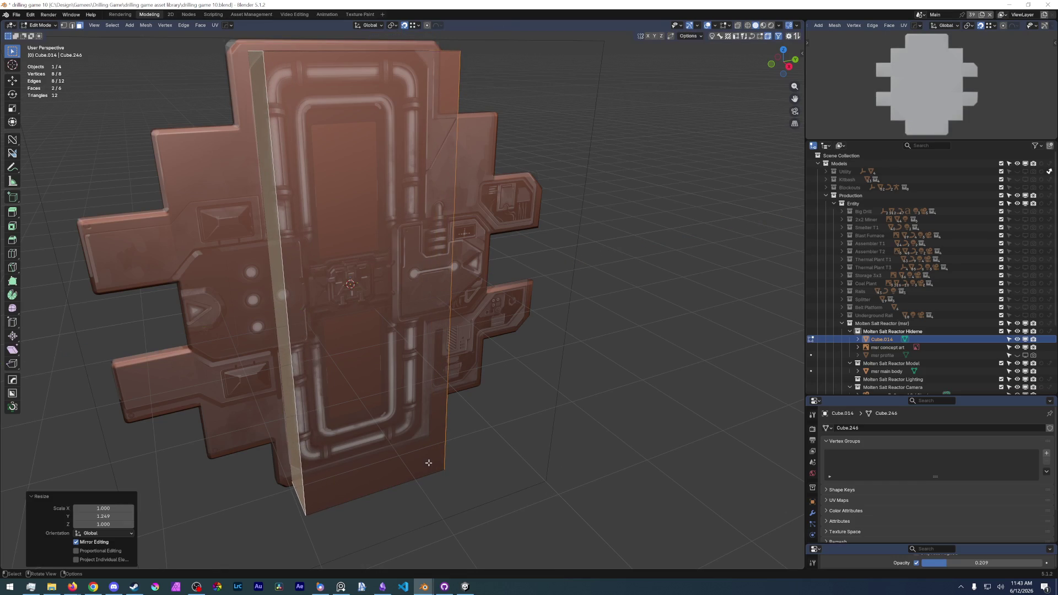
# Select the ring of the box's vertical edges ready for beveling.
pyautogui.click(295, 497)
pyautogui.click(296, 499)
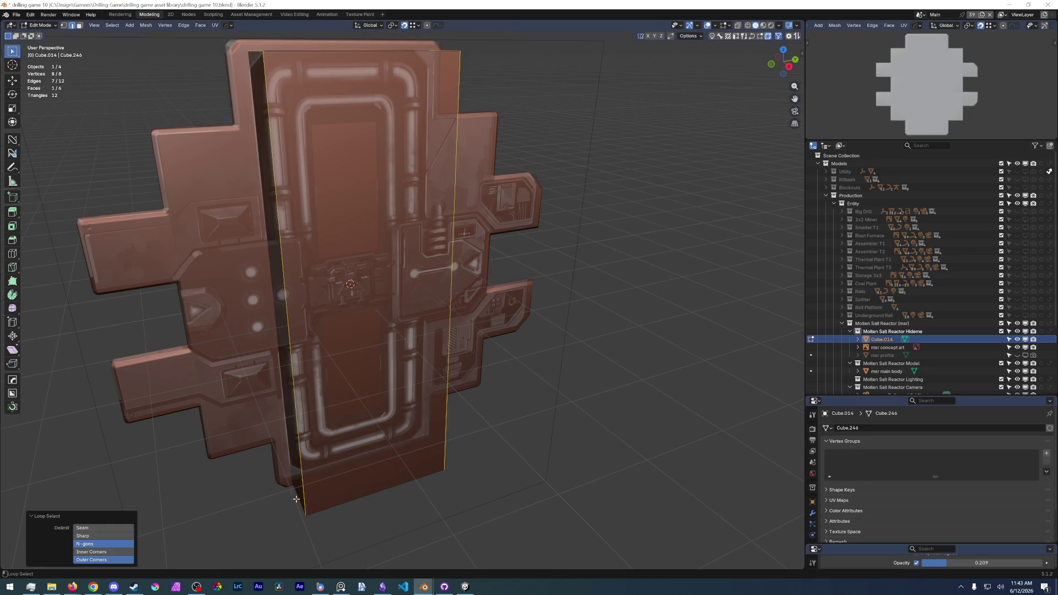
pyautogui.moveTo(330, 331)
pyautogui.mouseDown(button='middle')
pyautogui.moveTo(372, 315)
pyautogui.moveTo(419, 322)
pyautogui.mouseUp(button='middle')
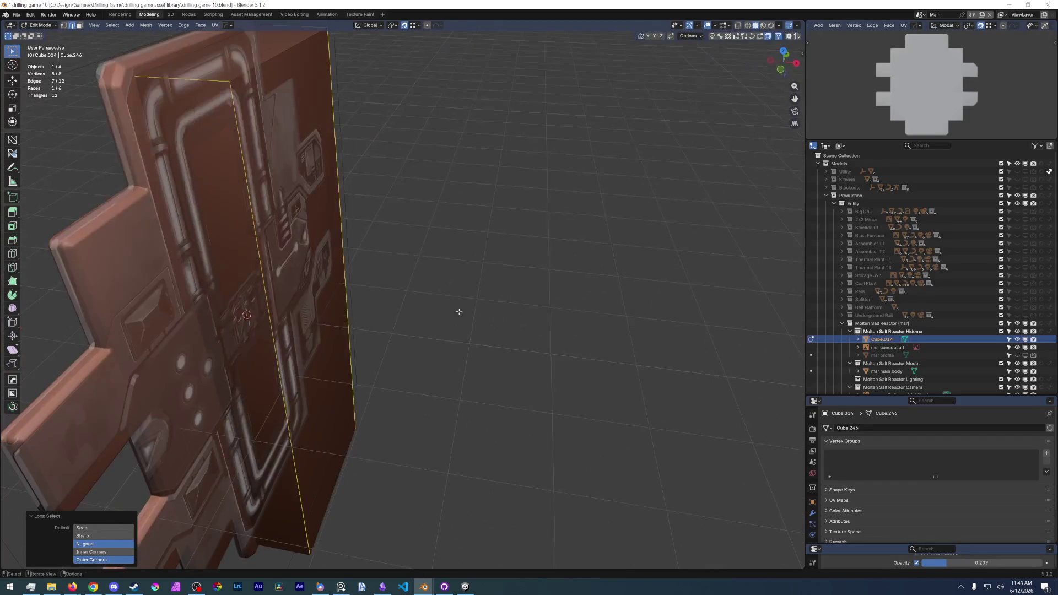
pyautogui.keyDown('ctrl'); pyautogui.keyDown('alt'); pyautogui.click(356, 256); pyautogui.keyUp('alt'); pyautogui.keyUp('ctrl')
pyautogui.moveTo(361, 302); pyautogui.dragTo(310, 302, button='middle')
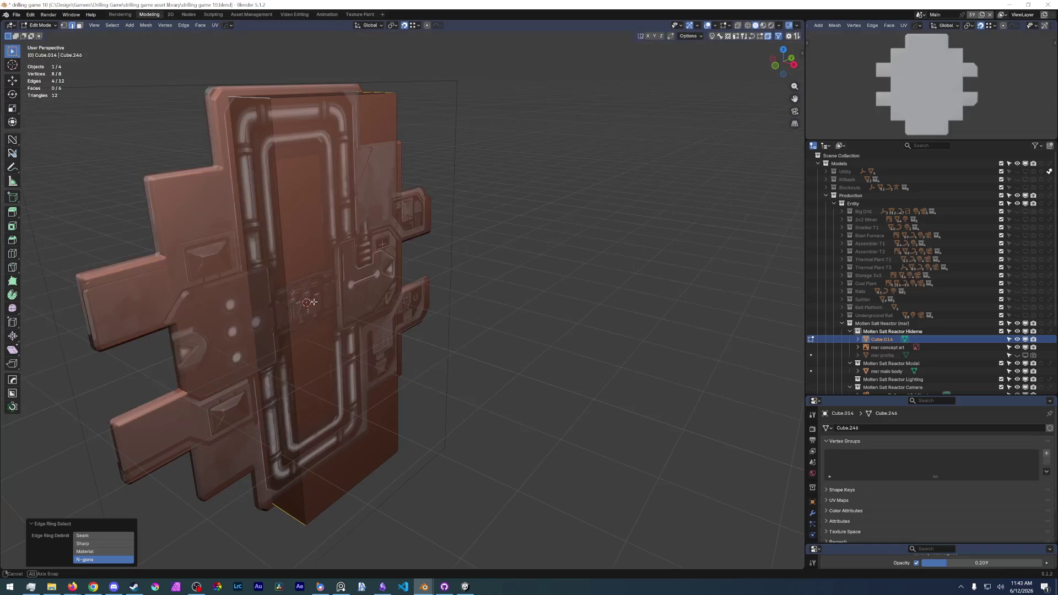
# Bevel the cutter's edges and the top edge ring, then undo the rounded bevel.
pyautogui.hotkey('ctrl', 'b')
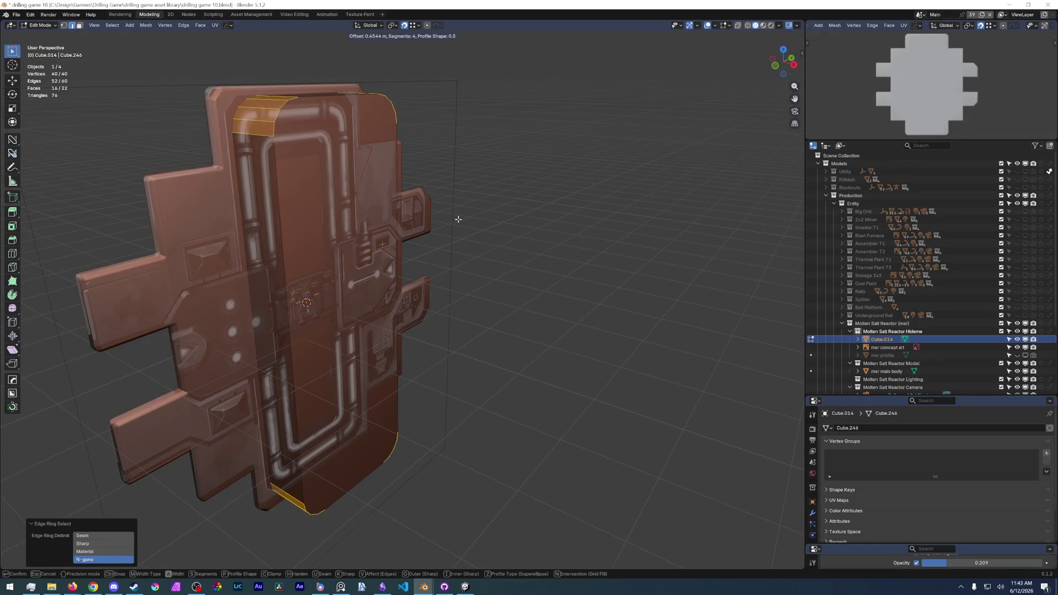
pyautogui.click(459, 248)
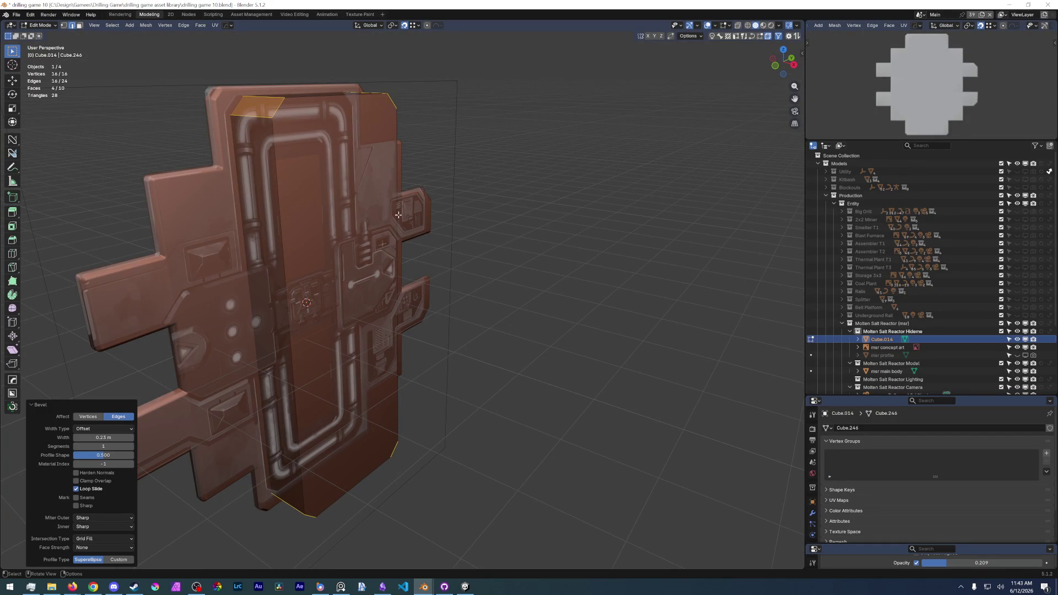
pyautogui.keyDown('ctrl'); pyautogui.keyDown('alt'); pyautogui.click(258, 117); pyautogui.keyUp('alt'); pyautogui.keyUp('ctrl')
pyautogui.hotkey('ctrl', 'b')
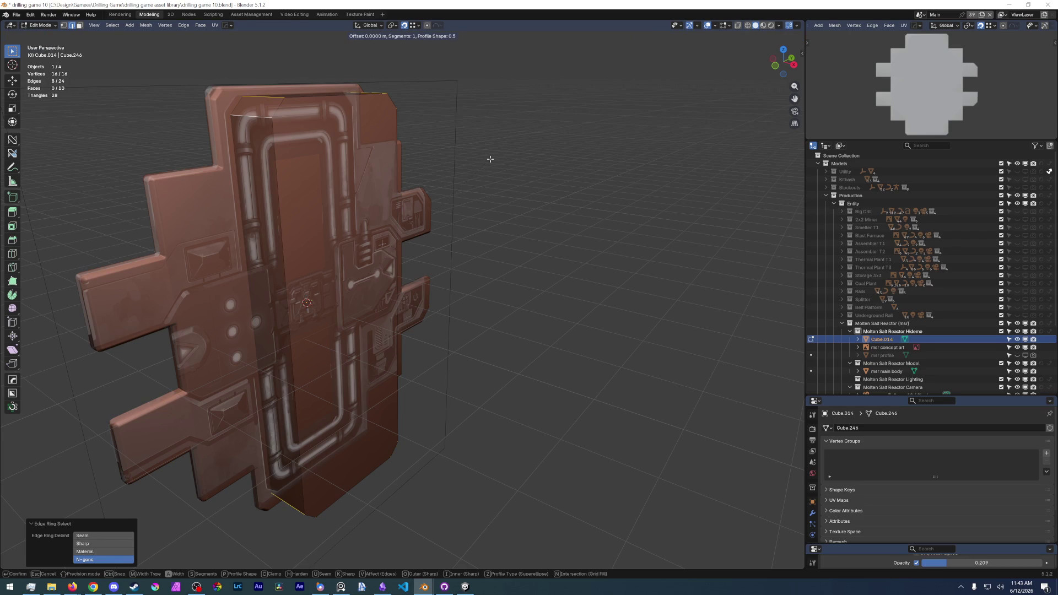
pyautogui.scroll(2, 497, 159)
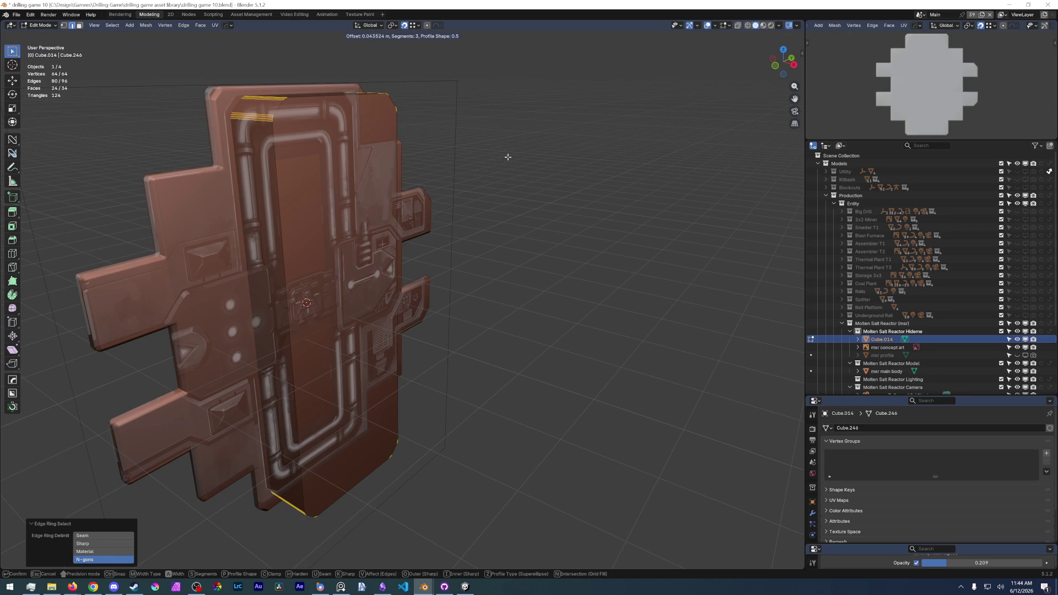
pyautogui.click(507, 157)
pyautogui.moveTo(509, 157)
pyautogui.mouseDown(button='middle')
pyautogui.moveTo(428, 181)
pyautogui.moveTo(397, 165)
pyautogui.mouseUp(button='middle')
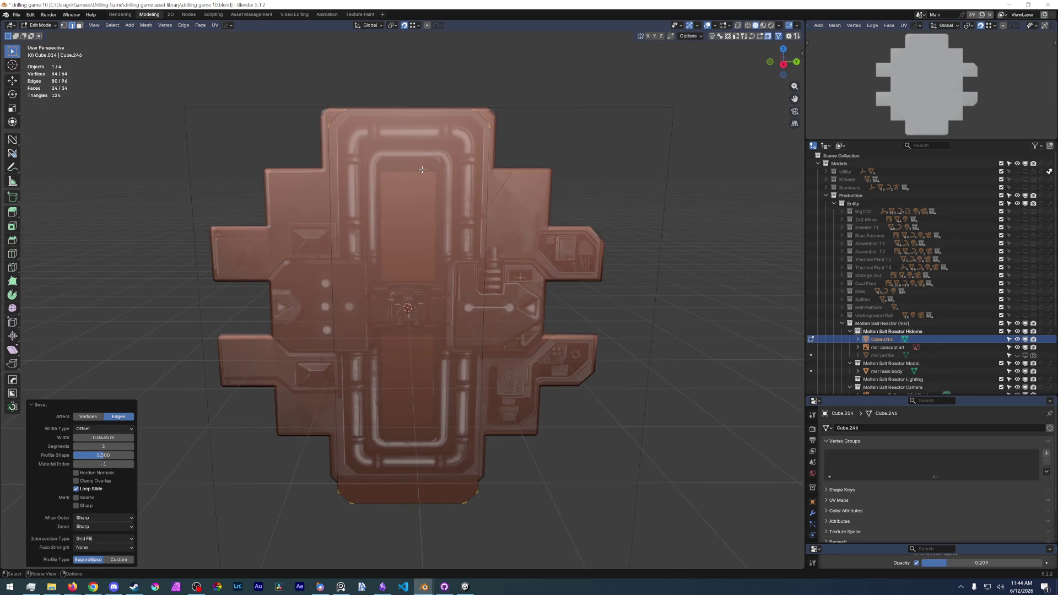
pyautogui.hotkey('ctrl', 'z')
pyautogui.scroll(1, 365, 130)
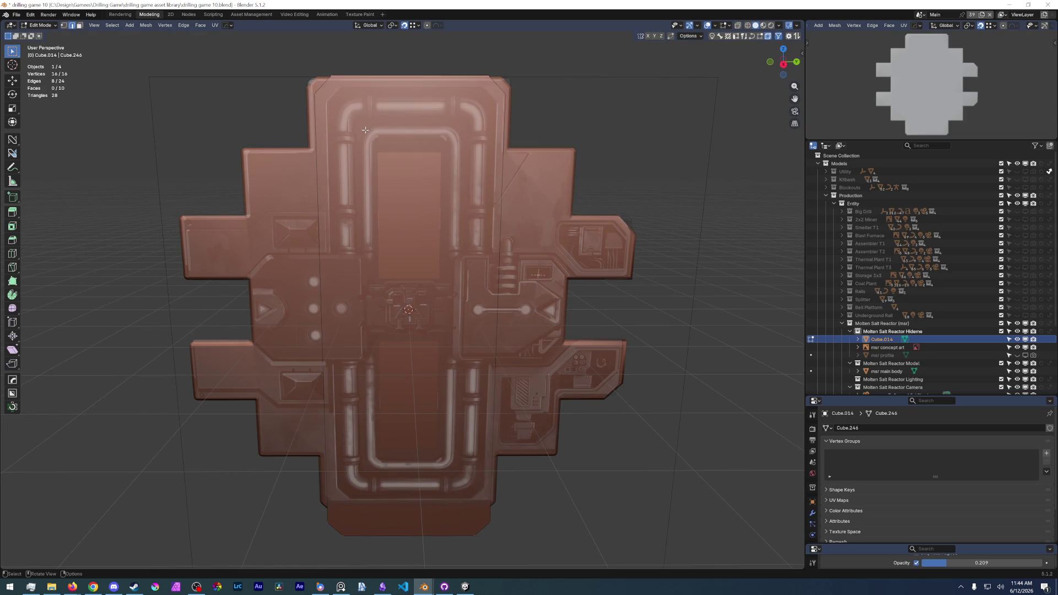
# Bevel the cutter's top edges again with the corner viewed from the side.
pyautogui.press('KP_3')
pyautogui.scroll(3, 461, 173)
pyautogui.moveTo(460, 172)
pyautogui.mouseDown(button='middle')
pyautogui.moveTo(367, 248)
pyautogui.moveTo(407, 252)
pyautogui.mouseUp(button='middle')
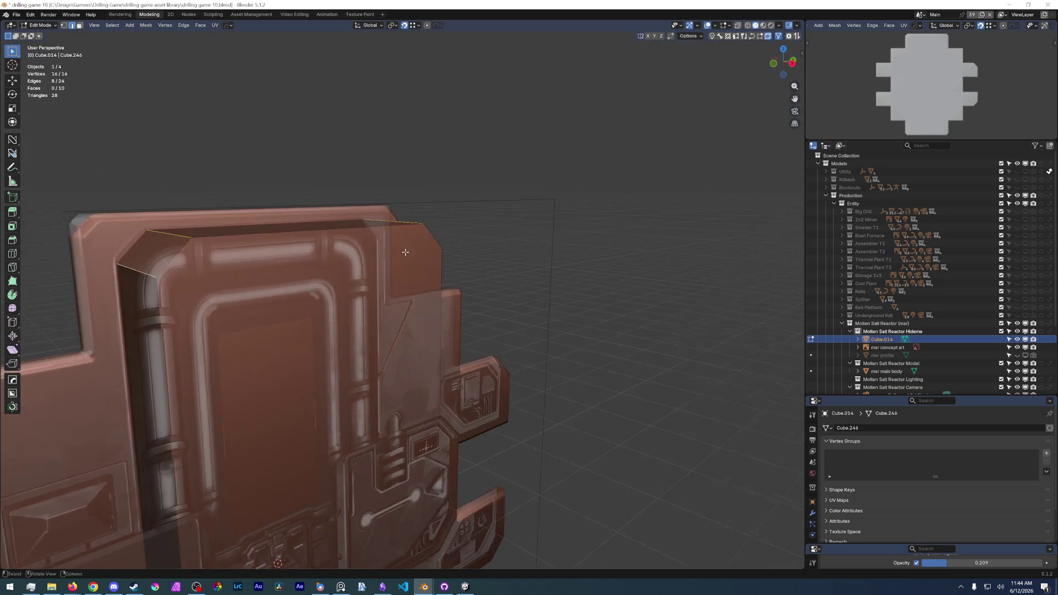
pyautogui.hotkey('ctrl', 'b')
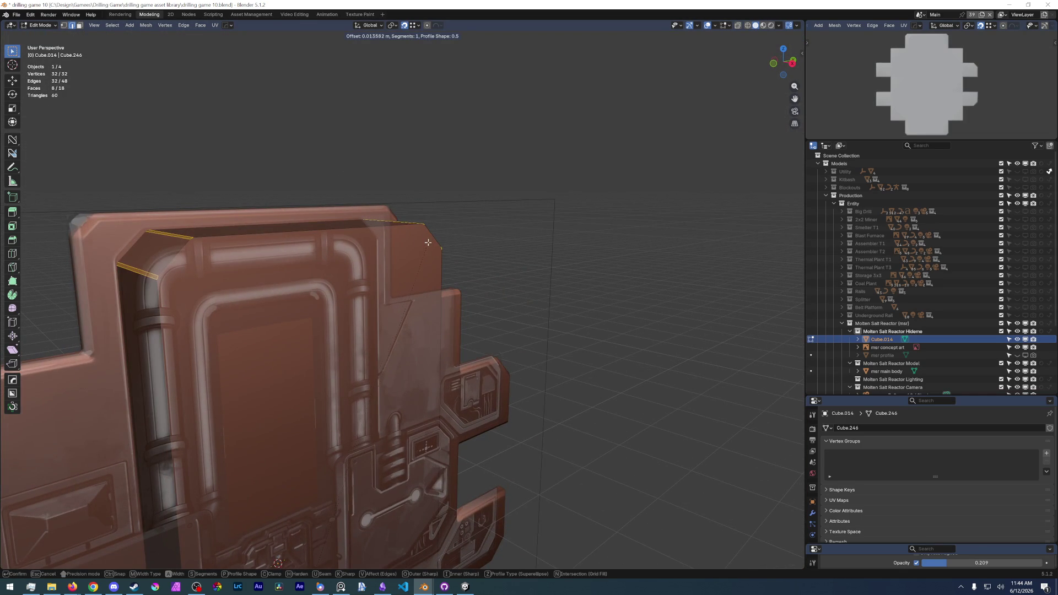
pyautogui.click(439, 238)
pyautogui.scroll(3, 439, 248)
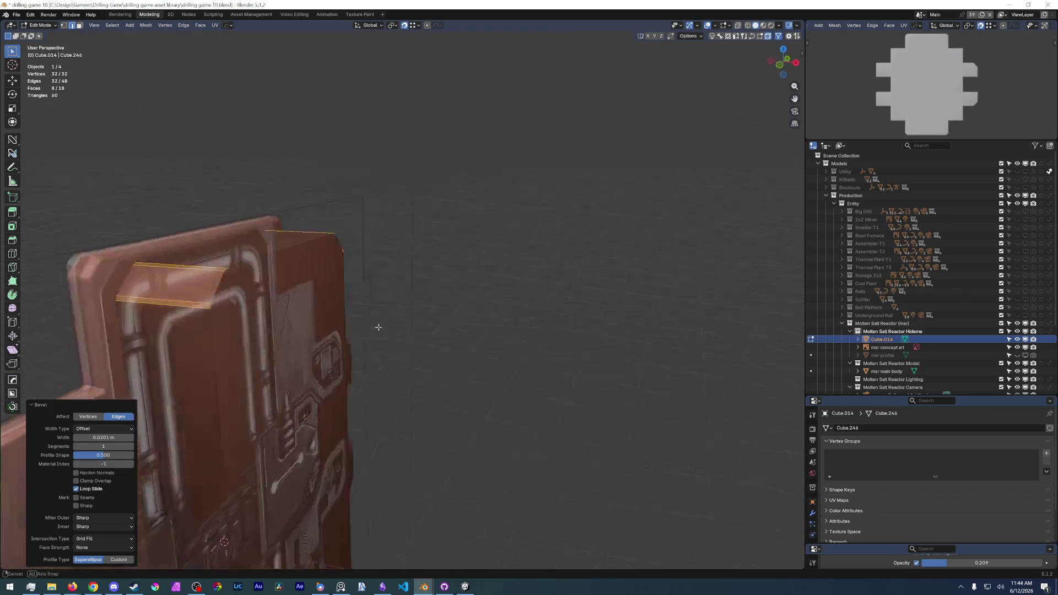
pyautogui.moveTo(439, 265)
pyautogui.mouseDown(button='middle')
pyautogui.moveTo(445, 319)
pyautogui.moveTo(286, 350)
pyautogui.mouseUp(button='middle')
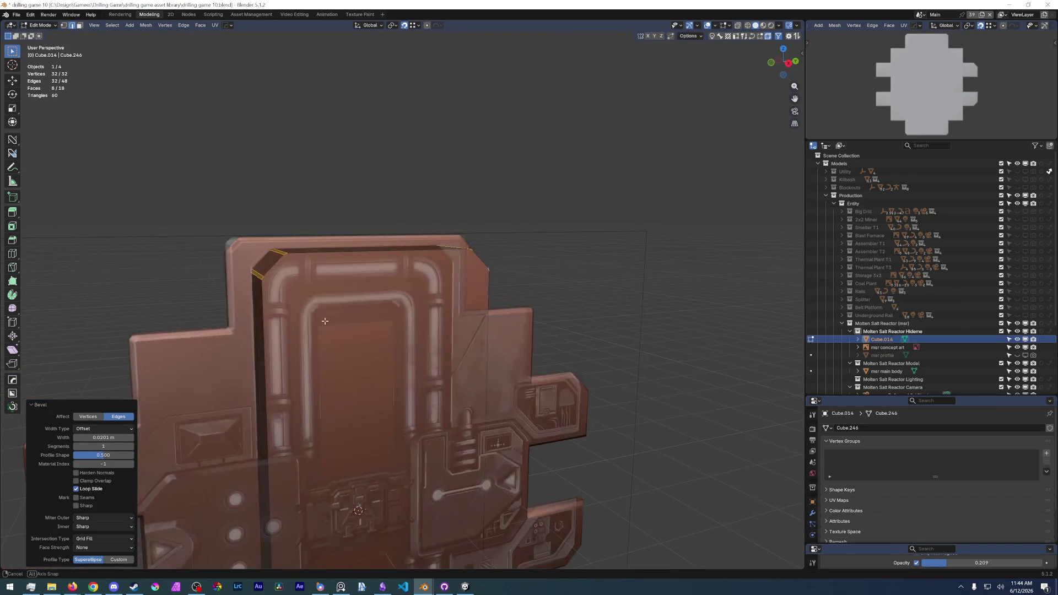
pyautogui.scroll(3, 286, 350)
# In Object Mode, subtract the cutter from the reactor body with a HardOps Difference boolean.
pyautogui.hotkey('ctrl', 'Tab')
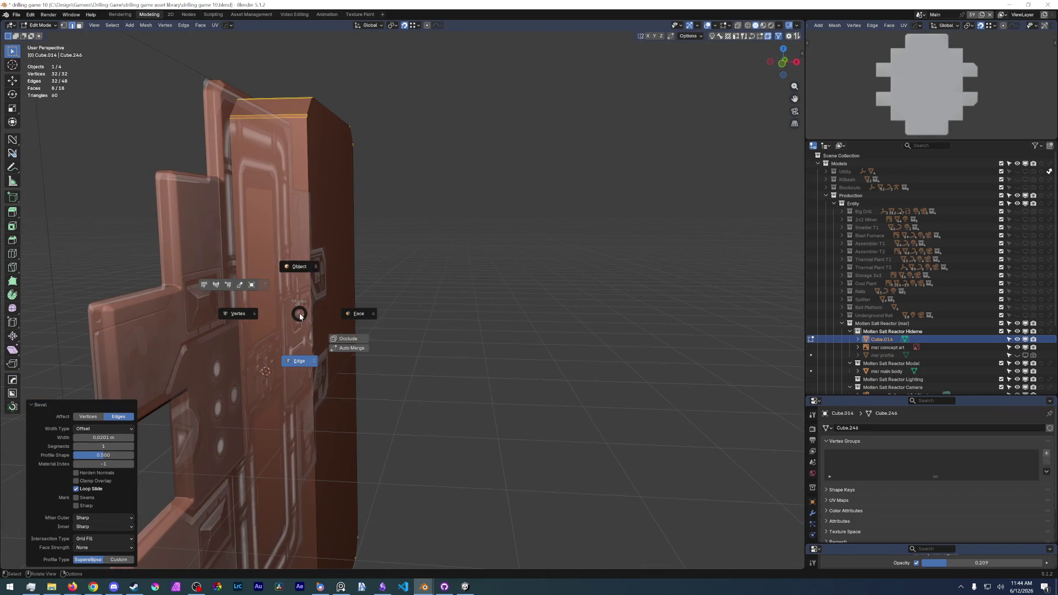
pyautogui.click(301, 280)
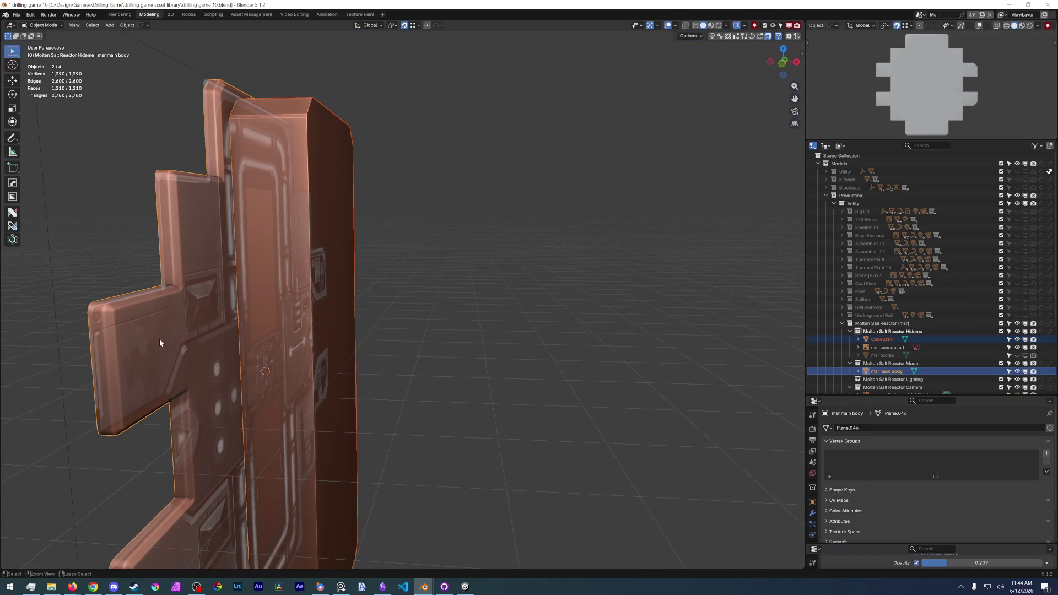
pyautogui.hotkey('ctrl', '-')
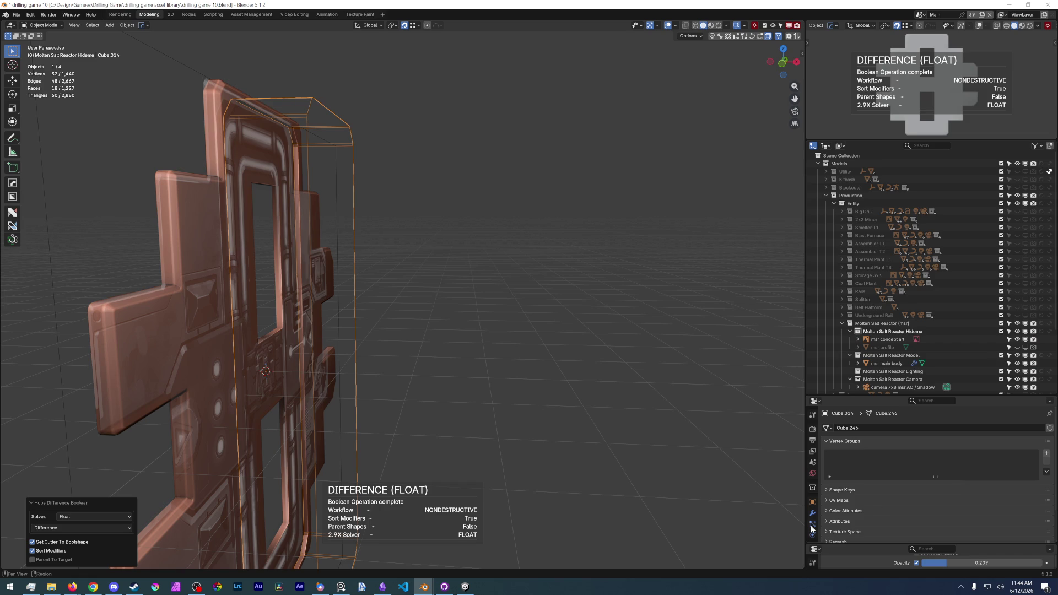
pyautogui.click(813, 514)
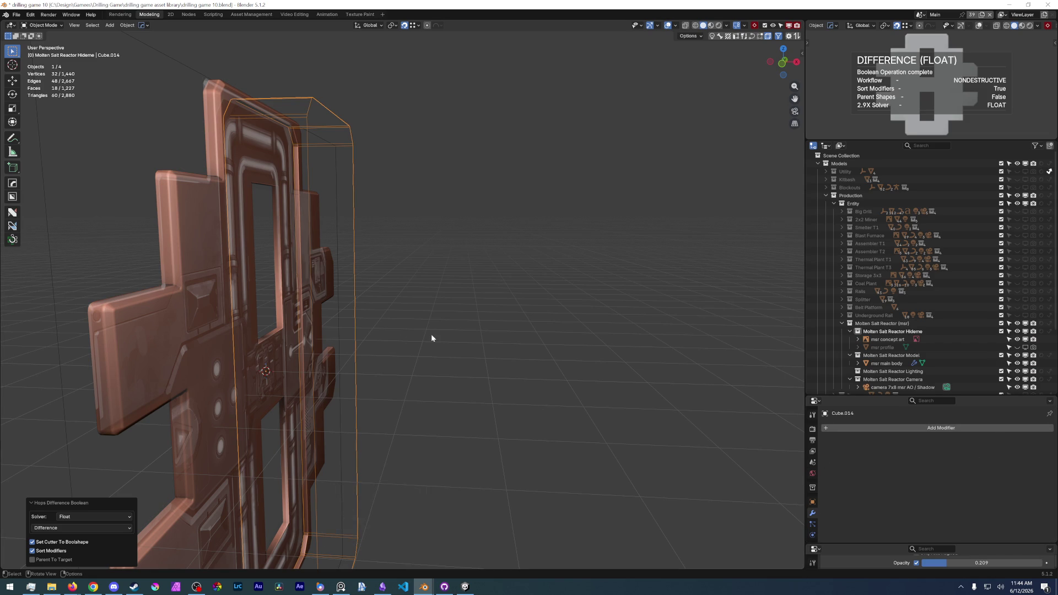
# Apply the Boolean modifier permanently on the msr main body.
pyautogui.moveTo(430, 334); pyautogui.dragTo(383, 361, button='middle')
pyautogui.click(209, 192)
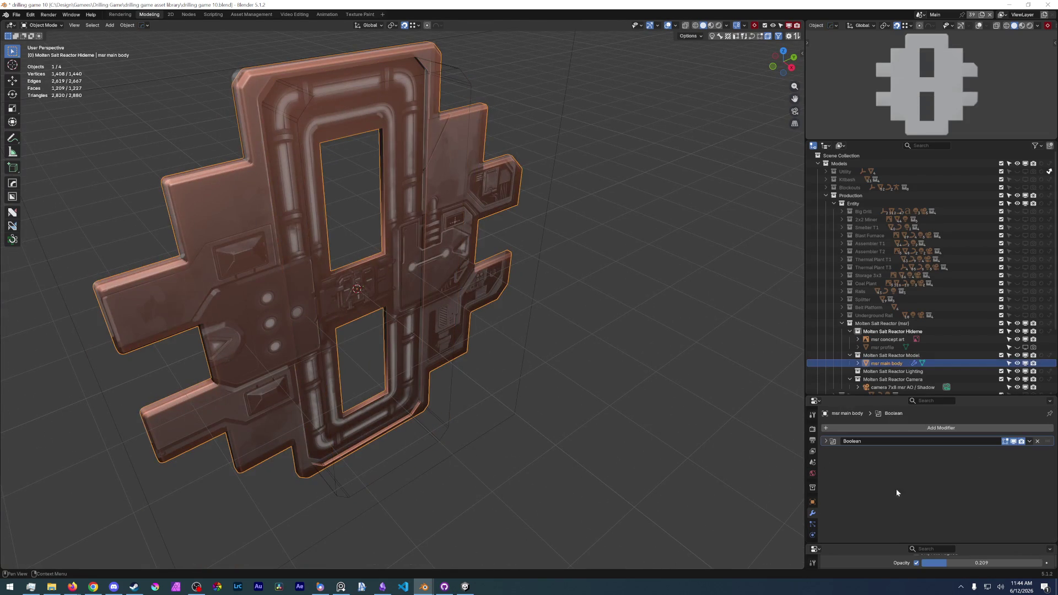
pyautogui.click(1029, 441)
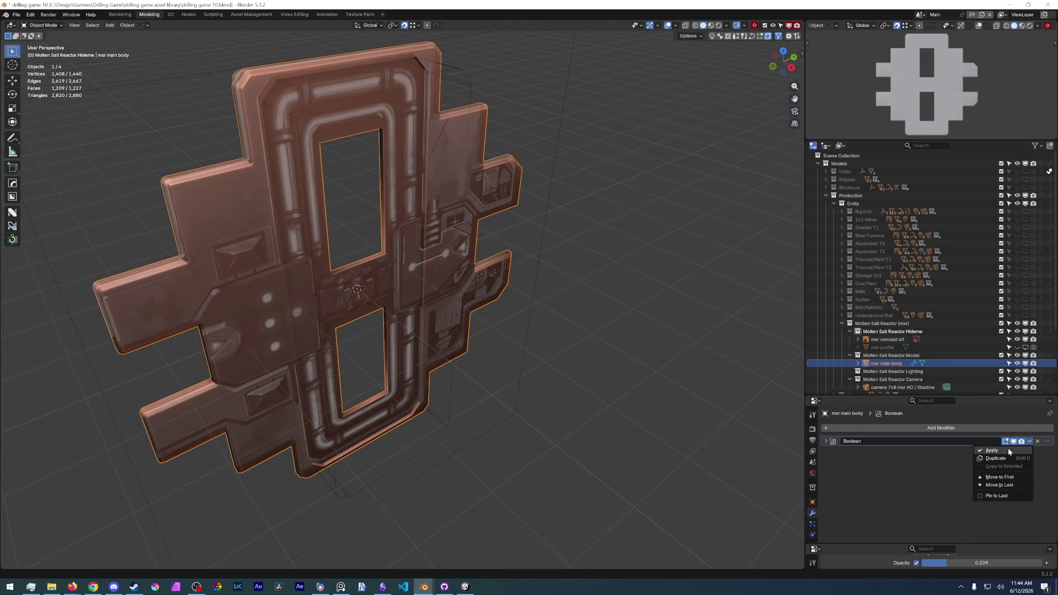
pyautogui.click(1009, 453)
# Delete the leftover cutter object and enter mesh editing on the main body.
pyautogui.click(425, 454)
pyautogui.press('x')
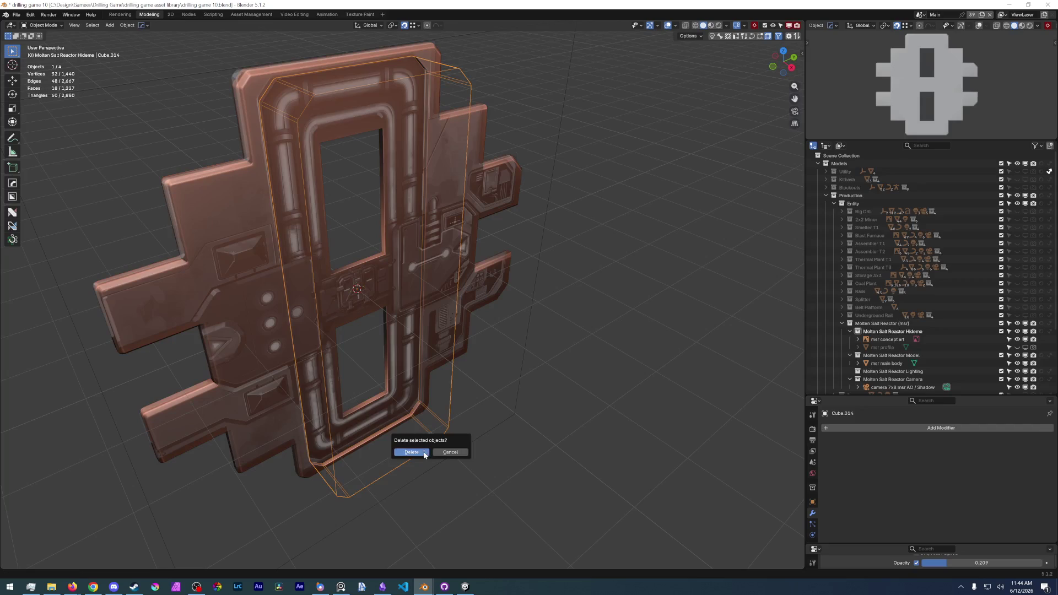
pyautogui.click(414, 453)
pyautogui.moveTo(421, 319); pyautogui.dragTo(363, 147, button='middle')
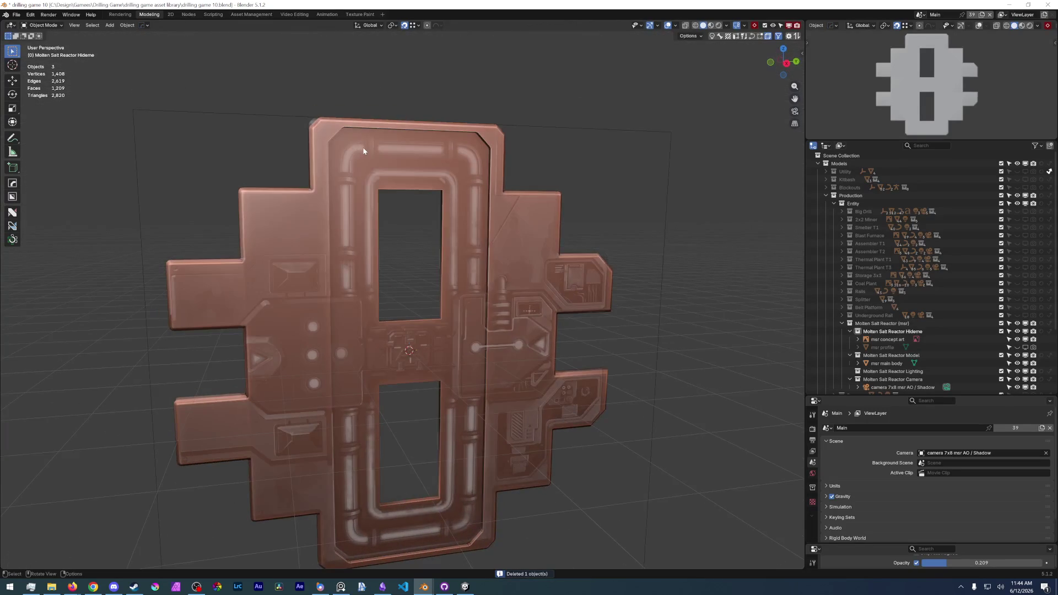
pyautogui.click(364, 147)
pyautogui.press('Tab')
# Select the central frame face, switch to solid shading, isolate the body in local view and start a knife cut.
pyautogui.click(366, 149)
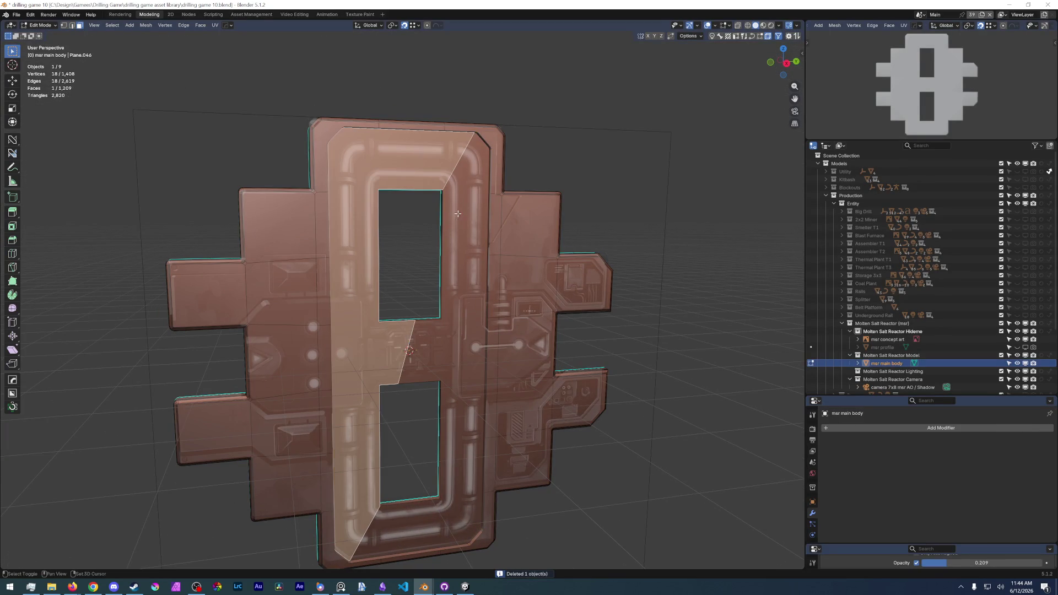
pyautogui.moveTo(366, 149); pyautogui.dragTo(409, 297, button='middle')
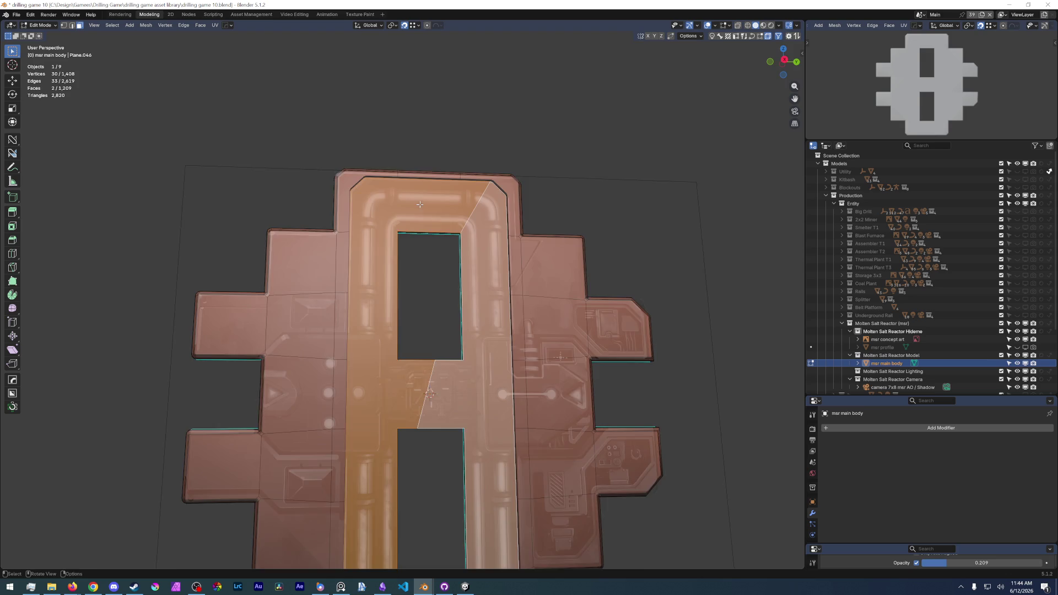
pyautogui.scroll(-3, 443, 368)
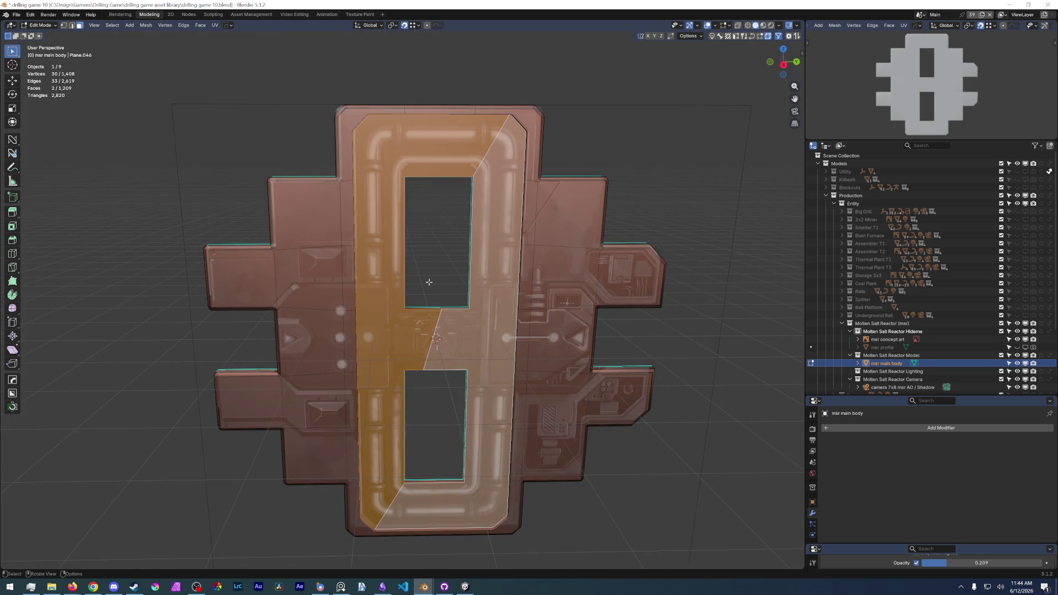
pyautogui.press('KP_3')
pyautogui.scroll(-3, 429, 281)
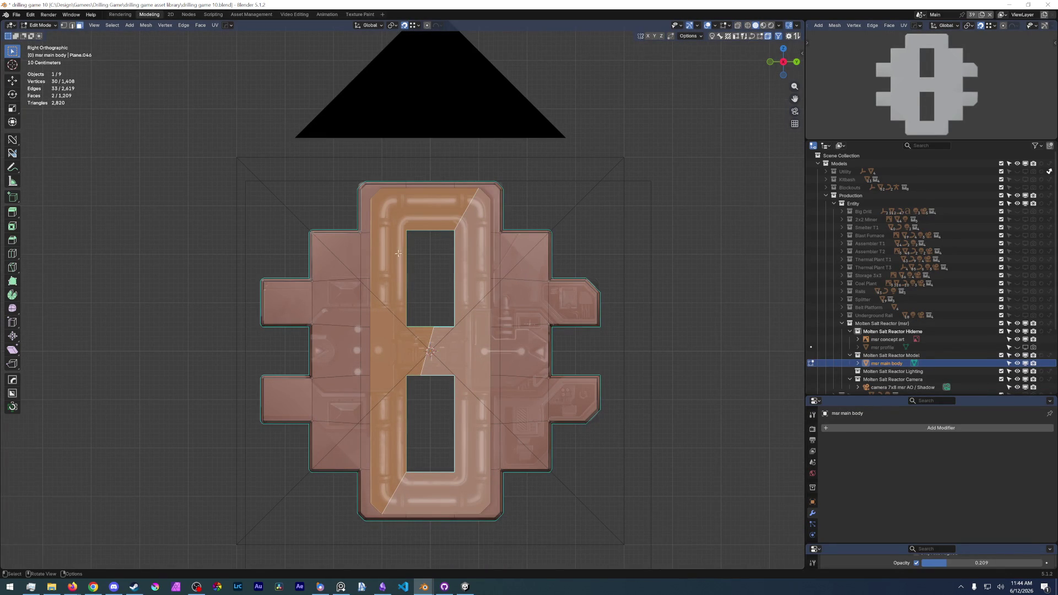
pyautogui.press('z')
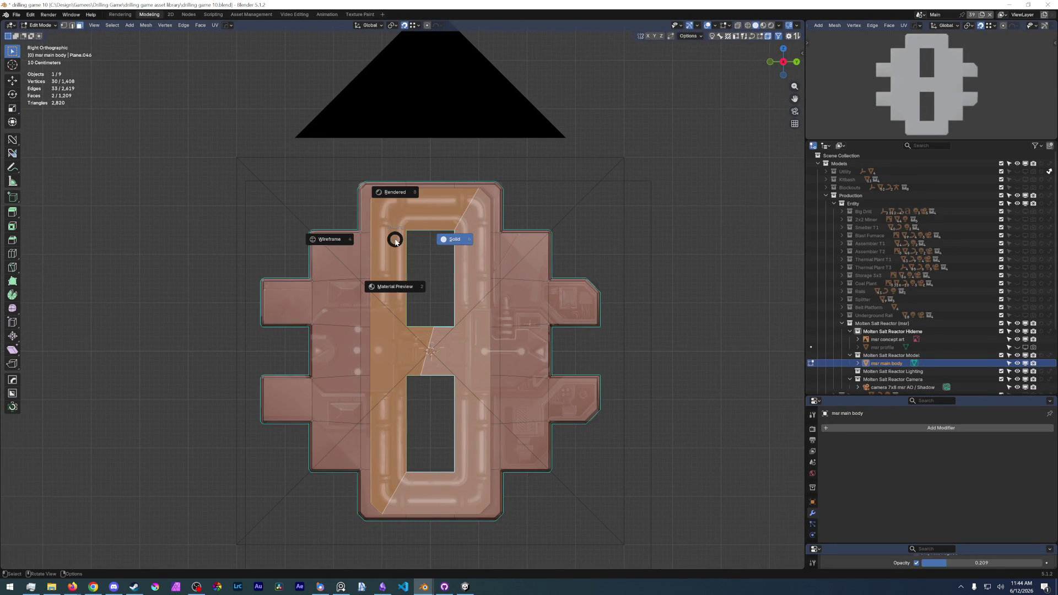
pyautogui.click(396, 209)
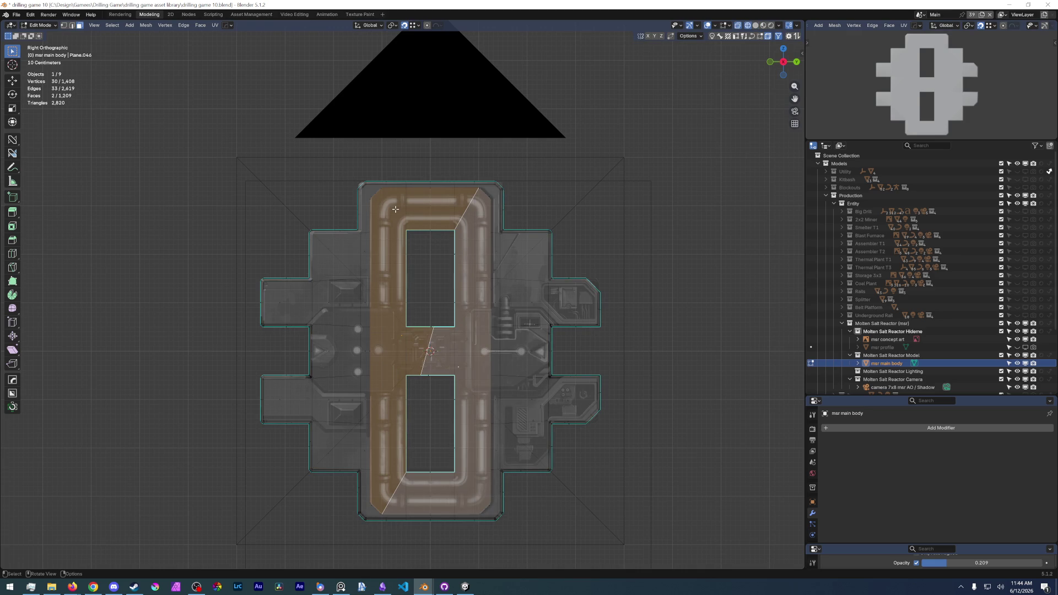
pyautogui.press('KP_Divide')
pyautogui.press('k')
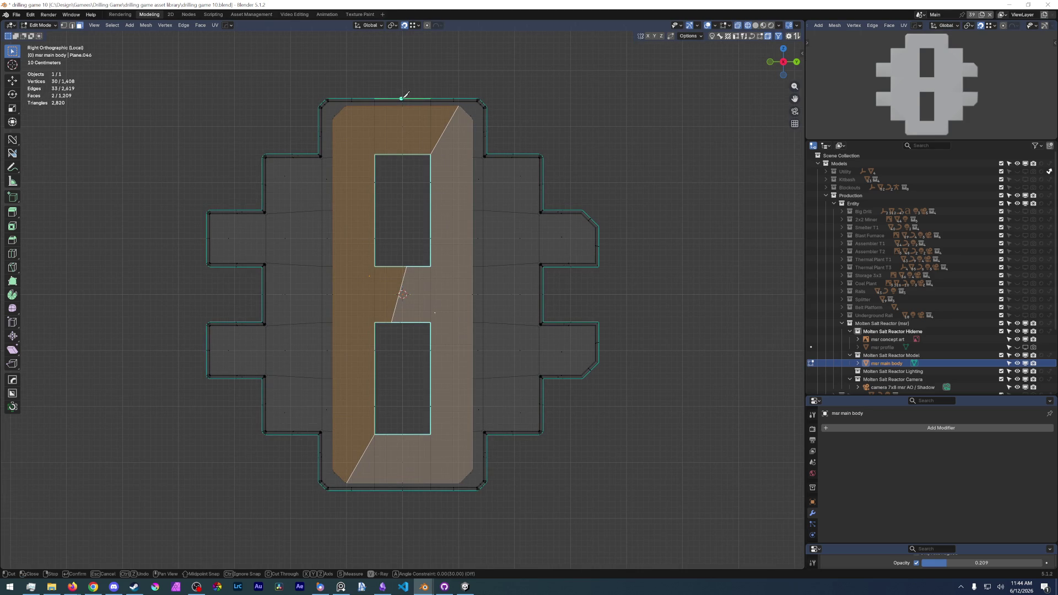
# Subdivide the top rim edge at its midpoint to create a centre vertex.
pyautogui.press('Escape')
pyautogui.moveTo(400, 97)
pyautogui.mouseDown(button='middle')
pyautogui.moveTo(405, 169)
pyautogui.moveTo(407, 91)
pyautogui.mouseUp(button='middle')
pyautogui.press('2')
pyautogui.click(406, 128)
pyautogui.click(407, 92)
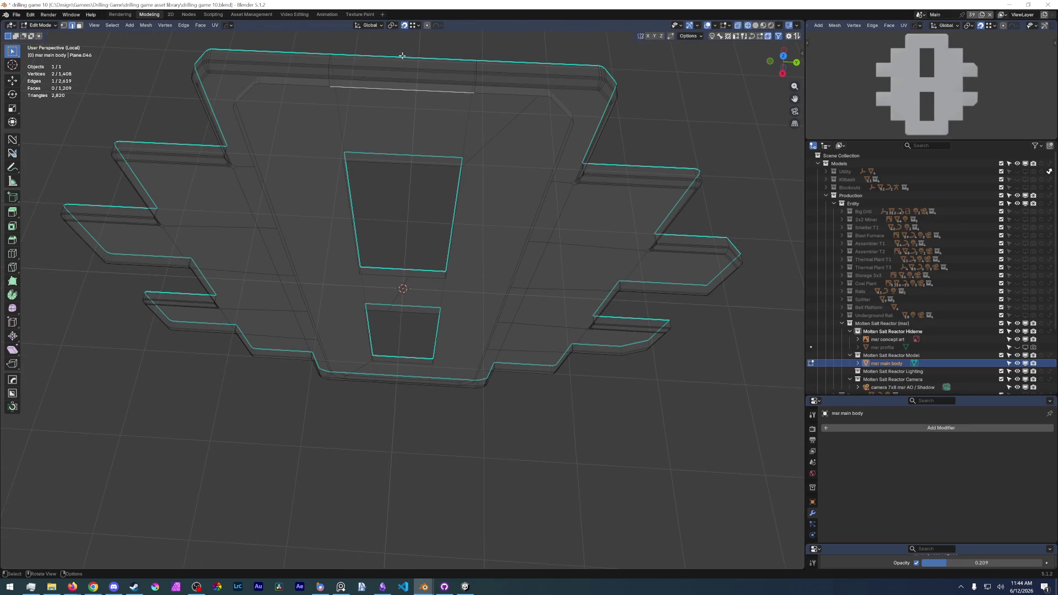
pyautogui.click(395, 68)
pyautogui.hotkey('shift', 's')
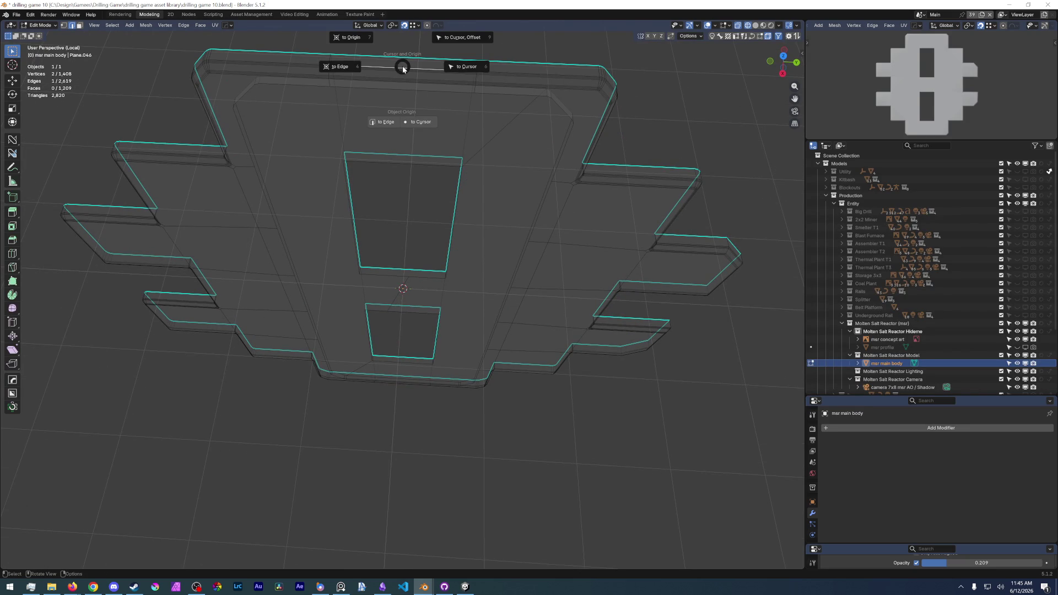
pyautogui.rightClick(404, 68)
pyautogui.click(396, 98)
pyautogui.press('1')
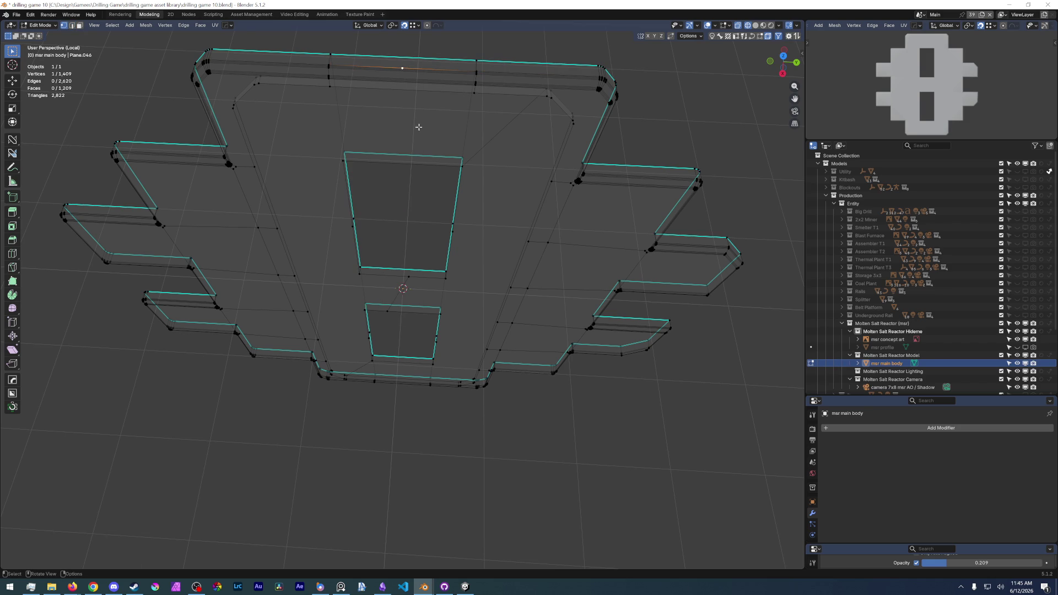
# Knife a vertical centre cut from the top midpoint down to the bottom, constrained to Z.
pyautogui.press('KP_3')
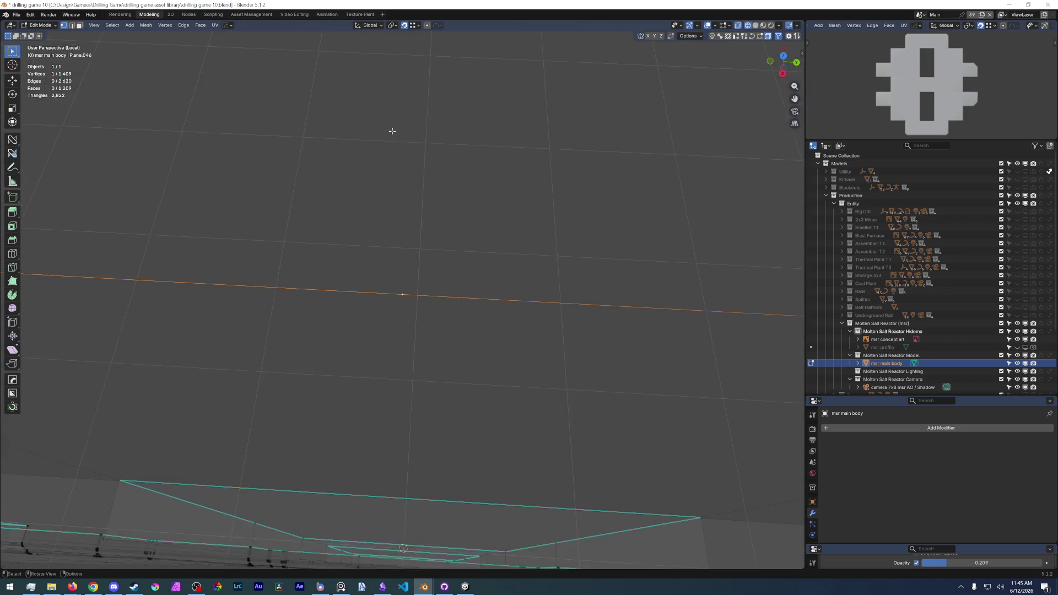
pyautogui.scroll(-3, 445, 278)
pyautogui.scroll(-4, 444, 279)
pyautogui.press('k')
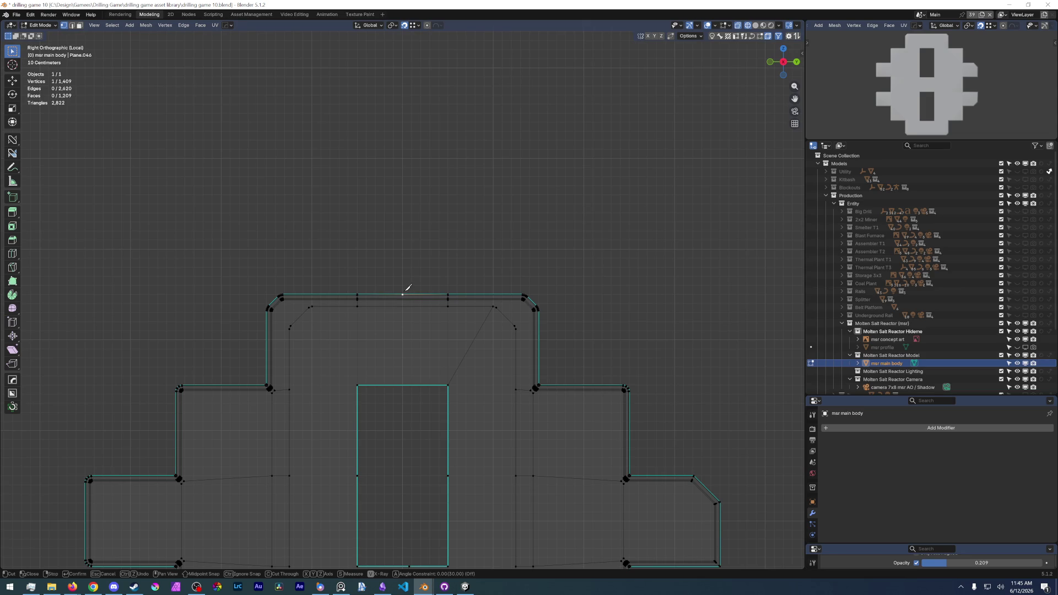
pyautogui.click(404, 295)
pyautogui.scroll(8, 413, 286)
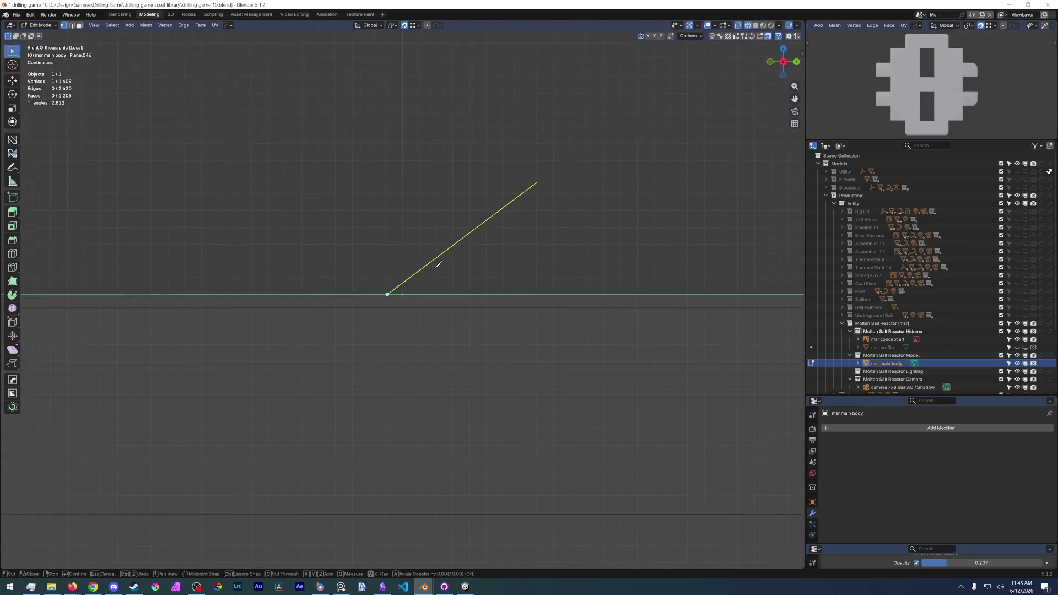
pyautogui.press('Escape')
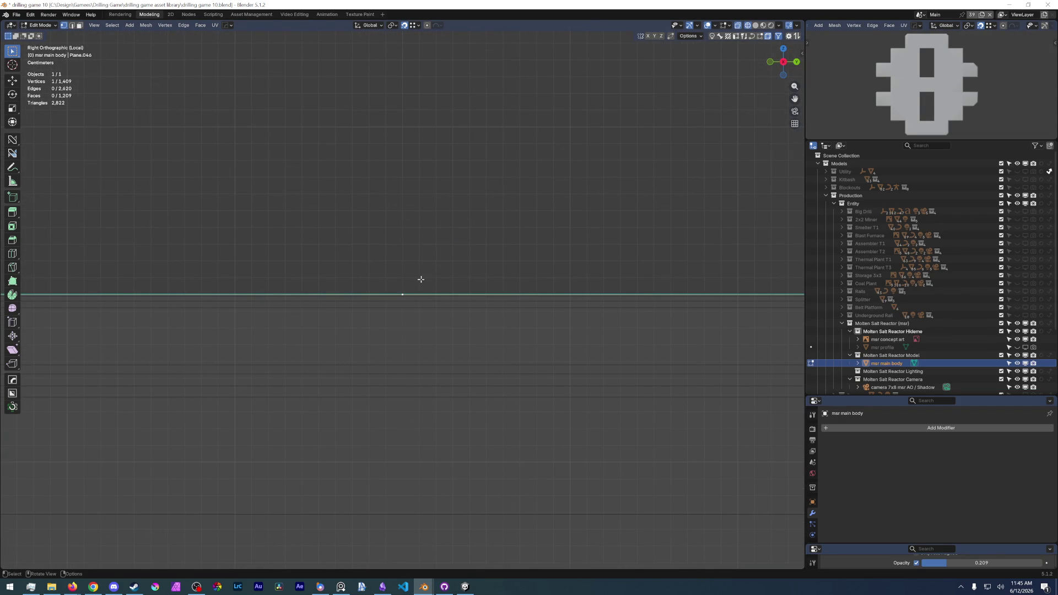
pyautogui.press('k')
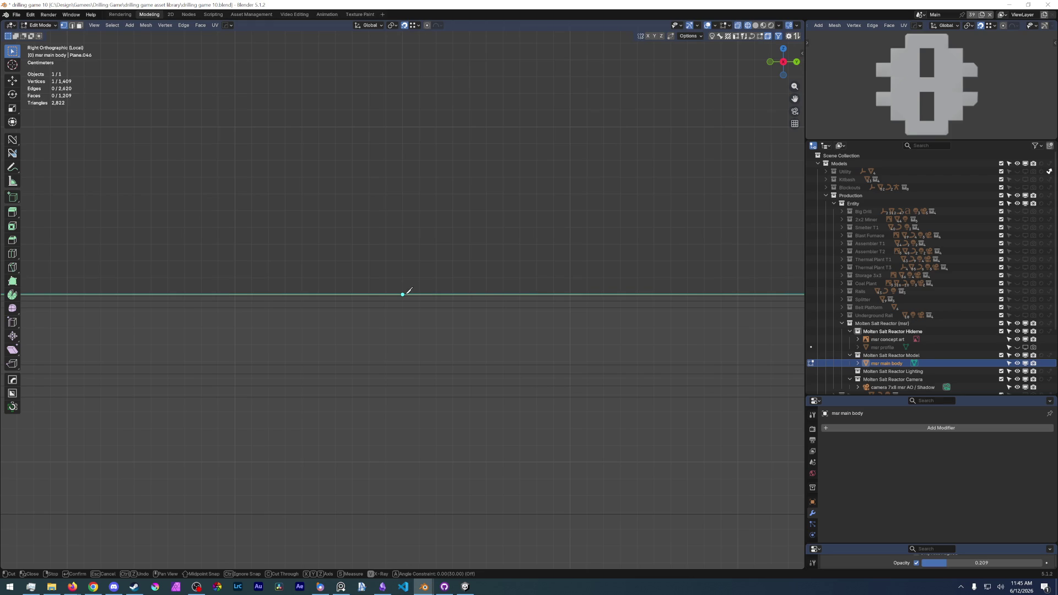
pyautogui.click(403, 294)
pyautogui.scroll(-3, 413, 306)
pyautogui.scroll(-3, 413, 330)
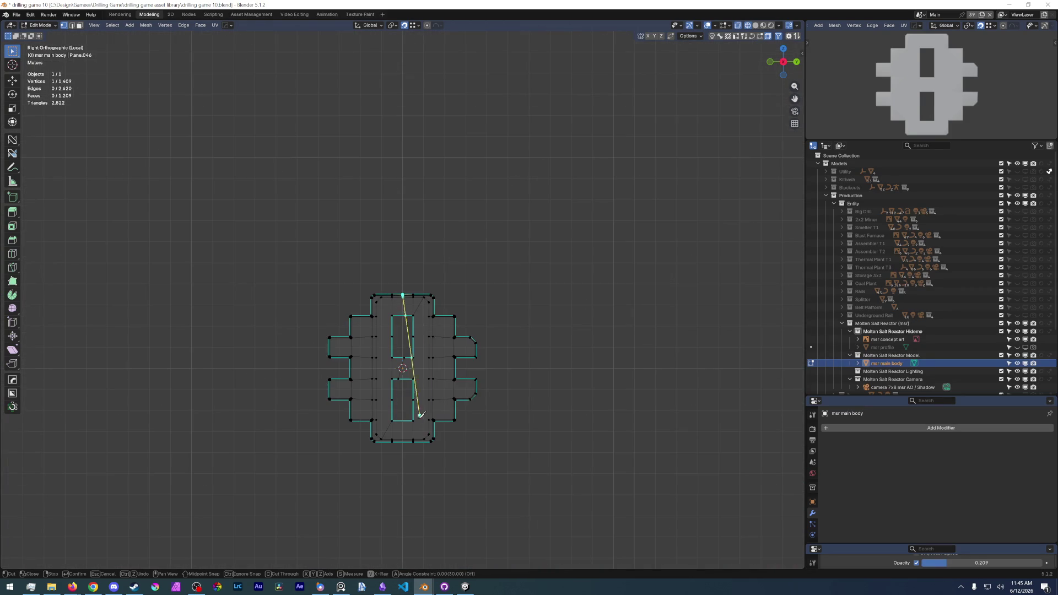
pyautogui.press('z')
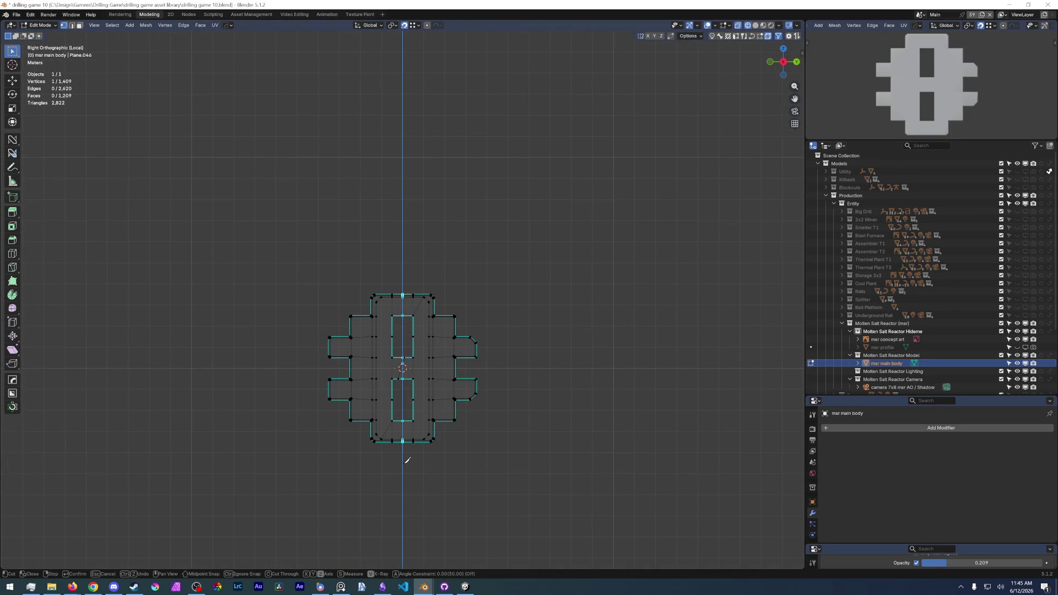
pyautogui.click(406, 460)
pyautogui.press('Return')
pyautogui.scroll(2, 402, 368)
pyautogui.scroll(3, 390, 368)
pyautogui.scroll(-3, 377, 365)
pyautogui.scroll(3, 430, 248)
# Dissolve the stray diagonal knife-cut edges and return to a front view in edge select.
pyautogui.press('2')
pyautogui.click(478, 226)
pyautogui.keyDown('shift'); pyautogui.moveTo(446, 91); pyautogui.dragTo(455, 143, button='middle'); pyautogui.keyUp('shift')
pyautogui.keyDown('shift'); pyautogui.click(443, 136); pyautogui.keyUp('shift')
pyautogui.keyDown('shift'); pyautogui.click(431, 178); pyautogui.keyUp('shift')
pyautogui.keyDown('shift'); pyautogui.click(372, 432); pyautogui.keyUp('shift')
pyautogui.press('x')
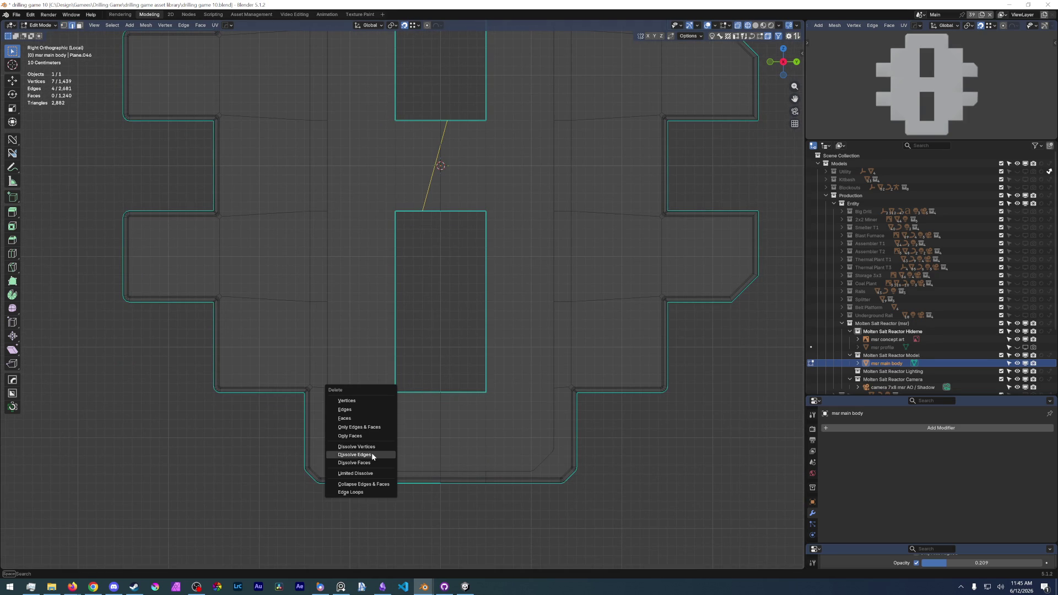
pyautogui.click(372, 454)
pyautogui.press('1')
pyautogui.scroll(-3, 447, 182)
pyautogui.moveTo(447, 360)
pyautogui.mouseDown(button='middle')
pyautogui.moveTo(440, 300)
pyautogui.moveTo(462, 326)
pyautogui.moveTo(465, 255)
pyautogui.mouseUp(button='middle')
pyautogui.scroll(-2, 411, 142)
pyautogui.moveTo(411, 166); pyautogui.dragTo(599, 190, button='middle')
pyautogui.press('KP_1')
pyautogui.press('2')
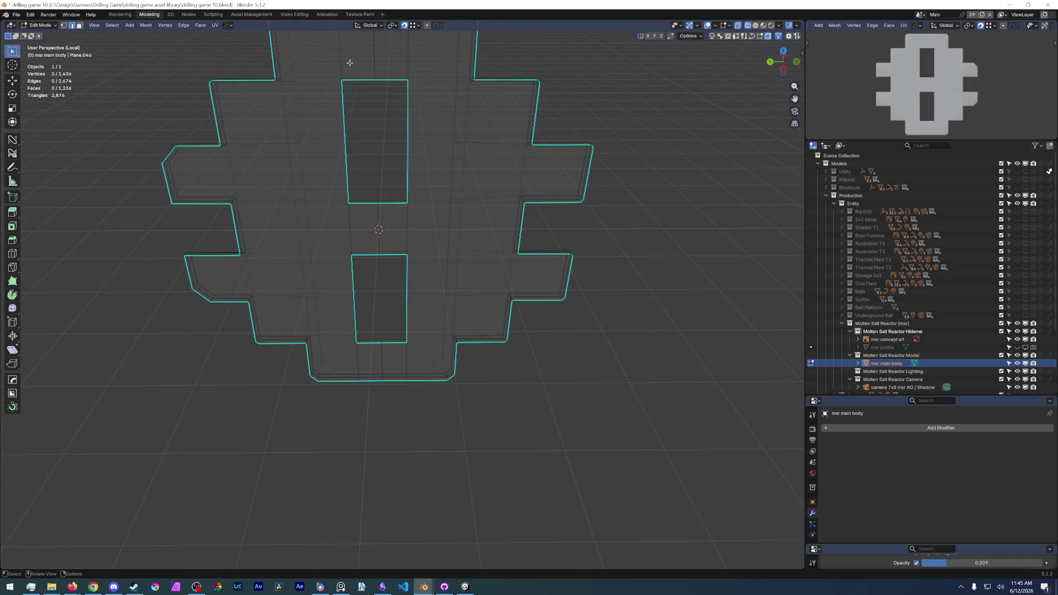
# Dissolve the vertical edges running down the body's centre, viewed in material shading.
pyautogui.keyDown('shift'); pyautogui.click(407, 241); pyautogui.keyUp('shift')
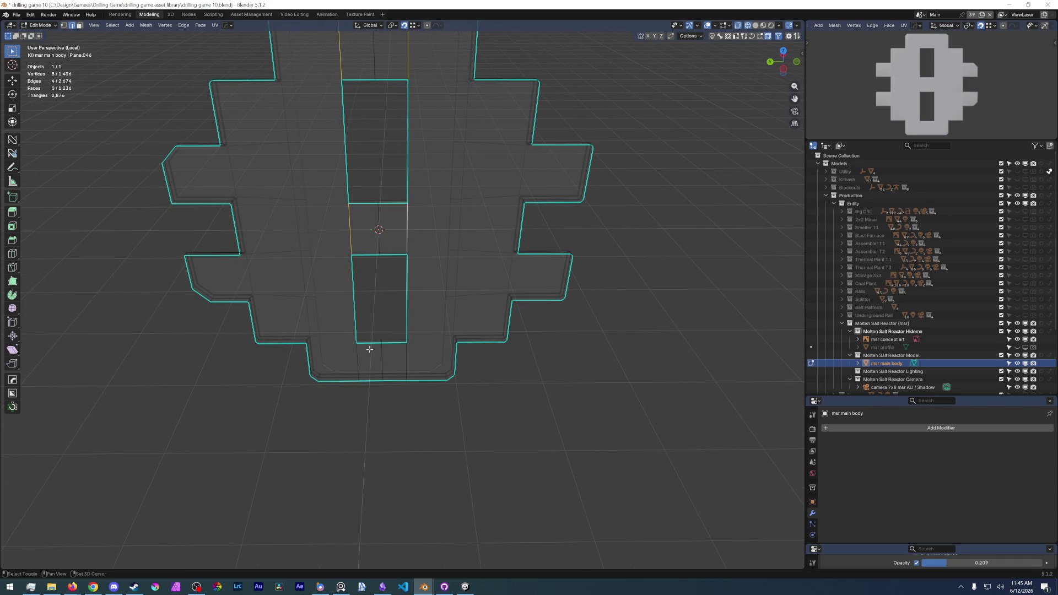
pyautogui.keyDown('shift'); pyautogui.click(359, 364); pyautogui.keyUp('shift')
pyautogui.moveTo(386, 359); pyautogui.dragTo(446, 414, button='middle')
pyautogui.press('z')
pyautogui.click(488, 404)
pyautogui.keyDown('shift'); pyautogui.click(356, 384); pyautogui.keyUp('shift')
pyautogui.keyDown('shift'); pyautogui.click(404, 367); pyautogui.keyUp('shift')
pyautogui.keyDown('shift'); pyautogui.click(403, 224); pyautogui.keyUp('shift')
pyautogui.keyDown('shift'); pyautogui.click(353, 217); pyautogui.keyUp('shift')
pyautogui.moveTo(356, 248)
pyautogui.mouseDown(button='middle')
pyautogui.moveTo(332, 266)
pyautogui.moveTo(339, 248)
pyautogui.mouseUp(button='middle')
pyautogui.keyDown('shift'); pyautogui.click(371, 178); pyautogui.keyUp('shift')
pyautogui.keyDown('shift'); pyautogui.click(398, 182); pyautogui.keyUp('shift')
pyautogui.keyDown('shift'); pyautogui.click(351, 176); pyautogui.keyUp('shift')
pyautogui.press('x')
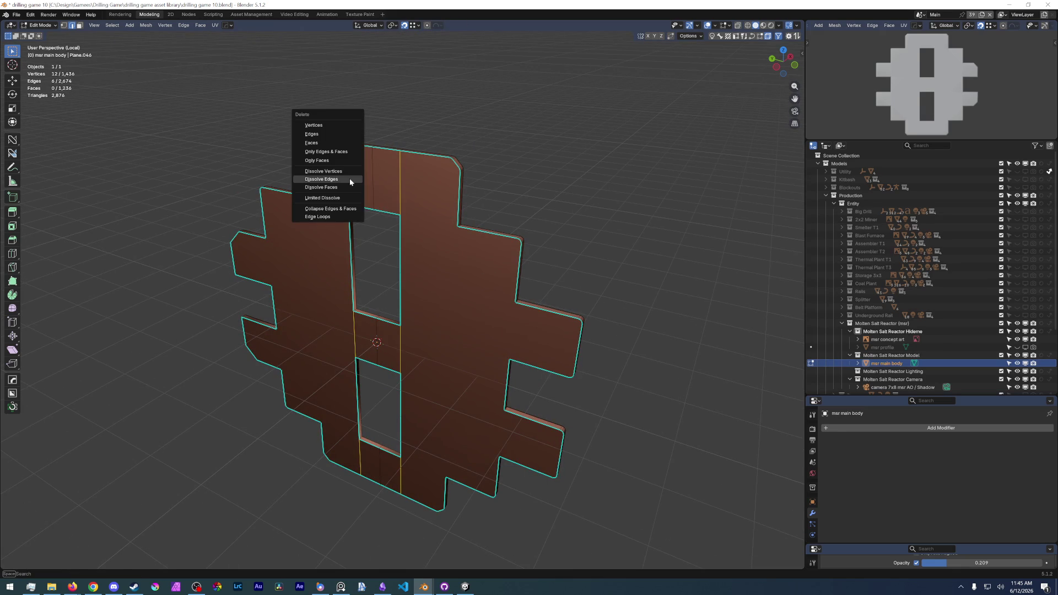
pyautogui.click(399, 193)
# Save the blend file and select a front face of the body.
pyautogui.moveTo(400, 215)
pyautogui.mouseDown(button='middle')
pyautogui.moveTo(409, 199)
pyautogui.moveTo(429, 356)
pyautogui.moveTo(464, 348)
pyautogui.mouseUp(button='middle')
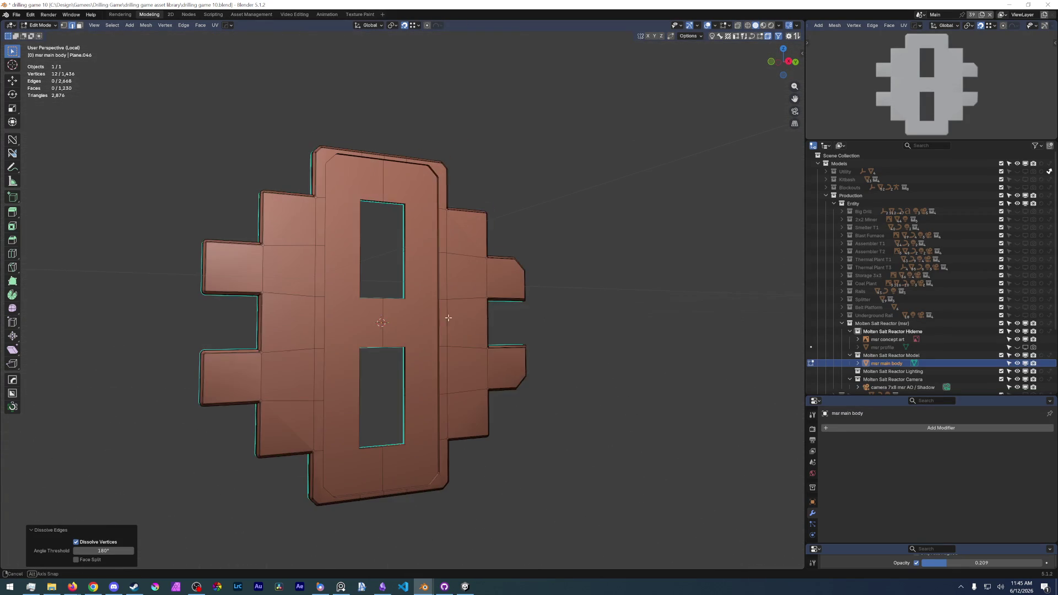
pyautogui.click(16, 14)
pyautogui.click(29, 67)
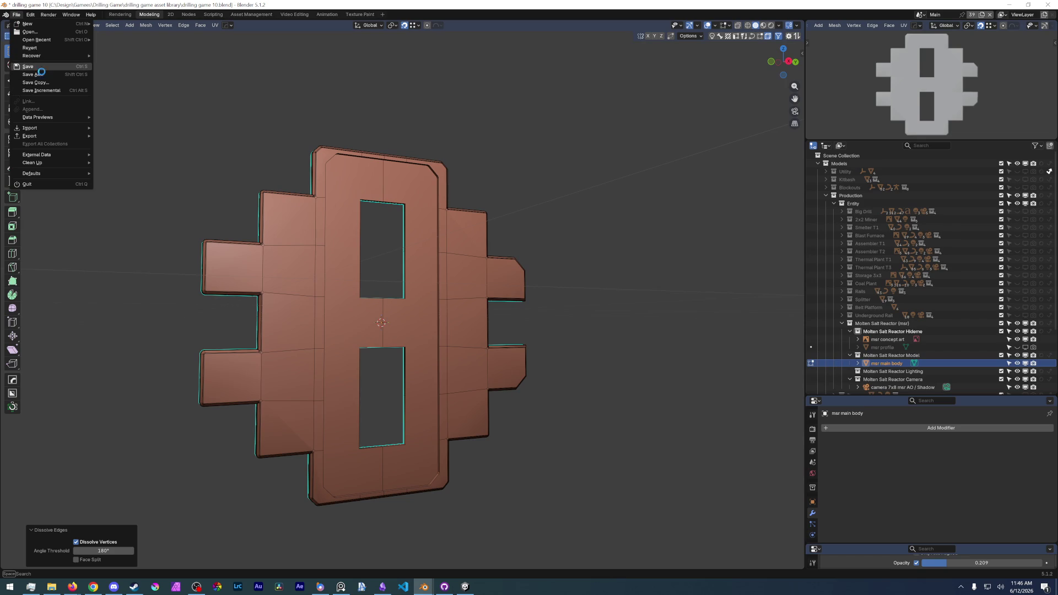
pyautogui.moveTo(145, 207)
pyautogui.mouseDown(button='middle')
pyautogui.moveTo(290, 313)
pyautogui.moveTo(389, 315)
pyautogui.moveTo(325, 292)
pyautogui.moveTo(502, 321)
pyautogui.moveTo(463, 327)
pyautogui.mouseUp(button='middle')
pyautogui.click(345, 323)
pyautogui.scroll(4, 380, 306)
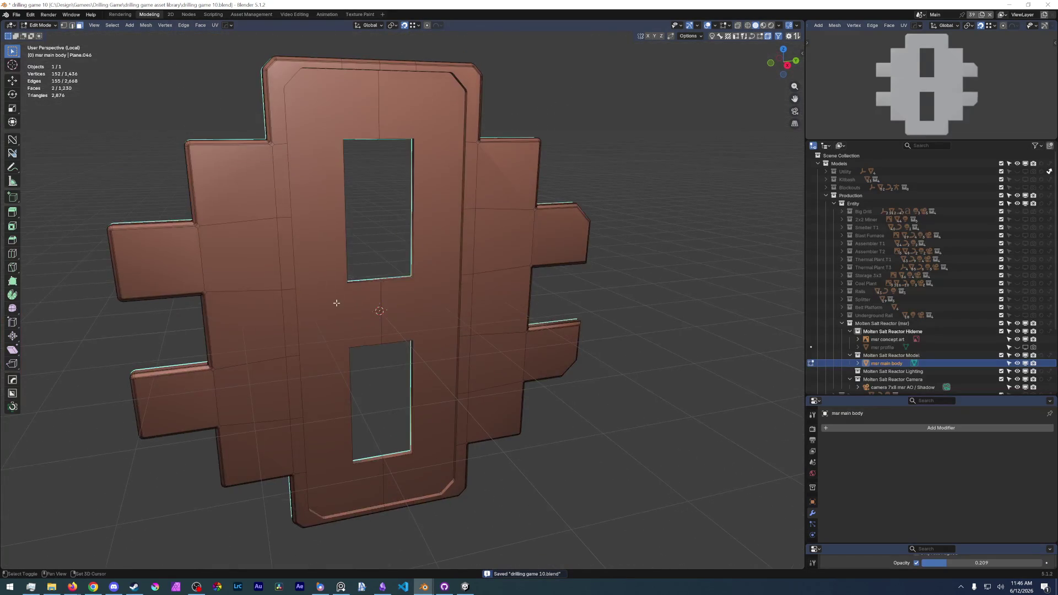
pyautogui.click(348, 298)
# Extend the selection across the front faces and shift them along X to about 0.22 m.
pyautogui.keyDown('shift'); pyautogui.click(390, 298); pyautogui.keyUp('shift')
pyautogui.hotkey('ctrl', 'l')
pyautogui.press('g')
pyautogui.press('x')
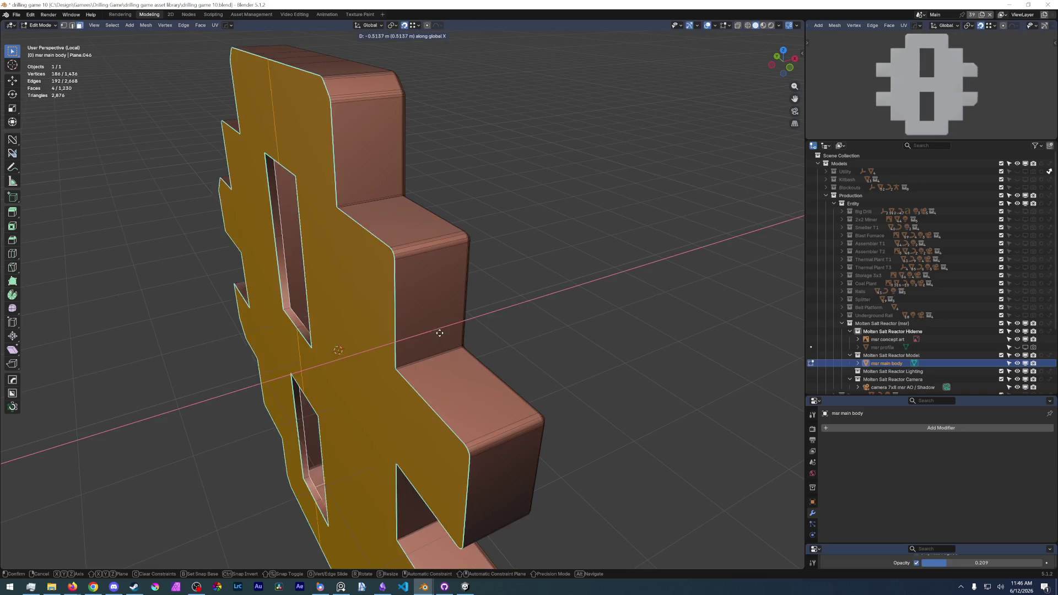
pyautogui.click(347, 339)
pyautogui.moveTo(356, 331)
pyautogui.mouseDown(button='middle')
pyautogui.moveTo(314, 348)
pyautogui.moveTo(372, 323)
pyautogui.moveTo(384, 305)
pyautogui.moveTo(400, 407)
pyautogui.moveTo(346, 352)
pyautogui.mouseUp(button='middle')
pyautogui.scroll(-5, 384, 305)
# Shift the central strip faces along X to recess them behind the front.
pyautogui.press('g')
pyautogui.press('x')
pyautogui.press('y')
pyautogui.press('x')
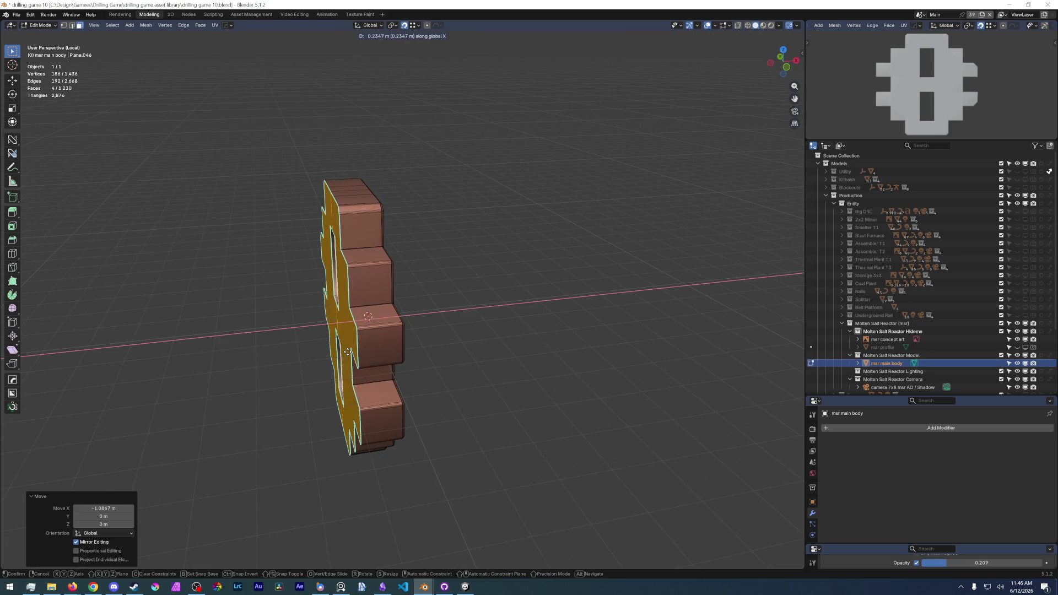
pyautogui.click(345, 353)
pyautogui.hotkey('shift', 'h')
pyautogui.hotkey('ctrl', 'z')
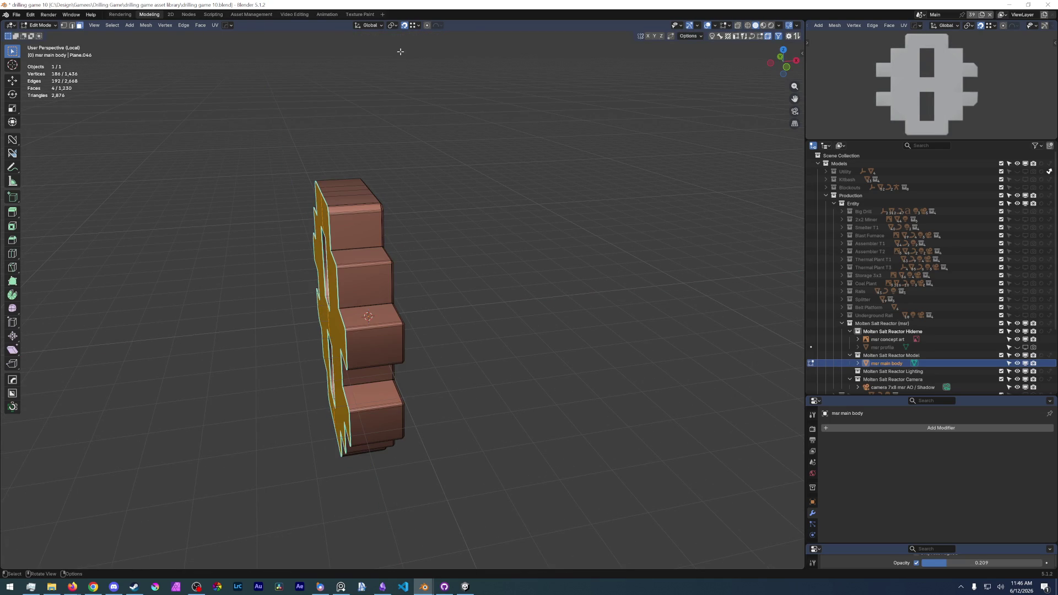
pyautogui.press('g')
pyautogui.press('x')
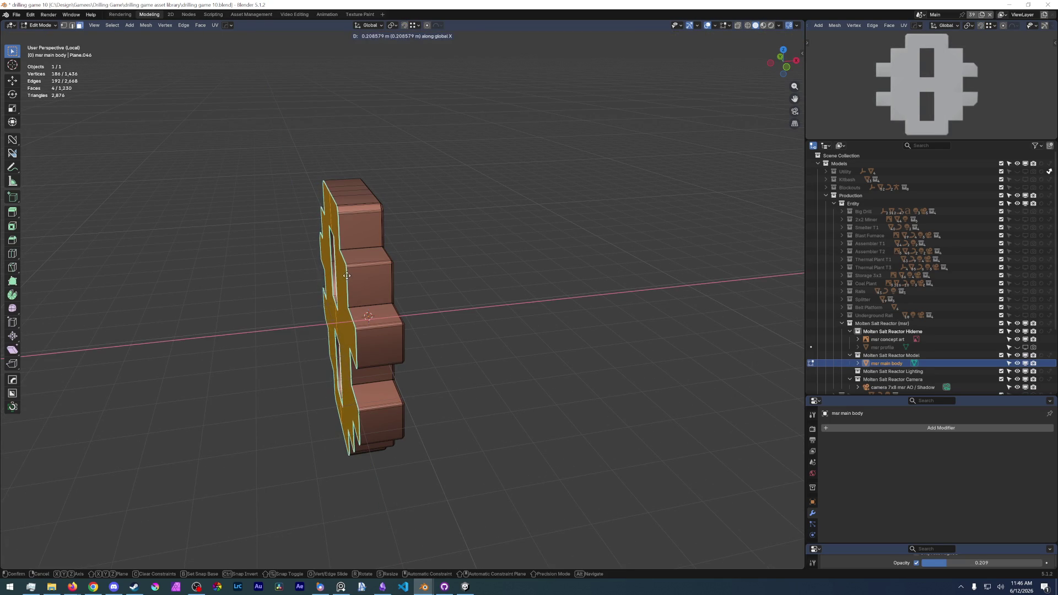
pyautogui.click(346, 276)
pyautogui.scroll(4, 389, 290)
pyautogui.moveTo(388, 290); pyautogui.dragTo(376, 412, button='middle')
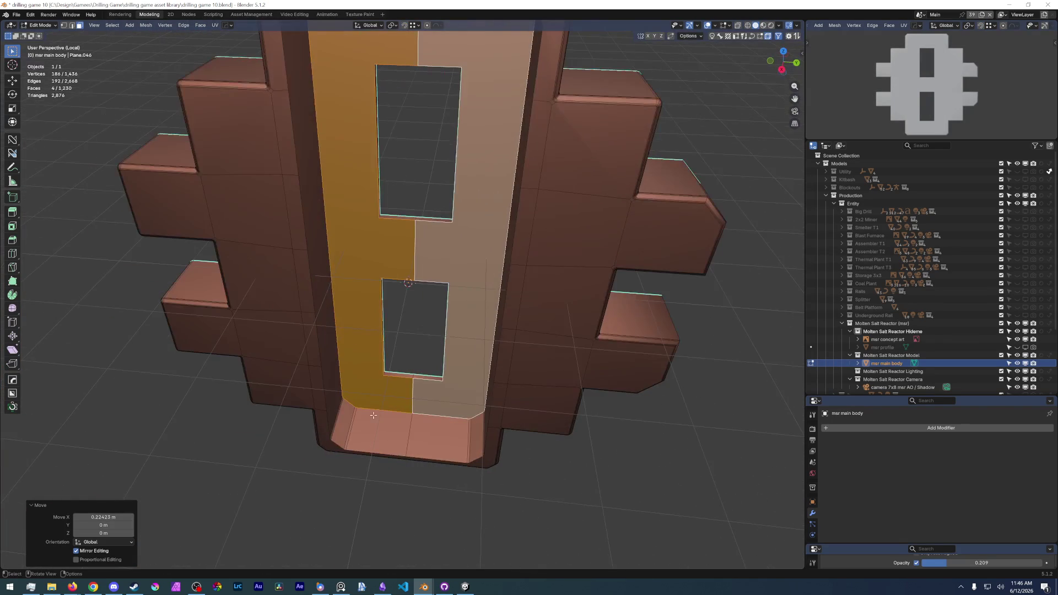
# Save the blend file and clear the selection.
pyautogui.click(16, 14)
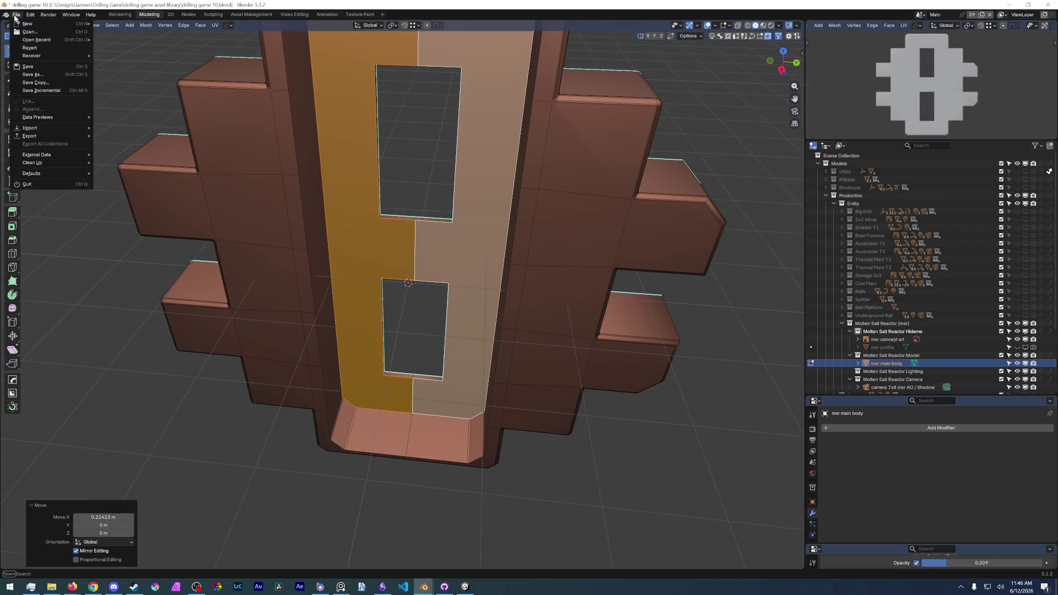
pyautogui.click(28, 66)
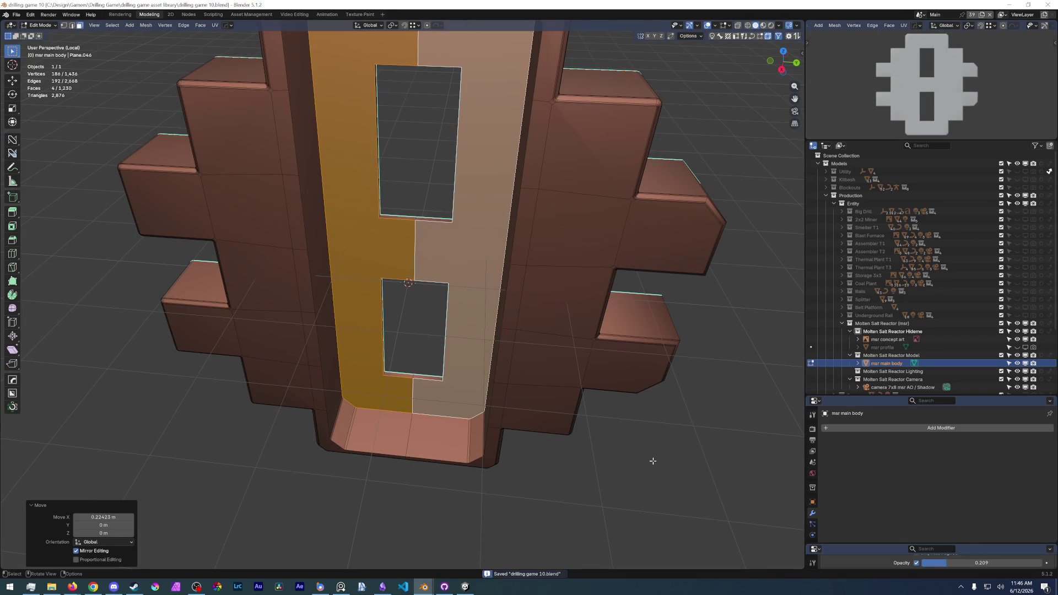
pyautogui.click(653, 461)
pyautogui.moveTo(653, 461); pyautogui.dragTo(597, 371, button='middle')
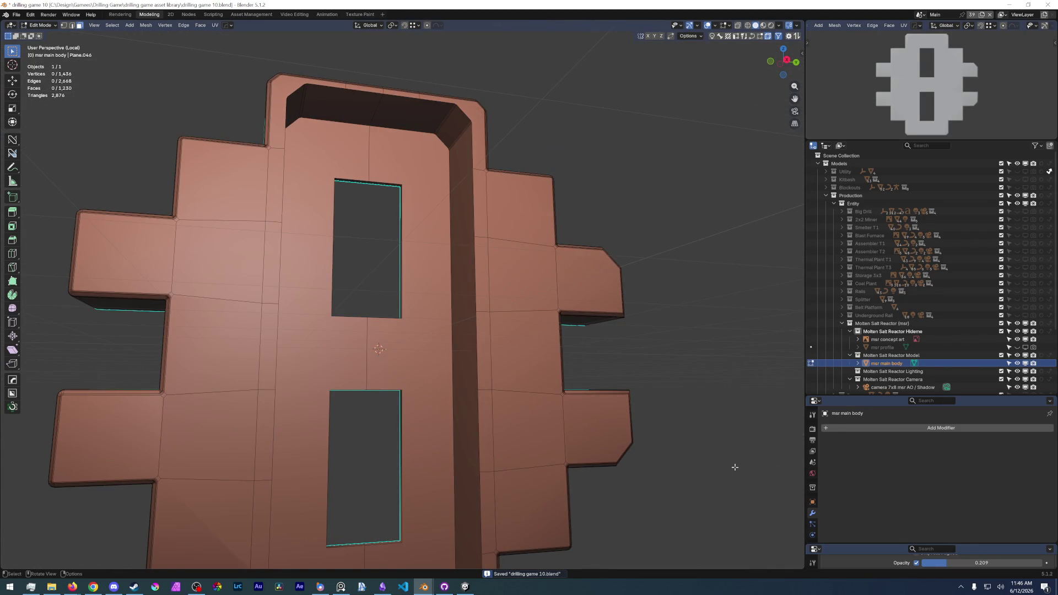
# Bevel the edge loop around the central frame into a multi-segment rounded band.
pyautogui.hotkey('alt', 'Tab')
pyautogui.hotkey('alt', 'Tab')
pyautogui.keyDown('alt'); pyautogui.click(370, 139); pyautogui.keyUp('alt')
pyautogui.moveTo(369, 138); pyautogui.dragTo(372, 122, button='middle')
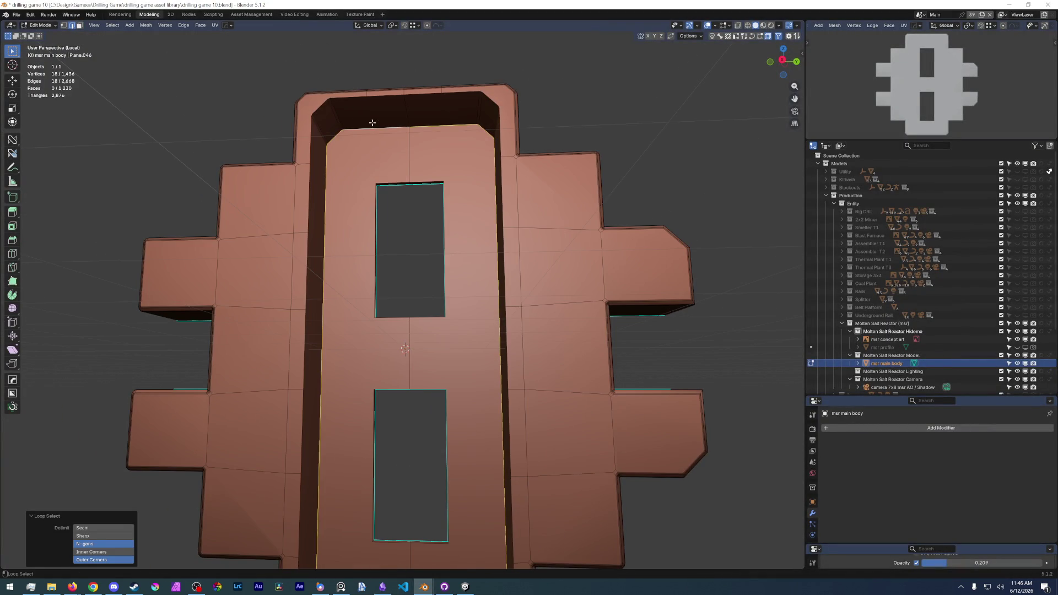
pyautogui.scroll(-3, 373, 122)
pyautogui.hotkey('ctrl', 'b')
pyautogui.scroll(3, 470, 336)
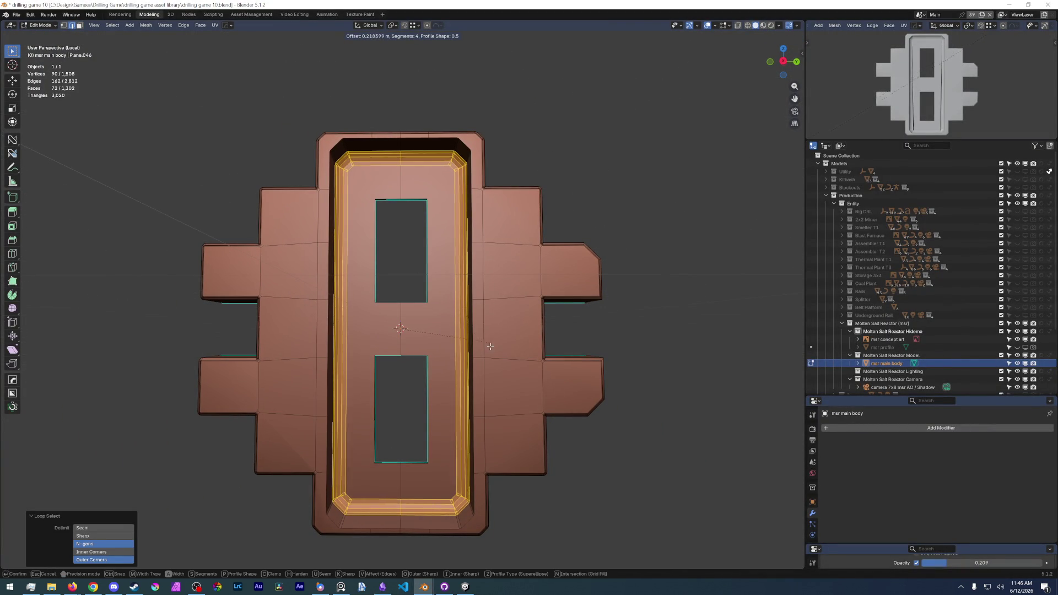
pyautogui.click(465, 445)
pyautogui.scroll(2, 464, 444)
pyautogui.scroll(4, 438, 331)
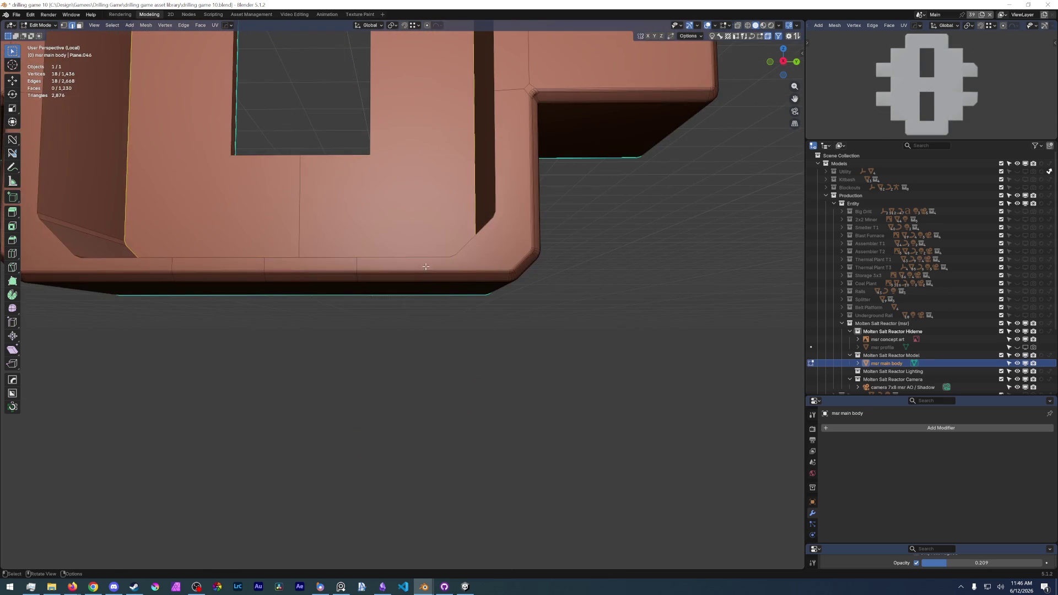
pyautogui.moveTo(426, 268); pyautogui.dragTo(438, 312, button='middle')
pyautogui.moveTo(407, 180); pyautogui.dragTo(464, 230, button='middle')
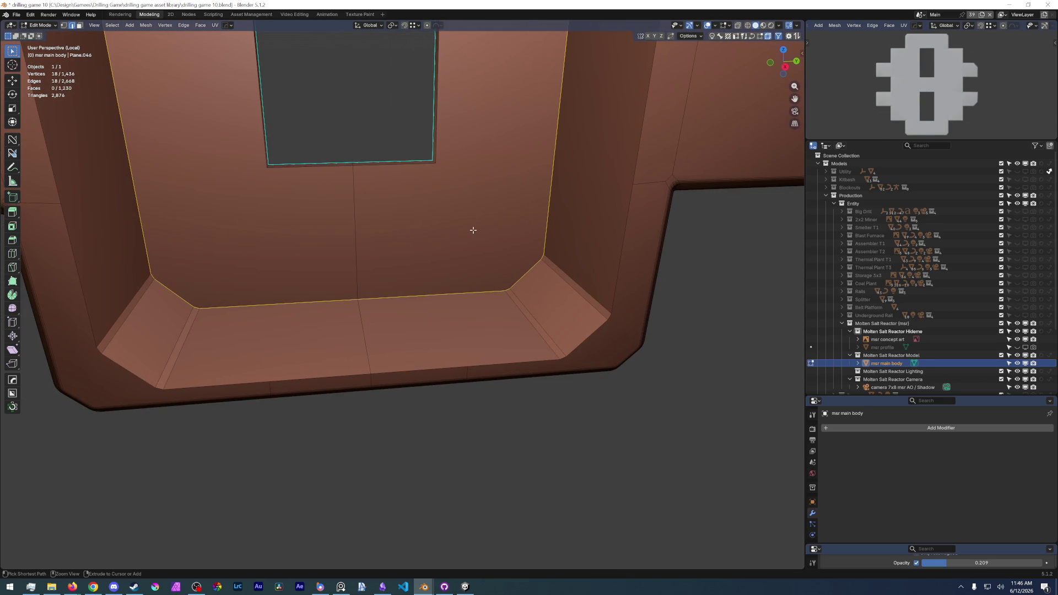
# Bevel the inner rim loop with five segments about 0.053 m wide.
pyautogui.hotkey('ctrl', 'b')
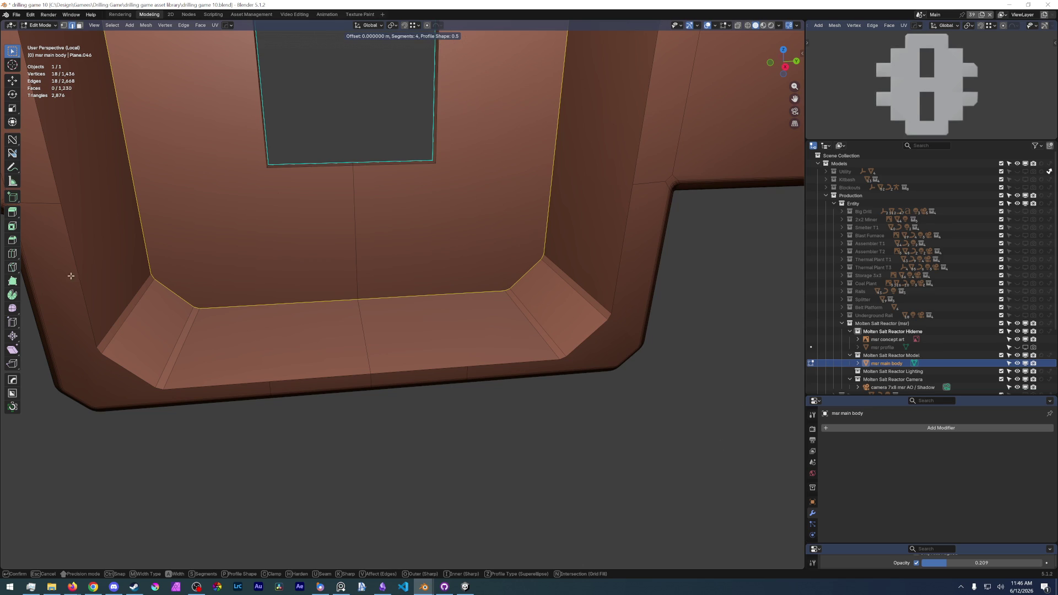
pyautogui.scroll(-1, 308, 131)
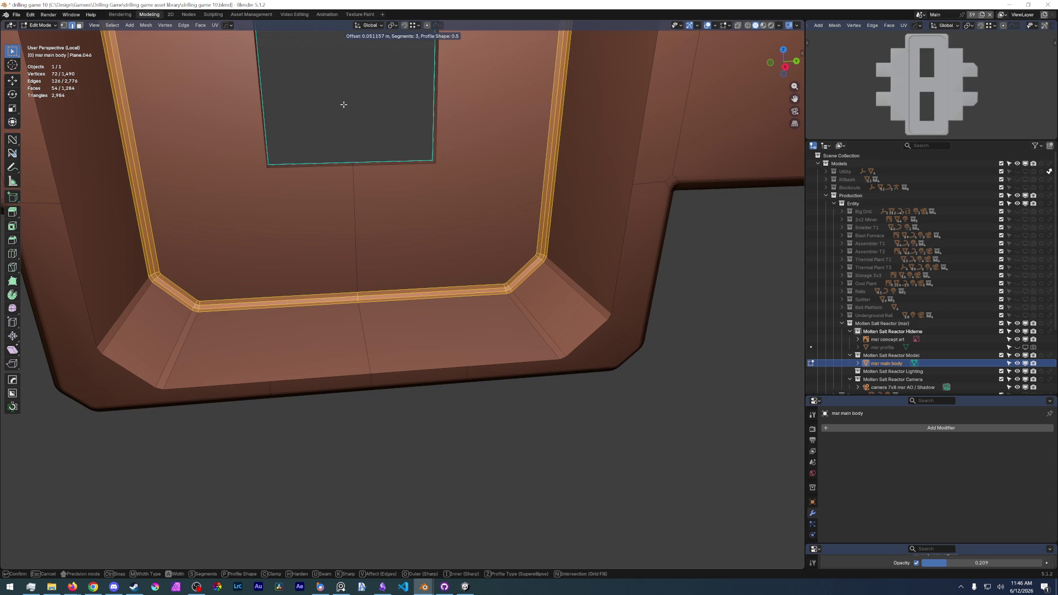
pyautogui.scroll(1, 344, 104)
pyautogui.scroll(1, 345, 104)
pyautogui.click(344, 105)
pyautogui.moveTo(344, 105)
pyautogui.mouseDown(button='middle')
pyautogui.moveTo(312, 222)
pyautogui.moveTo(352, 280)
pyautogui.moveTo(300, 287)
pyautogui.mouseUp(button='middle')
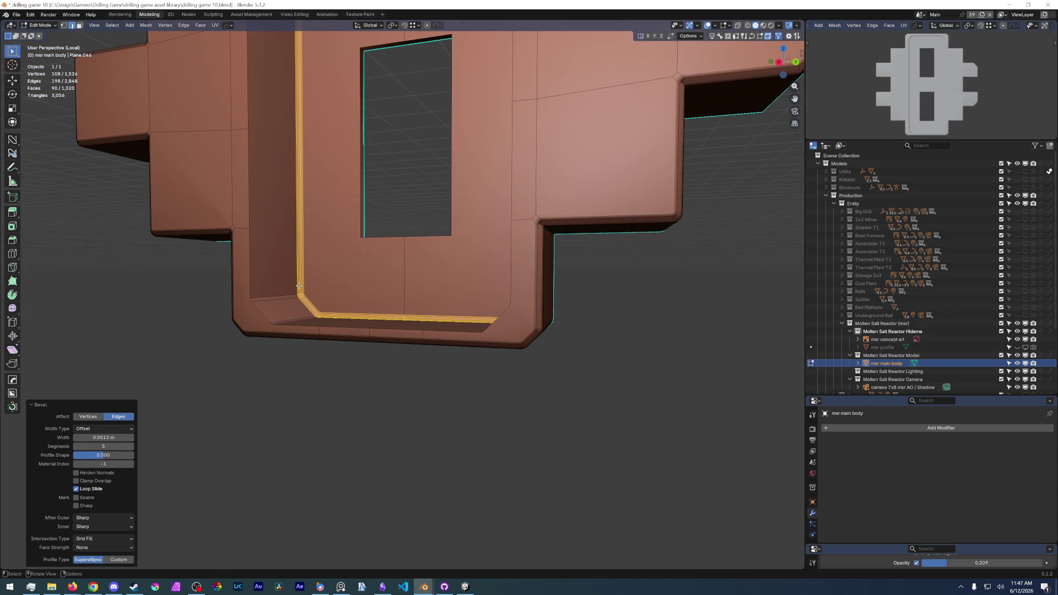
pyautogui.press('KP_3')
# Flatten the bevelled rim loop by scaling it to zero along Z.
pyautogui.press('s')
pyautogui.press('z')
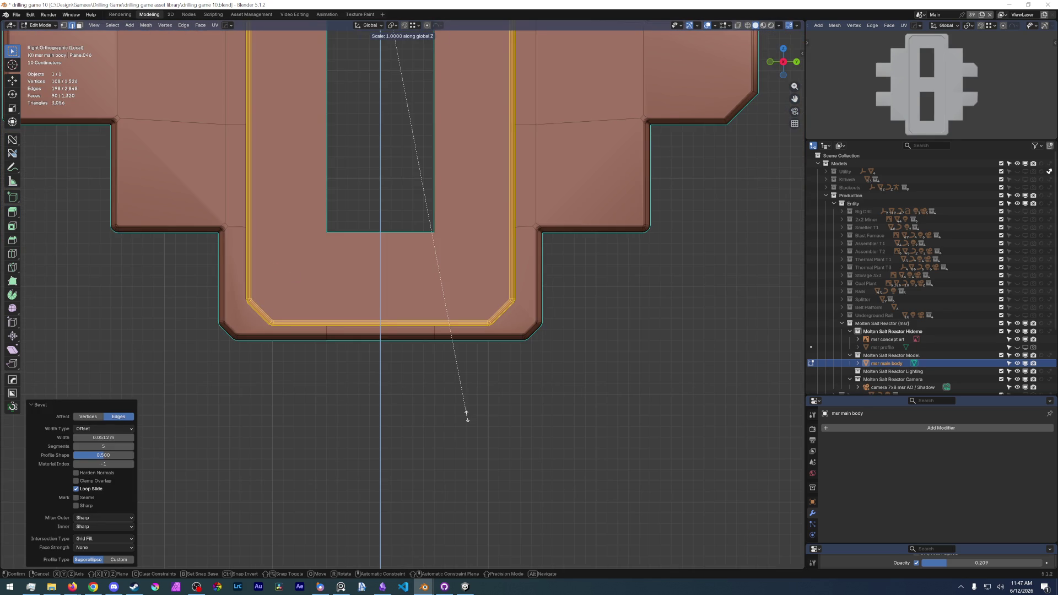
pyautogui.click(467, 397)
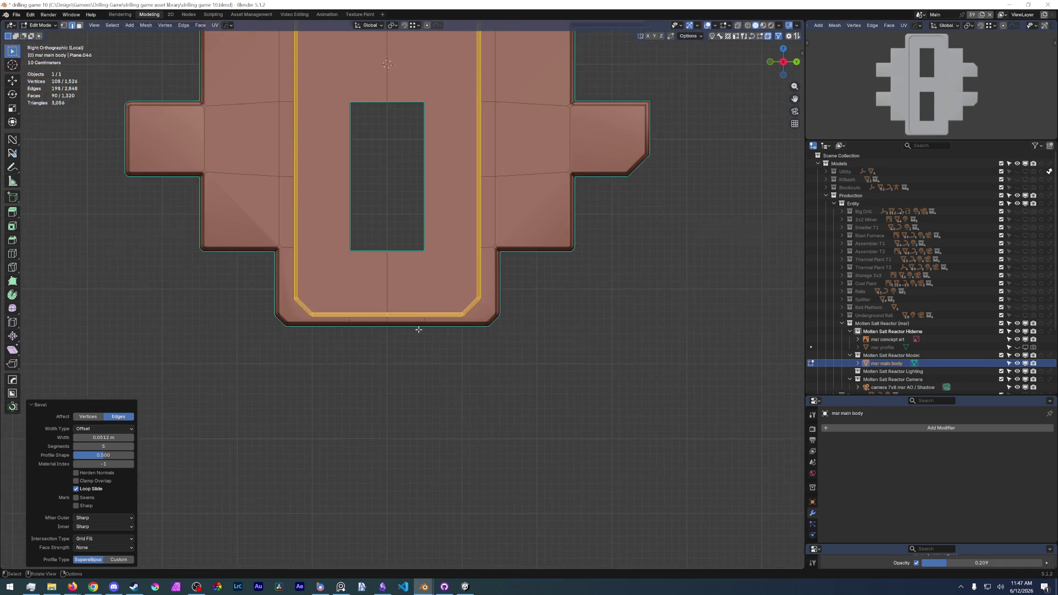
pyautogui.moveTo(430, 364); pyautogui.dragTo(408, 343, button='middle')
pyautogui.scroll(4, 408, 342)
pyautogui.scroll(4, 397, 331)
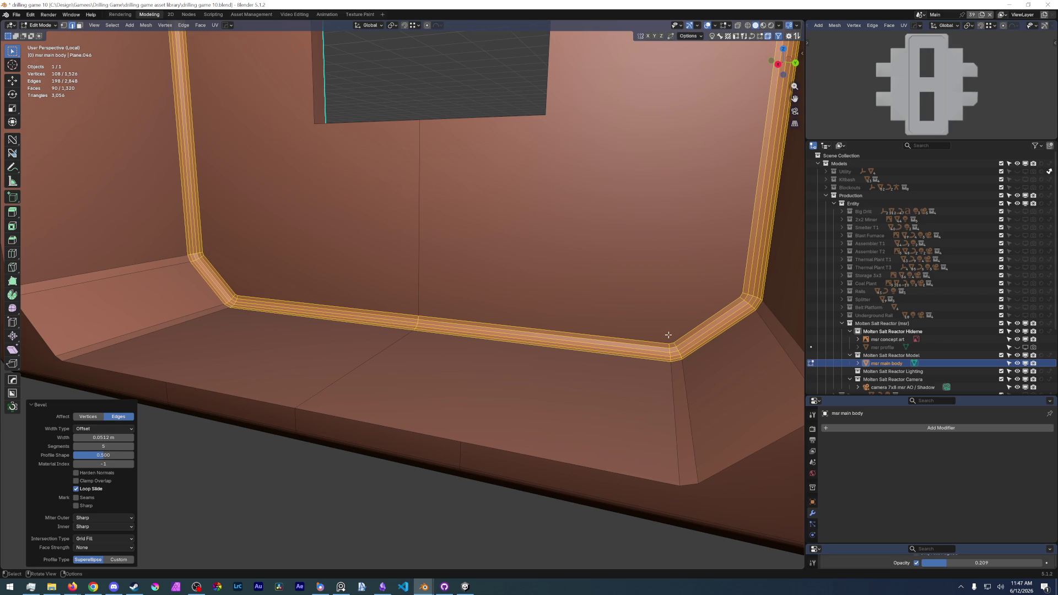
# Orbit to inspect the bevelled recess from two angles, then switch over to Obsidian.
pyautogui.moveTo(433, 279); pyautogui.dragTo(398, 273, button='middle')
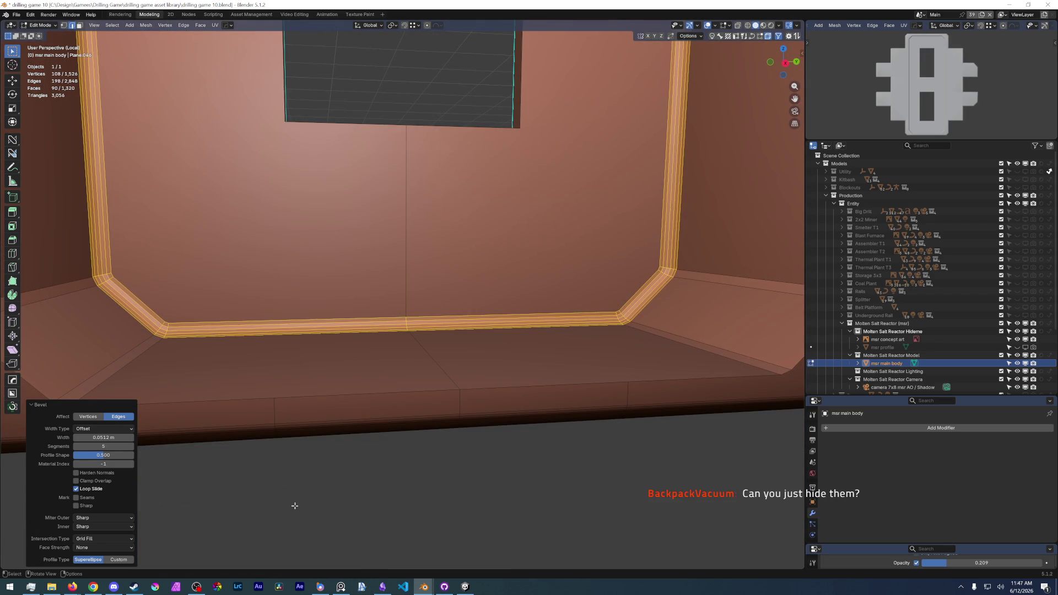
pyautogui.moveTo(295, 505); pyautogui.dragTo(388, 376, button='middle')
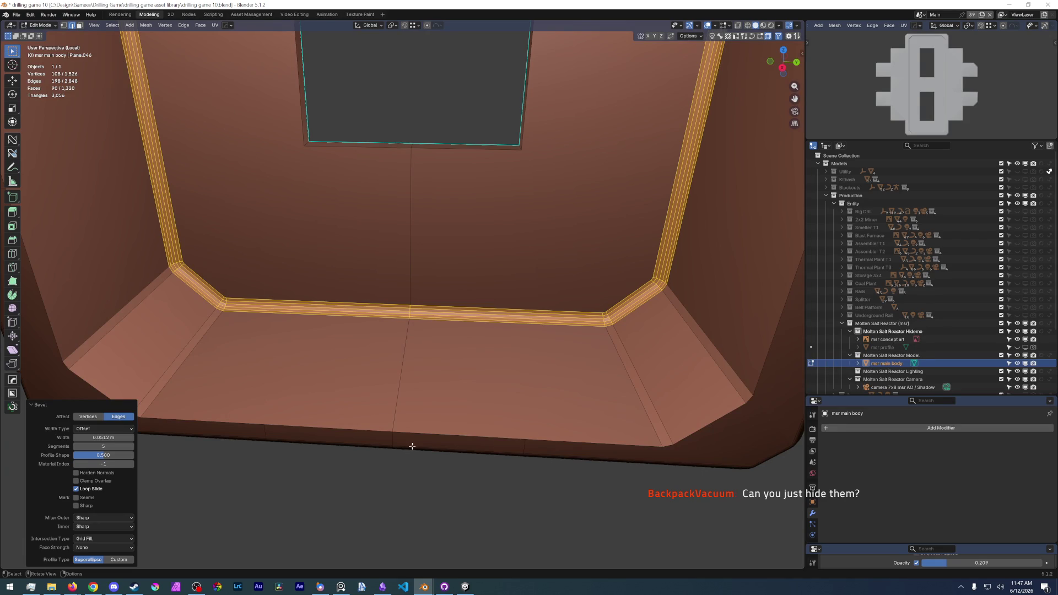
pyautogui.moveTo(465, 587)
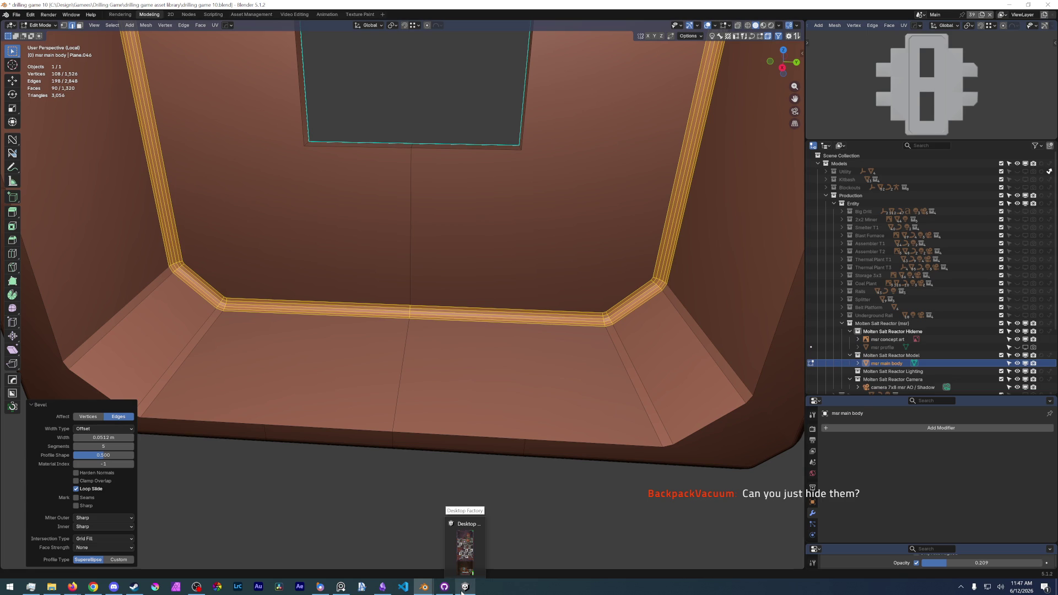
pyautogui.click(382, 588)
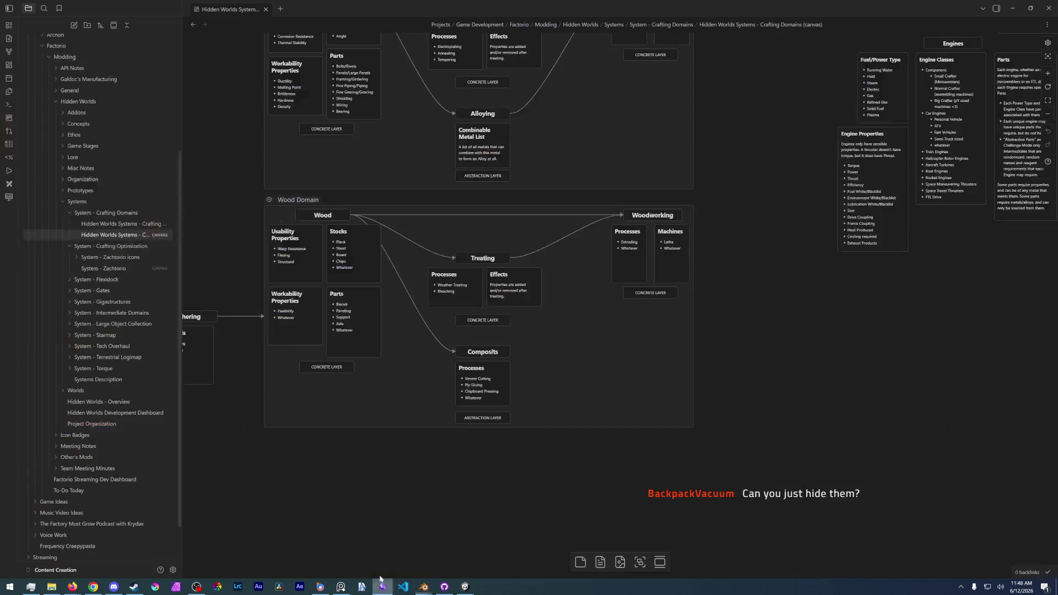
pyautogui.scroll(-1, 151, 364)
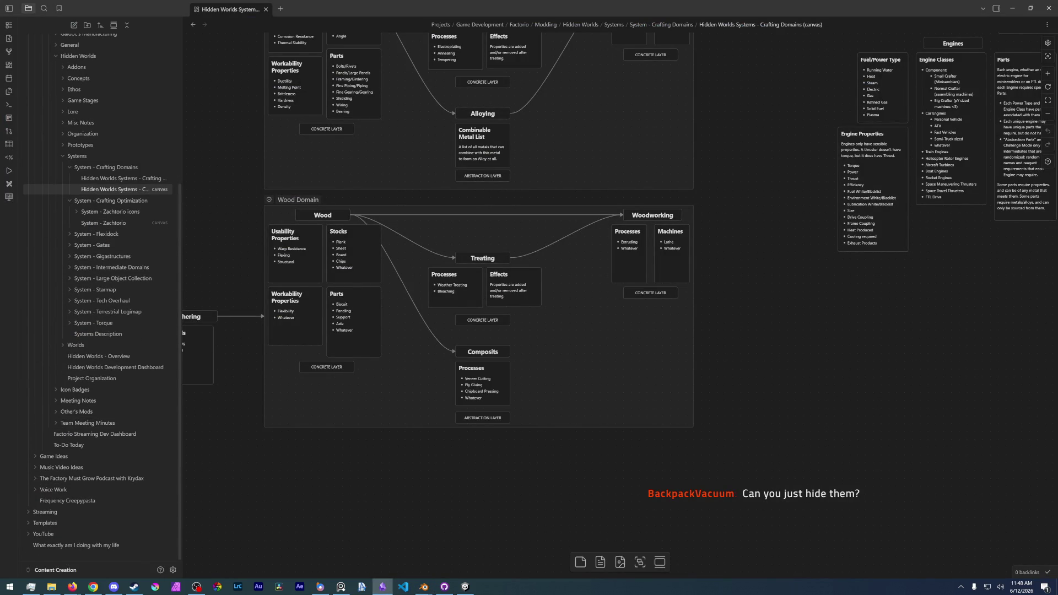
pyautogui.scroll(5, 64, 514)
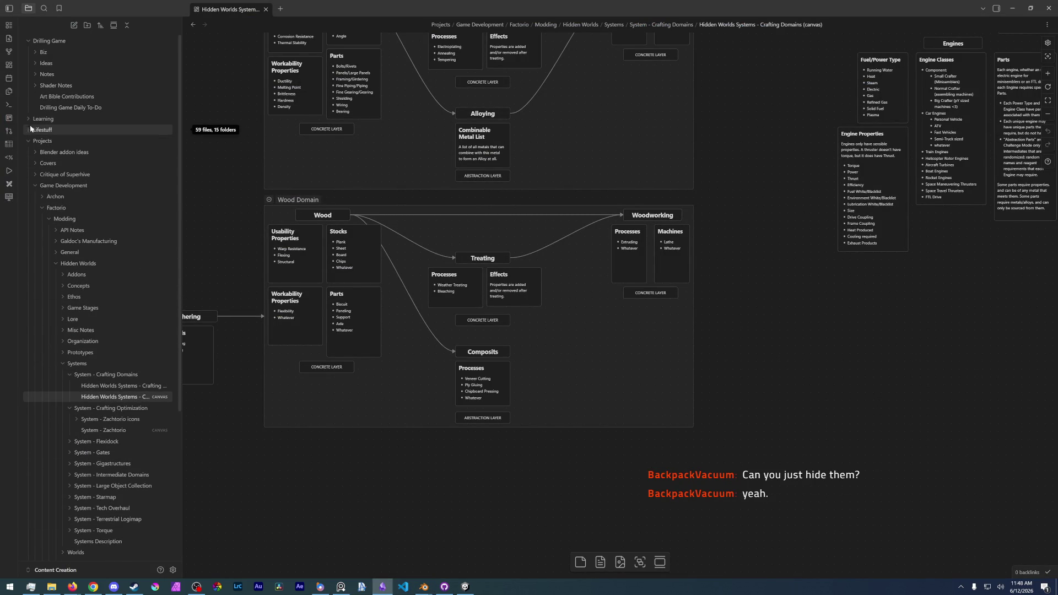
# Create a new note inside the Blender addon ideas folder via its context menu.
pyautogui.click(38, 155)
pyautogui.rightClick(62, 156)
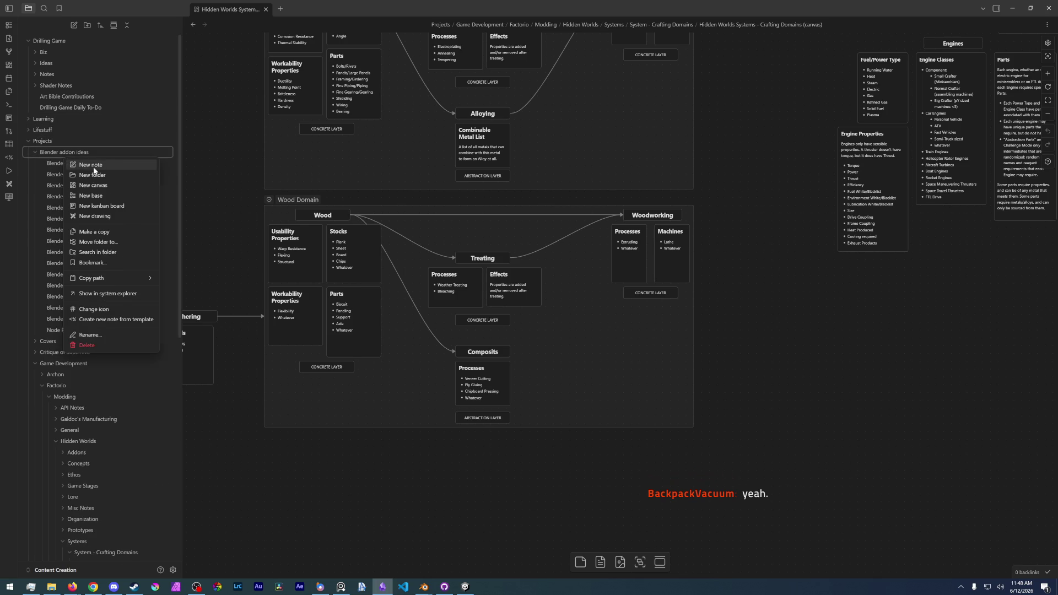
pyautogui.click(91, 165)
pyautogui.write('Blender - Pin Verts in Edit Mode')
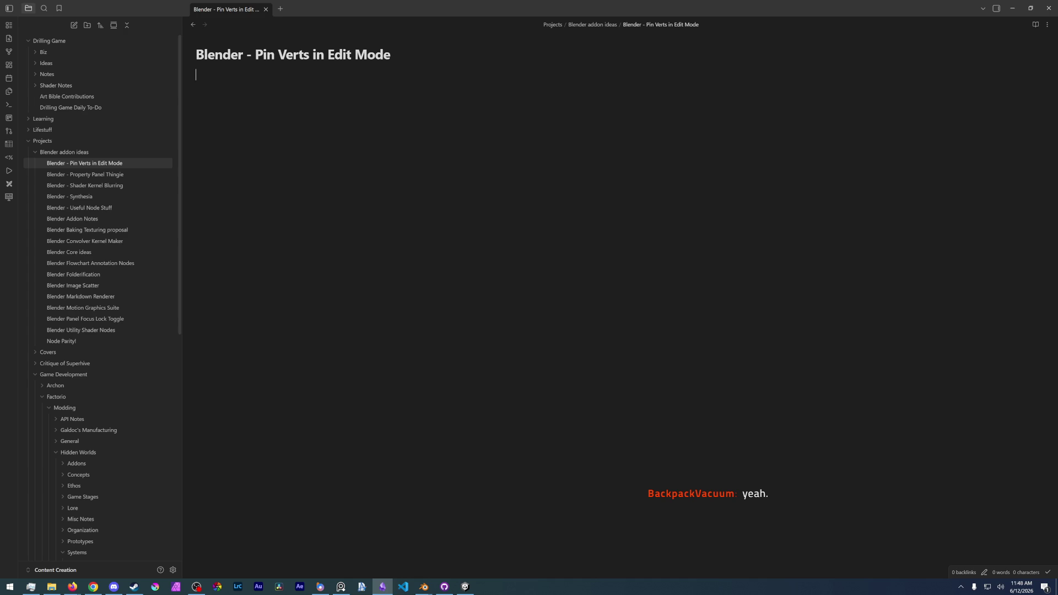
# Write the note's one-line description of pinning vert groups during Edit mode transforms, then return to Blender.
pyautogui.press('Return')
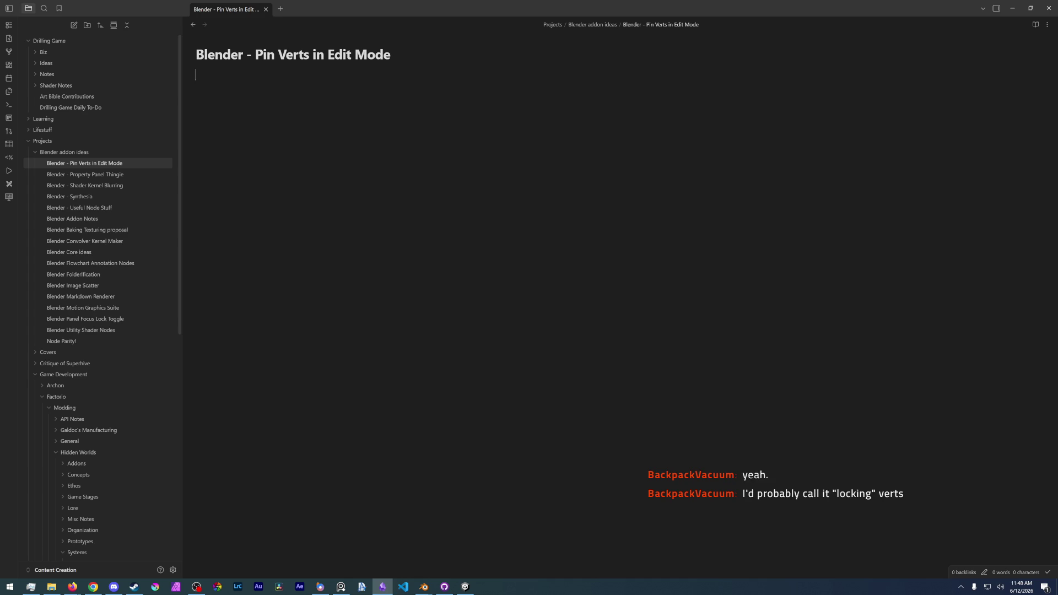
pyautogui.write('Be able to ')
pyautogui.write('pin vert groups during ')
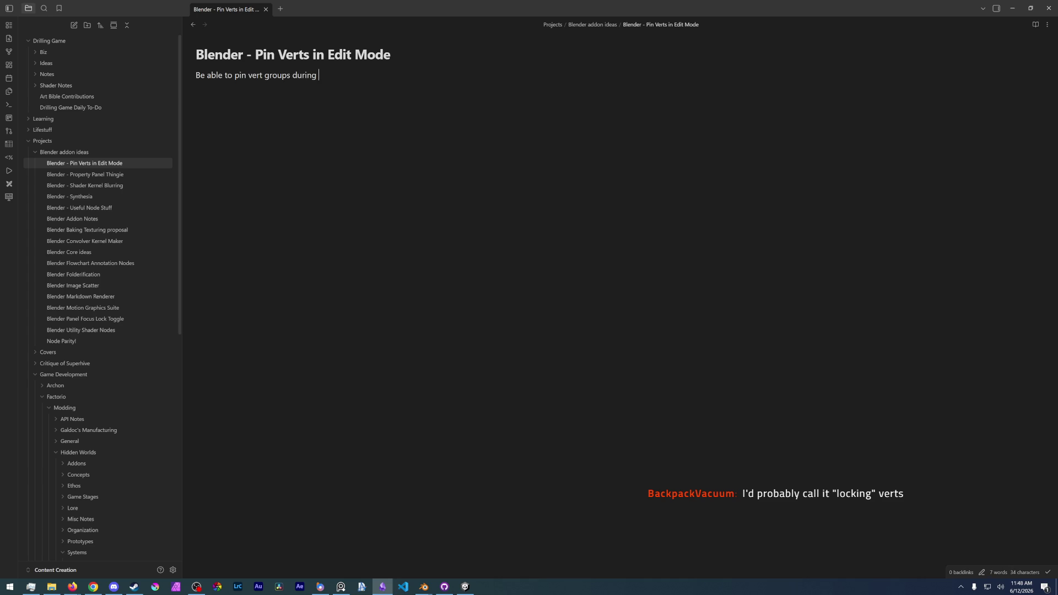
pyautogui.write('normal scale/rotation/transform edits in Edit mode')
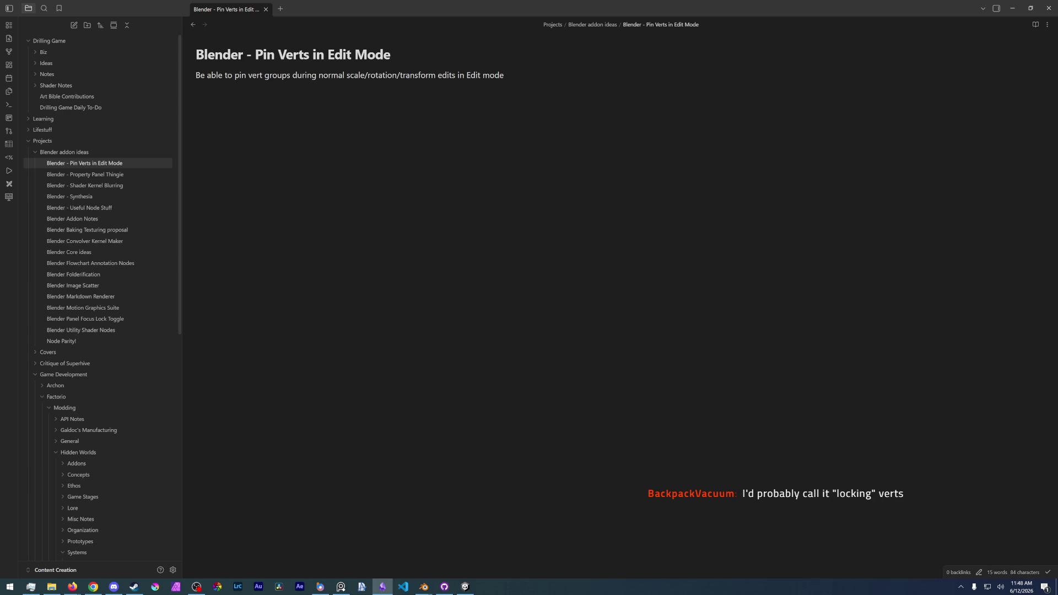
pyautogui.click(34, 153)
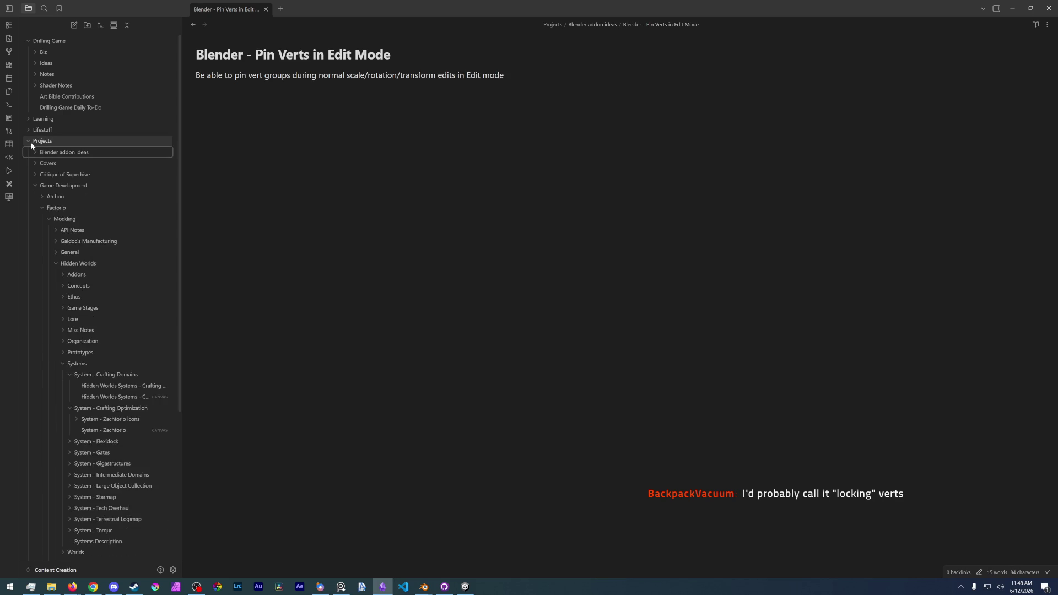
pyautogui.click(30, 142)
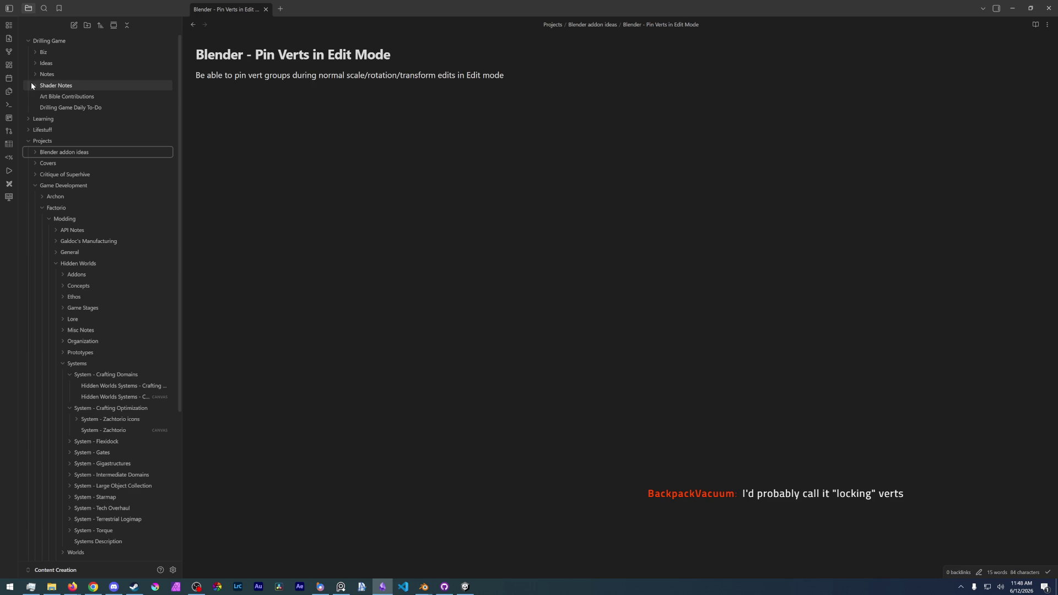
pyautogui.hotkey('alt', 'Tab')
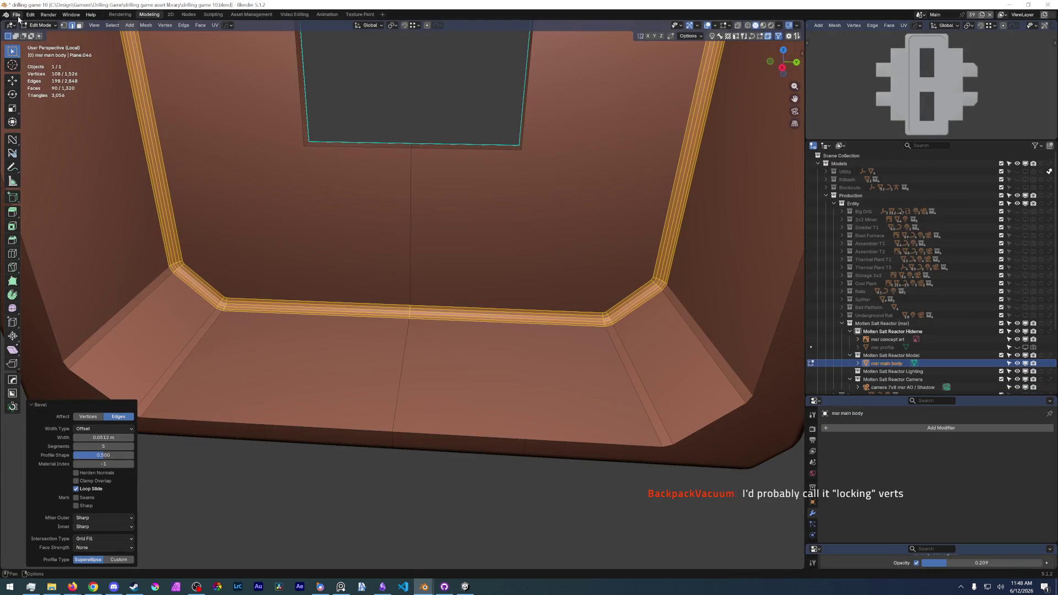
# Save drilling game 10.blend via File > Save, glancing at the Obsidian note and back.
pyautogui.click(16, 13)
pyautogui.click(40, 65)
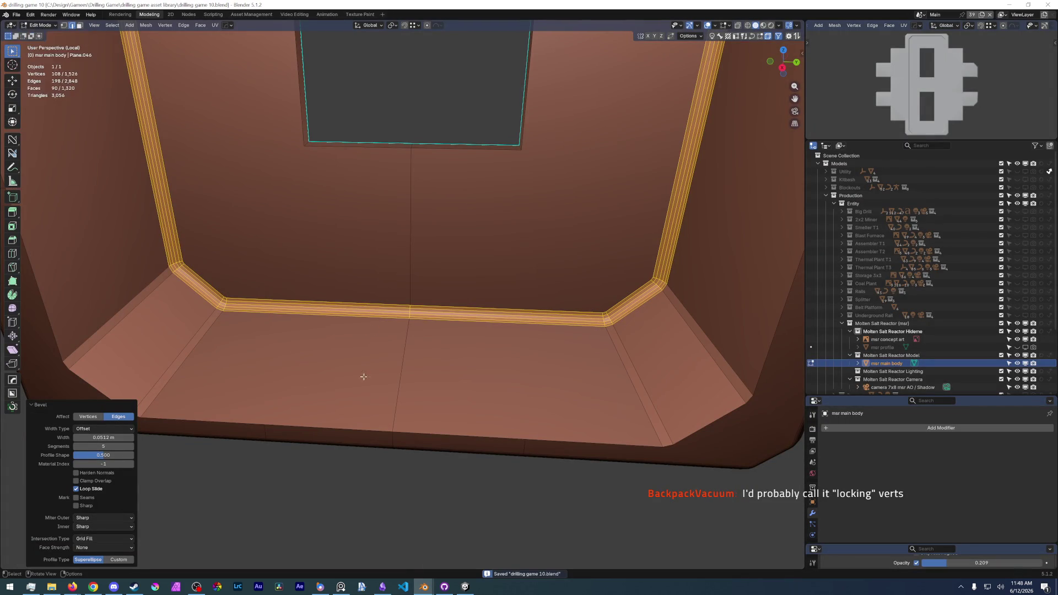
pyautogui.hotkey('alt', 'Tab')
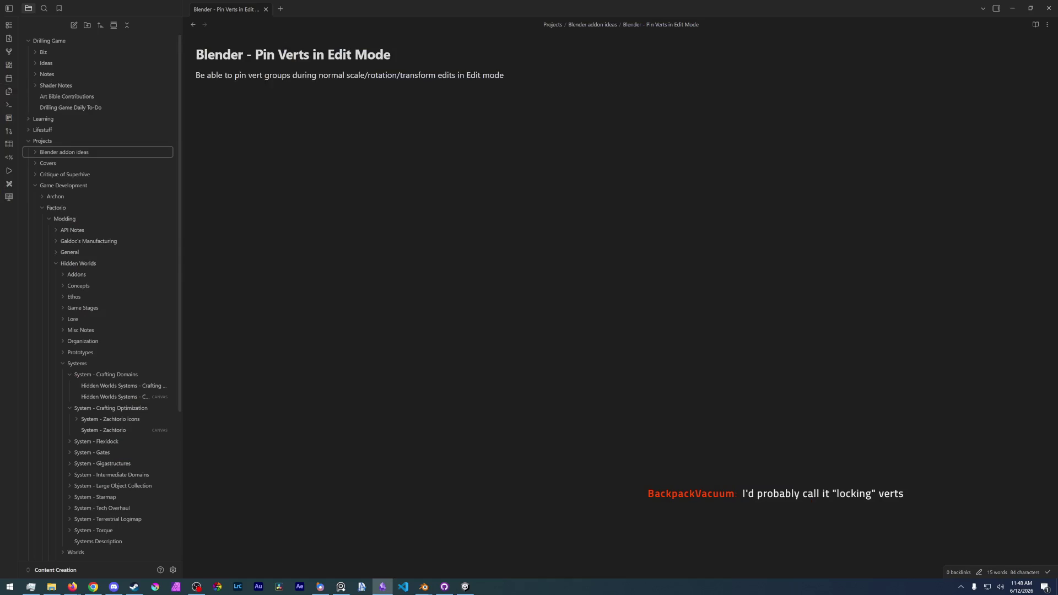
pyautogui.hotkey('alt', 'Tab')
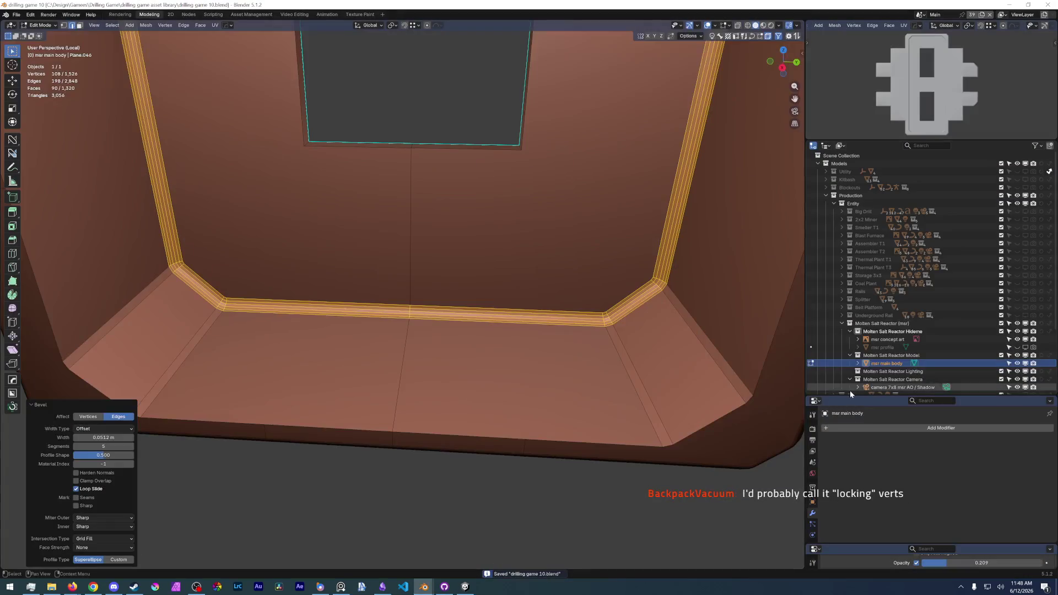
# Enlarge the Properties area, show the reactor body's Physics settings and clear the edge selection in side view.
pyautogui.moveTo(864, 397); pyautogui.dragTo(857, 246)
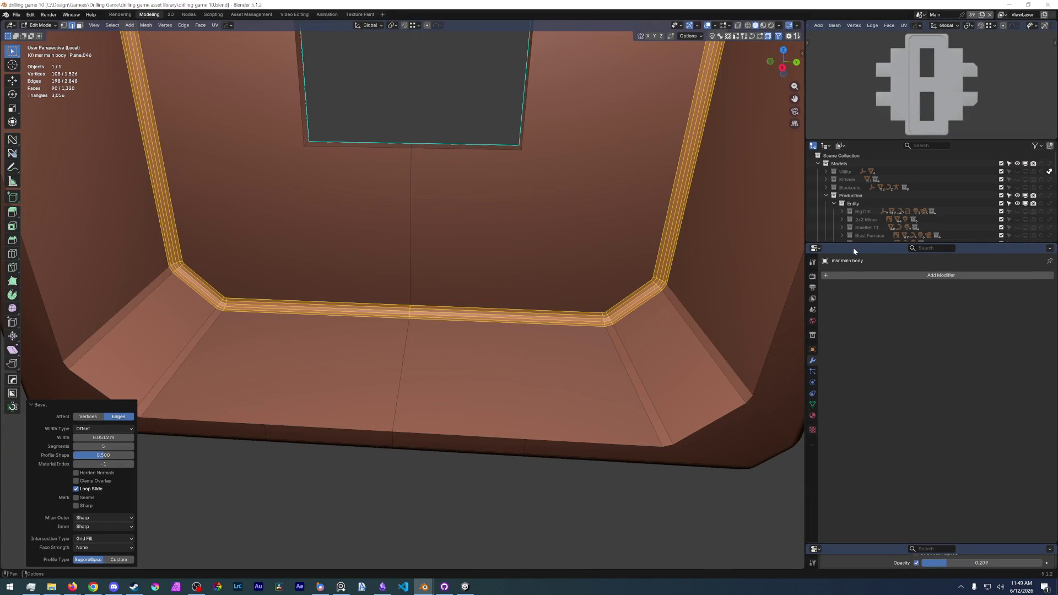
pyautogui.click(813, 382)
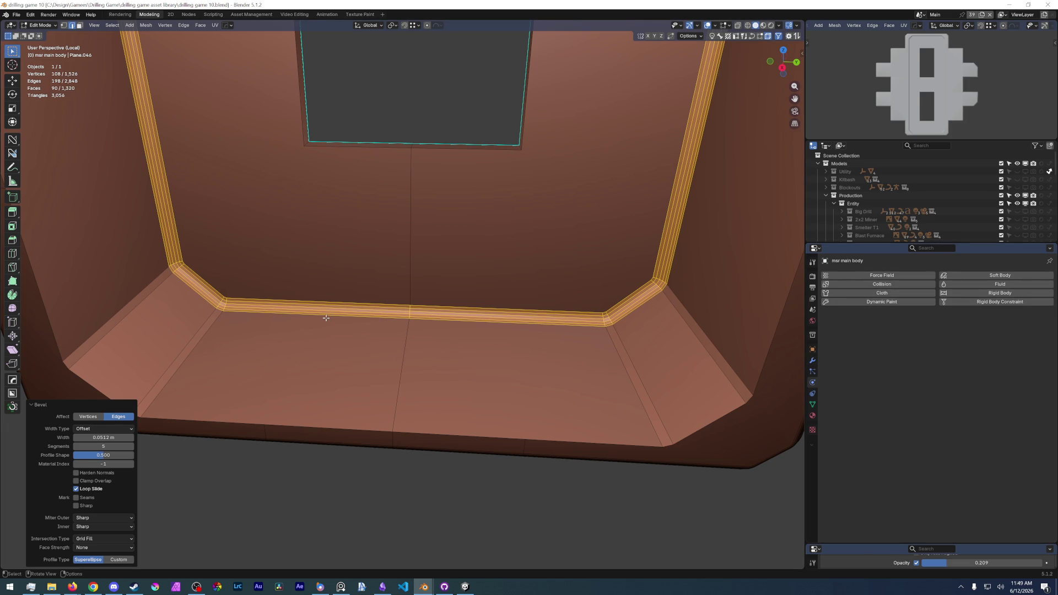
pyautogui.scroll(-3, 326, 318)
pyautogui.scroll(3, 327, 318)
pyautogui.moveTo(326, 318)
pyautogui.mouseDown(button='middle')
pyautogui.moveTo(242, 290)
pyautogui.moveTo(386, 241)
pyautogui.mouseUp(button='middle')
pyautogui.scroll(-3, 391, 254)
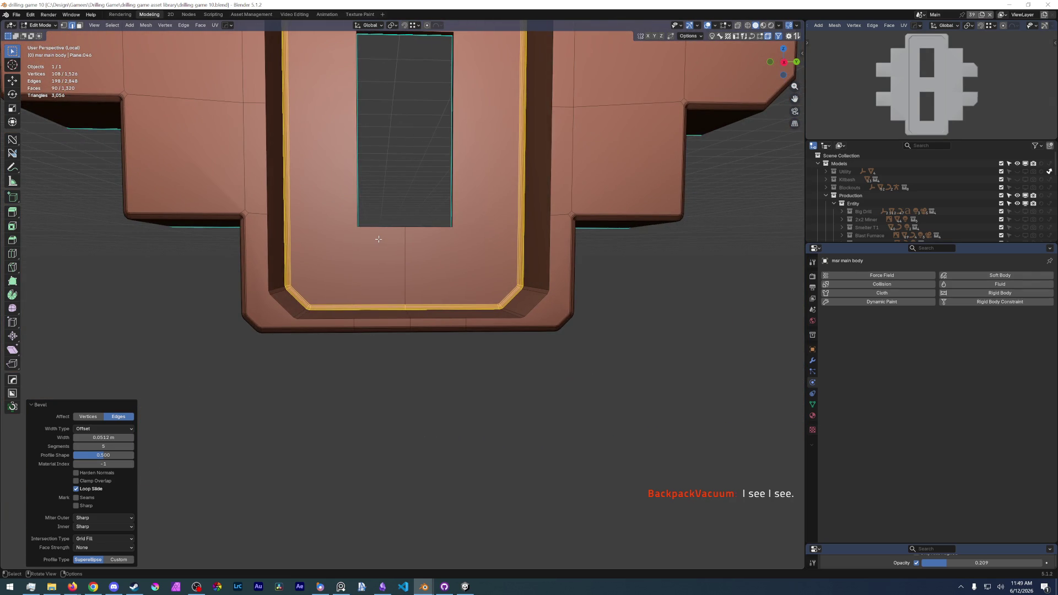
pyautogui.scroll(-3, 386, 241)
pyautogui.moveTo(386, 242)
pyautogui.mouseDown(button='middle')
pyautogui.moveTo(407, 275)
pyautogui.moveTo(407, 397)
pyautogui.mouseUp(button='middle')
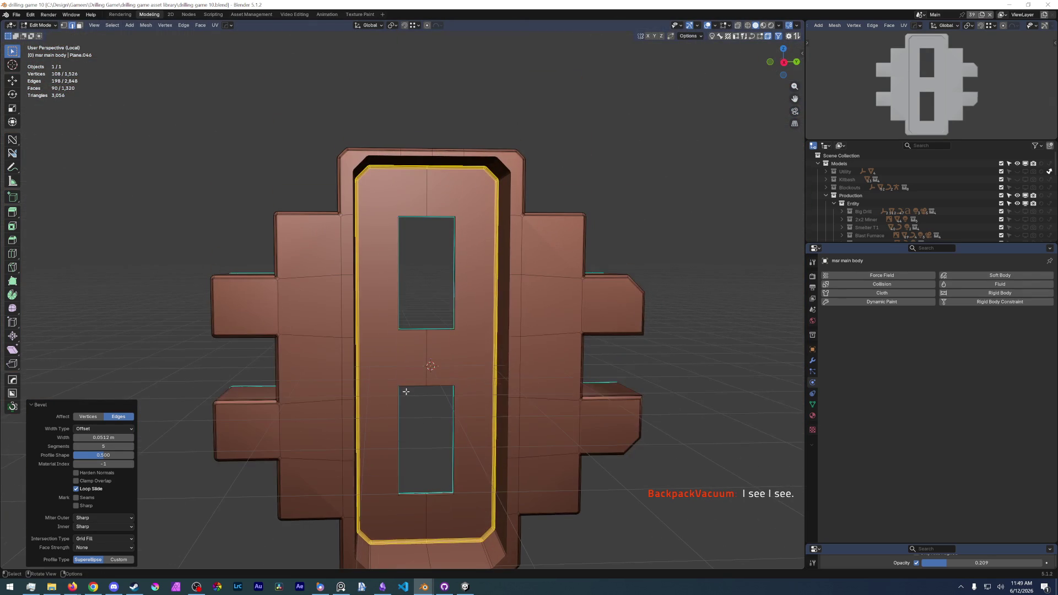
pyautogui.press('KP_3')
pyautogui.scroll(3, 395, 397)
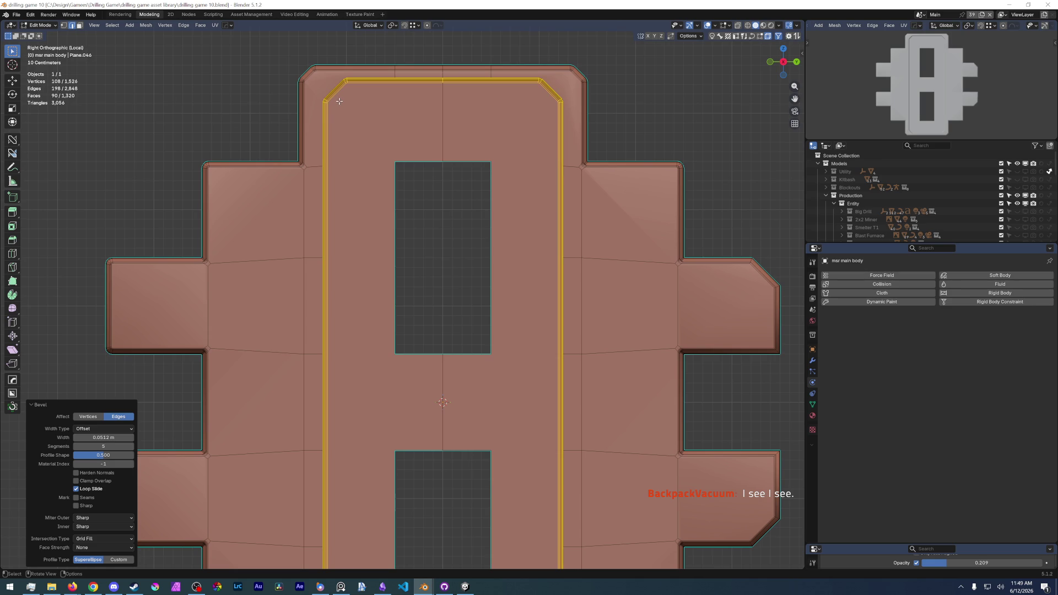
pyautogui.scroll(1, 340, 101)
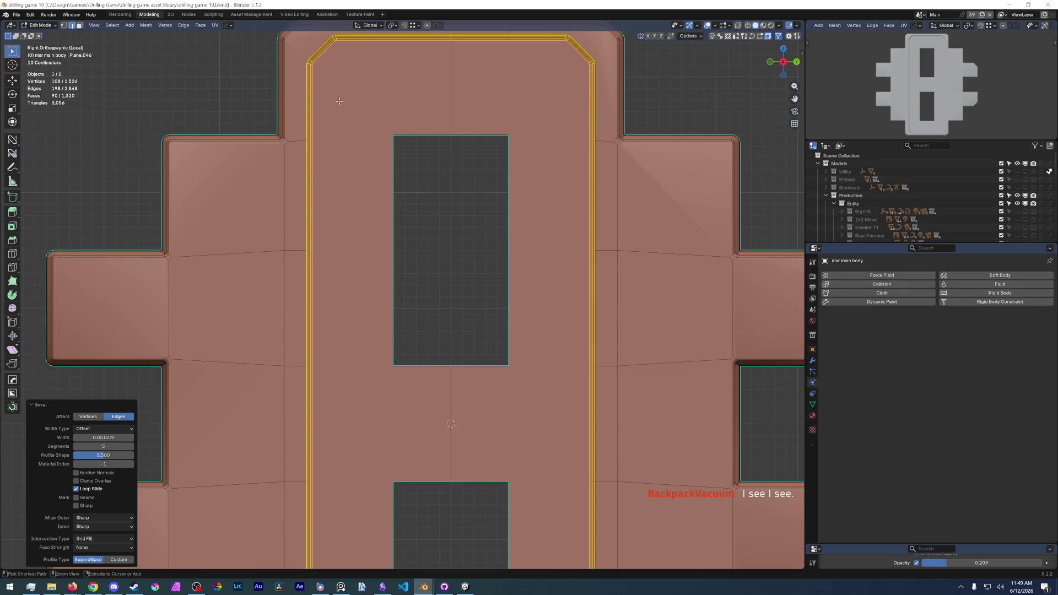
pyautogui.click(365, 178)
pyautogui.scroll(-3, 364, 177)
# Inset the two central strip faces around the reactor body's holes.
pyautogui.moveTo(365, 177); pyautogui.dragTo(477, 164, button='middle')
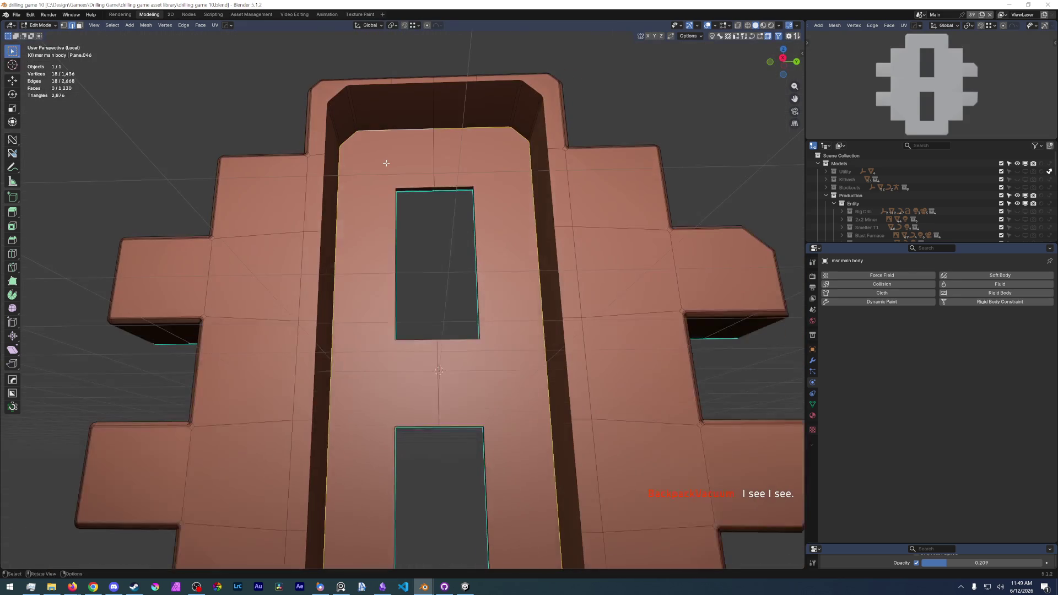
pyautogui.click(372, 347)
pyautogui.keyDown('shift'); pyautogui.click(504, 339); pyautogui.keyUp('shift')
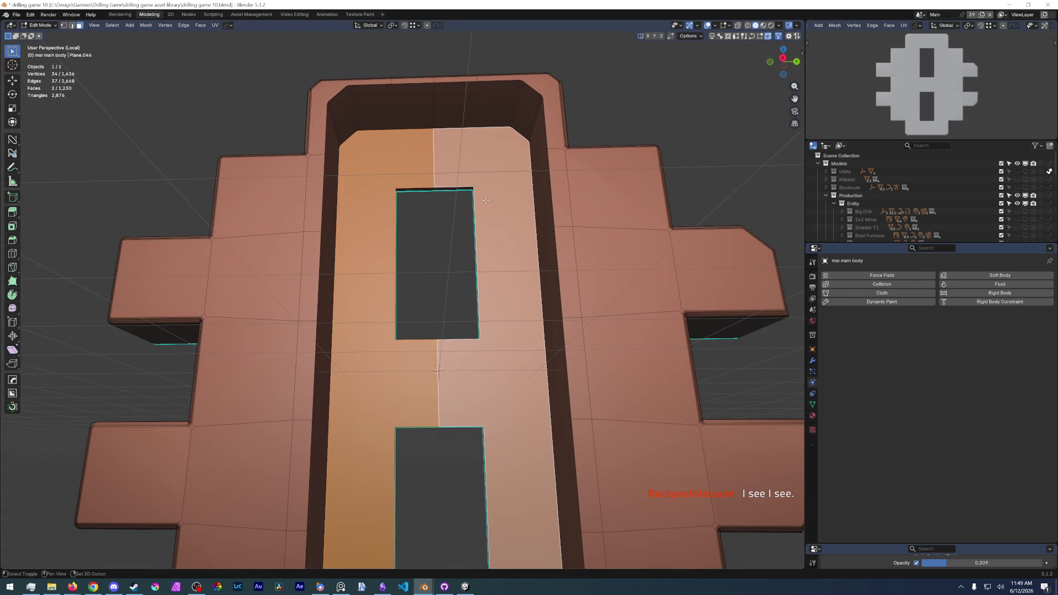
pyautogui.press('i')
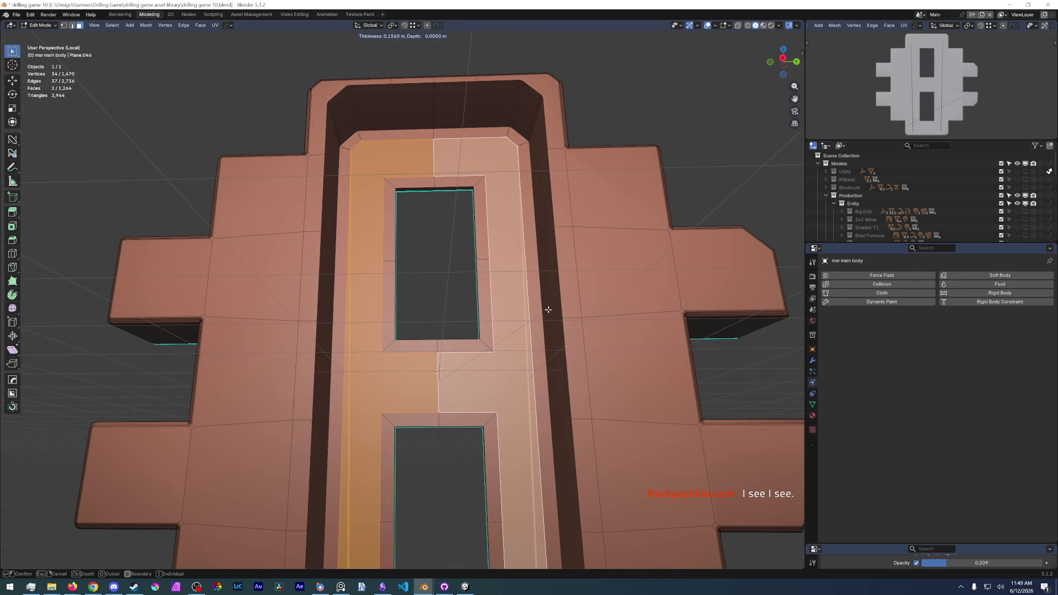
pyautogui.click(547, 310)
pyautogui.scroll(3, 497, 290)
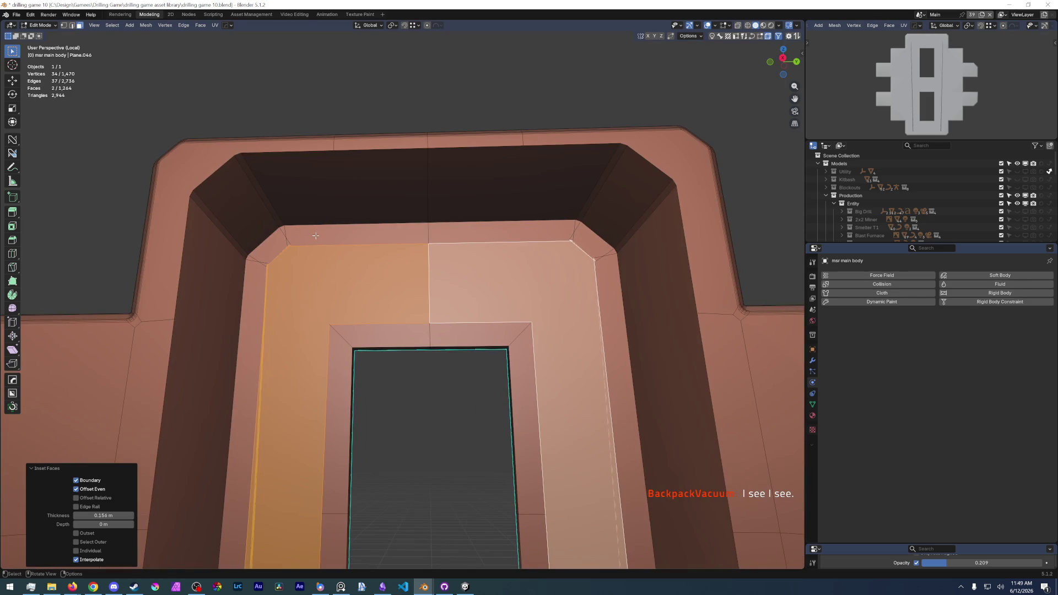
# Undo and redo the inset with a wider border of roughly 0.21 m.
pyautogui.hotkey('ctrl', 'z')
pyautogui.press('i')
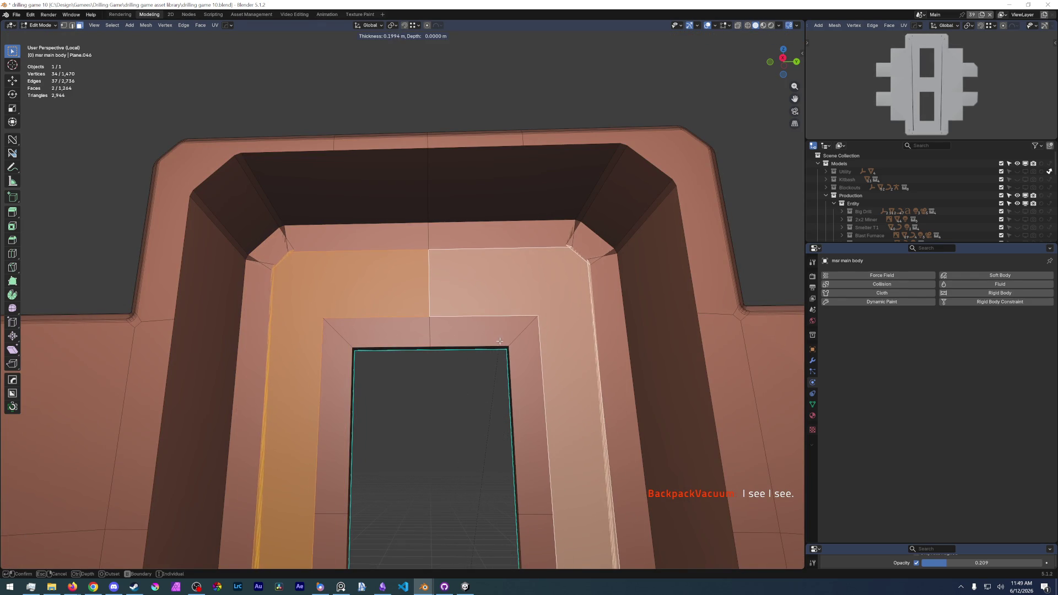
pyautogui.click(500, 341)
pyautogui.moveTo(326, 305); pyautogui.dragTo(447, 357, button='middle')
pyautogui.scroll(2, 447, 356)
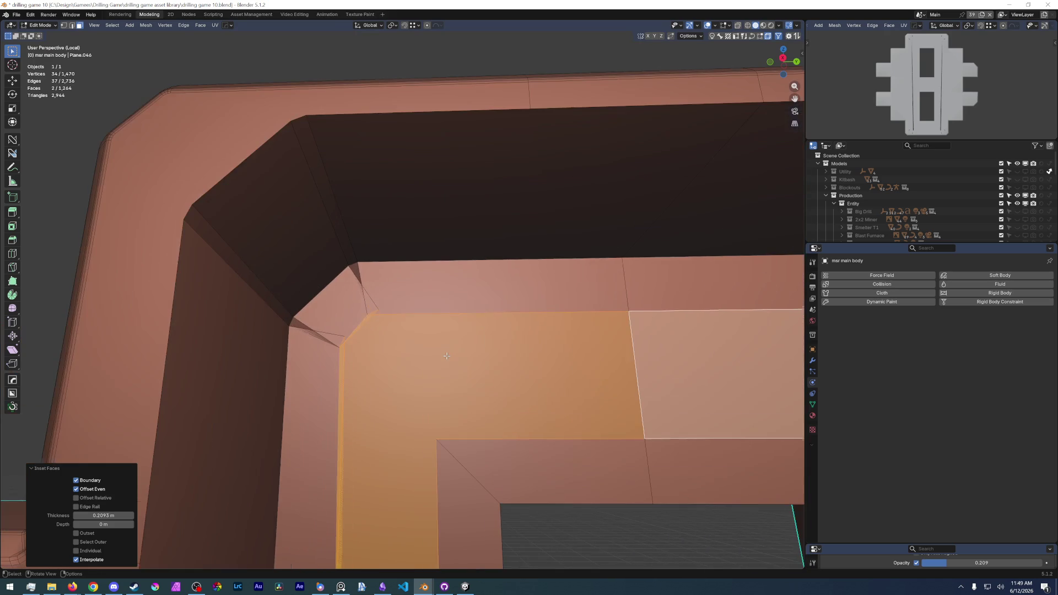
# Merge the doubled vertices at the first inner recess corner at their centre, redoing a misplaced merge.
pyautogui.click(381, 309)
pyautogui.scroll(-3, 381, 310)
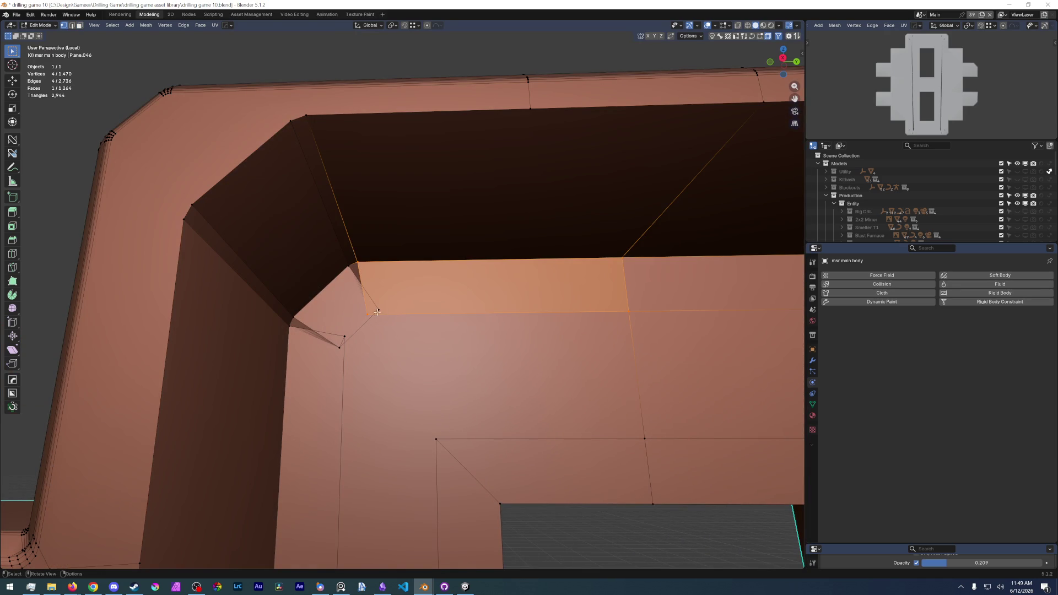
pyautogui.click(399, 76)
pyautogui.click(373, 313)
pyautogui.press('m')
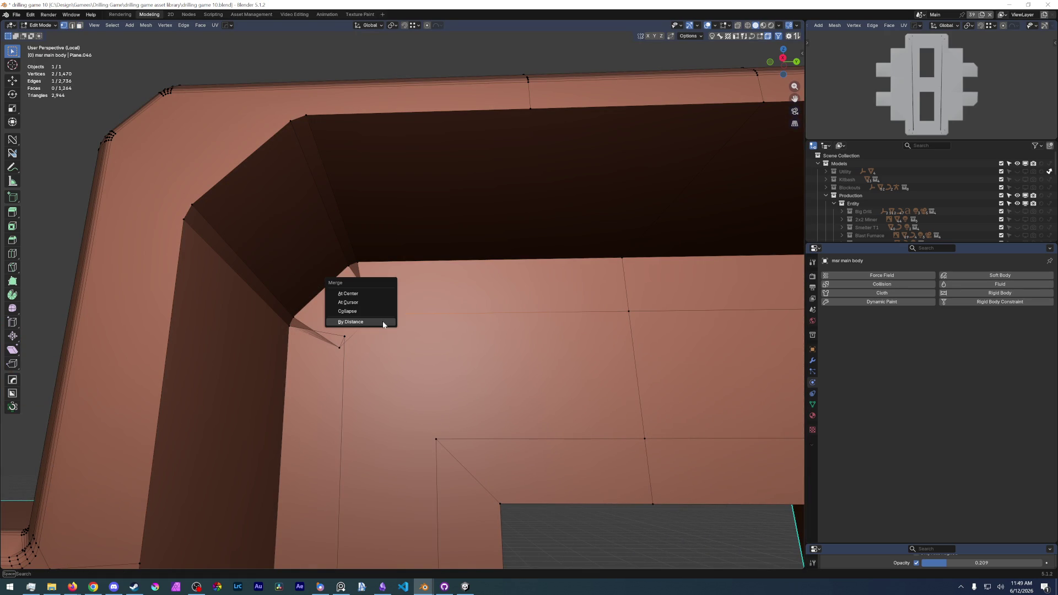
pyautogui.click(381, 300)
pyautogui.hotkey('ctrl', 'z')
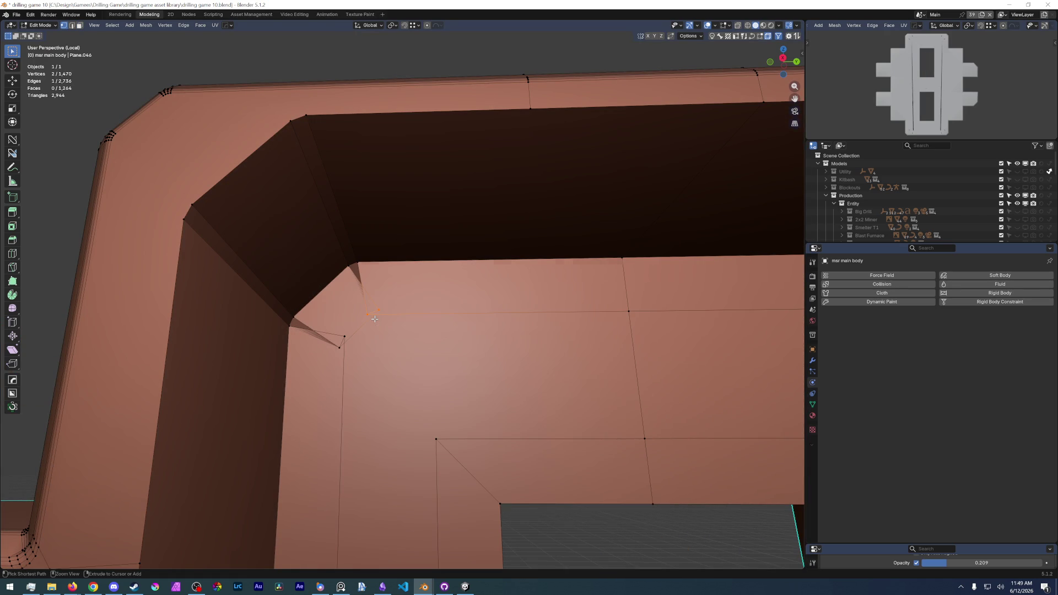
pyautogui.press('m')
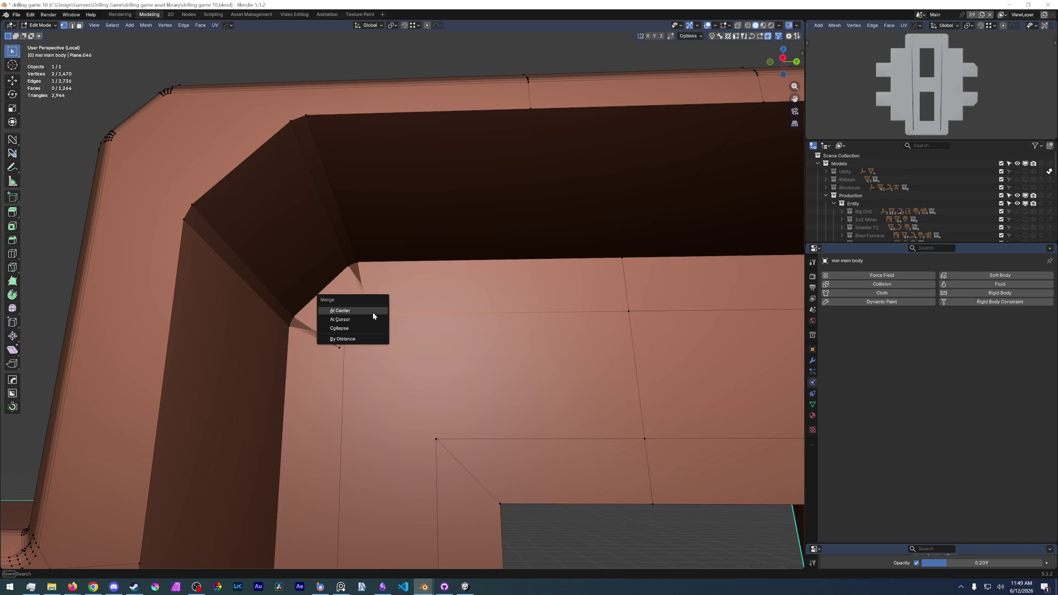
pyautogui.click(374, 311)
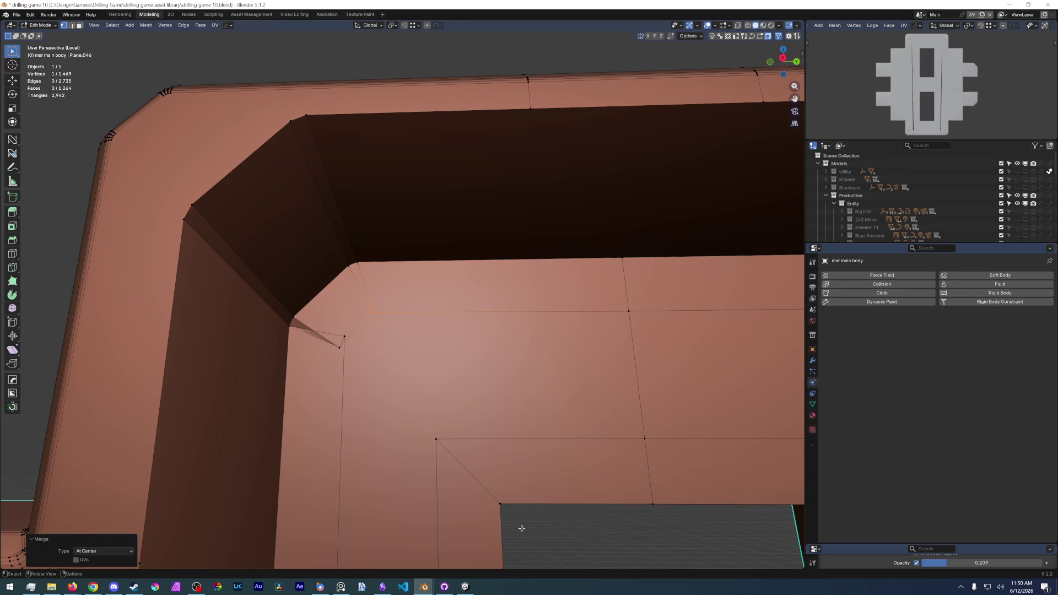
# Repeat the merge on the next inner corners' stray vertex pairs.
pyautogui.keyDown('shift'); pyautogui.click(345, 340); pyautogui.keyUp('shift')
pyautogui.hotkey('shift', 'r')
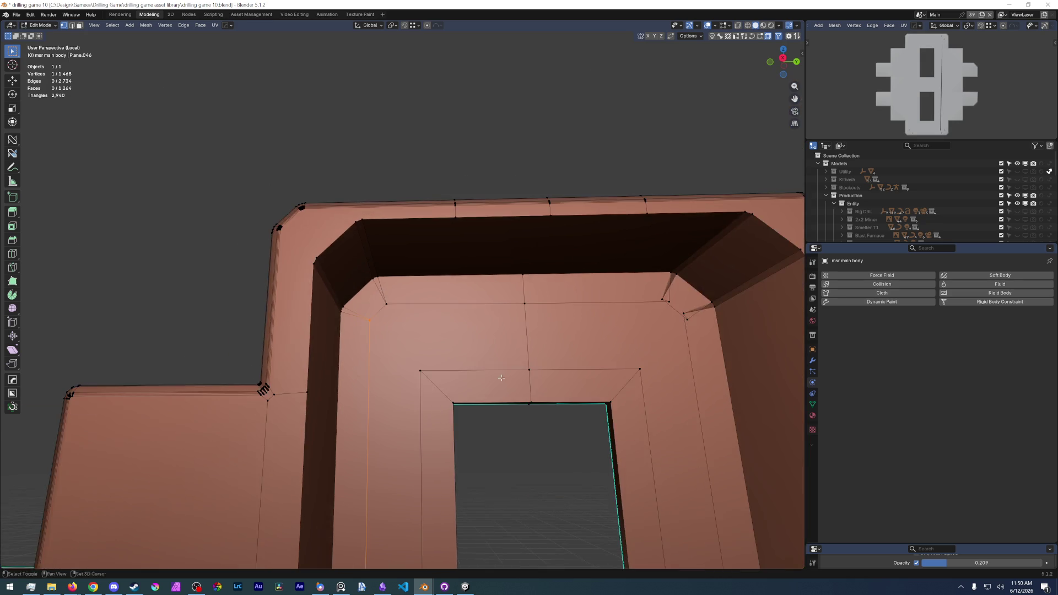
pyautogui.moveTo(336, 349)
pyautogui.mouseDown(button='middle')
pyautogui.moveTo(514, 328)
pyautogui.moveTo(573, 299)
pyautogui.mouseUp(button='middle')
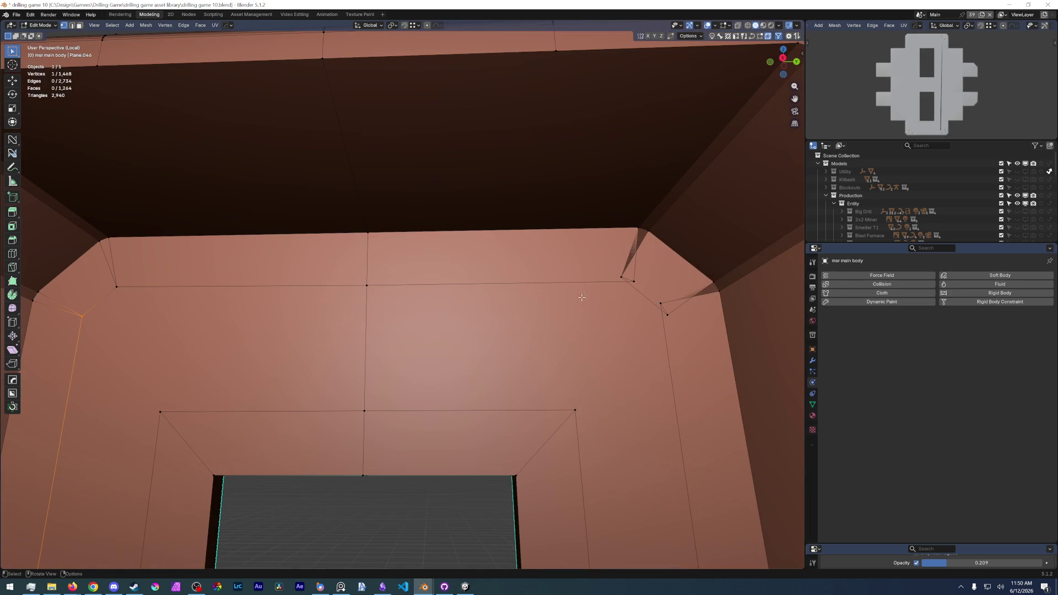
pyautogui.click(622, 278)
pyautogui.keyDown('shift'); pyautogui.click(630, 282); pyautogui.keyUp('shift')
pyautogui.hotkey('shift', 'r')
pyautogui.click(666, 312)
pyautogui.press('r')
pyautogui.click(664, 307)
pyautogui.scroll(-4, 522, 376)
pyautogui.scroll(4, 522, 377)
# Merge the remaining doubled corner vertices on the far side of the recess.
pyautogui.keyDown('shift'); pyautogui.moveTo(522, 376); pyautogui.dragTo(501, 227, button='middle'); pyautogui.keyUp('shift')
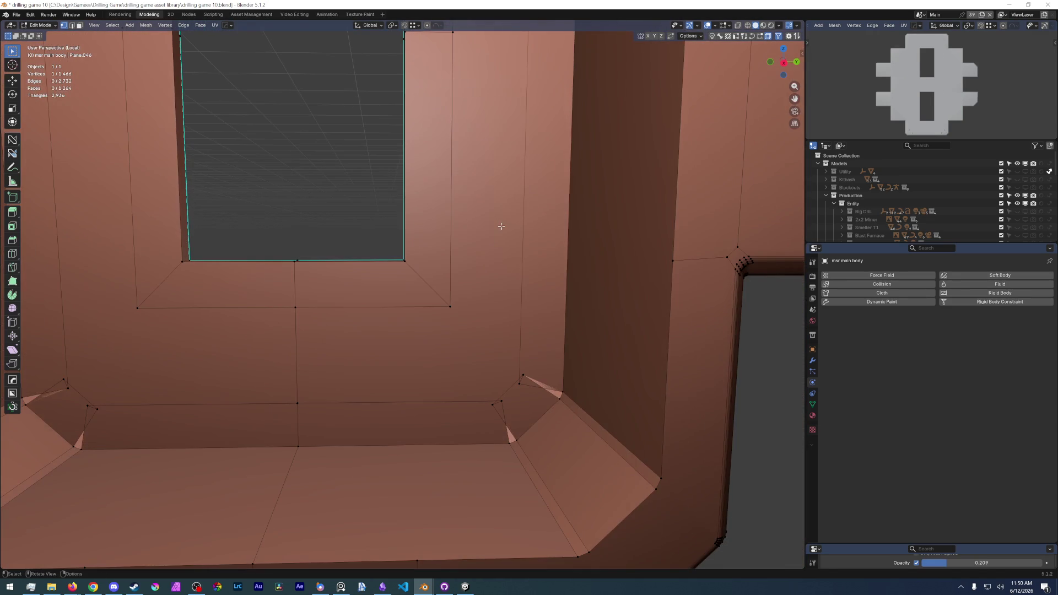
pyautogui.click(520, 383)
pyautogui.press('j')
pyautogui.click(522, 380)
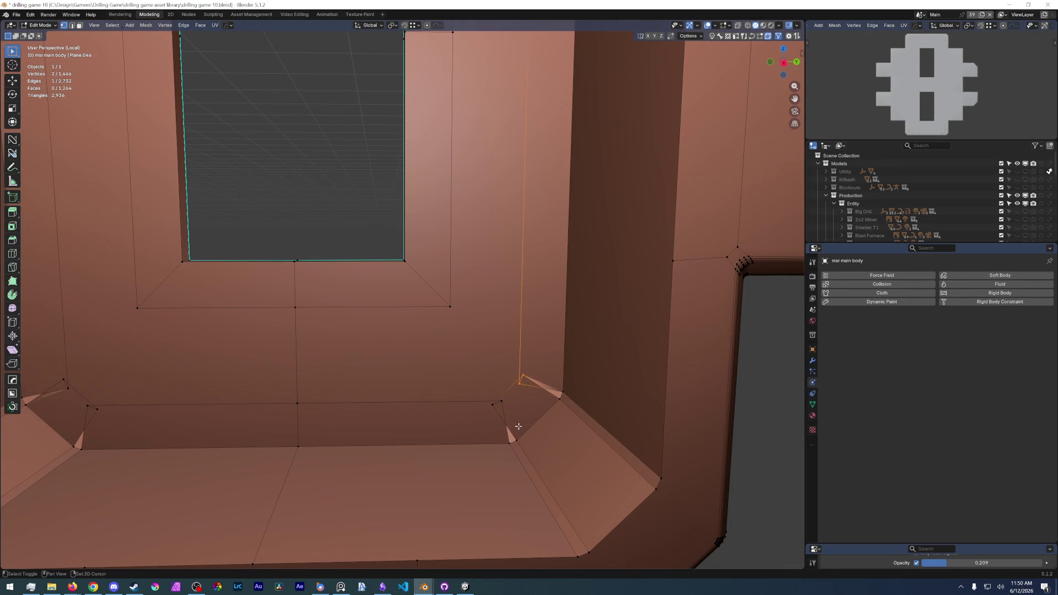
pyautogui.click(499, 404)
pyautogui.press('m')
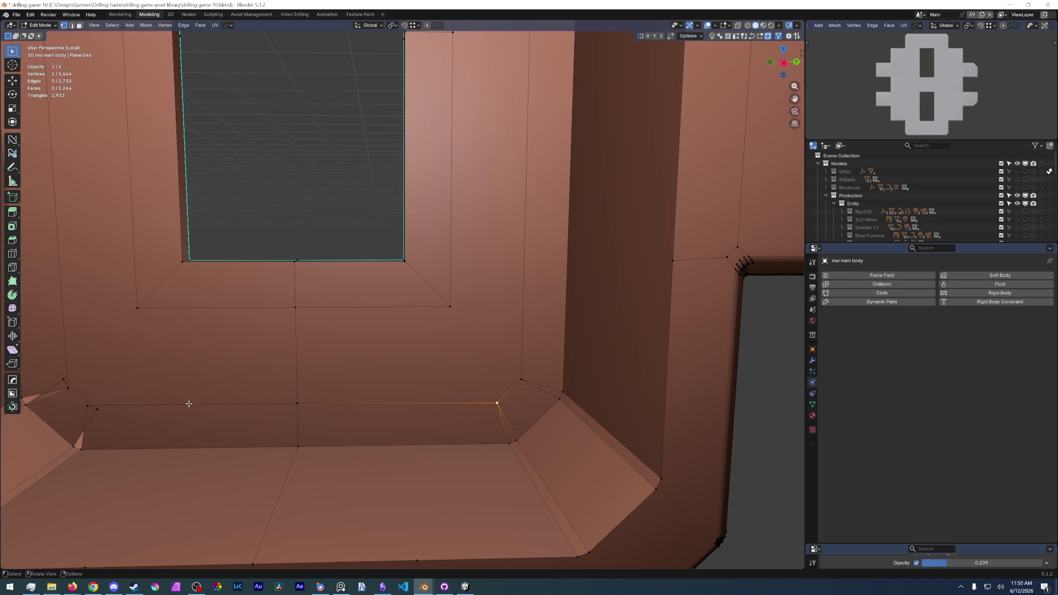
pyautogui.click(88, 408)
pyautogui.press('m')
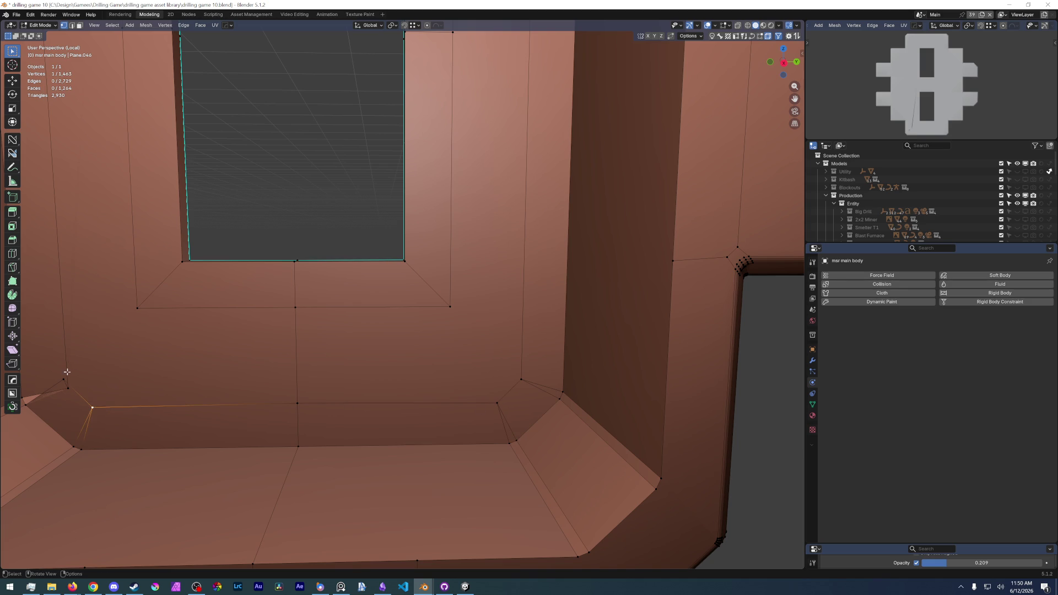
pyautogui.hotkey('ctrl', 'x')
pyautogui.scroll(-3, 211, 433)
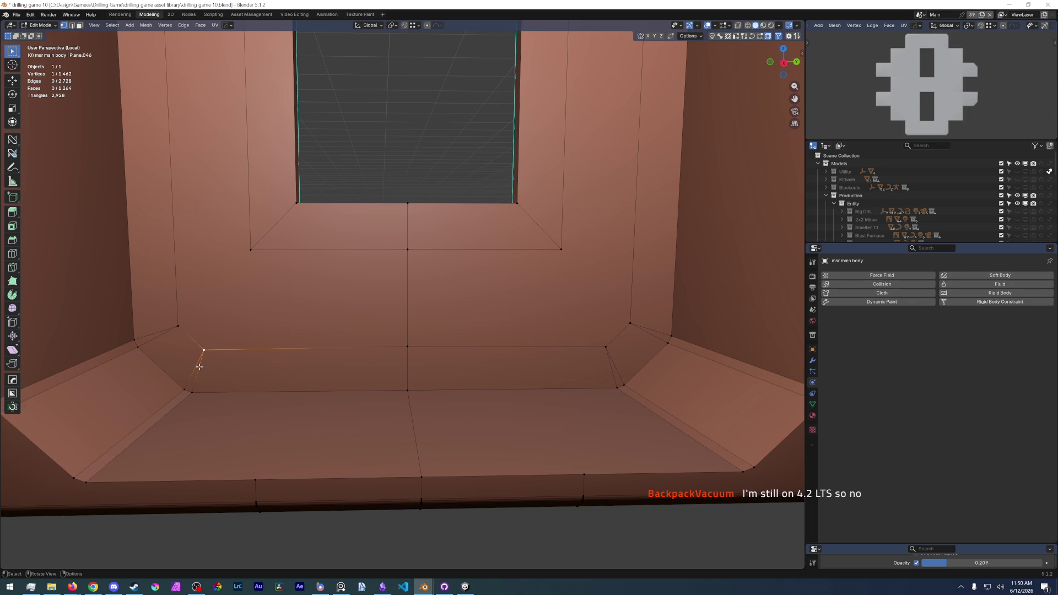
pyautogui.scroll(-2, 199, 368)
pyautogui.scroll(-3, 423, 397)
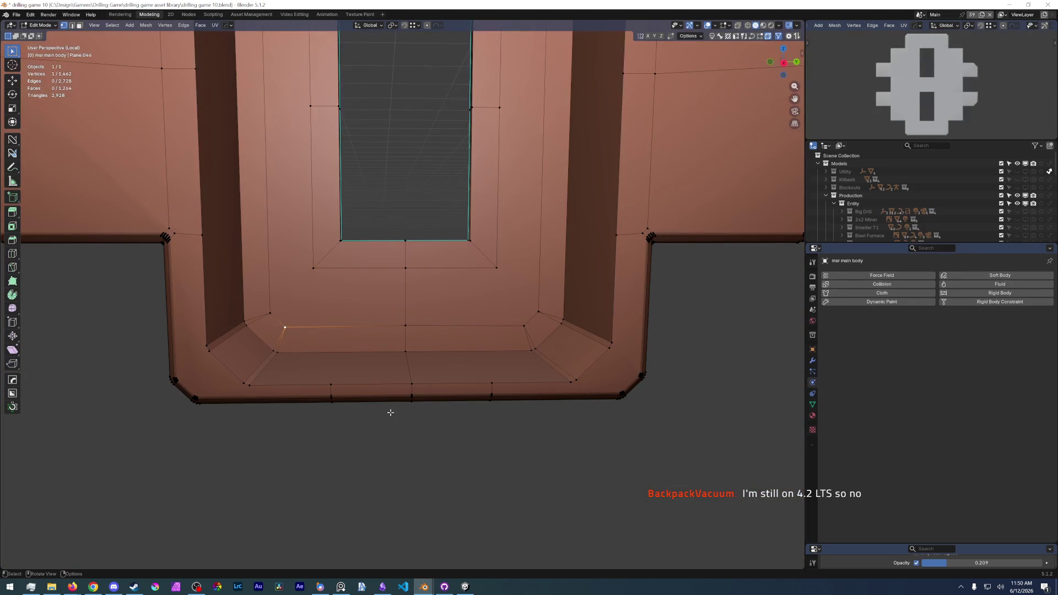
# In side view, move a lower and an upper ledge vertex along Z to adjust their heights.
pyautogui.press('KP_3')
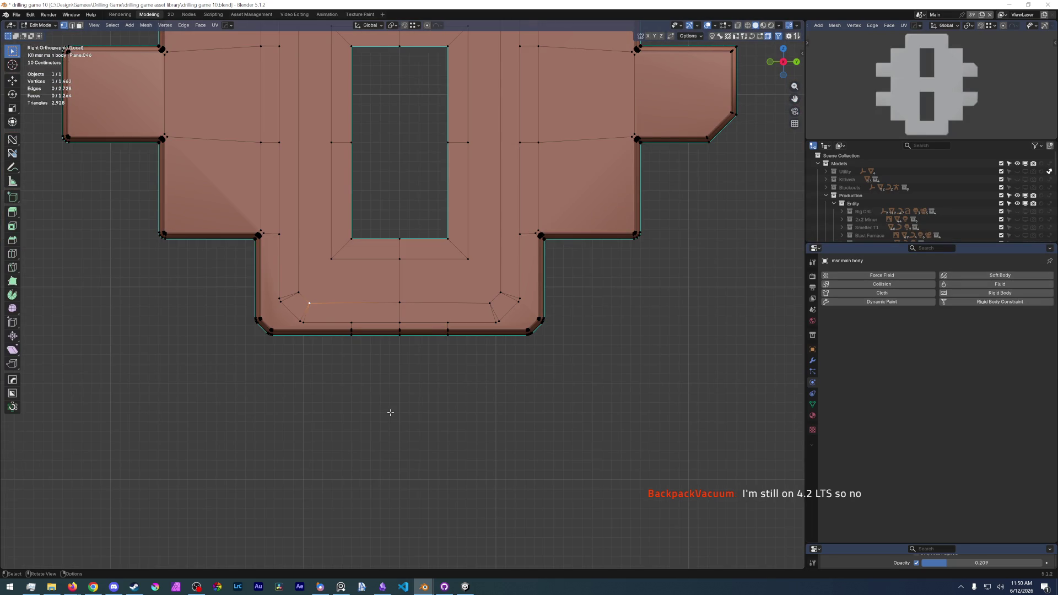
pyautogui.scroll(2, 391, 412)
pyautogui.scroll(3, 397, 348)
pyautogui.click(394, 318)
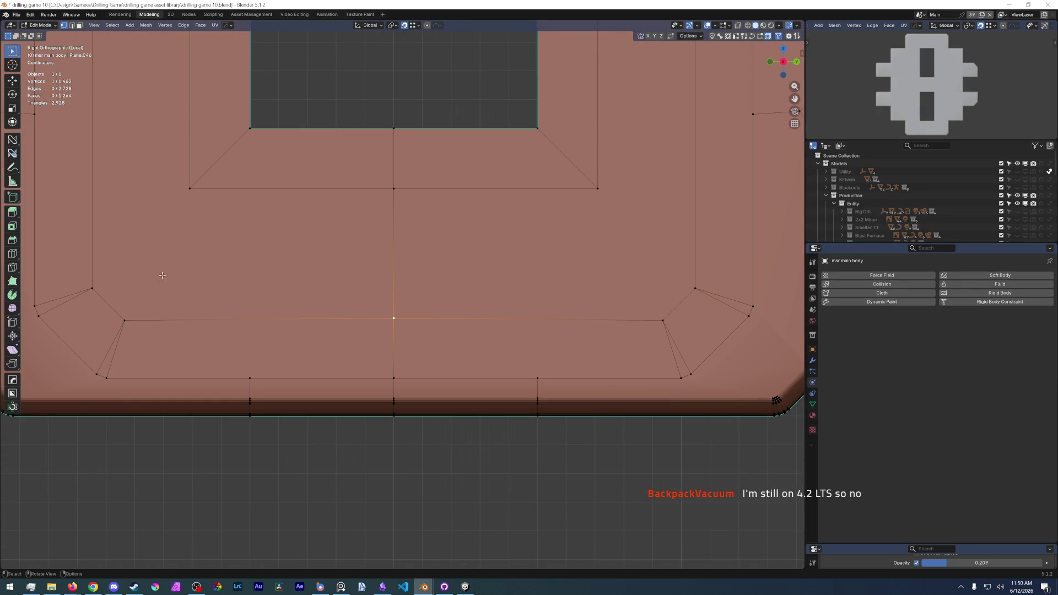
pyautogui.press('g')
pyautogui.press('z')
pyautogui.click(126, 319)
pyautogui.scroll(-3, 322, 351)
pyautogui.scroll(-2, 321, 350)
pyautogui.scroll(1, 322, 349)
pyautogui.scroll(3, 322, 350)
pyautogui.scroll(2, 322, 349)
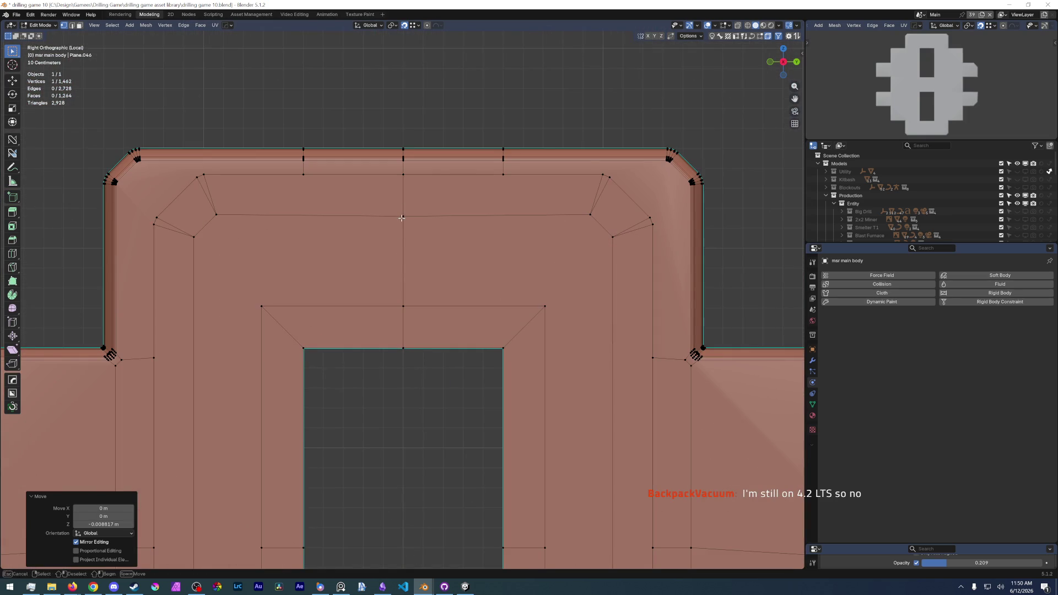
pyautogui.hotkey('shift', 's')
pyautogui.click(401, 217)
pyautogui.press('g')
pyautogui.press('z')
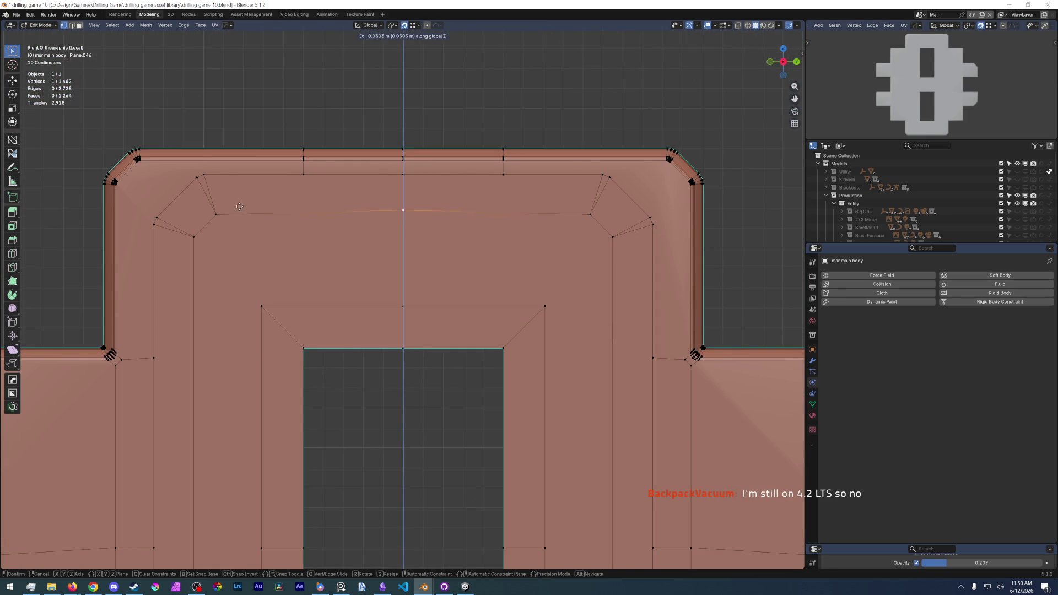
pyautogui.click(232, 214)
pyautogui.scroll(-4, 322, 350)
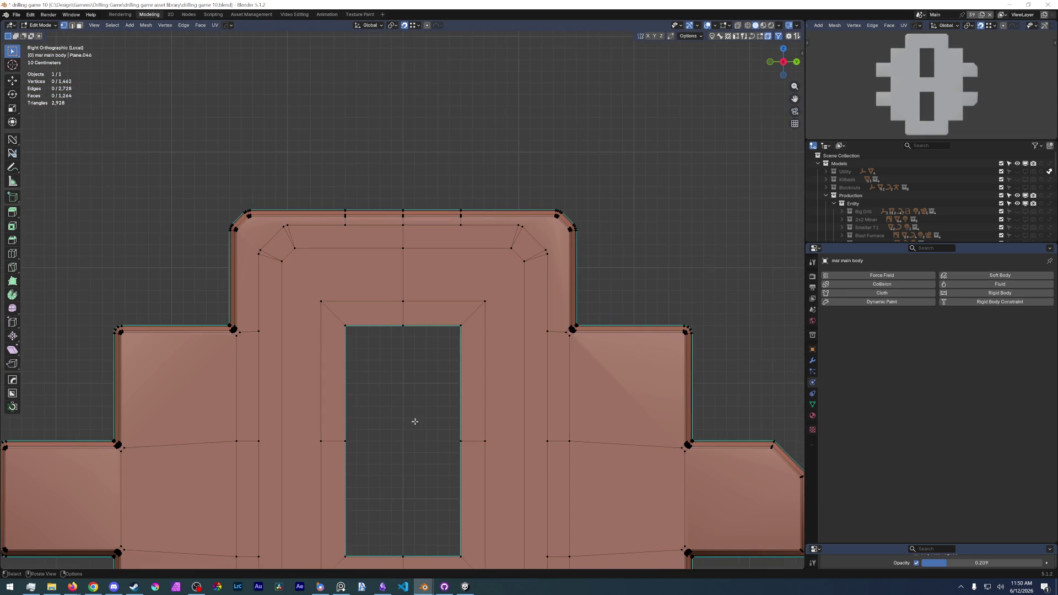
pyautogui.scroll(3, 373, 331)
pyautogui.keyDown('shift'); pyautogui.moveTo(372, 331); pyautogui.dragTo(373, 376, button='middle'); pyautogui.keyUp('shift')
pyautogui.scroll(-3, 373, 376)
pyautogui.scroll(3, 249, 414)
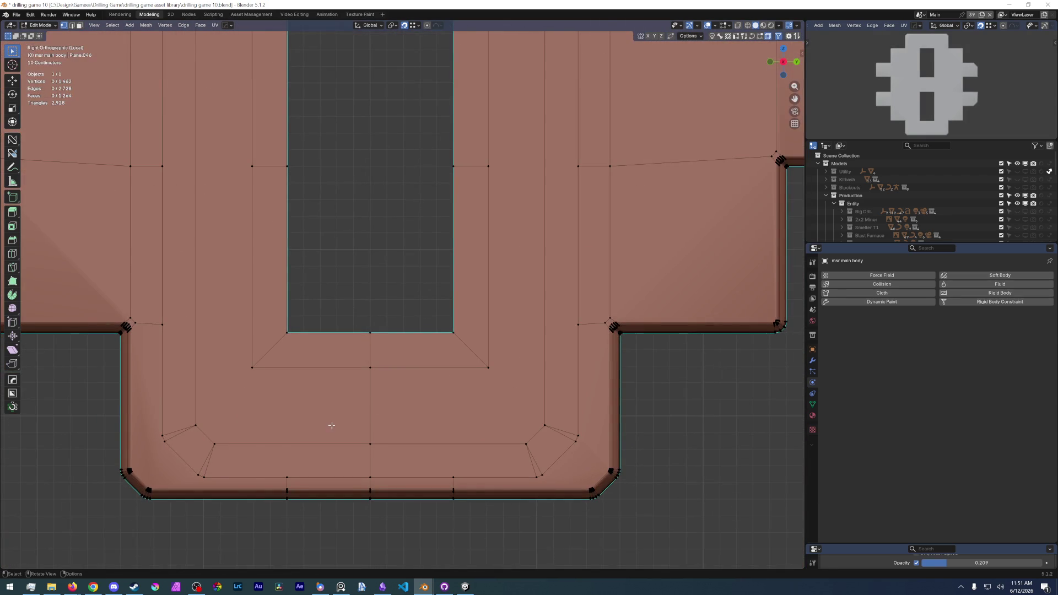
pyautogui.moveTo(232, 438)
pyautogui.mouseDown(button='middle')
pyautogui.moveTo(217, 452)
pyautogui.moveTo(591, 375)
pyautogui.mouseUp(button='middle')
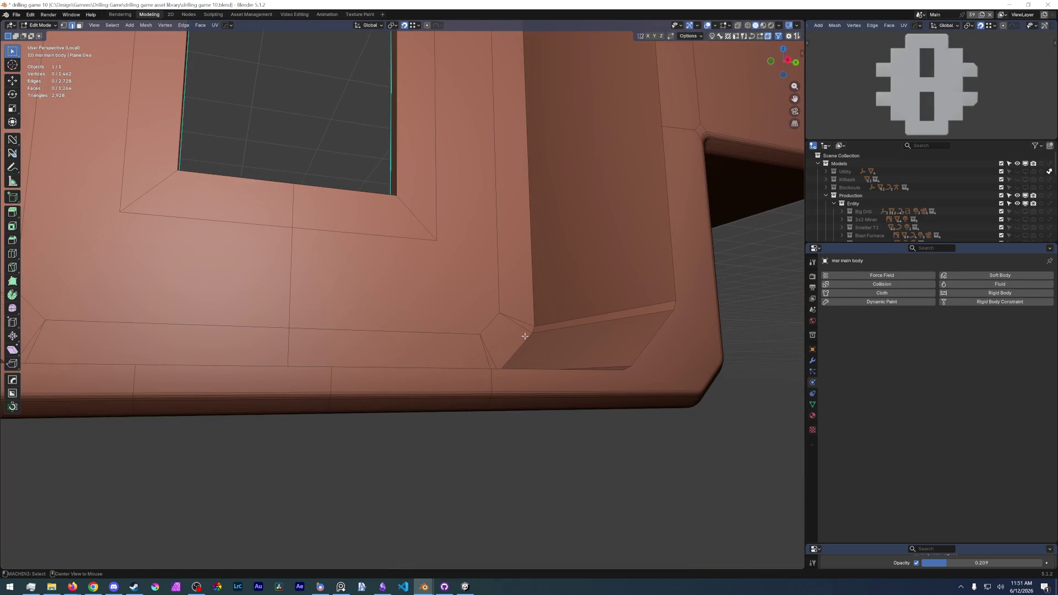
# Bevel the recess's inner rim edge loop with five segments at about 0.16 m.
pyautogui.keyDown('alt'); pyautogui.click(592, 373); pyautogui.keyUp('alt')
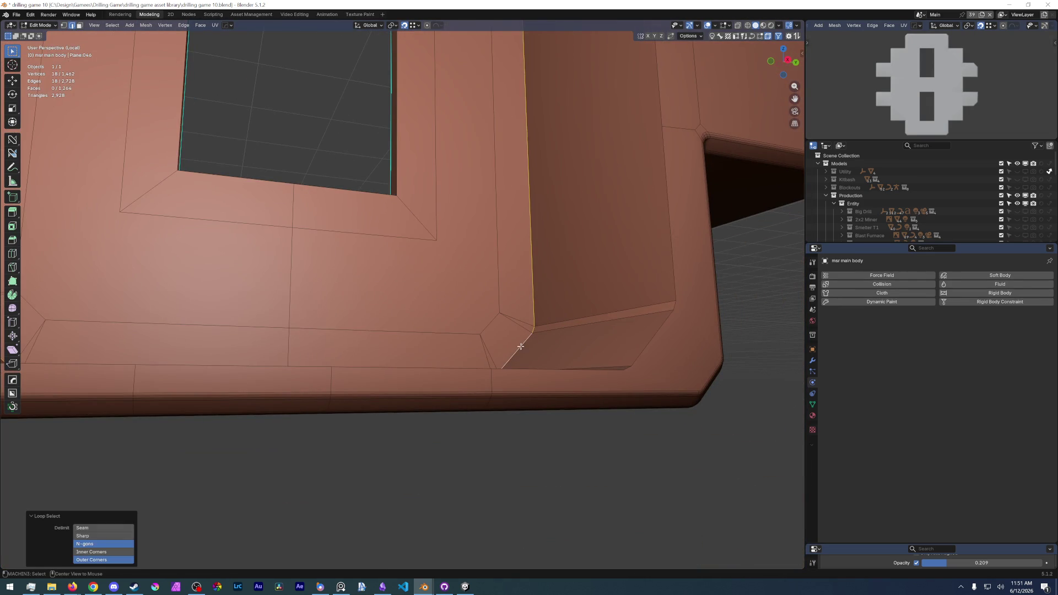
pyautogui.scroll(2, 413, 356)
pyautogui.moveTo(414, 355); pyautogui.dragTo(282, 414, button='middle')
pyautogui.hotkey('ctrl', 'b')
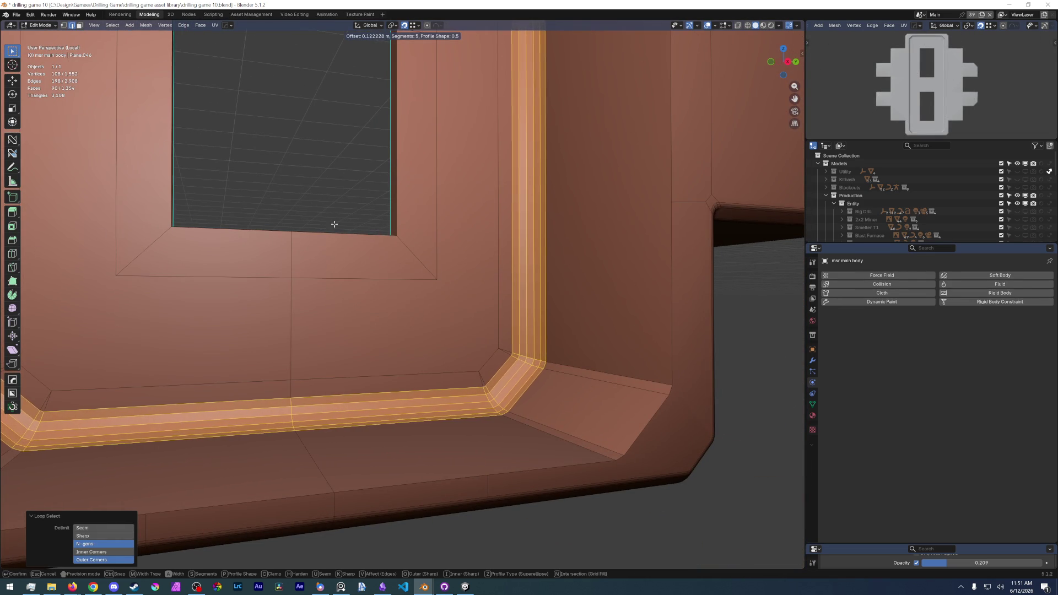
pyautogui.click(443, 205)
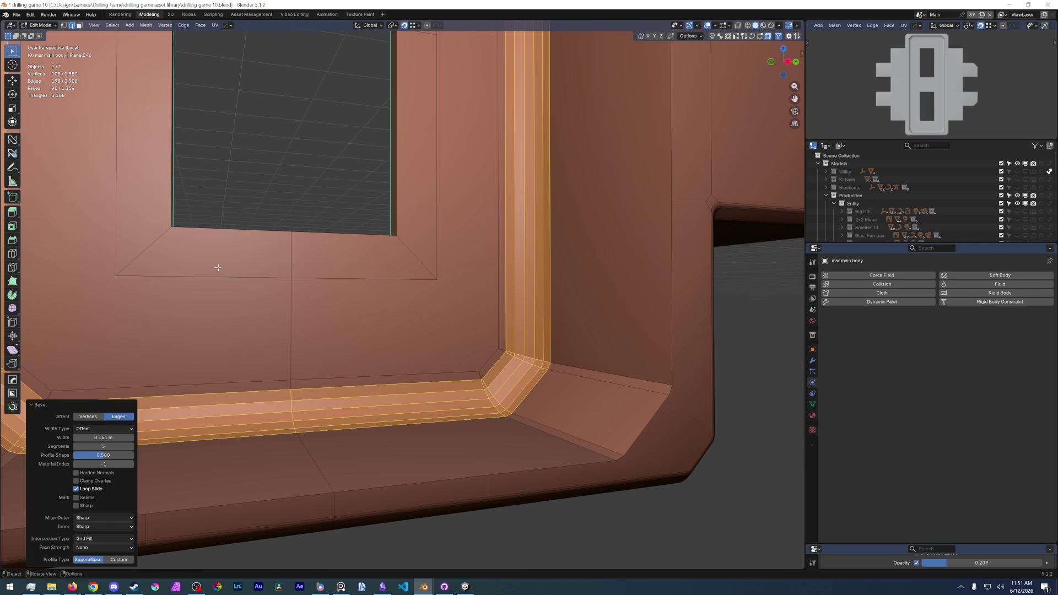
# Leave mesh editing for Object Mode via the mode pie menu.
pyautogui.press('KP_3')
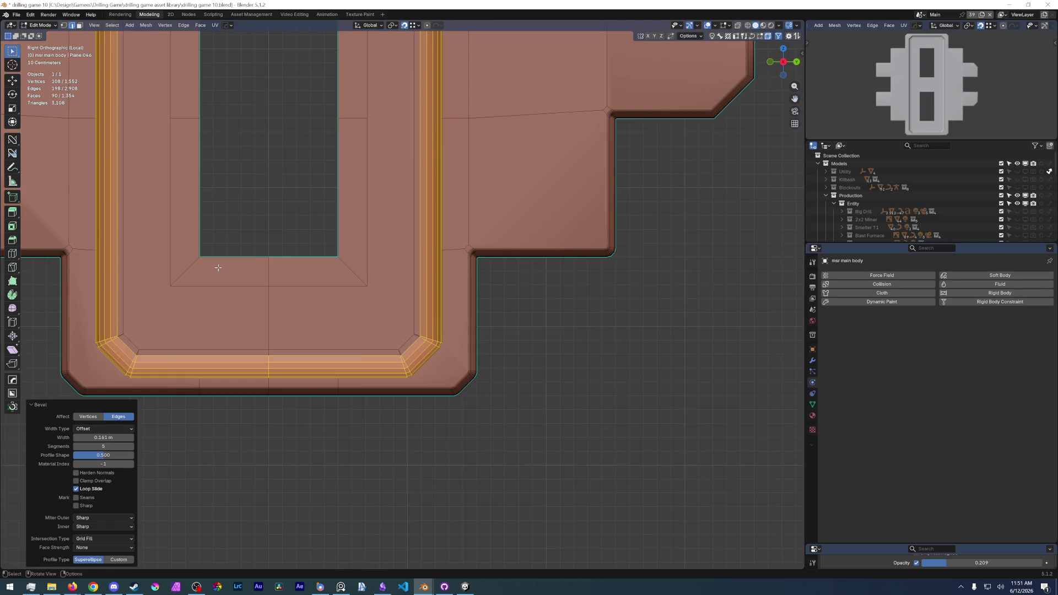
pyautogui.scroll(-1, 217, 267)
pyautogui.hotkey('ctrl', 'Tab')
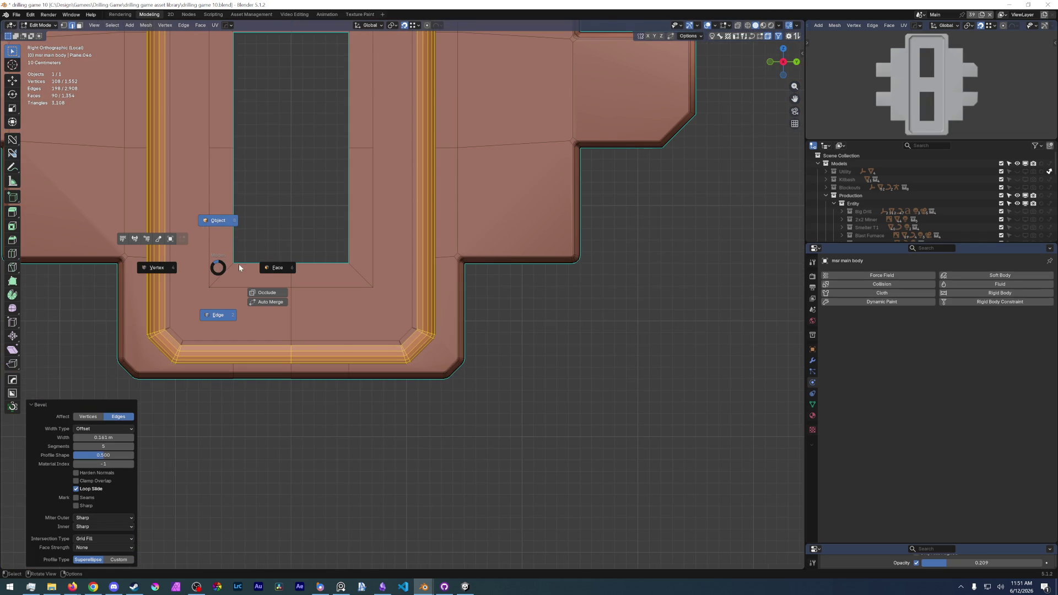
pyautogui.click(239, 263)
pyautogui.moveTo(277, 292); pyautogui.dragTo(299, 293, button='middle')
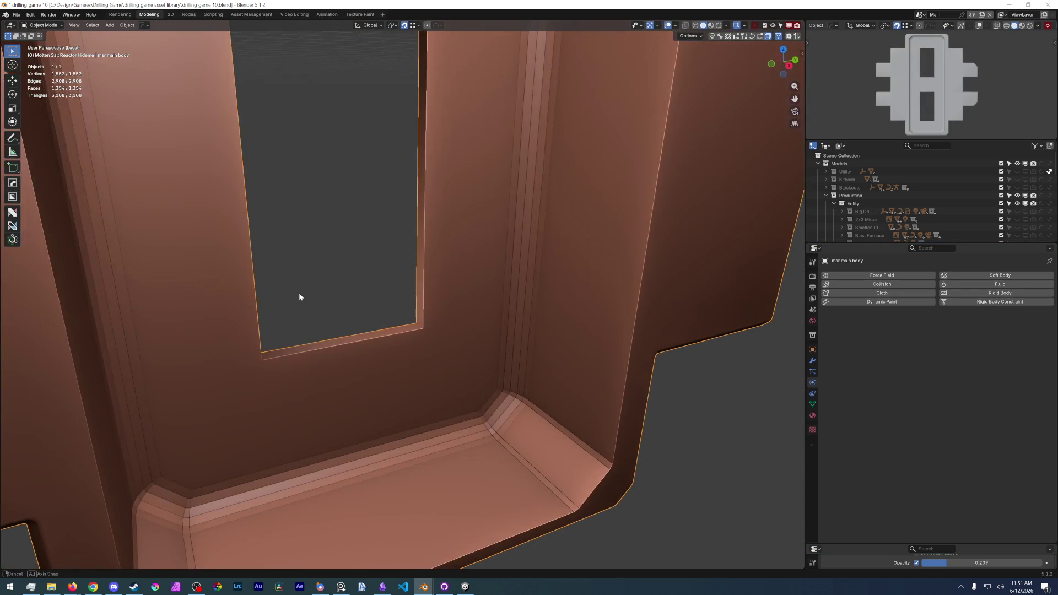
# Shade the reactor body smooth, resume Edit Mode and select an outer rim edge loop.
pyautogui.rightClick(432, 371)
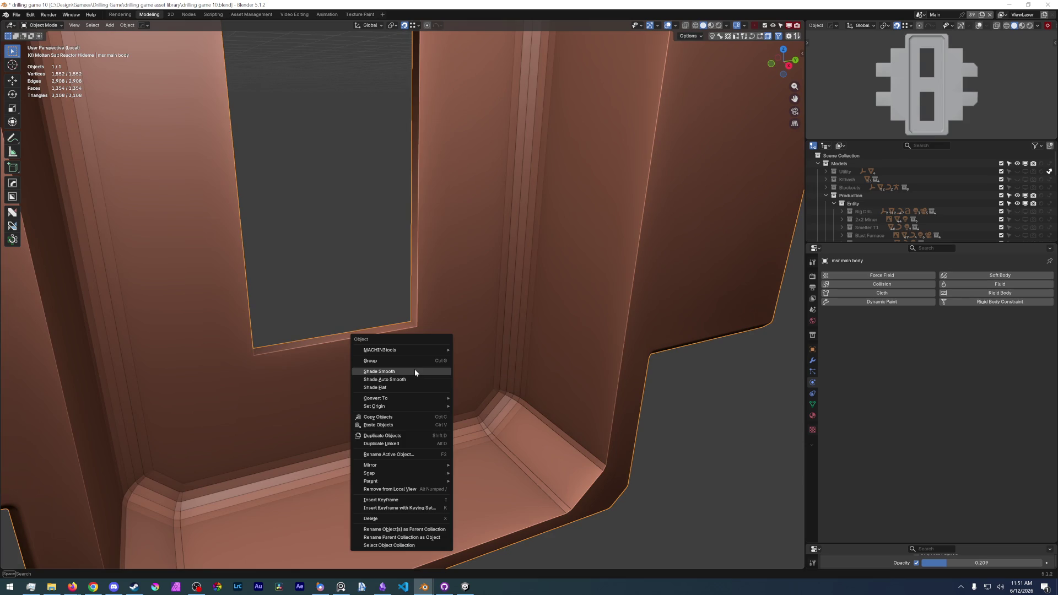
pyautogui.click(414, 370)
pyautogui.moveTo(411, 373)
pyautogui.mouseDown(button='middle')
pyautogui.moveTo(354, 365)
pyautogui.moveTo(374, 364)
pyautogui.mouseUp(button='middle')
pyautogui.scroll(-2, 355, 365)
pyautogui.scroll(-1, 354, 365)
pyautogui.scroll(3, 331, 302)
pyautogui.press('Tab')
pyautogui.moveTo(330, 301)
pyautogui.mouseDown(button='middle')
pyautogui.moveTo(236, 278)
pyautogui.moveTo(277, 389)
pyautogui.mouseUp(button='middle')
pyautogui.doubleClick(223, 284)
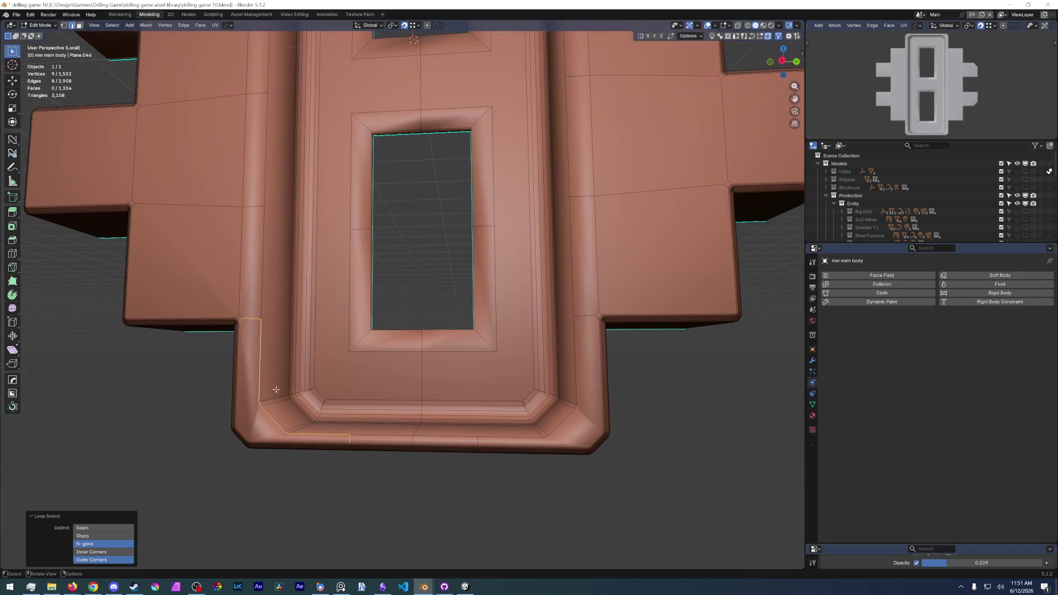
# Bevel the full outer rim loop with a narrow bevel of about 0.025 m.
pyautogui.click(267, 345)
pyautogui.doubleClick(261, 250)
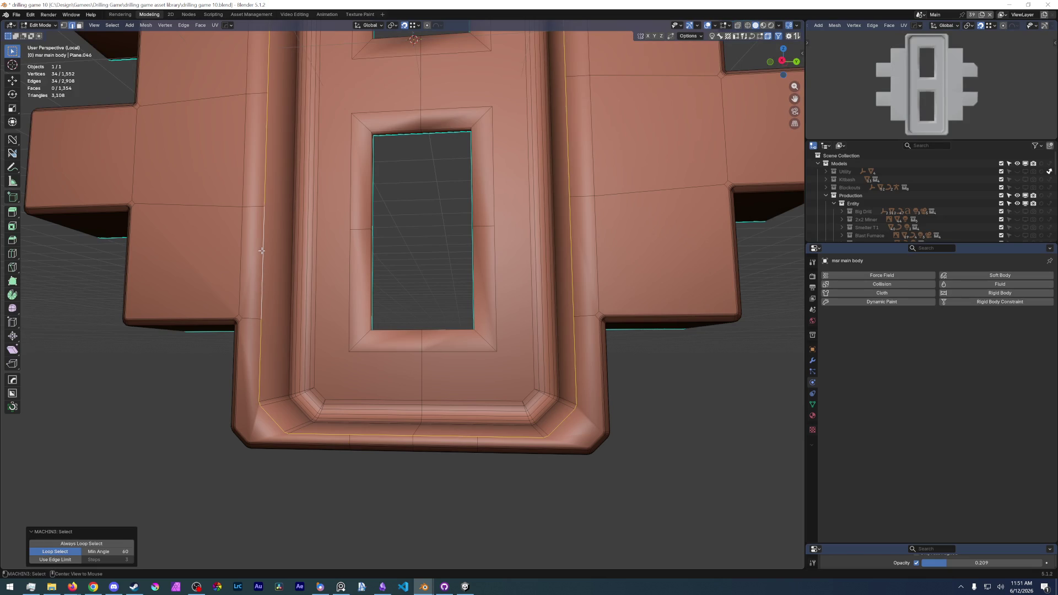
pyautogui.scroll(-4, 331, 289)
pyautogui.scroll(4, 372, 347)
pyautogui.moveTo(330, 289)
pyautogui.mouseDown(button='middle')
pyautogui.moveTo(372, 347)
pyautogui.moveTo(394, 417)
pyautogui.moveTo(463, 314)
pyautogui.mouseUp(button='middle')
pyautogui.hotkey('ctrl', 'b')
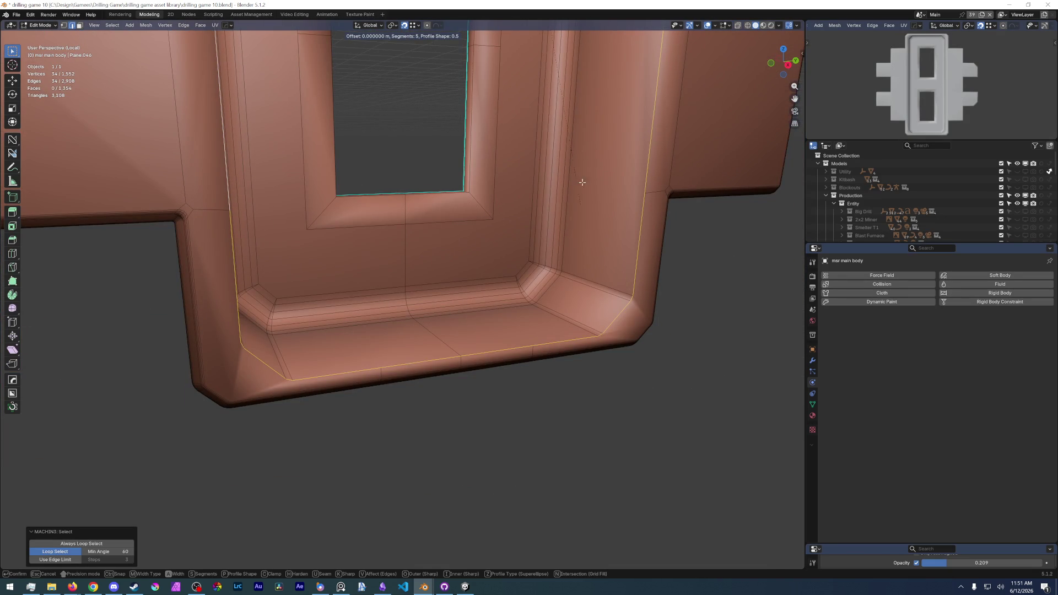
pyautogui.scroll(-4, 331, 290)
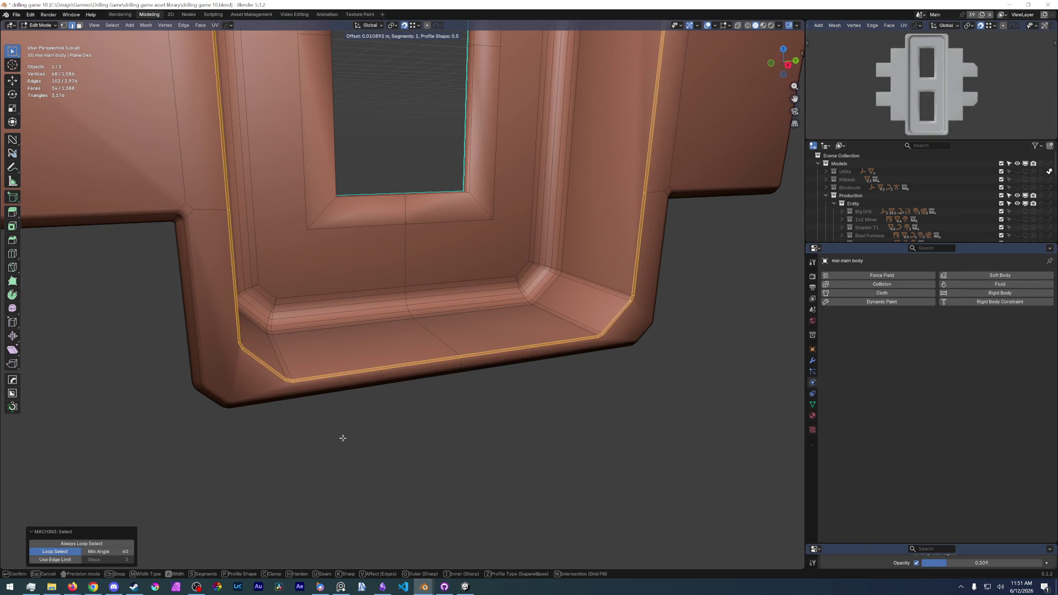
pyautogui.click(384, 407)
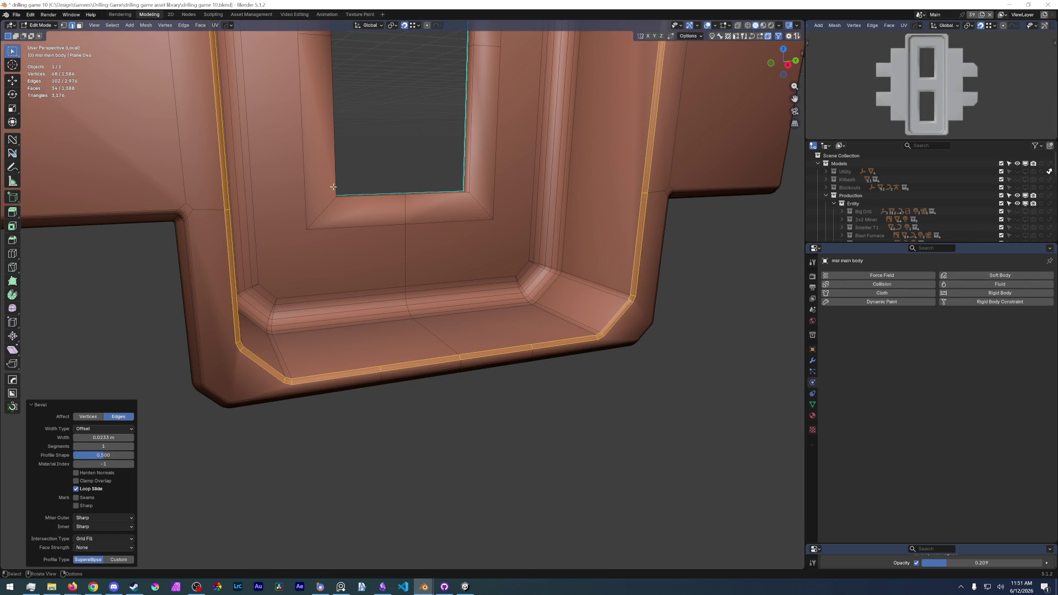
# Clear the selection and orbit around the recess to inspect the rounded edges.
pyautogui.moveTo(384, 407)
pyautogui.mouseDown(button='middle')
pyautogui.moveTo(215, 485)
pyautogui.moveTo(233, 476)
pyautogui.mouseUp(button='middle')
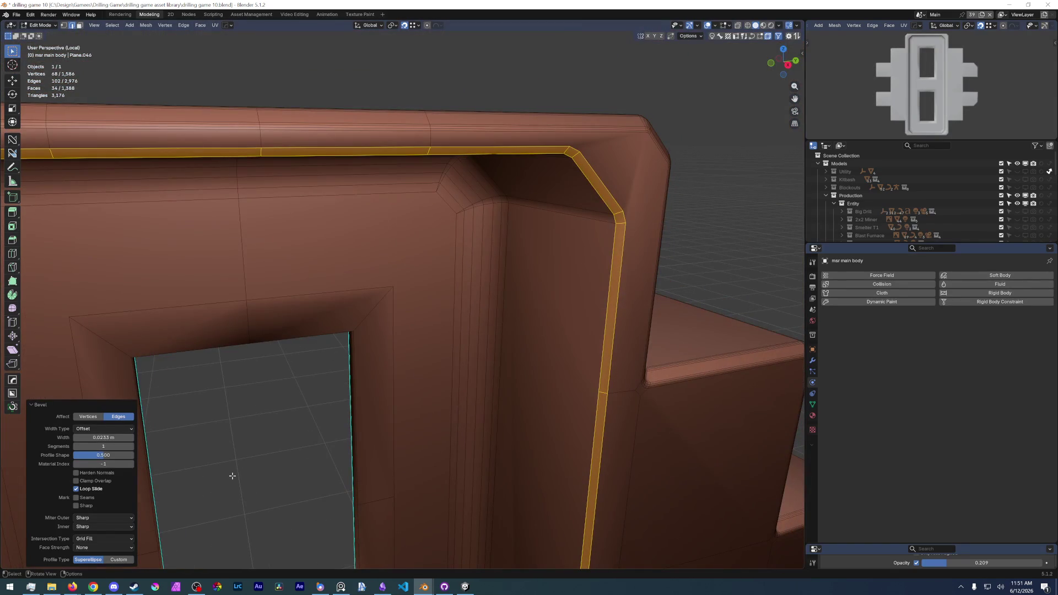
pyautogui.press('KP_3')
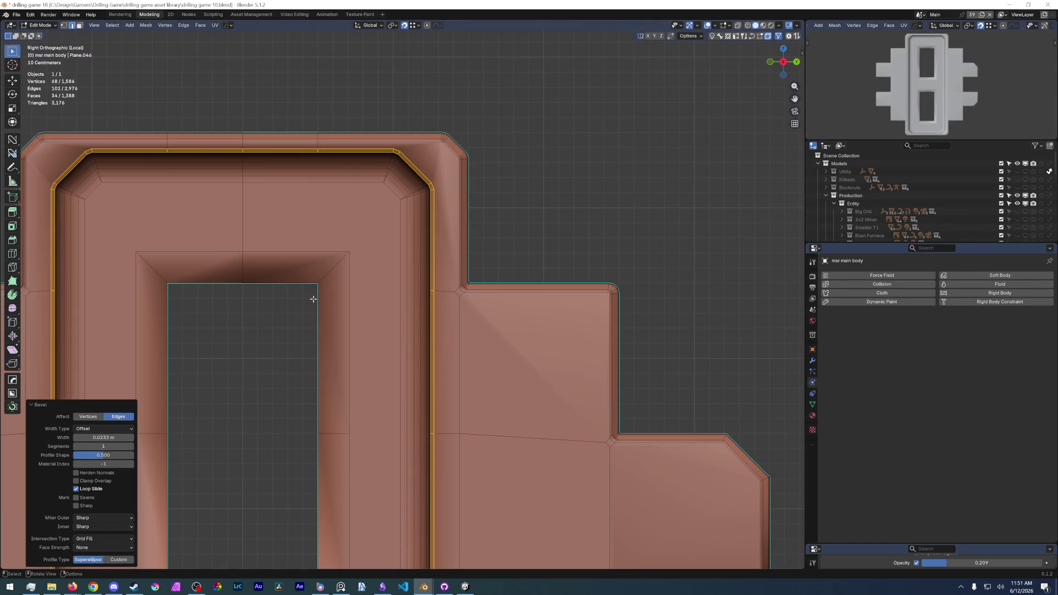
pyautogui.scroll(-3, 314, 298)
pyautogui.click(361, 346)
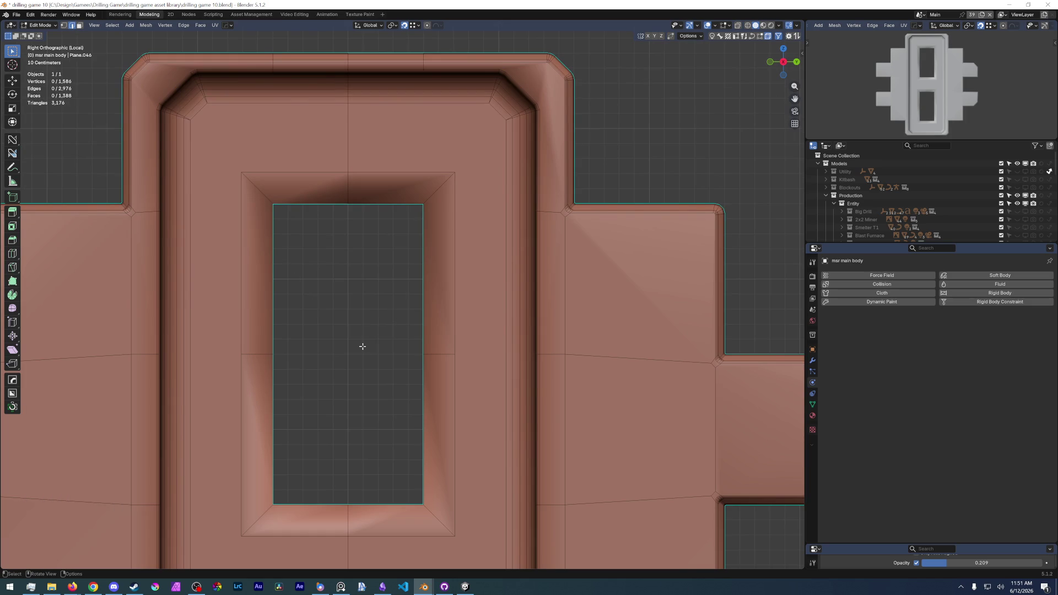
pyautogui.moveTo(361, 316)
pyautogui.mouseDown(button='middle')
pyautogui.moveTo(352, 254)
pyautogui.moveTo(371, 340)
pyautogui.moveTo(364, 331)
pyautogui.moveTo(371, 339)
pyautogui.moveTo(290, 354)
pyautogui.moveTo(356, 339)
pyautogui.mouseUp(button='middle')
pyautogui.scroll(-4, 364, 314)
pyautogui.scroll(6, 370, 340)
pyautogui.scroll(-3, 347, 339)
pyautogui.scroll(3, 333, 329)
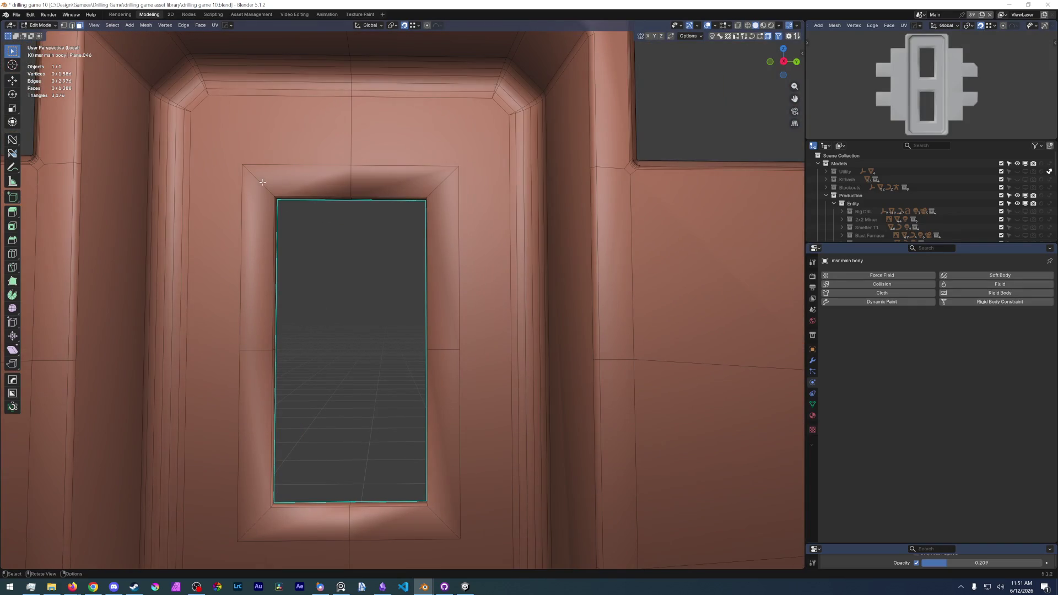
# Dissolve the bevel faces left of the recess into flat faces.
pyautogui.keyDown('shift'); pyautogui.click(297, 175); pyautogui.keyUp('shift')
pyautogui.keyDown('ctrl'); pyautogui.click(246, 166); pyautogui.keyUp('ctrl')
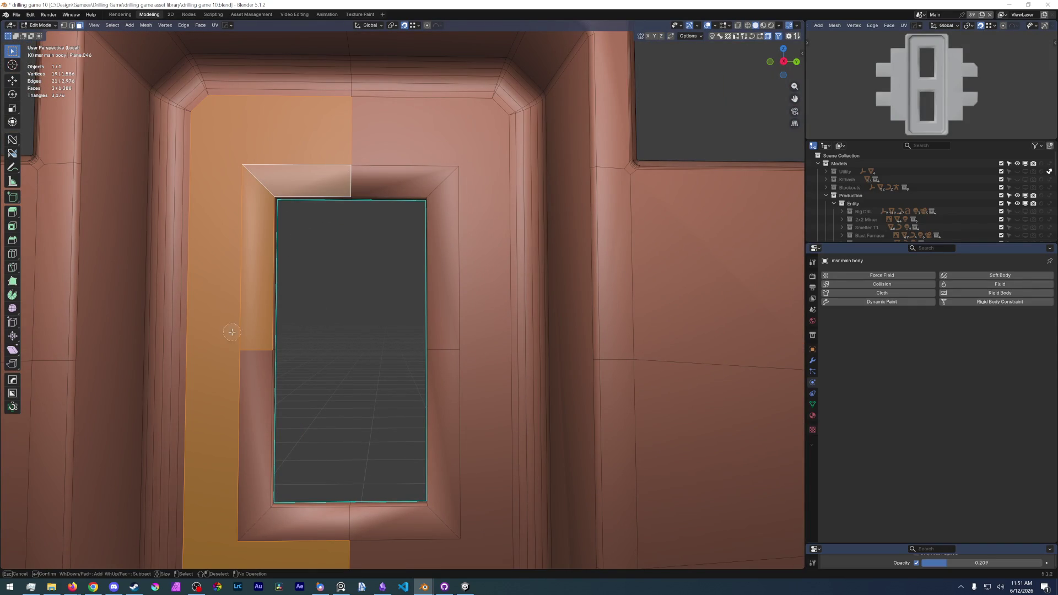
pyautogui.keyDown('shift'); pyautogui.click(248, 356); pyautogui.keyUp('shift')
pyautogui.keyDown('shift'); pyautogui.moveTo(348, 413); pyautogui.dragTo(396, 248, button='middle'); pyautogui.keyUp('shift')
pyautogui.click(301, 241)
pyautogui.press('x')
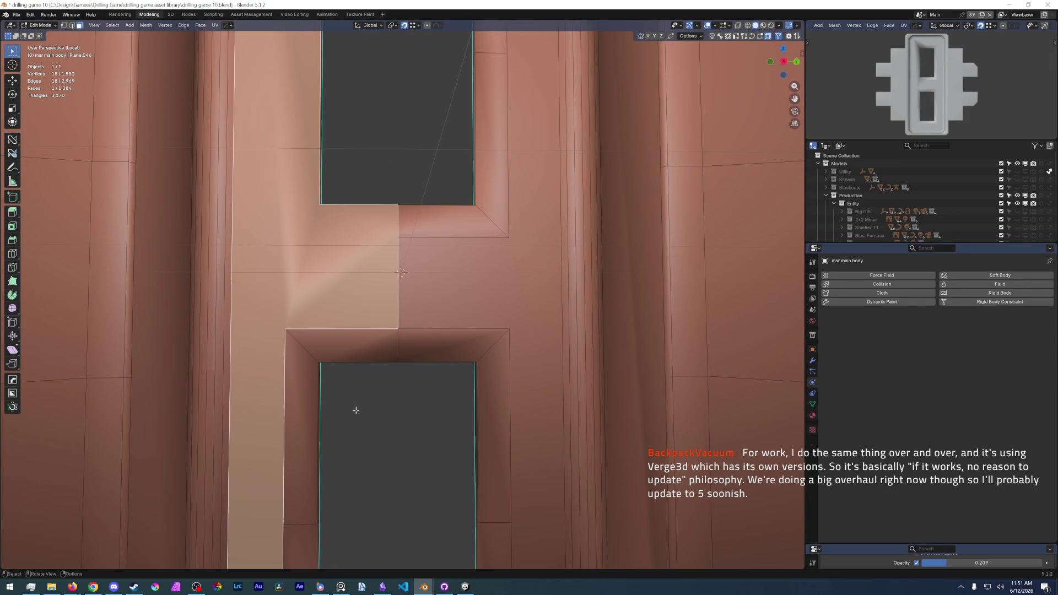
# Dissolve the faces along the left and right vertical strips into single faces, bringing face count to 1,572.
pyautogui.keyDown('shift'); pyautogui.click(249, 248); pyautogui.keyUp('shift')
pyautogui.keyDown('ctrl'); pyautogui.click(300, 343); pyautogui.keyUp('ctrl')
pyautogui.moveTo(351, 403); pyautogui.dragTo(290, 159, button='middle')
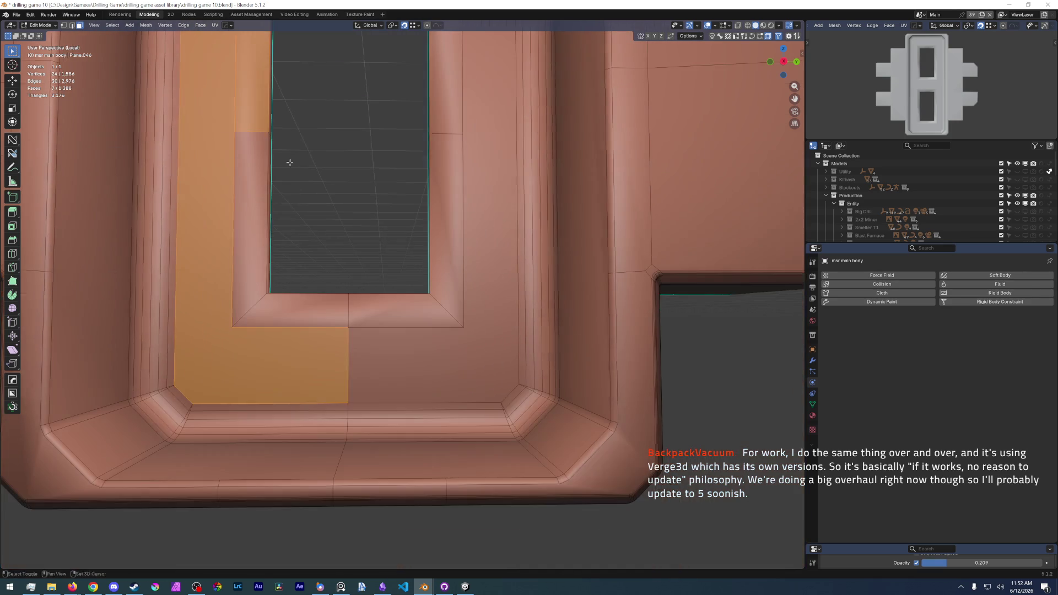
pyautogui.press('x')
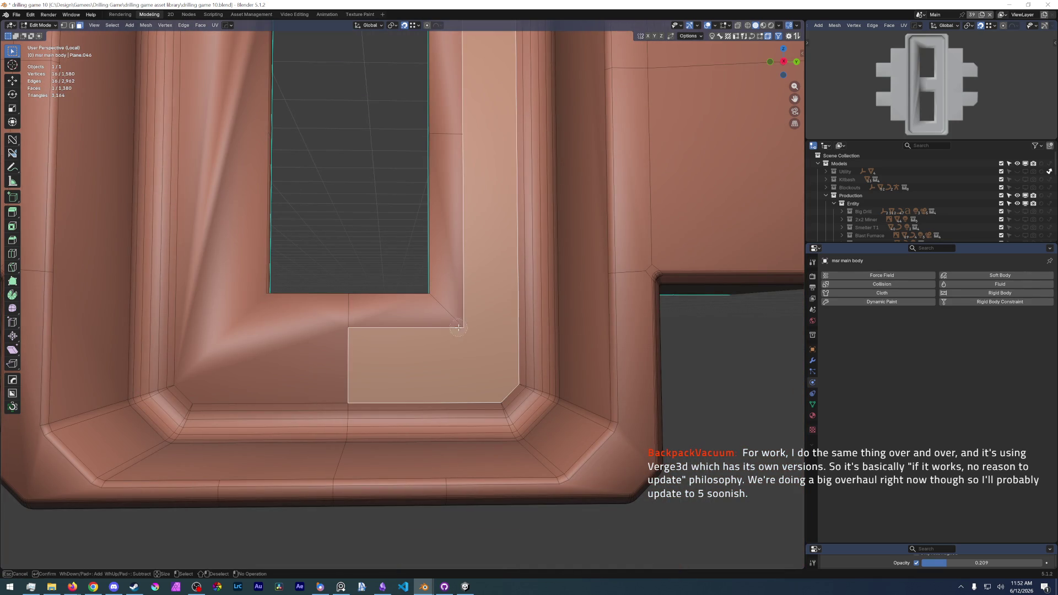
pyautogui.scroll(-5, 467, 319)
pyautogui.press('k')
pyautogui.moveTo(398, 300); pyautogui.dragTo(398, 261)
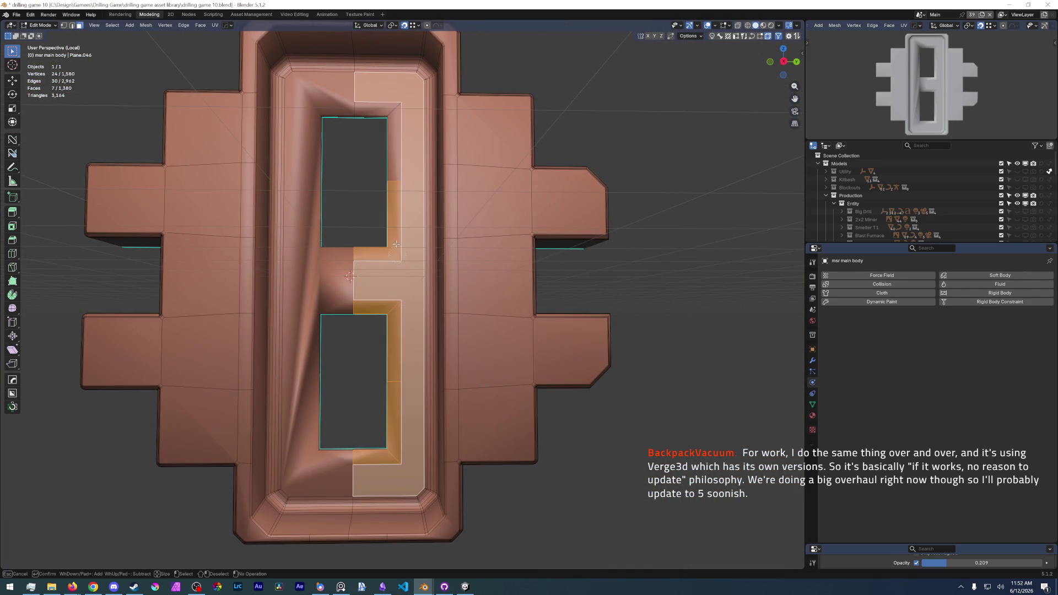
pyautogui.press('x')
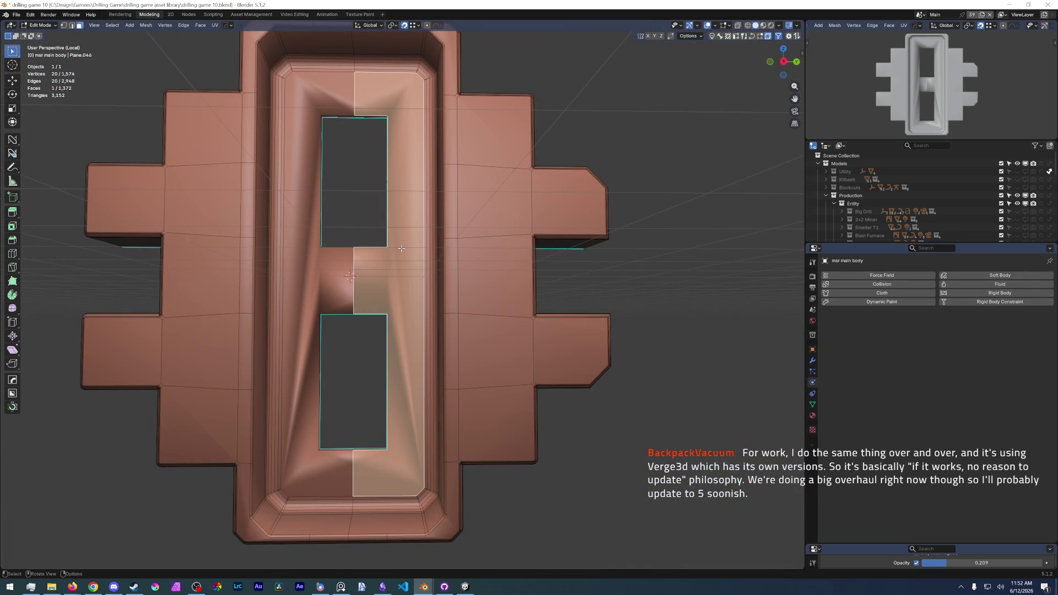
# Select the edge loops bordering the upper and lower window openings.
pyautogui.moveTo(401, 249); pyautogui.dragTo(356, 264, button='middle')
pyautogui.scroll(6, 286, 336)
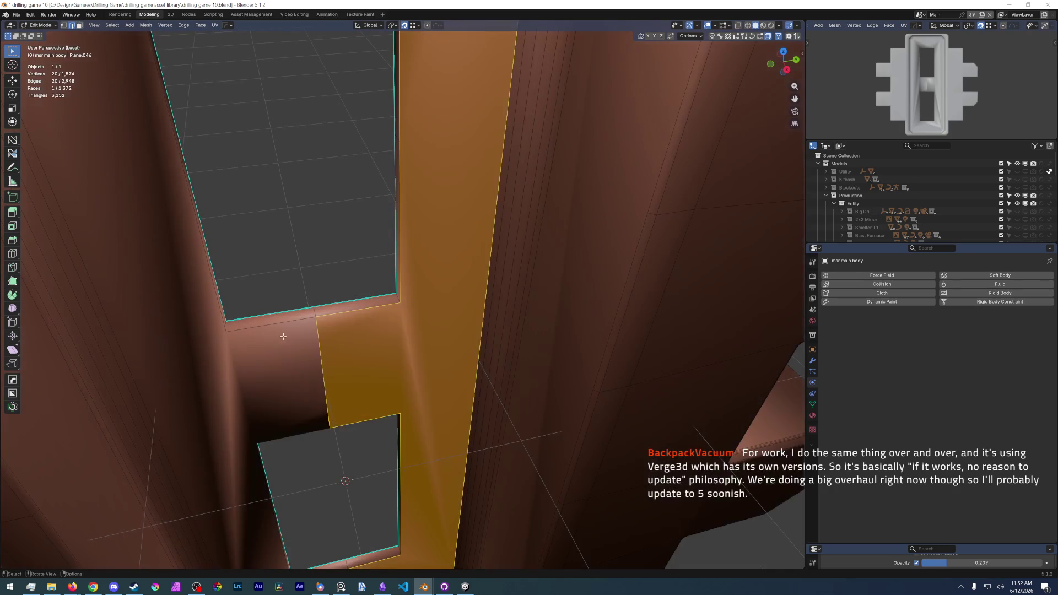
pyautogui.moveTo(323, 358); pyautogui.dragTo(273, 319, button='middle')
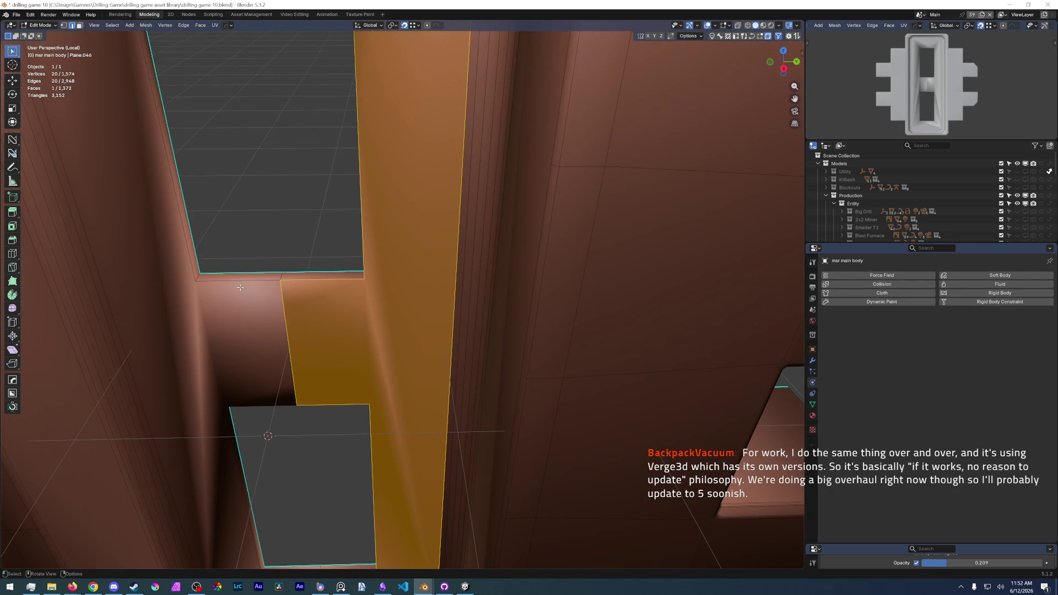
pyautogui.moveTo(240, 288); pyautogui.dragTo(248, 307, button='middle')
pyautogui.click(281, 312)
pyautogui.keyDown('alt'); pyautogui.click(230, 310); pyautogui.keyUp('alt')
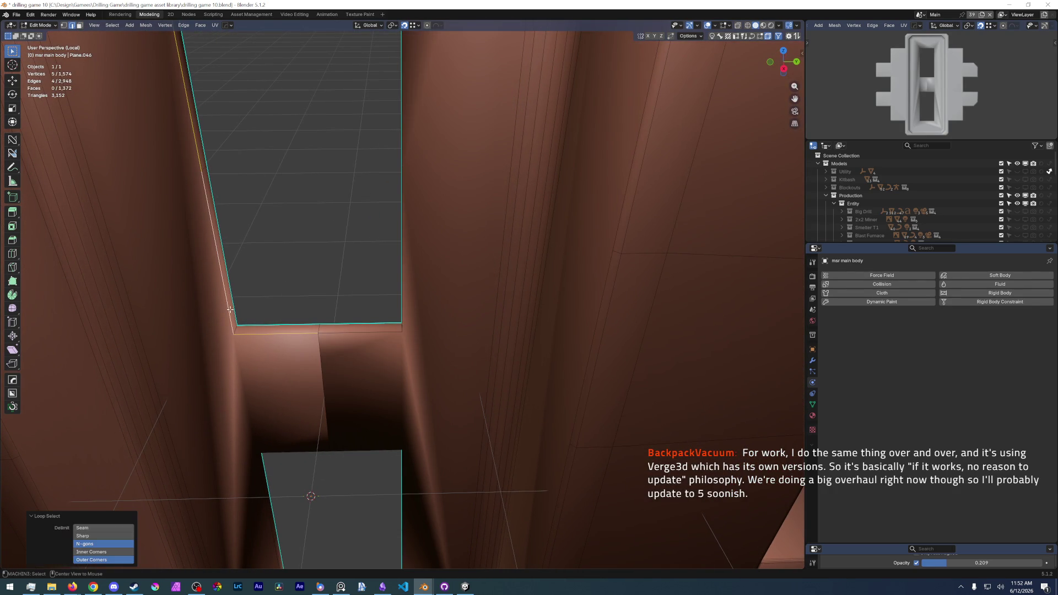
pyautogui.press('Home')
pyautogui.scroll(6, 348, 272)
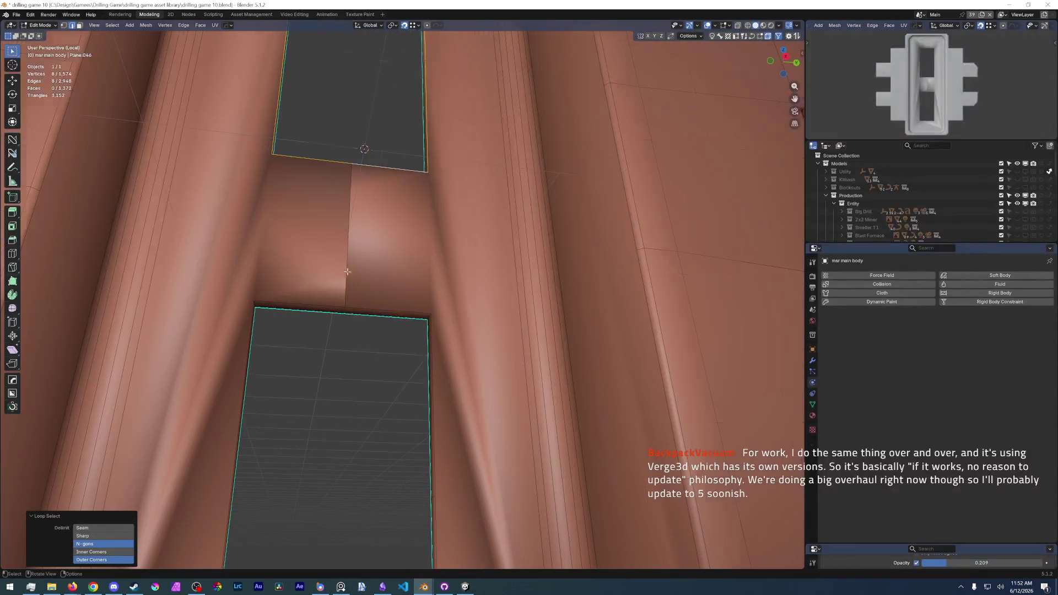
pyautogui.keyDown('alt'); pyautogui.keyDown('shift'); pyautogui.click(414, 310); pyautogui.keyUp('shift'); pyautogui.keyUp('alt')
pyautogui.scroll(-5, 408, 326)
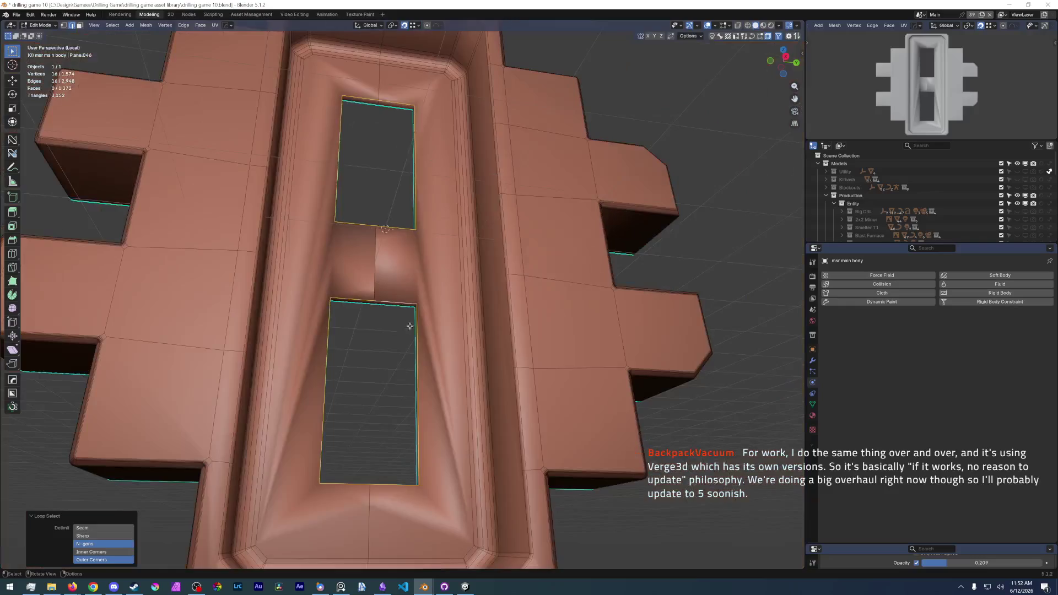
# Bevel the selected edge loops around both window openings with Ctrl+B.
pyautogui.moveTo(408, 327); pyautogui.dragTo(446, 248, button='middle')
pyautogui.hotkey('ctrl', 'b')
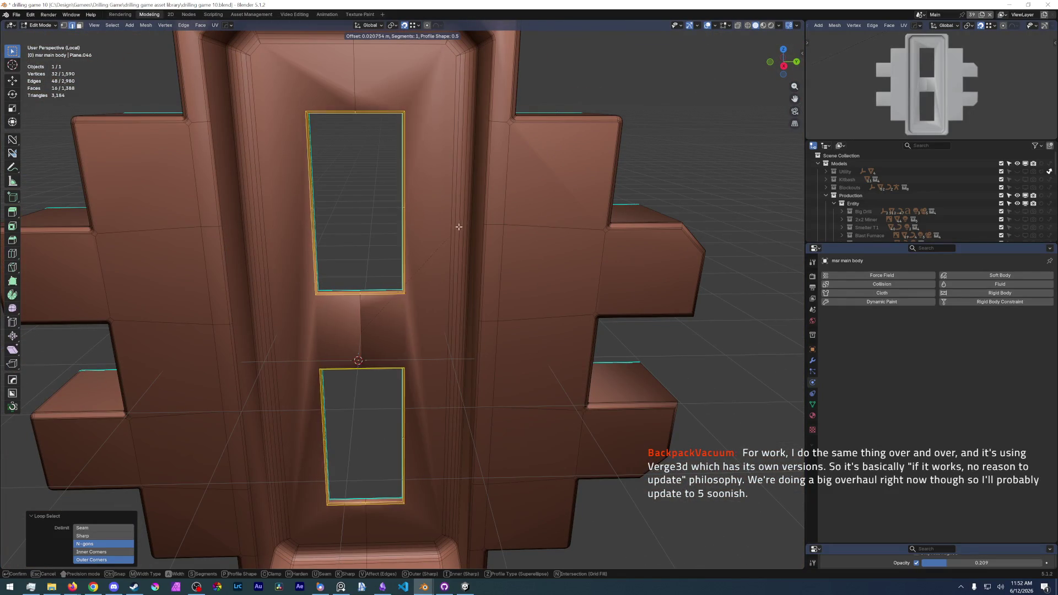
pyautogui.click(457, 226)
pyautogui.scroll(8, 457, 227)
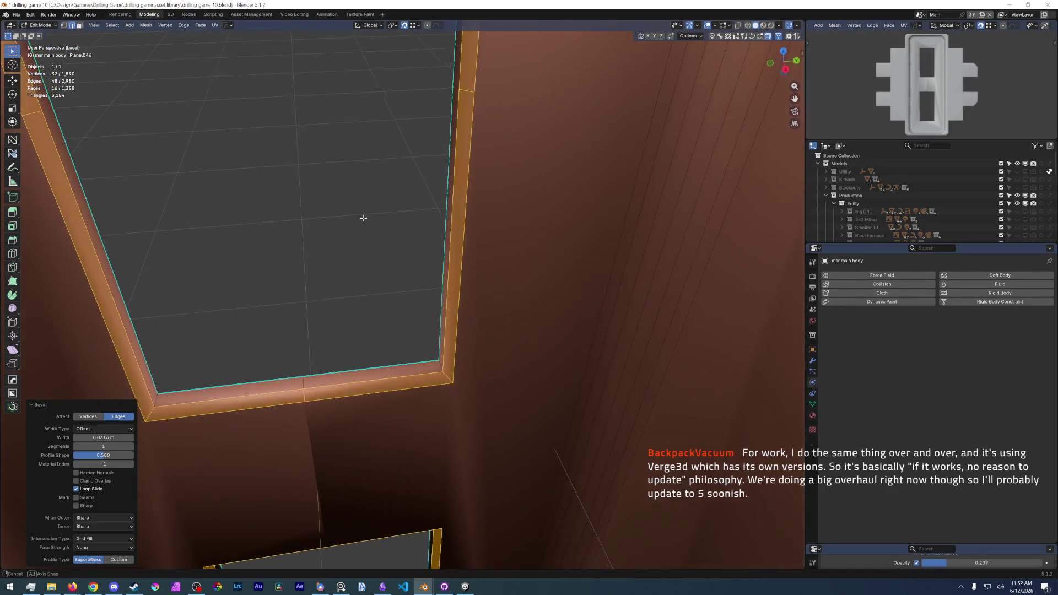
pyautogui.scroll(-8, 364, 218)
# Look over the whole object and save drilling game 10.blend via File > Save.
pyautogui.moveTo(363, 219)
pyautogui.mouseDown(button='middle')
pyautogui.moveTo(346, 144)
pyautogui.moveTo(346, 195)
pyautogui.mouseUp(button='middle')
pyautogui.scroll(-4, 346, 143)
pyautogui.scroll(5, 346, 196)
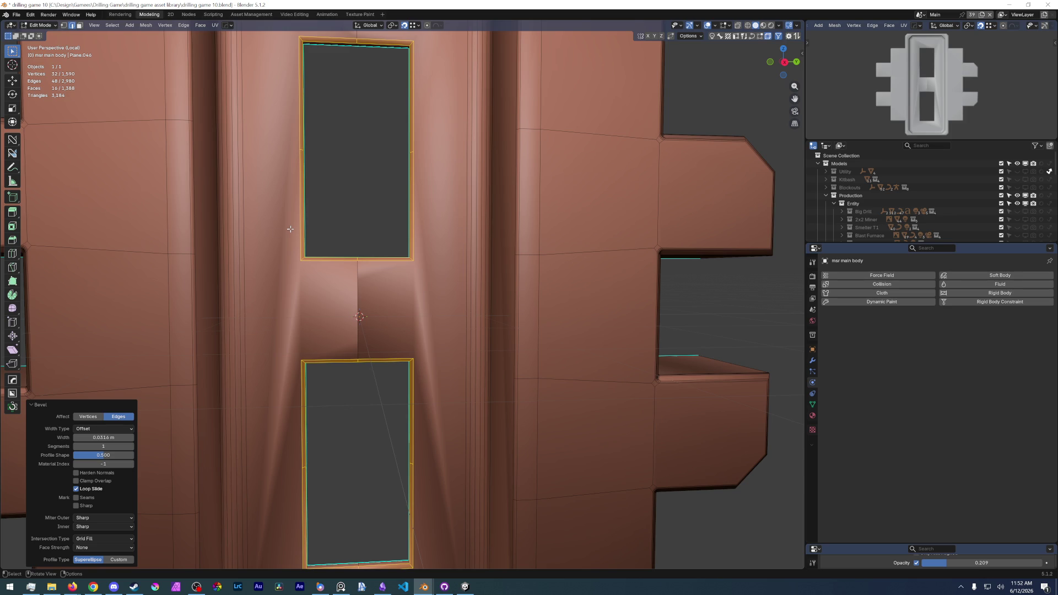
pyautogui.click(17, 15)
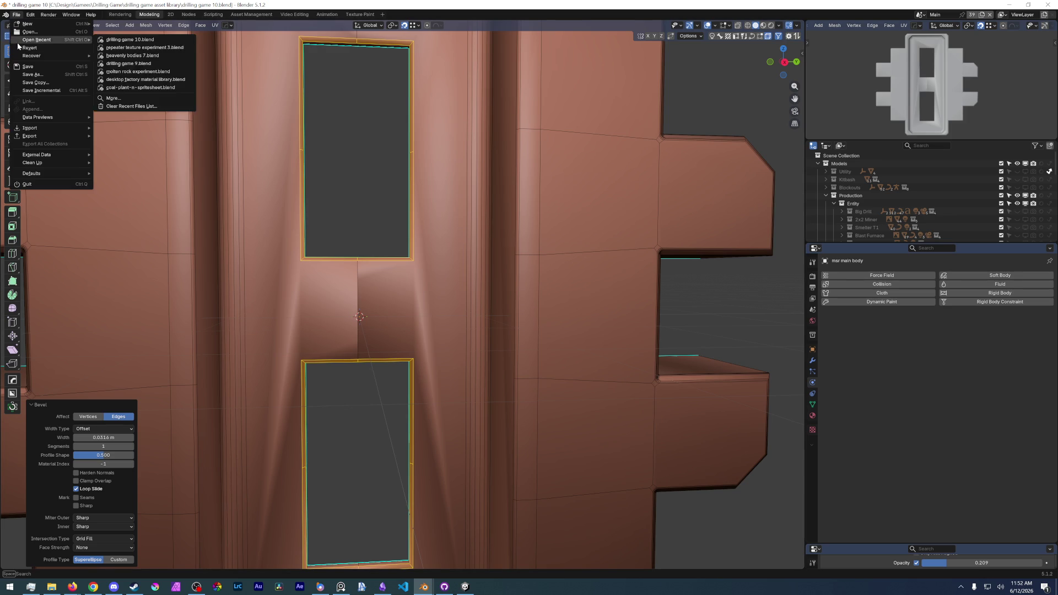
pyautogui.click(30, 65)
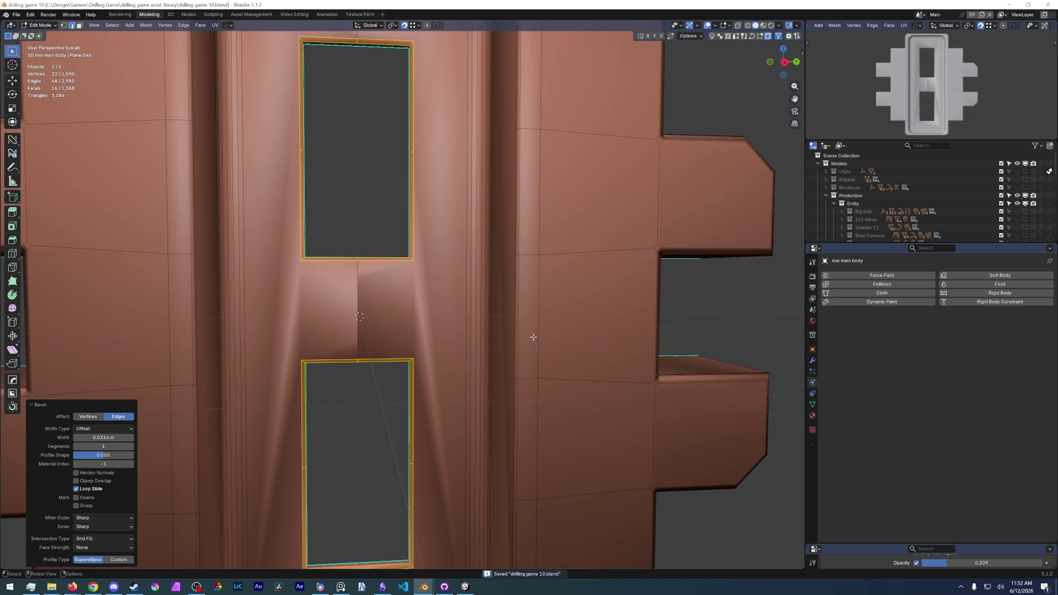
# Dissolve the two vertical seam edges on the strip between the openings.
pyautogui.moveTo(409, 378); pyautogui.dragTo(364, 330, button='middle')
pyautogui.scroll(5, 331, 315)
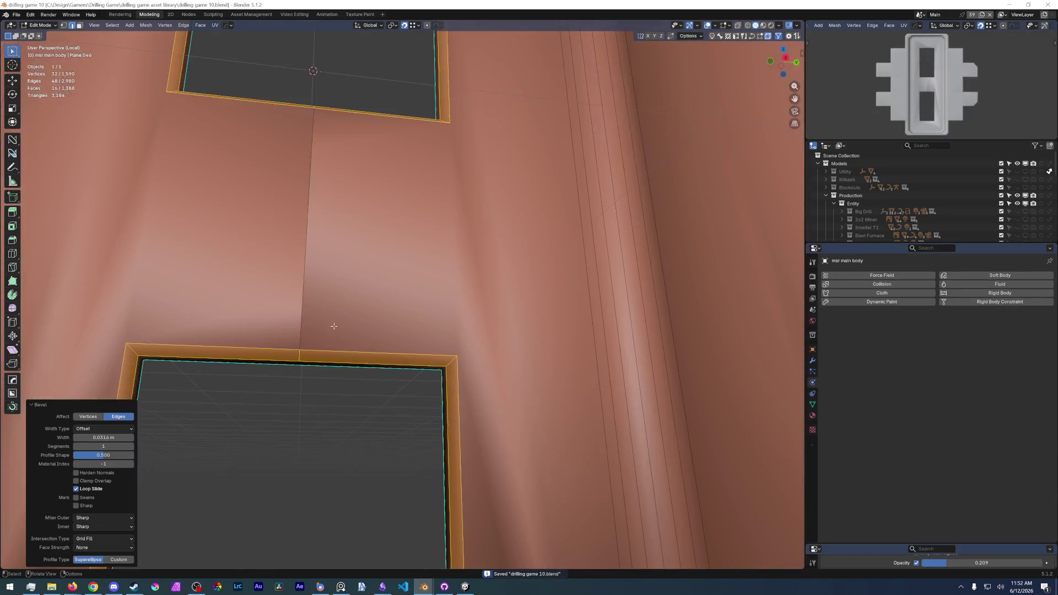
pyautogui.scroll(-3, 298, 294)
pyautogui.keyDown('alt'); pyautogui.click(346, 330); pyautogui.keyUp('alt')
pyautogui.press('x')
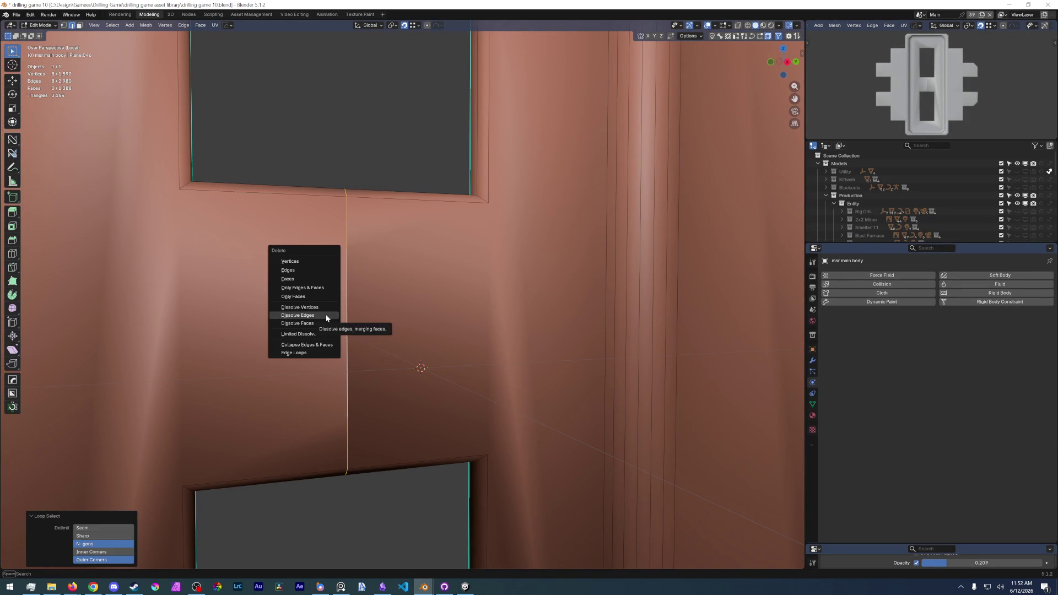
pyautogui.click(326, 314)
pyautogui.scroll(-3, 326, 314)
pyautogui.moveTo(326, 314); pyautogui.dragTo(355, 331, button='middle')
pyautogui.scroll(5, 330, 350)
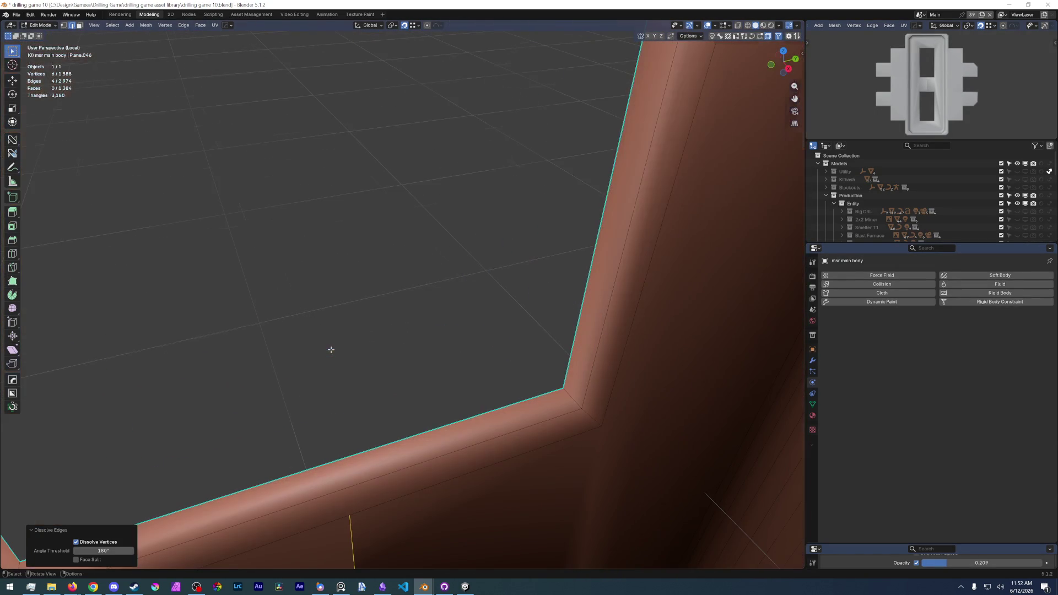
pyautogui.scroll(-4, 331, 350)
pyautogui.scroll(3, 347, 340)
pyautogui.keyDown('alt'); pyautogui.click(357, 340); pyautogui.keyUp('alt')
pyautogui.press('x')
# In vertex mode, dissolve the seam's leftover vertices and pick a stray vertex above the opening.
pyautogui.click(340, 400)
pyautogui.press('1')
pyautogui.scroll(2, 348, 364)
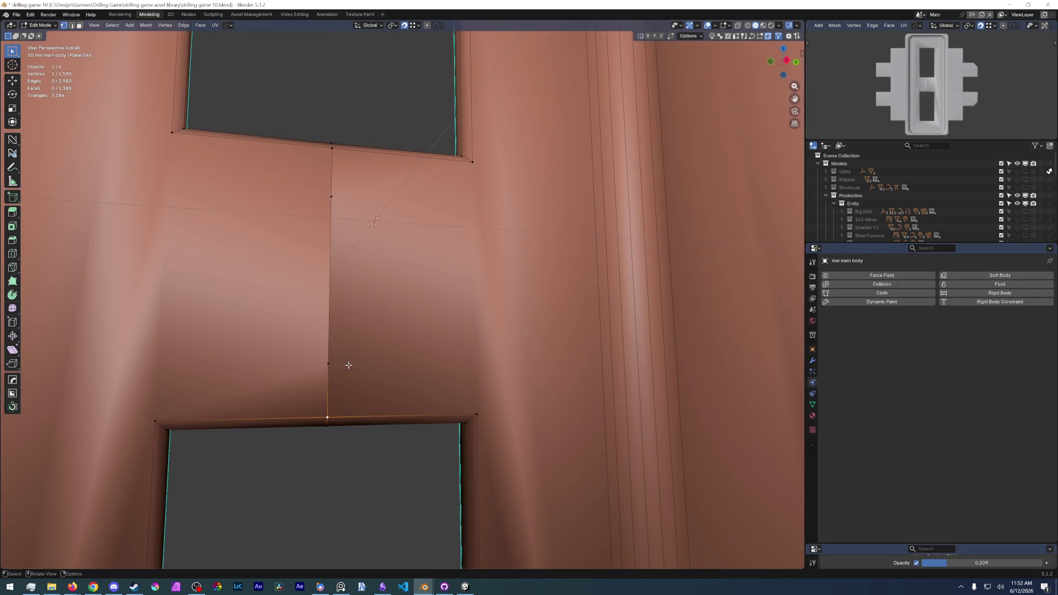
pyautogui.click(342, 336)
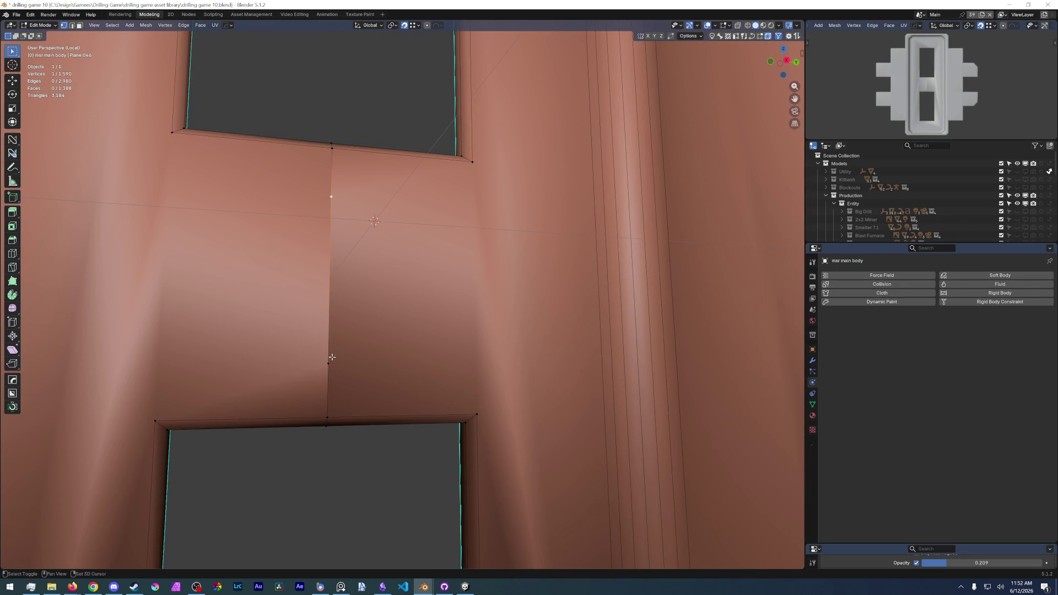
pyautogui.press('x')
pyautogui.click(331, 359)
pyautogui.scroll(-5, 331, 360)
pyautogui.moveTo(330, 359); pyautogui.dragTo(320, 189, button='middle')
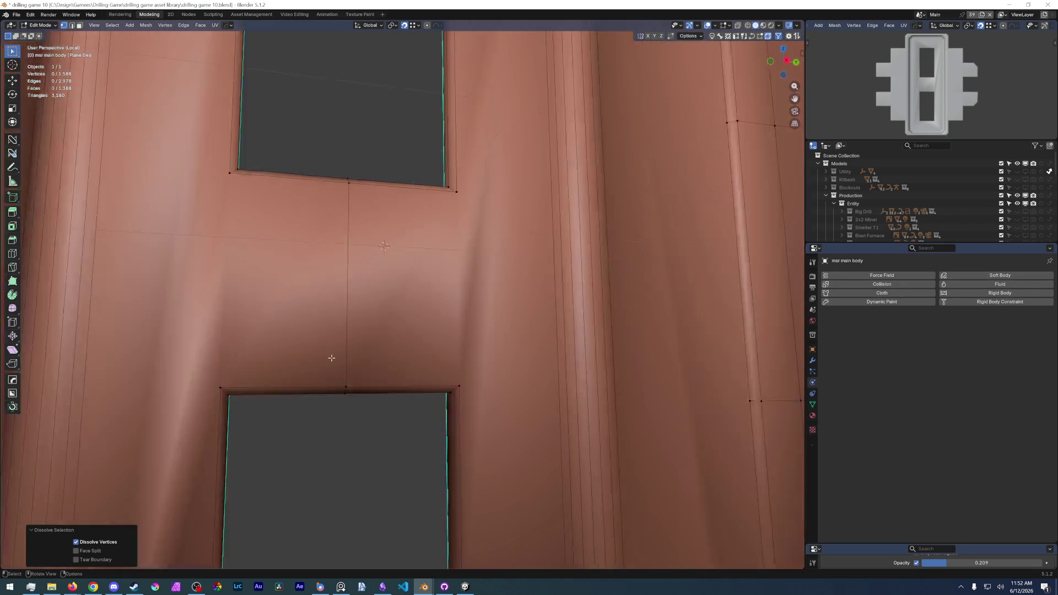
pyautogui.moveTo(373, 284)
pyautogui.mouseDown(button='middle')
pyautogui.moveTo(357, 212)
pyautogui.moveTo(364, 165)
pyautogui.mouseUp(button='middle')
pyautogui.click(366, 102)
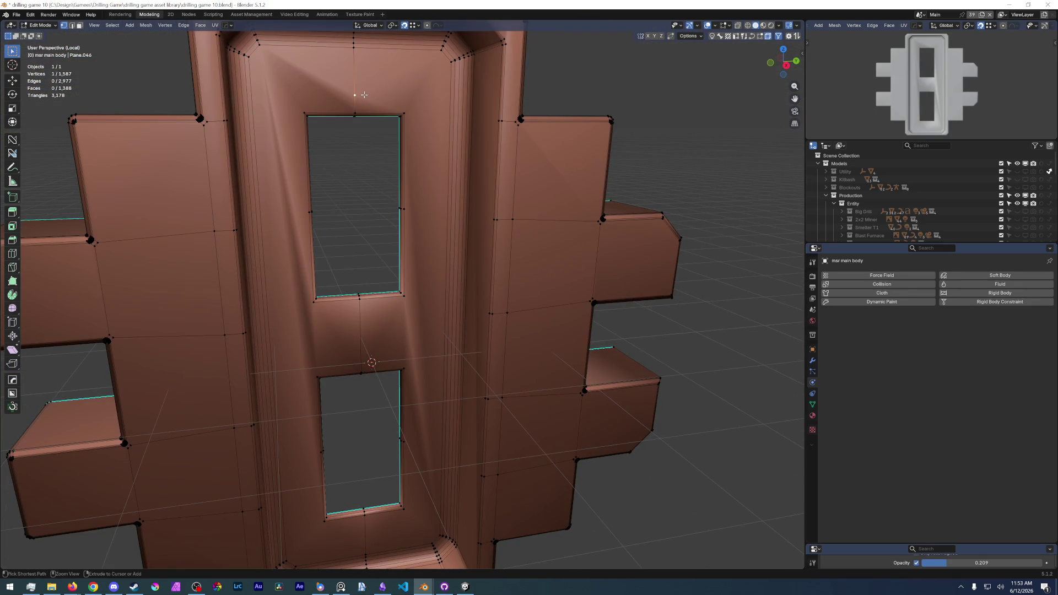
# Dissolve the stray vertices along the upper opening's edge with Ctrl+X, undoing one misstep.
pyautogui.hotkey('ctrl', 'x')
pyautogui.click(404, 207)
pyautogui.hotkey('ctrl', 'x')
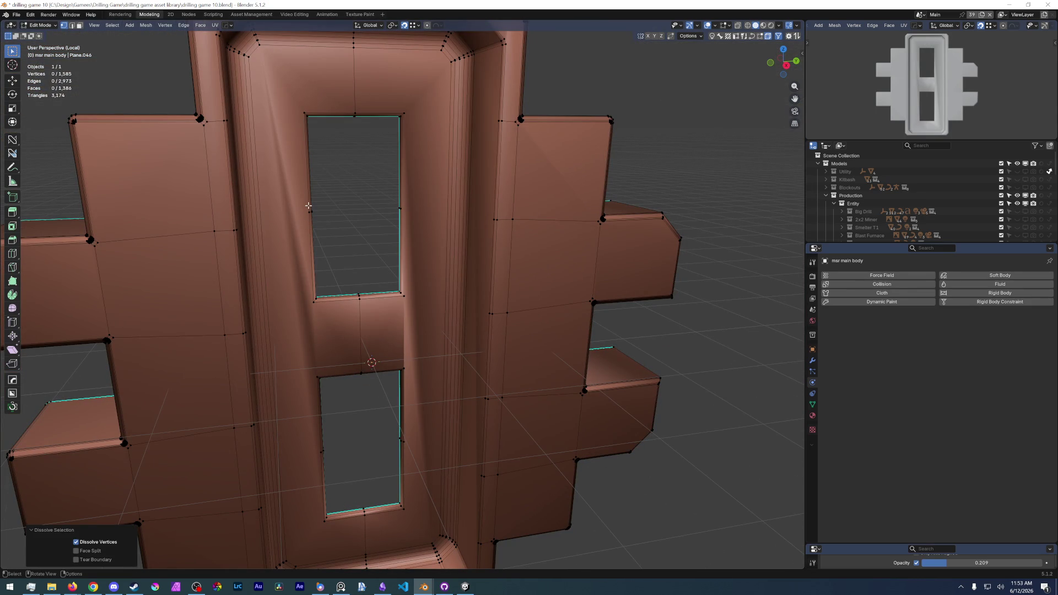
pyautogui.click(308, 205)
pyautogui.scroll(5, 307, 204)
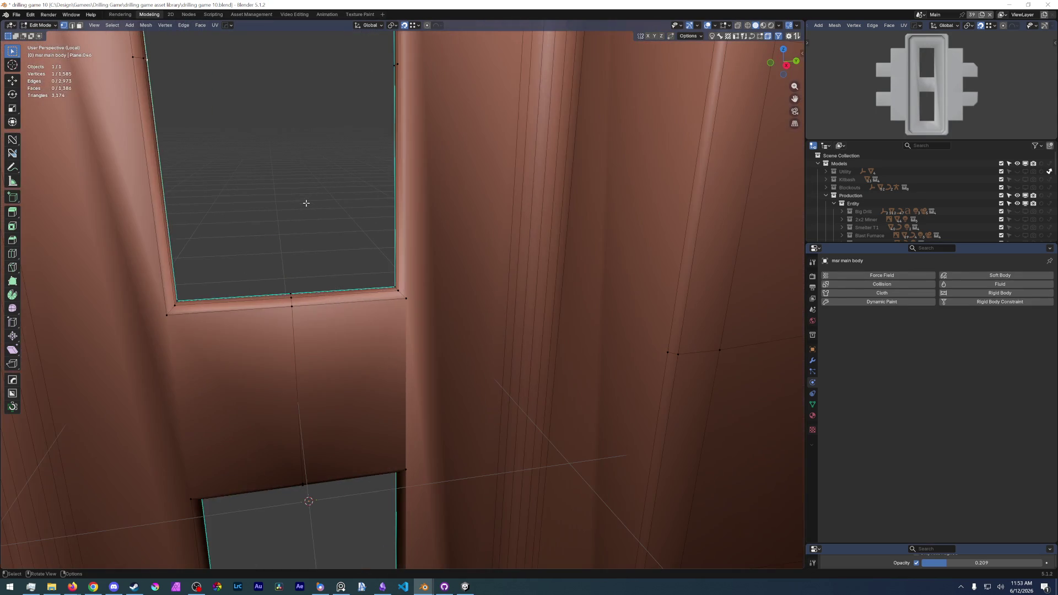
pyautogui.keyDown('shift'); pyautogui.moveTo(306, 204); pyautogui.dragTo(332, 298, button='middle'); pyautogui.keyUp('shift')
pyautogui.hotkey('ctrl', 'z')
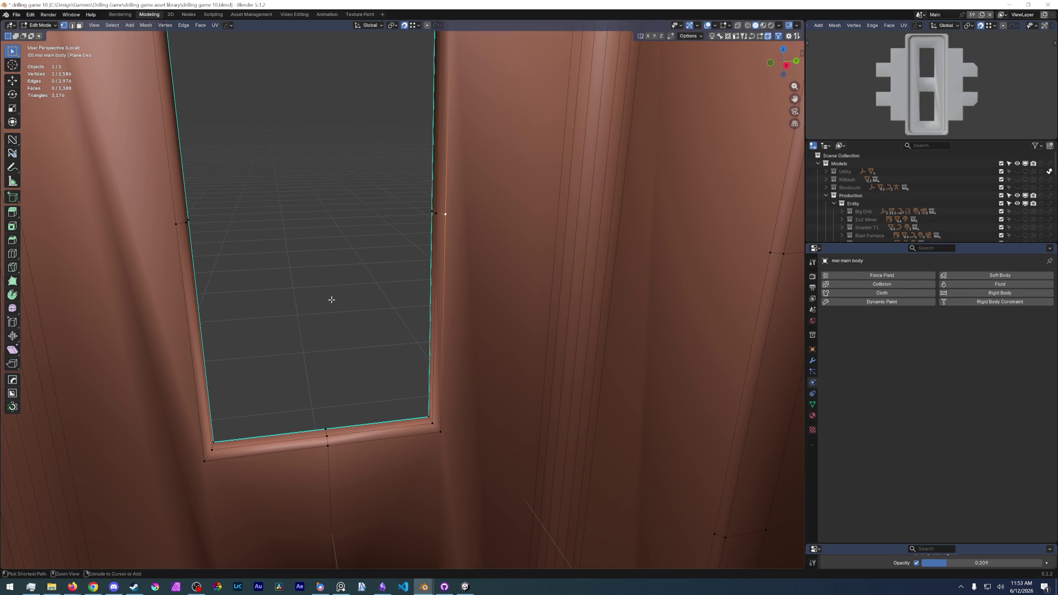
pyautogui.hotkey('ctrl', 'x')
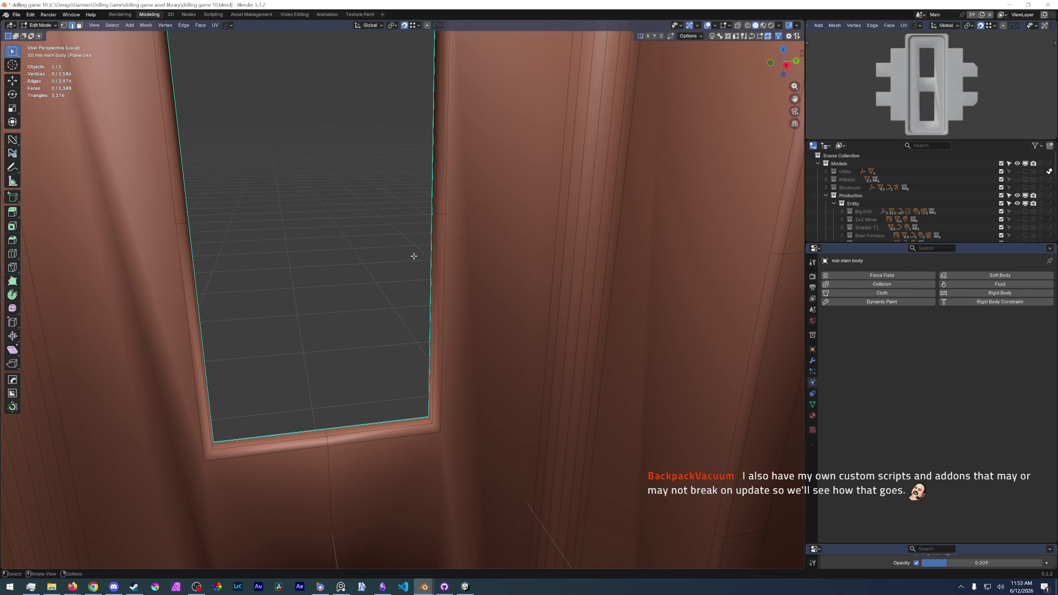
pyautogui.hotkey('ctrl', 'x')
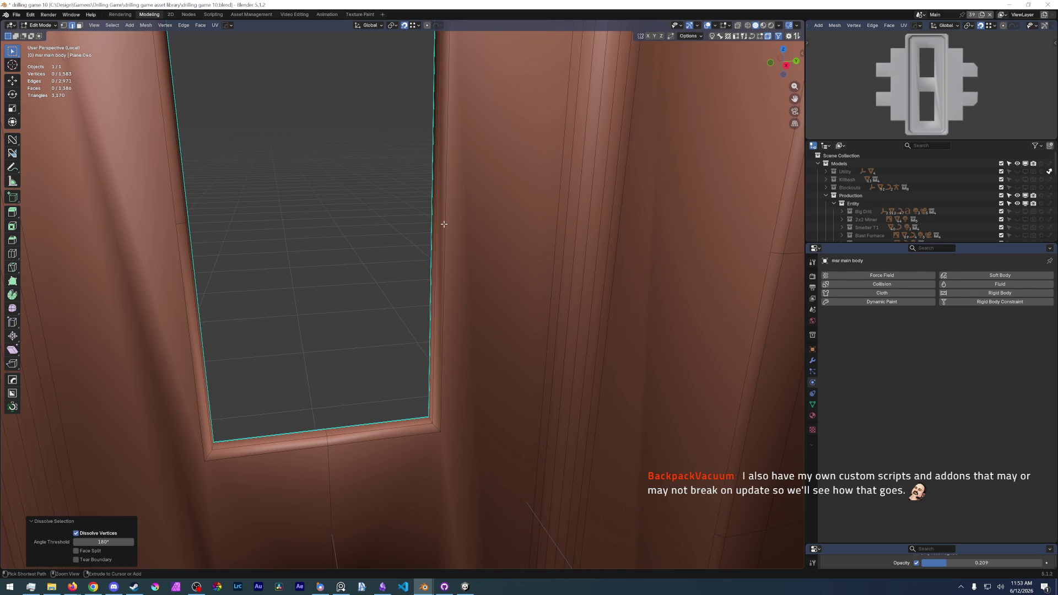
pyautogui.hotkey('ctrl', 'x')
# Dissolve two extra edge loops beside the lower opening, leaving 1,580 faces.
pyautogui.moveTo(180, 224)
pyautogui.keyDown('shift'); pyautogui.mouseDown(button='middle')
pyautogui.moveTo(312, 332)
pyautogui.moveTo(241, 397)
pyautogui.moveTo(257, 414)
pyautogui.mouseUp(button='middle'); pyautogui.keyUp('shift')
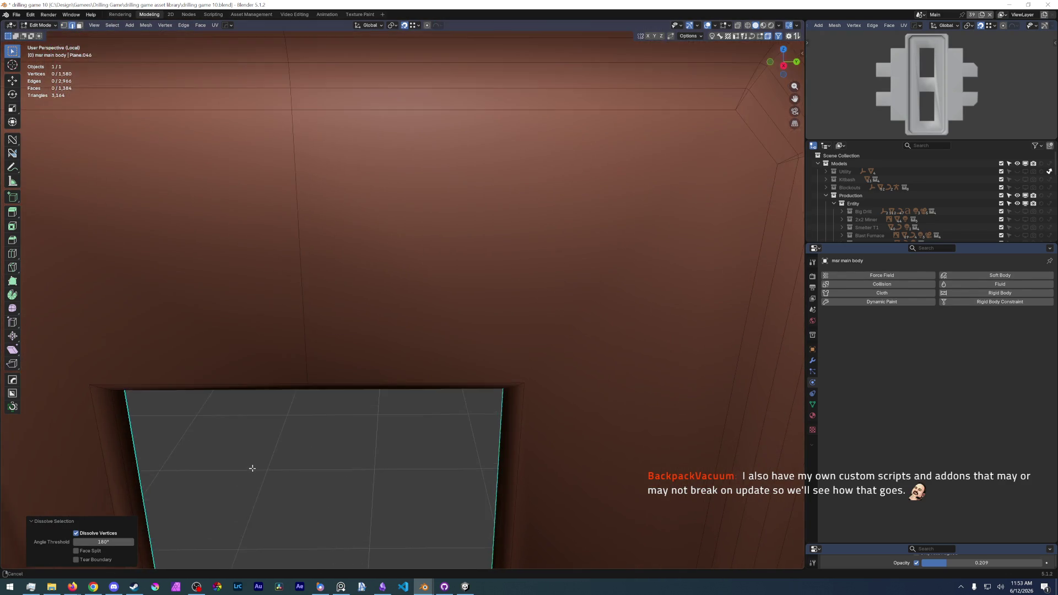
pyautogui.scroll(3, 255, 385)
pyautogui.scroll(3, 267, 324)
pyautogui.scroll(-4, 266, 323)
pyautogui.moveTo(266, 324)
pyautogui.keyDown('shift'); pyautogui.mouseDown(button='middle')
pyautogui.moveTo(315, 206)
pyautogui.moveTo(355, 274)
pyautogui.mouseUp(button='middle'); pyautogui.keyUp('shift')
pyautogui.scroll(5, 384, 344)
pyautogui.scroll(-4, 384, 343)
pyautogui.scroll(4, 385, 317)
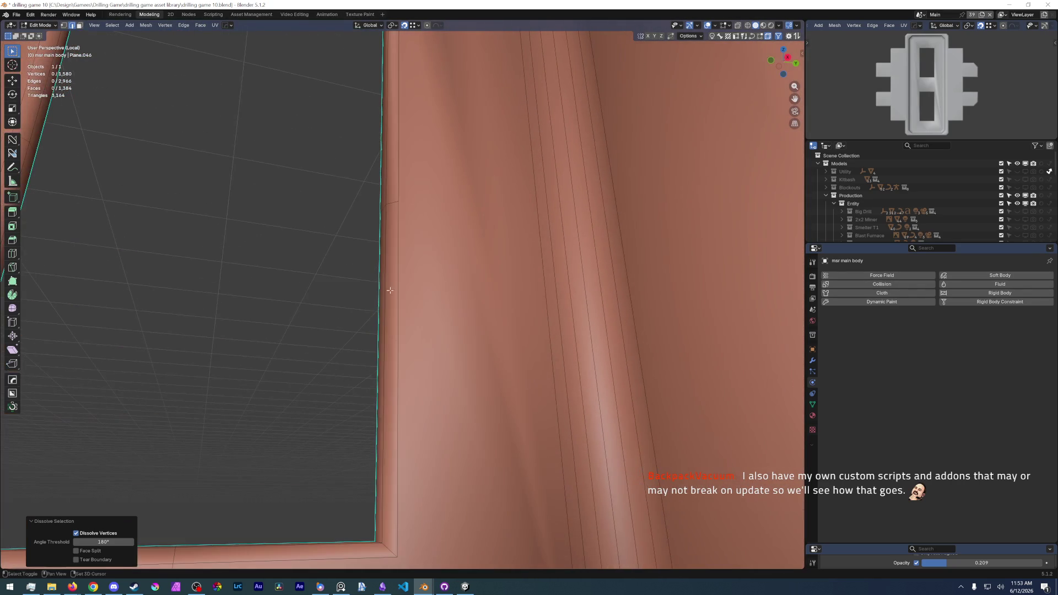
pyautogui.keyDown('alt'); pyautogui.click(392, 198); pyautogui.keyUp('alt')
pyautogui.moveTo(260, 222)
pyautogui.mouseDown(button='middle')
pyautogui.moveTo(372, 243)
pyautogui.moveTo(315, 182)
pyautogui.mouseUp(button='middle')
pyautogui.hotkey('ctrl', 'x')
pyautogui.scroll(-5, 371, 242)
pyautogui.scroll(5, 244, 241)
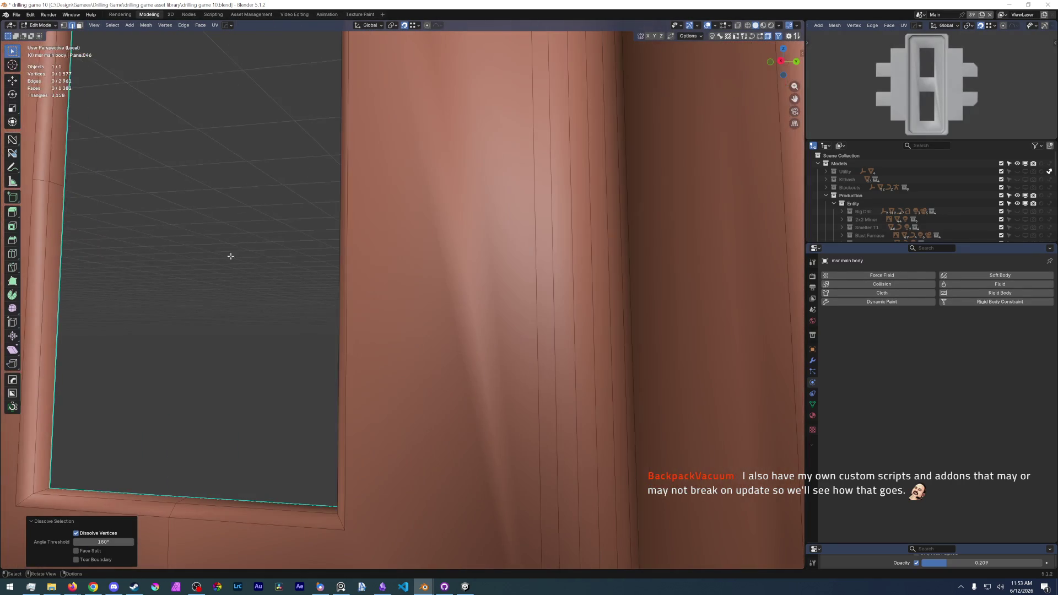
pyautogui.keyDown('alt'); pyautogui.click(64, 194); pyautogui.keyUp('alt')
pyautogui.hotkey('ctrl', 'x')
pyautogui.scroll(-6, 285, 290)
pyautogui.moveTo(331, 248)
pyautogui.mouseDown(button='middle')
pyautogui.moveTo(285, 289)
pyautogui.moveTo(378, 229)
pyautogui.moveTo(392, 263)
pyautogui.moveTo(439, 307)
pyautogui.moveTo(410, 378)
pyautogui.moveTo(372, 348)
pyautogui.moveTo(297, 329)
pyautogui.moveTo(314, 339)
pyautogui.mouseUp(button='middle')
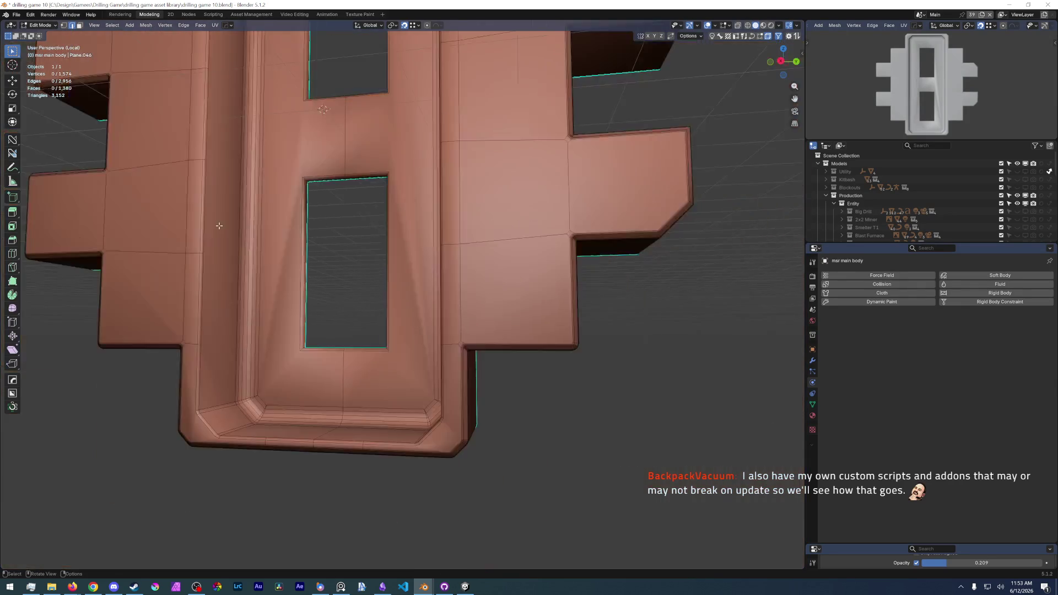
pyautogui.scroll(6, 314, 310)
pyautogui.scroll(-6, 409, 378)
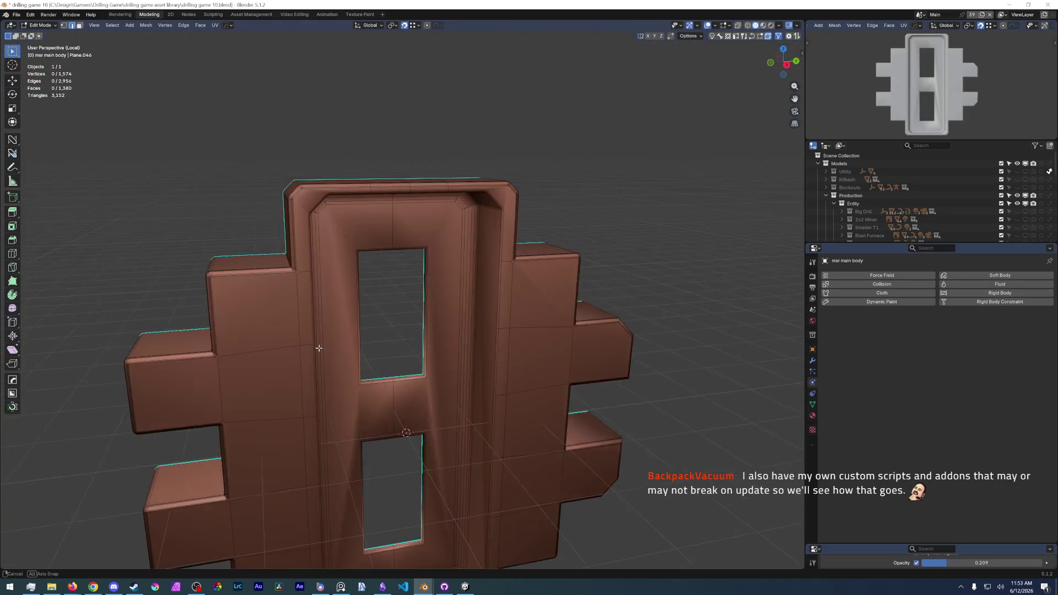
pyautogui.scroll(5, 318, 348)
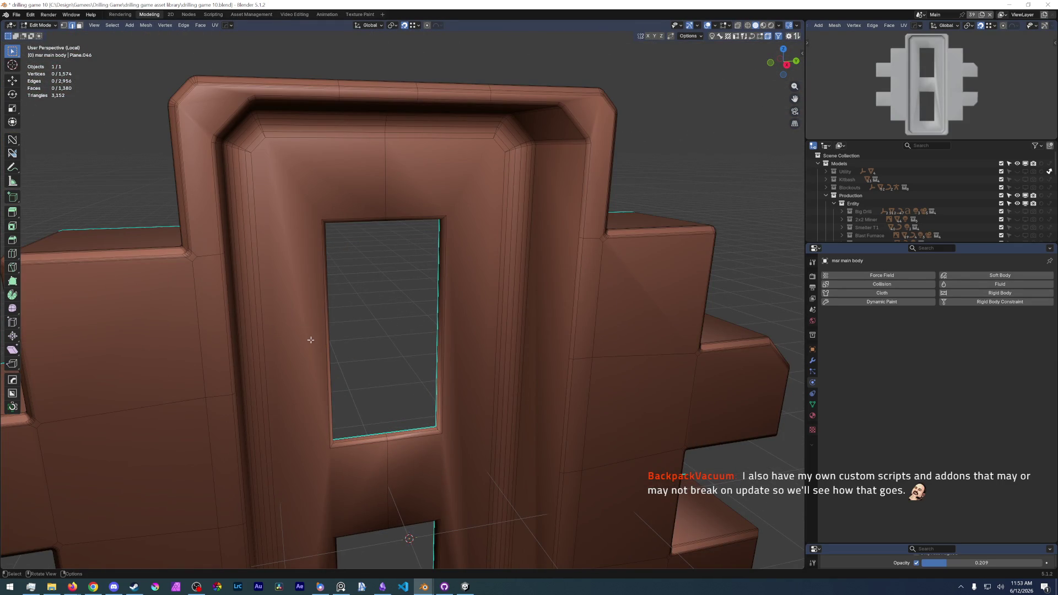
# Select a doorway-frame vertex in vertex mode and bring up the File menu.
pyautogui.press('1')
pyautogui.click(271, 140)
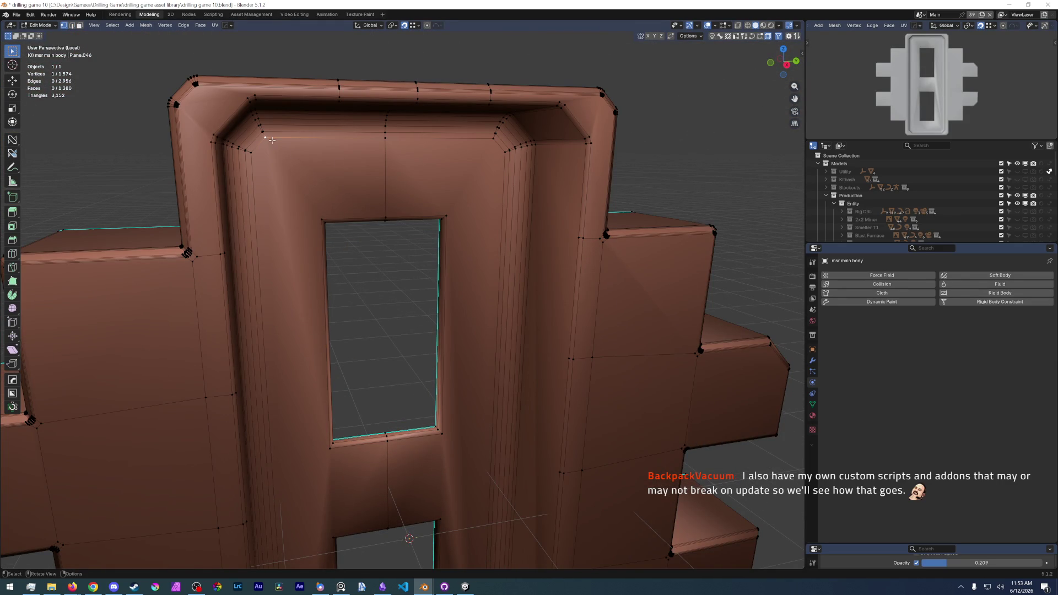
pyautogui.click(16, 15)
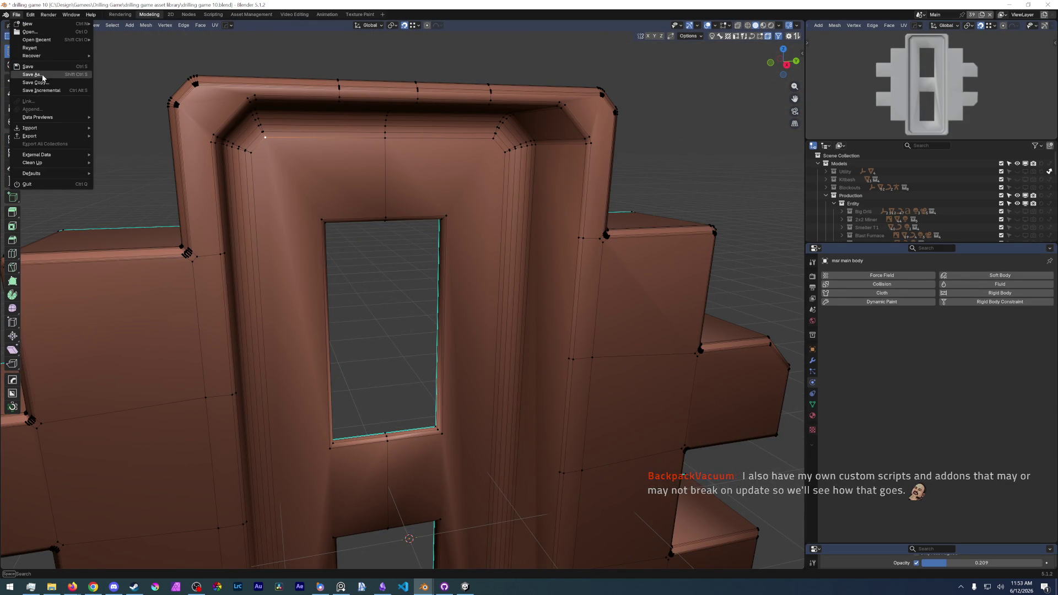
# Save drilling game 10.blend and select a vertex on the left bevel.
pyautogui.click(39, 67)
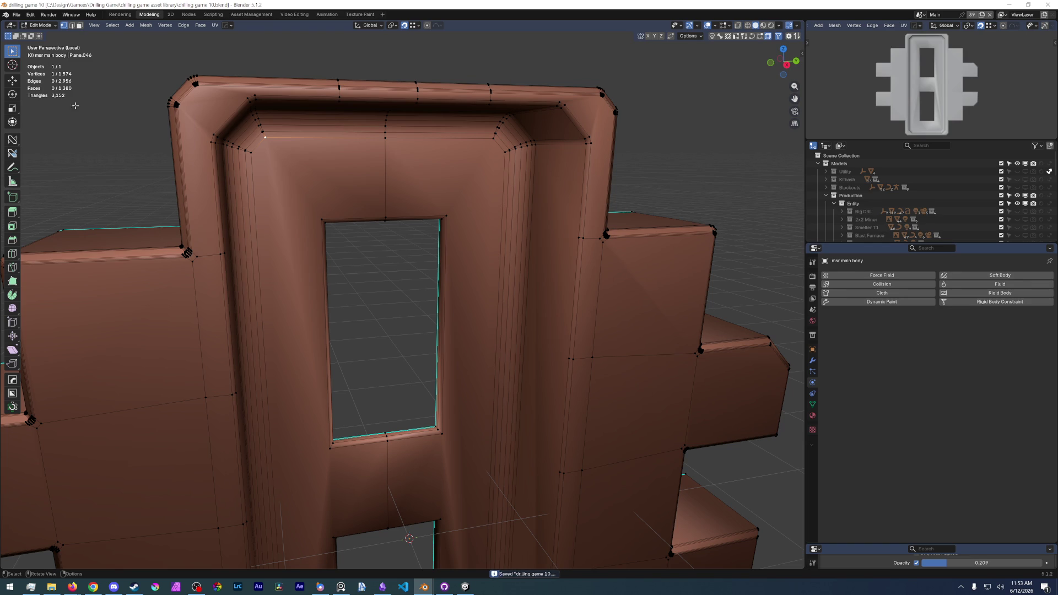
pyautogui.keyDown('shift'); pyautogui.click(251, 151); pyautogui.keyUp('shift')
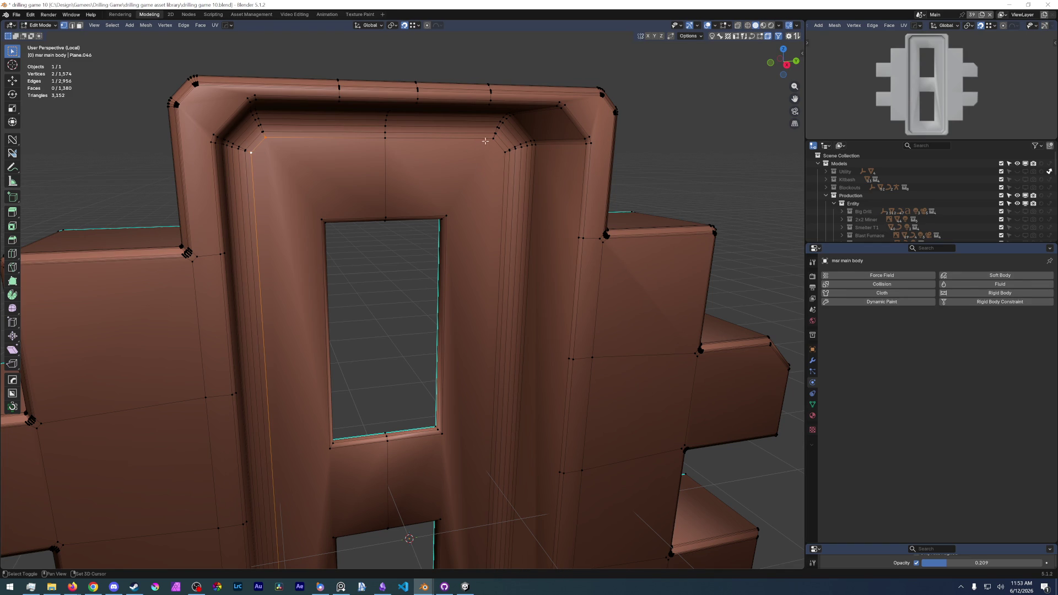
# Select the doorway frame's bottom inner corner vertices and apply a small Ctrl+B bevel.
pyautogui.keyDown('shift'); pyautogui.click(500, 149); pyautogui.keyUp('shift')
pyautogui.keyDown('shift'); pyautogui.moveTo(454, 413); pyautogui.dragTo(397, 124, button='middle'); pyautogui.keyUp('shift')
pyautogui.keyDown('shift'); pyautogui.click(419, 377); pyautogui.keyUp('shift')
pyautogui.keyDown('shift'); pyautogui.click(251, 393); pyautogui.keyUp('shift')
pyautogui.keyDown('shift'); pyautogui.click(232, 385); pyautogui.keyUp('shift')
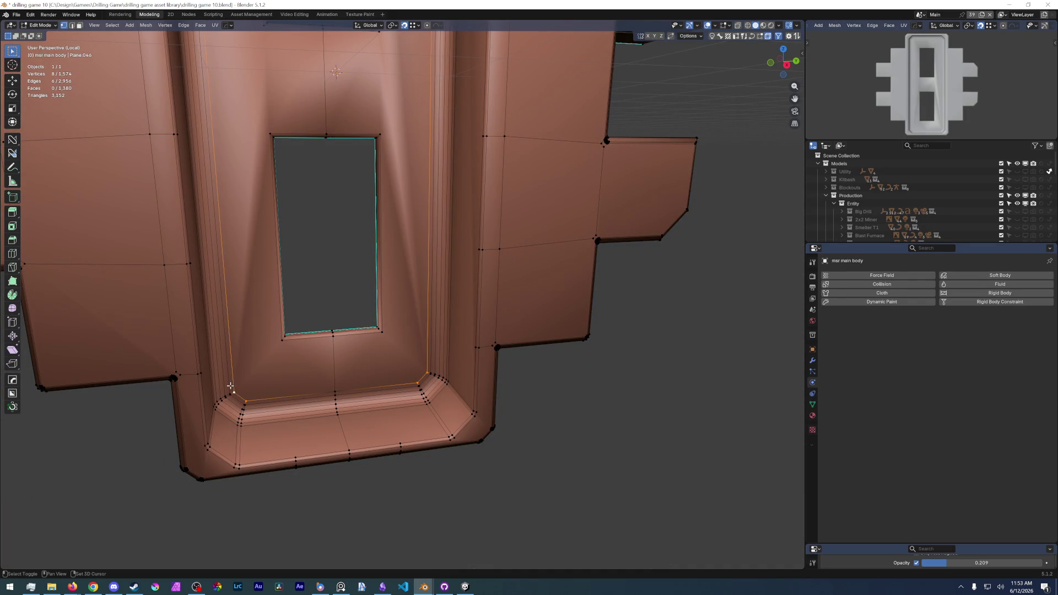
pyautogui.scroll(3, 258, 391)
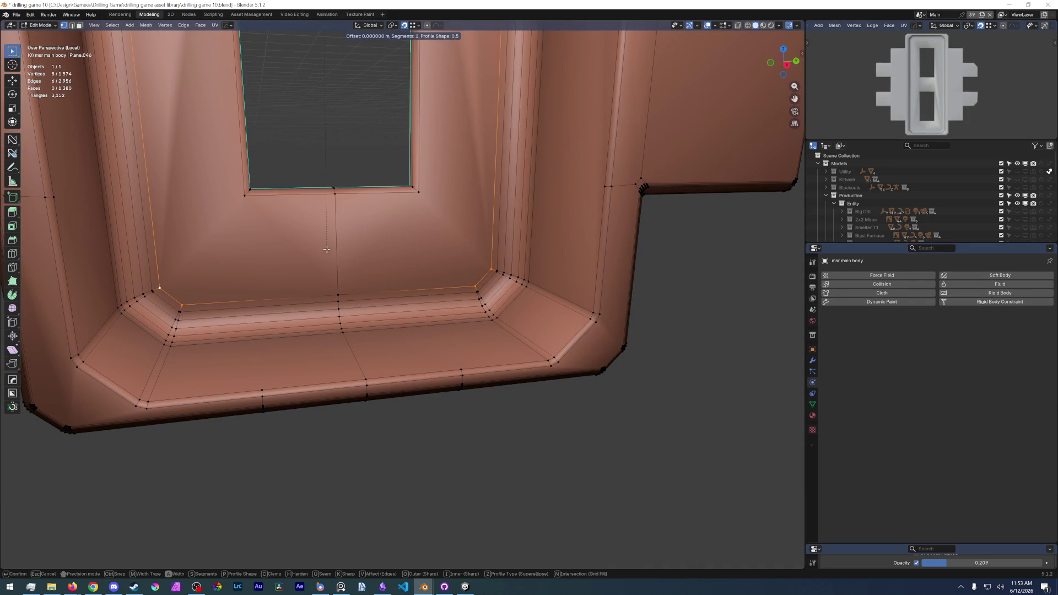
pyautogui.hotkey('ctrl', 'b')
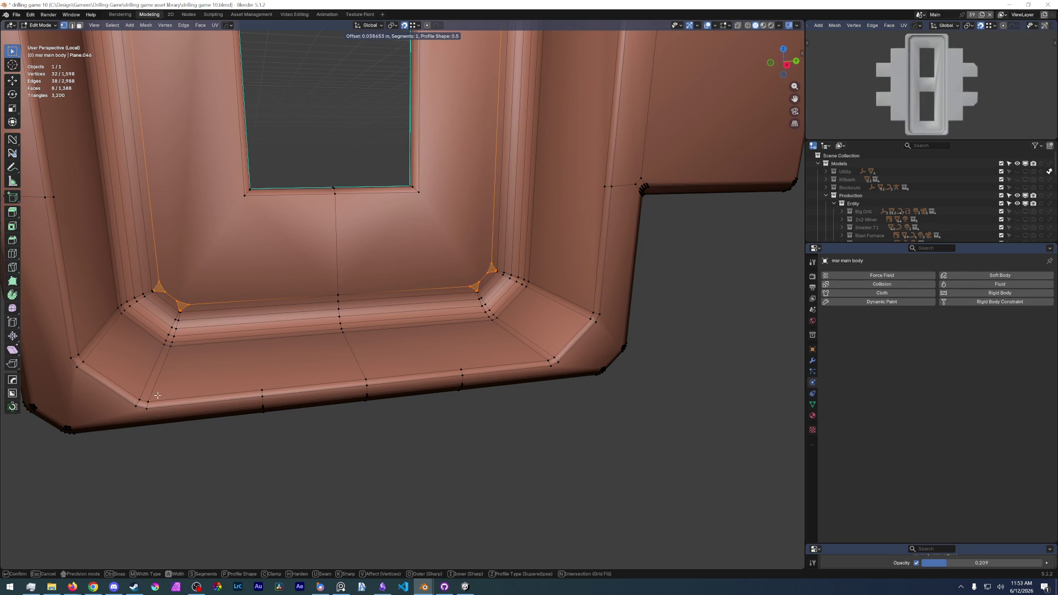
pyautogui.click(127, 425)
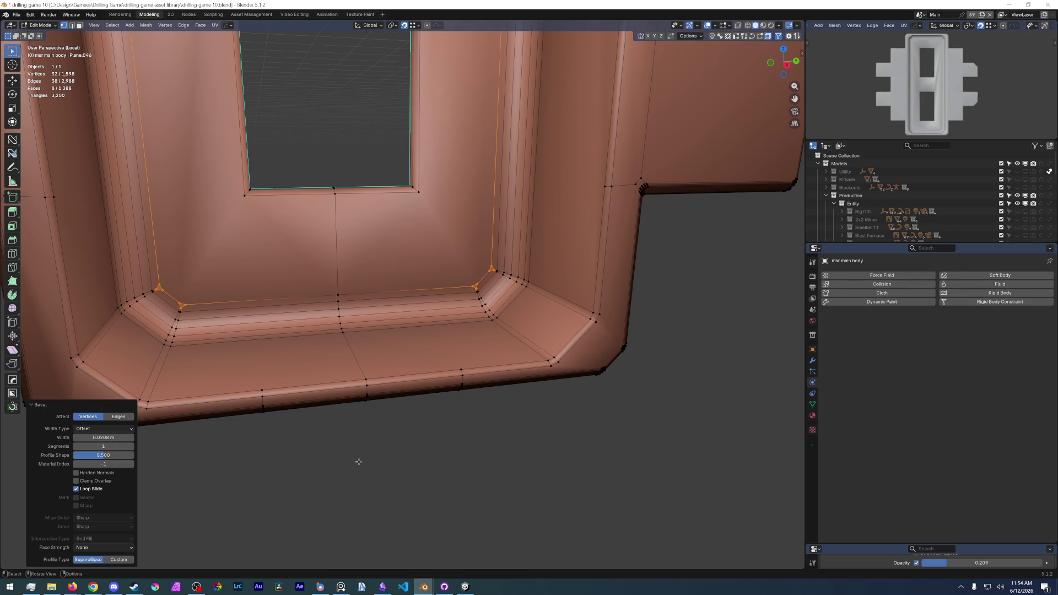
pyautogui.scroll(5, 359, 414)
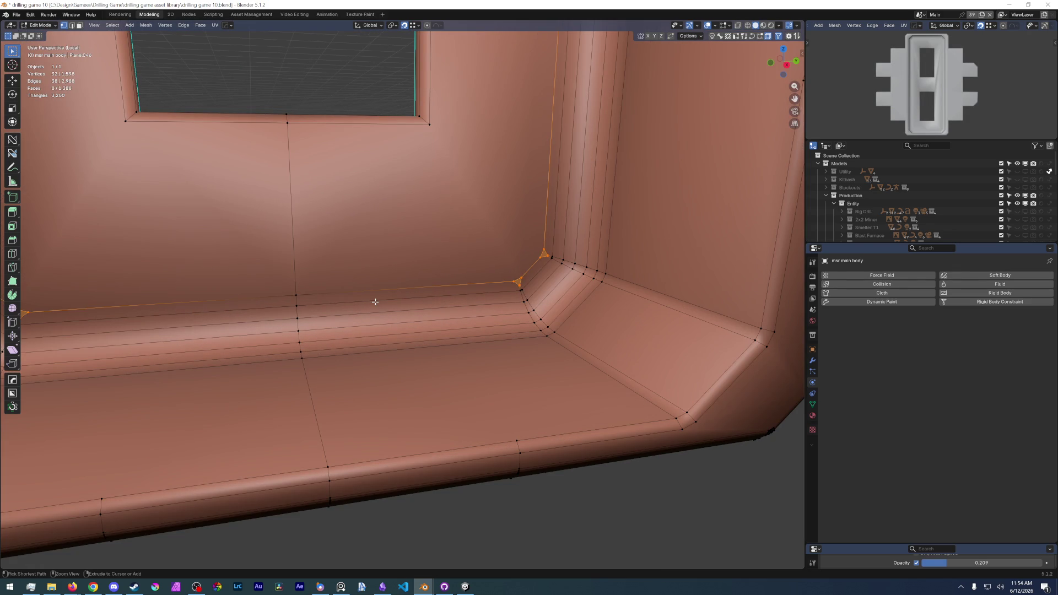
pyautogui.scroll(-4, 375, 303)
pyautogui.scroll(-1, 364, 323)
pyautogui.moveTo(353, 332)
pyautogui.mouseDown(button='middle')
pyautogui.moveTo(307, 465)
pyautogui.moveTo(347, 372)
pyautogui.moveTo(249, 430)
pyautogui.mouseUp(button='middle')
pyautogui.keyDown('alt'); pyautogui.click(225, 463); pyautogui.keyUp('alt')
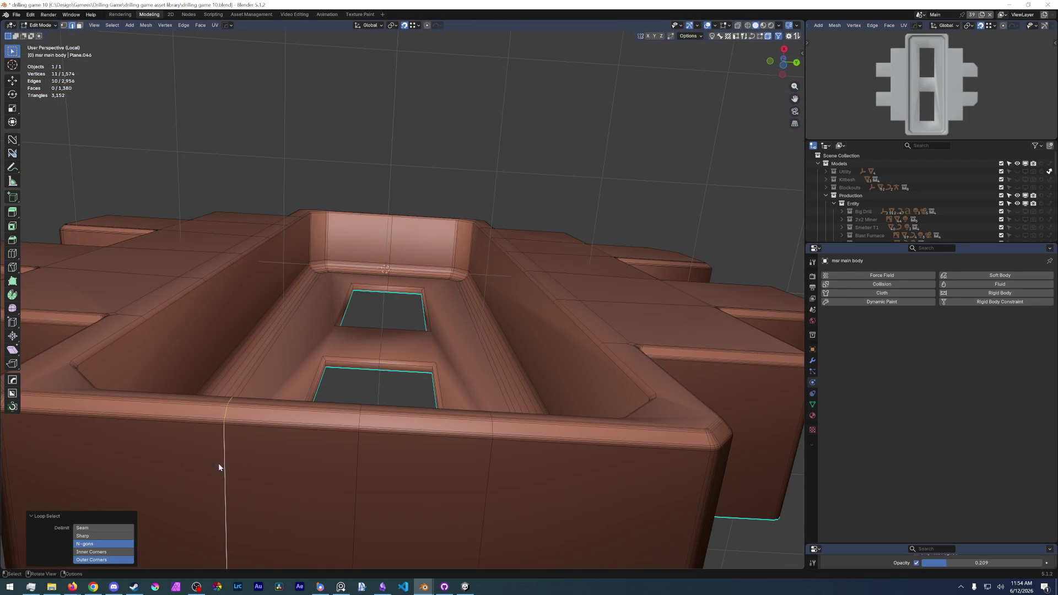
# Dissolve several unneeded edge loops on the doorway frame, trimming it to 1,540 faces.
pyautogui.rightClick(219, 463)
pyautogui.click(269, 479)
pyautogui.keyDown('alt'); pyautogui.click(495, 466); pyautogui.keyUp('alt')
pyautogui.hotkey('ctrl', 'x')
pyautogui.moveTo(495, 465)
pyautogui.mouseDown(button='middle')
pyautogui.moveTo(397, 331)
pyautogui.moveTo(394, 239)
pyautogui.moveTo(454, 279)
pyautogui.mouseUp(button='middle')
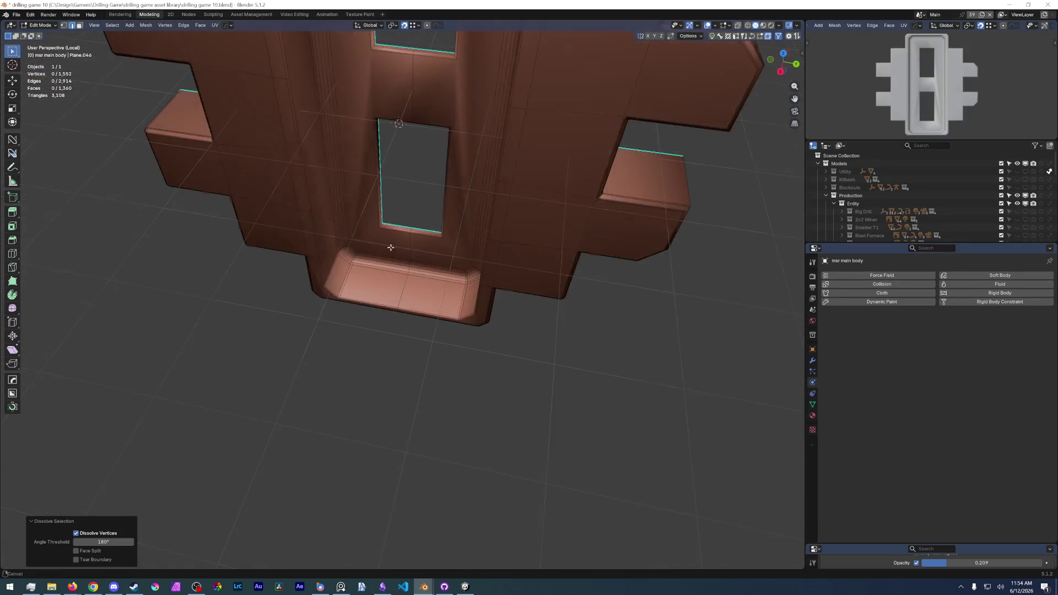
pyautogui.hotkey('shift', 'r')
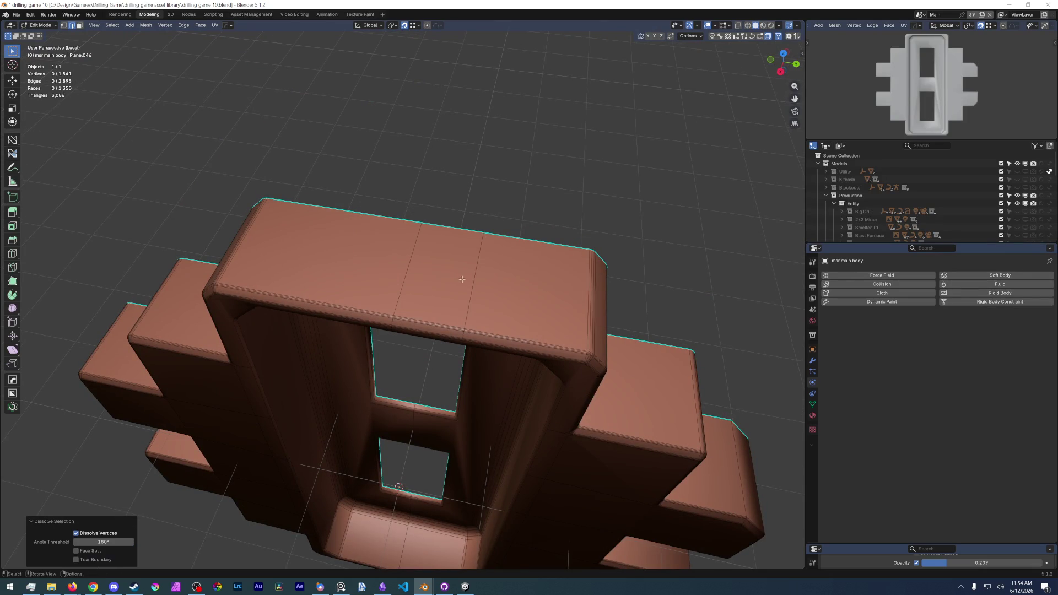
pyautogui.keyDown('alt'); pyautogui.click(474, 281); pyautogui.keyUp('alt')
pyautogui.hotkey('ctrl', 'x')
# Select the L-shaped frame face and the narrow vertical strip face beside it.
pyautogui.moveTo(476, 289); pyautogui.dragTo(439, 357, button='middle')
pyautogui.moveTo(400, 282); pyautogui.dragTo(337, 361, button='middle')
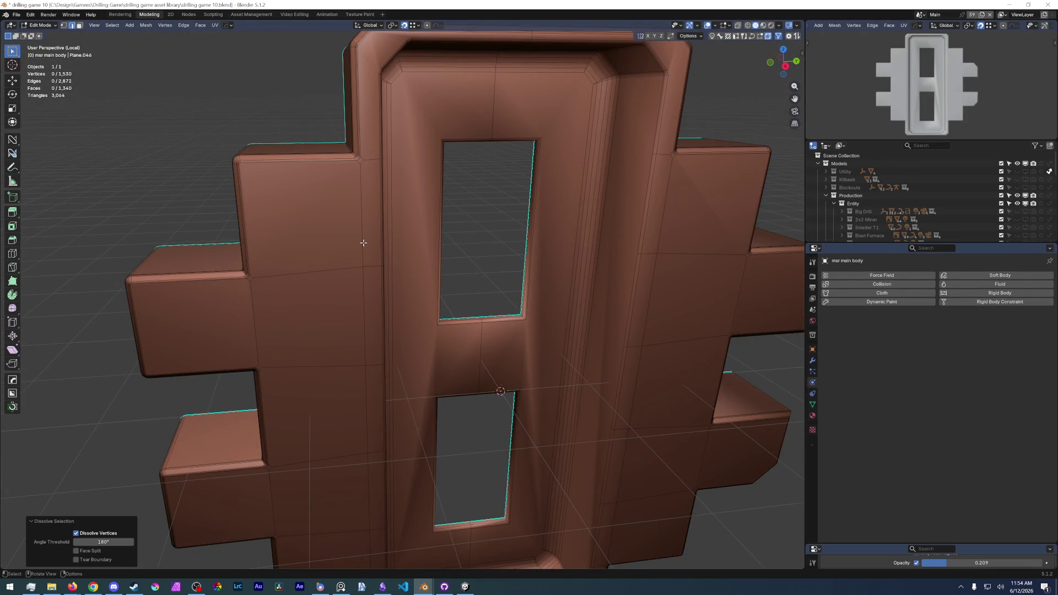
pyautogui.scroll(-2, 362, 243)
pyautogui.scroll(4, 362, 248)
pyautogui.moveTo(363, 248)
pyautogui.mouseDown(button='middle')
pyautogui.moveTo(344, 347)
pyautogui.moveTo(329, 279)
pyautogui.moveTo(356, 227)
pyautogui.mouseUp(button='middle')
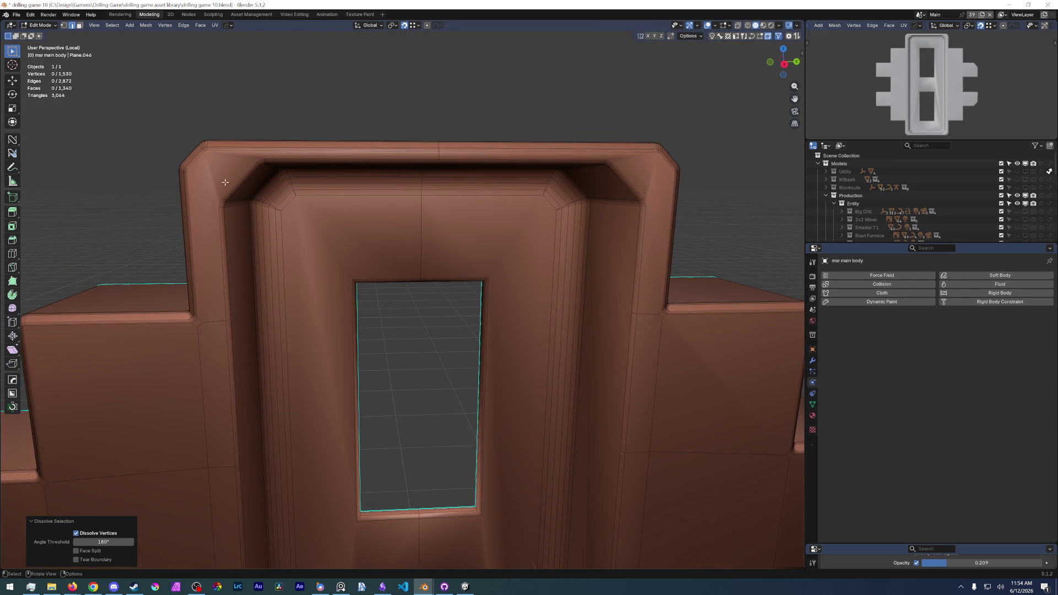
pyautogui.click(208, 188)
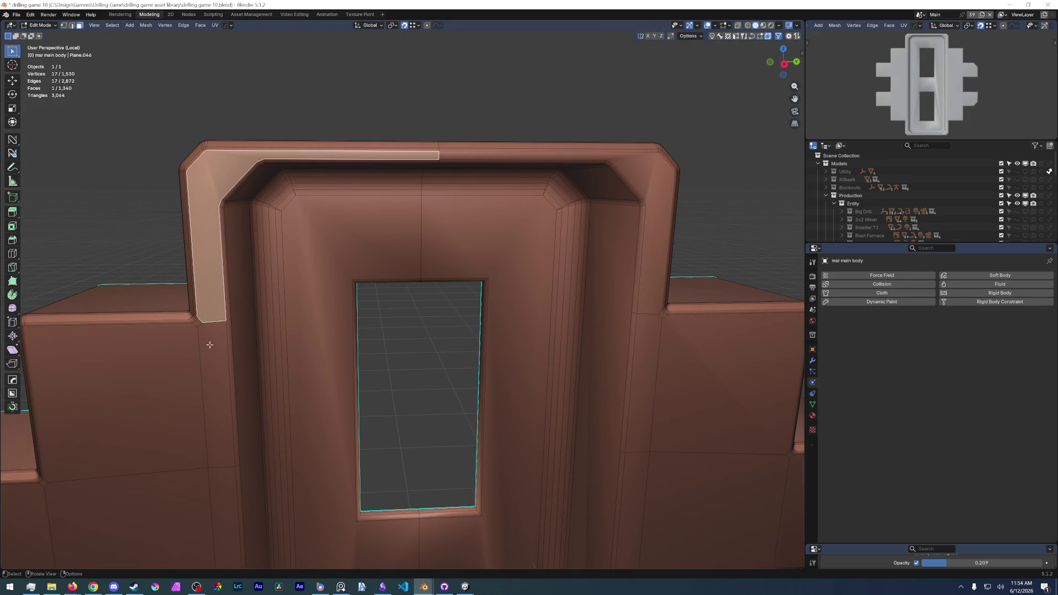
pyautogui.moveTo(209, 345); pyautogui.dragTo(271, 109, button='middle')
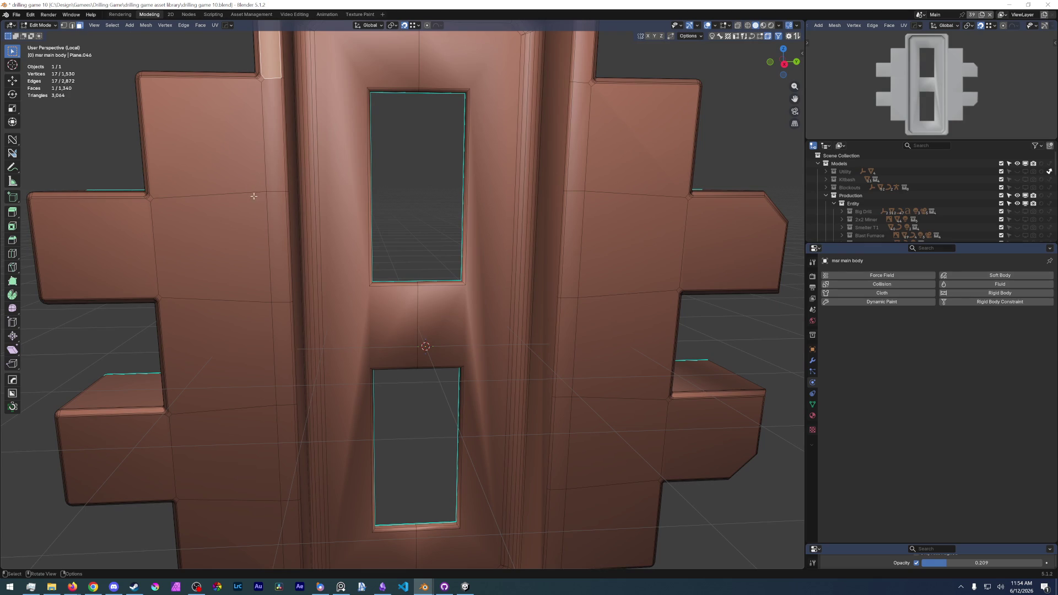
pyautogui.keyDown('shift'); pyautogui.click(276, 162); pyautogui.keyUp('shift')
pyautogui.scroll(-3, 315, 455)
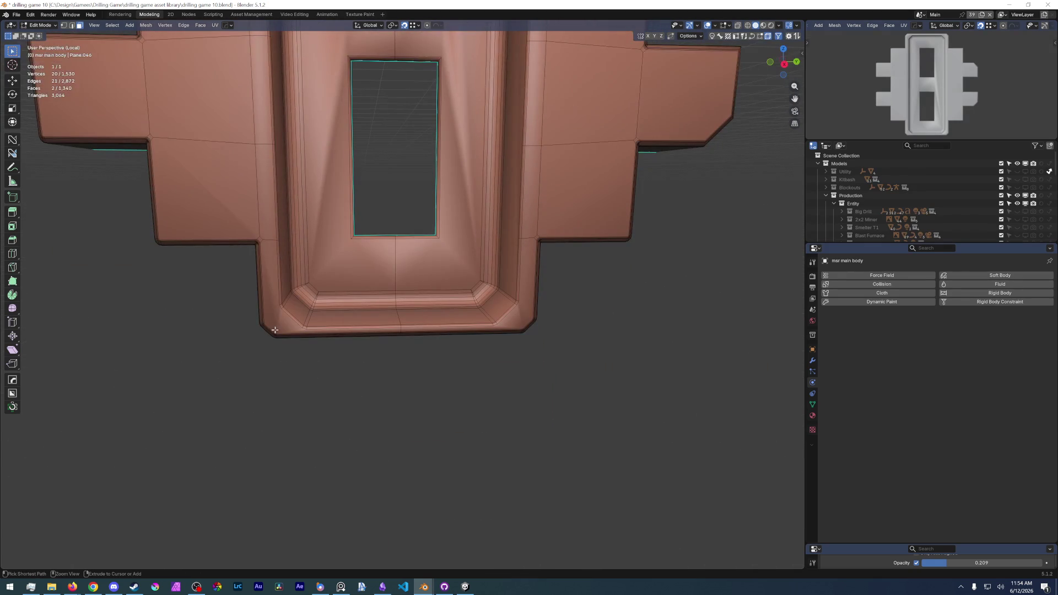
pyautogui.keyDown('ctrl'); pyautogui.click(397, 331); pyautogui.keyUp('ctrl')
pyautogui.keyDown('ctrl'); pyautogui.click(530, 222); pyautogui.keyUp('ctrl')
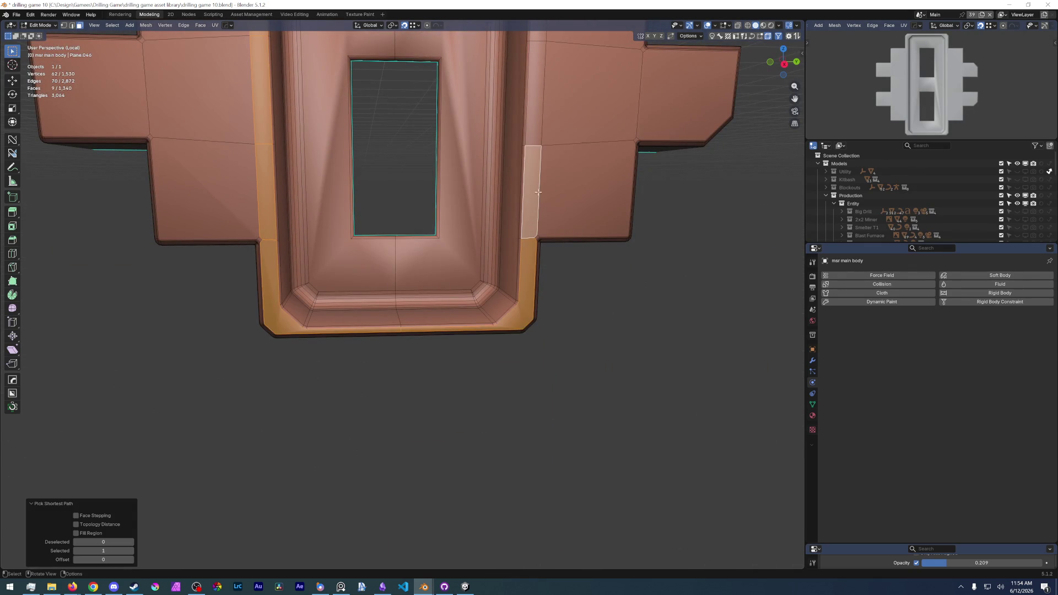
pyautogui.moveTo(530, 248); pyautogui.dragTo(372, 248, button='middle')
pyautogui.keyDown('ctrl'); pyautogui.click(384, 123); pyautogui.keyUp('ctrl')
pyautogui.scroll(-3, 385, 123)
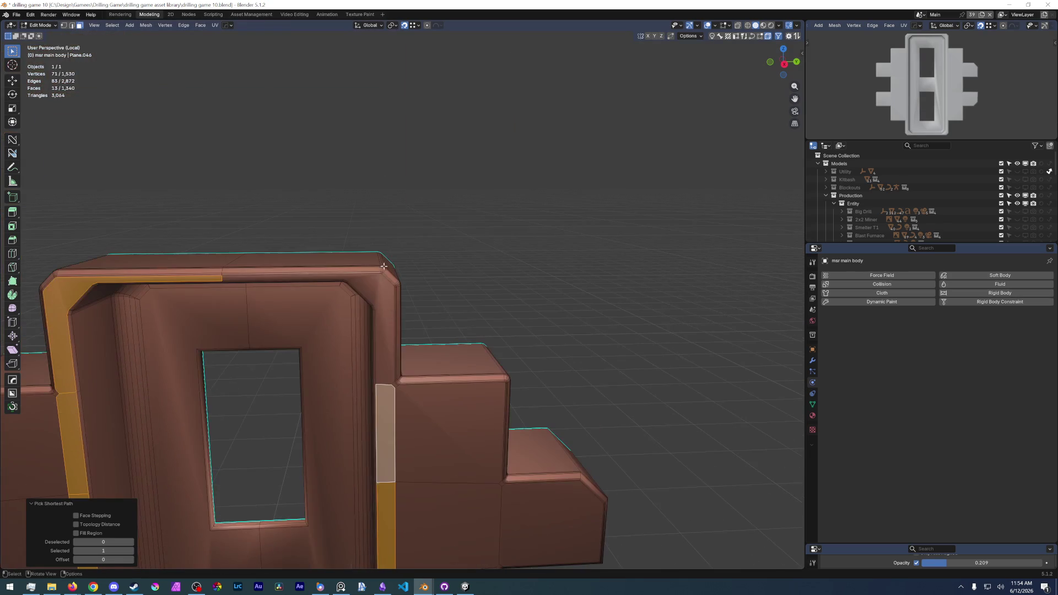
pyautogui.keyDown('ctrl'); pyautogui.click(273, 331); pyautogui.keyUp('ctrl')
pyautogui.moveTo(273, 348)
pyautogui.mouseDown(button='middle')
pyautogui.moveTo(270, 296)
pyautogui.moveTo(300, 299)
pyautogui.mouseUp(button='middle')
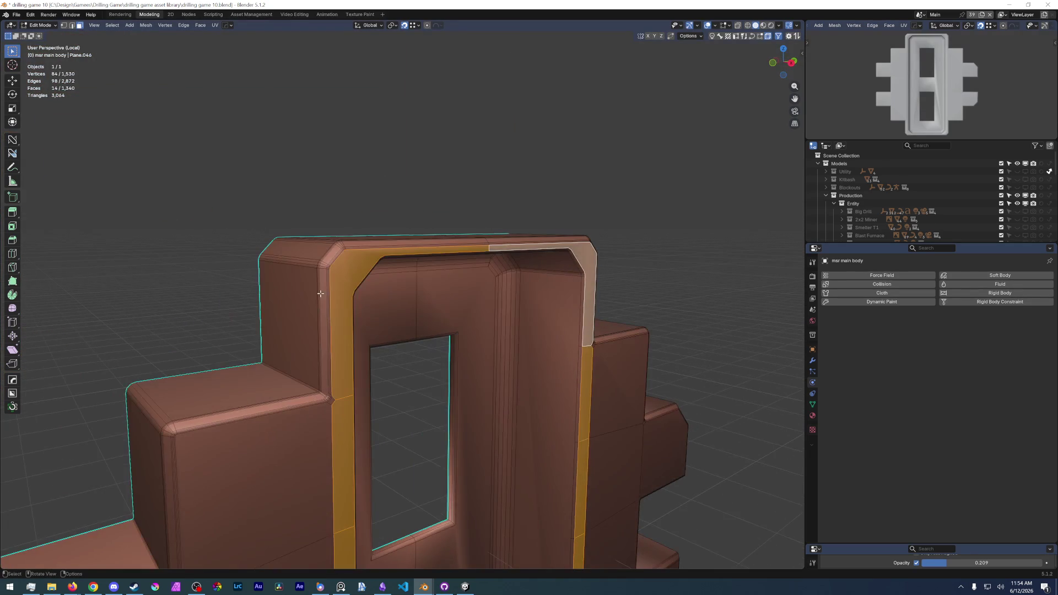
pyautogui.press('i')
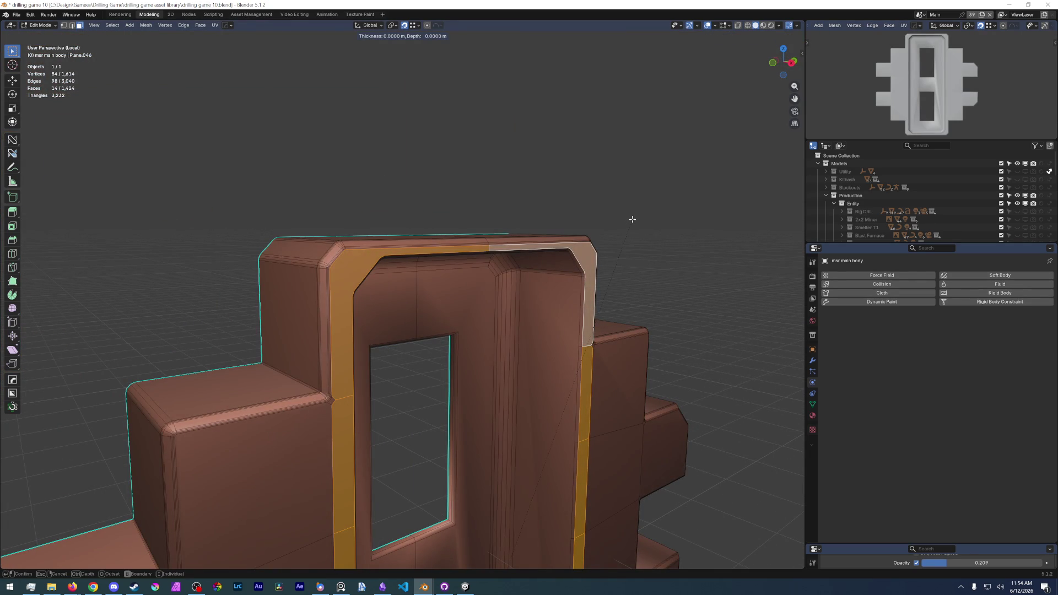
pyautogui.click(633, 219)
pyautogui.scroll(5, 325, 305)
pyautogui.scroll(-5, 324, 305)
pyautogui.moveTo(324, 306)
pyautogui.mouseDown(button='middle')
pyautogui.moveTo(472, 271)
pyautogui.moveTo(421, 216)
pyautogui.mouseUp(button='middle')
pyautogui.hotkey('ctrl', 'z')
pyautogui.scroll(1, 420, 216)
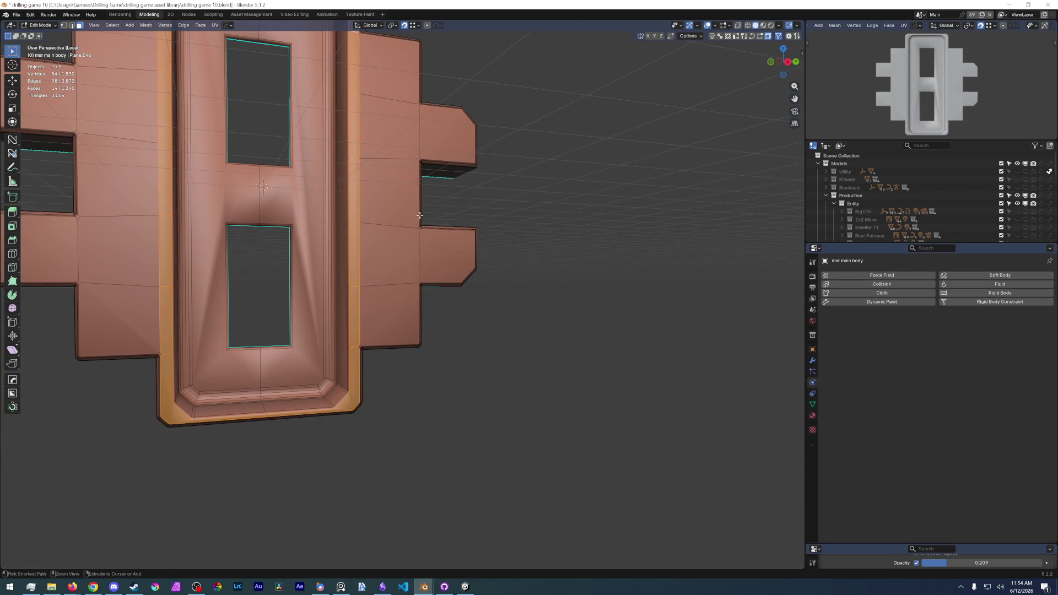
pyautogui.hotkey('alt', 'a')
pyautogui.scroll(-5, 421, 216)
pyautogui.moveTo(397, 314); pyautogui.dragTo(351, 360, button='middle')
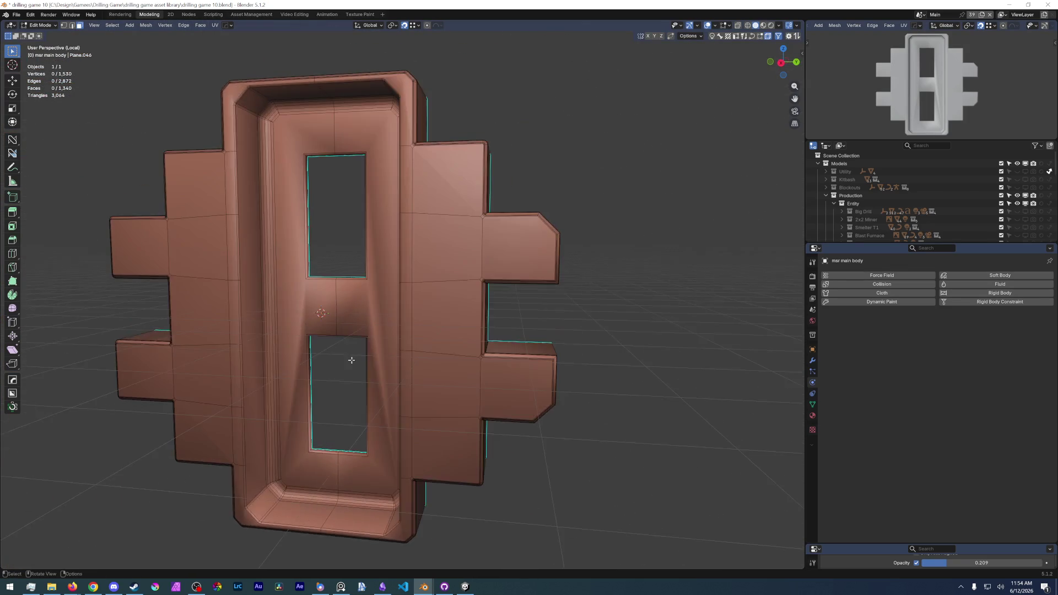
pyautogui.scroll(3, 352, 360)
pyautogui.scroll(3, 351, 360)
pyautogui.scroll(2, 348, 319)
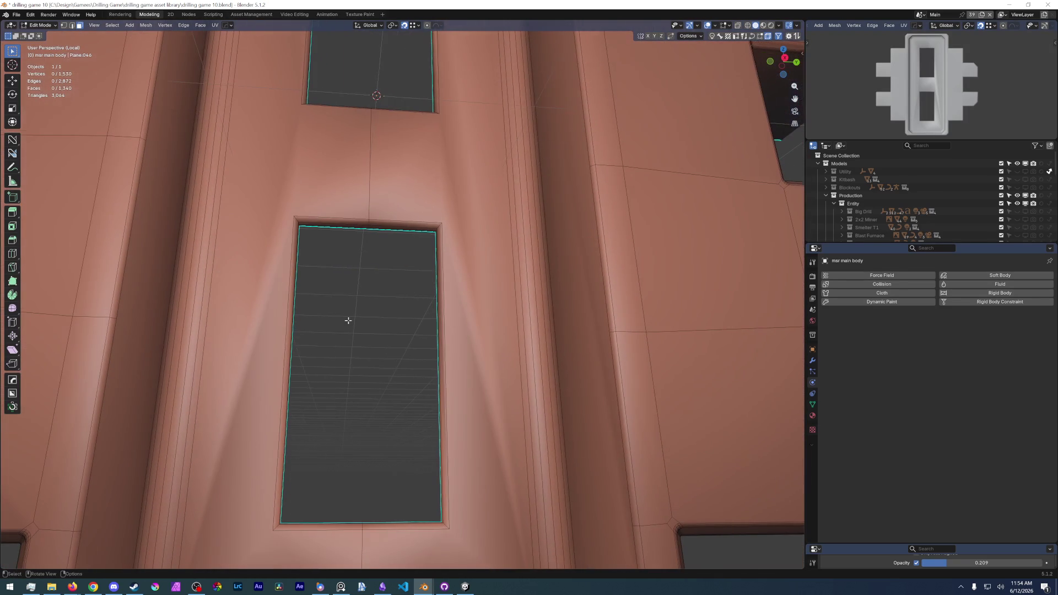
# Connect two vertices beside the lower window opening with a new edge.
pyautogui.press('1')
pyautogui.keyDown('shift'); pyautogui.click(295, 216); pyautogui.keyUp('shift')
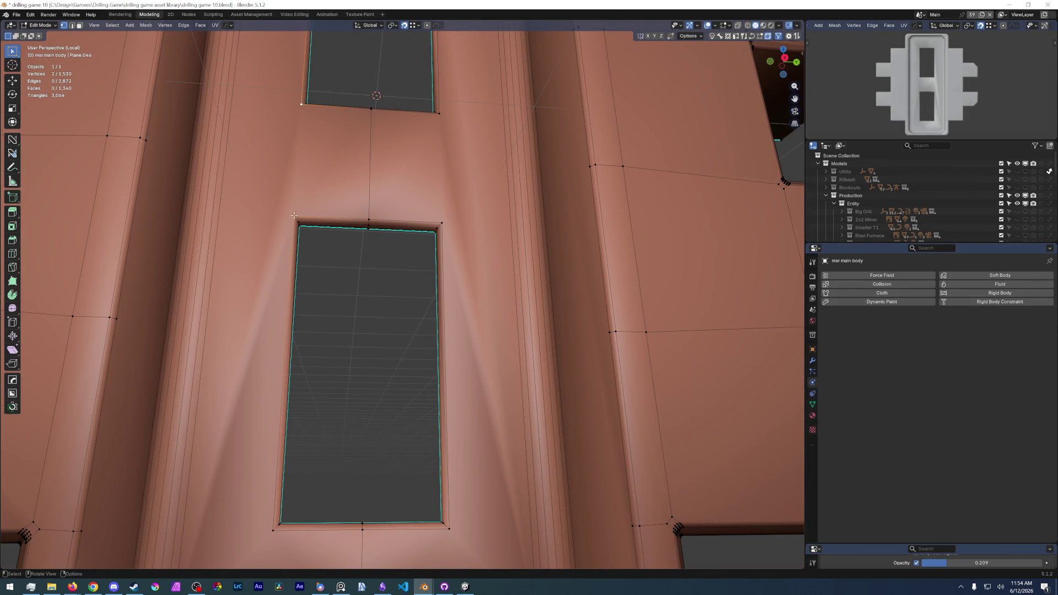
pyautogui.press('f')
pyautogui.moveTo(393, 179)
pyautogui.mouseDown(button='middle')
pyautogui.moveTo(418, 333)
pyautogui.moveTo(325, 232)
pyautogui.moveTo(332, 334)
pyautogui.mouseUp(button='middle')
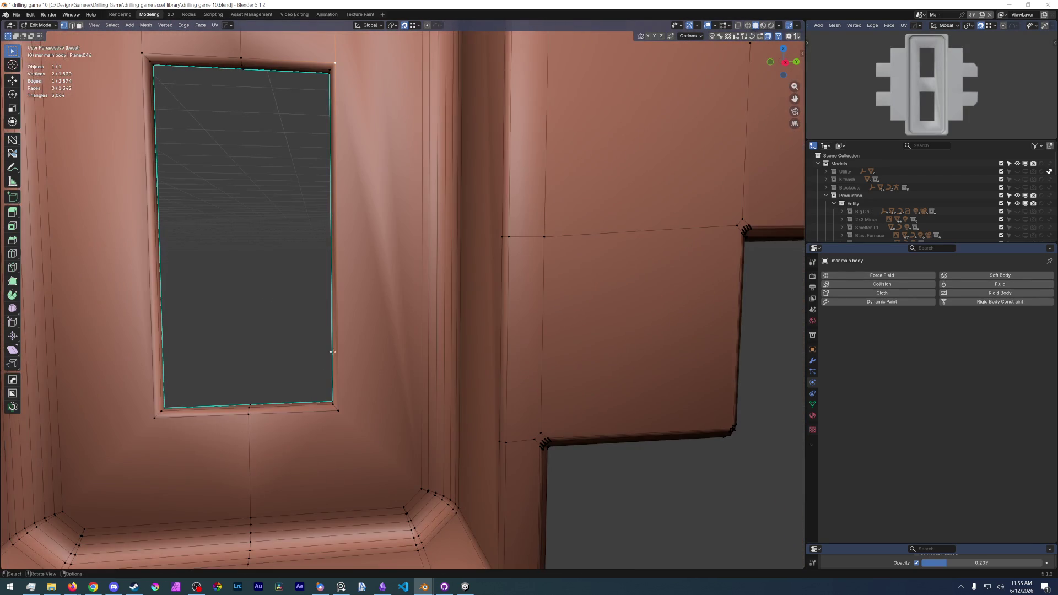
# Switch to Right Orthographic view, deselect, and bring up the File menu.
pyautogui.press('KP_3')
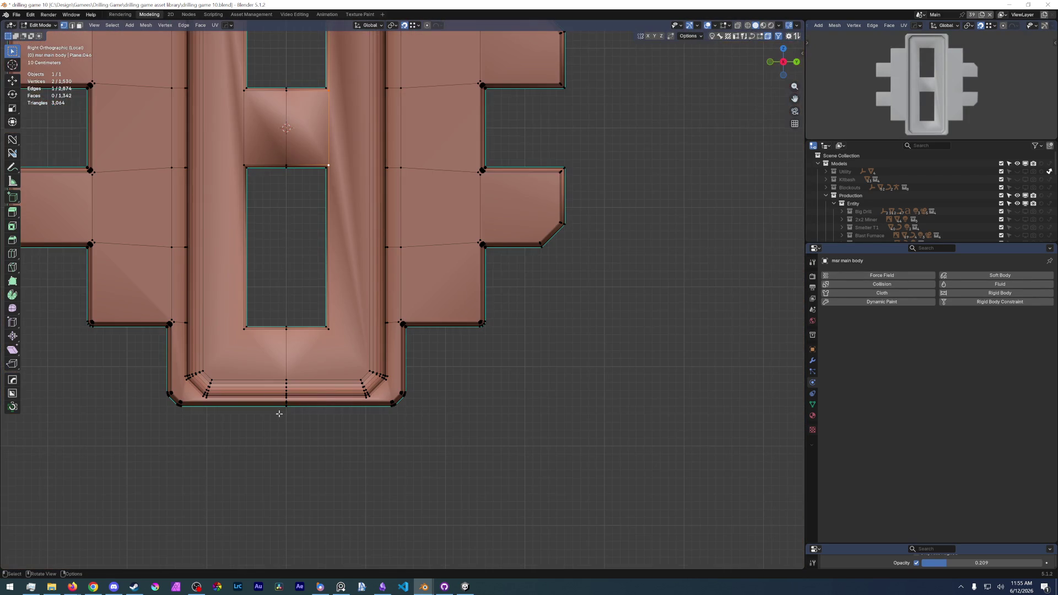
pyautogui.scroll(-3, 279, 414)
pyautogui.scroll(3, 314, 165)
pyautogui.scroll(1, 315, 296)
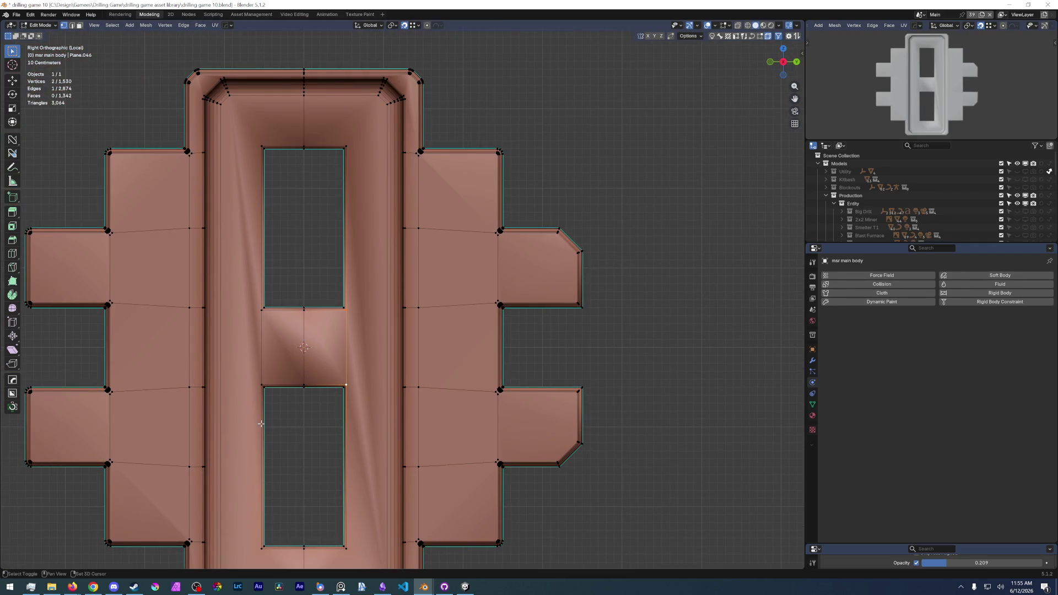
pyautogui.click(288, 444)
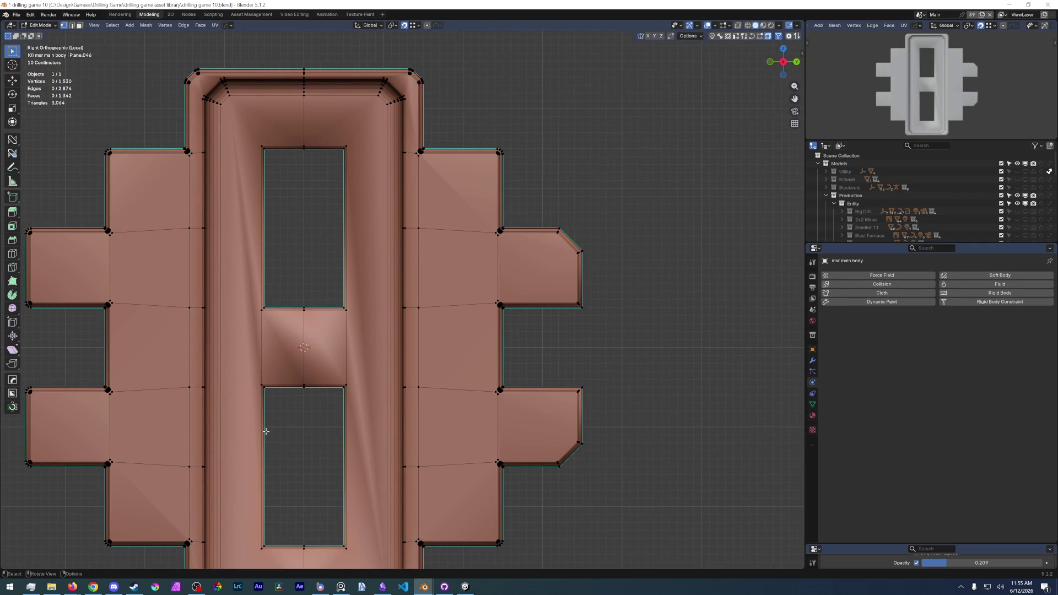
pyautogui.click(17, 14)
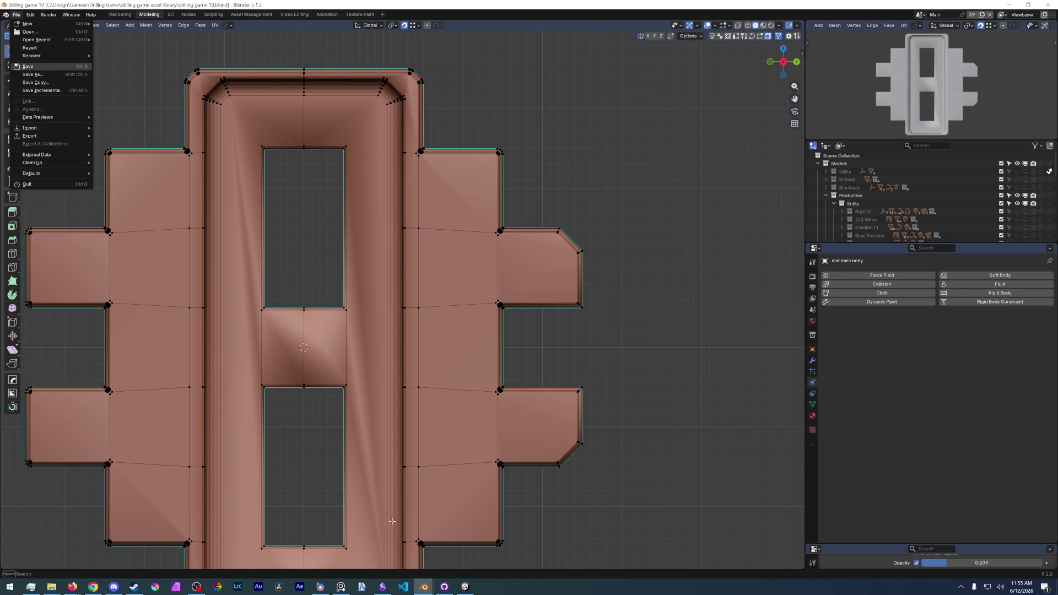
# Confirm the save of the drilling game file with Enter.
pyautogui.press('Return')
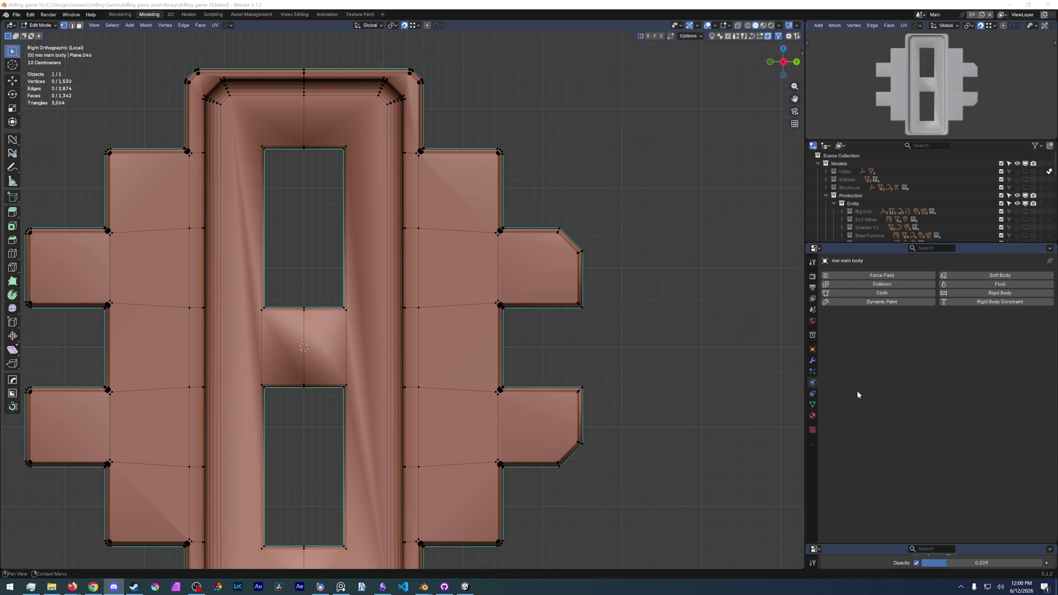
pyautogui.scroll(-3, 399, 329)
pyautogui.scroll(1, 356, 314)
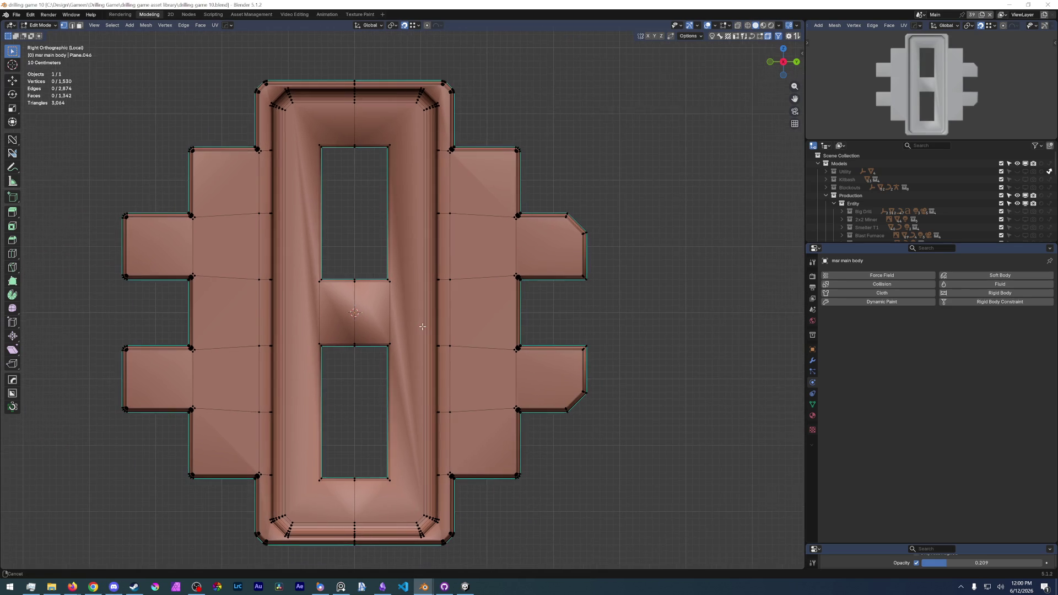
pyautogui.scroll(1, 328, 417)
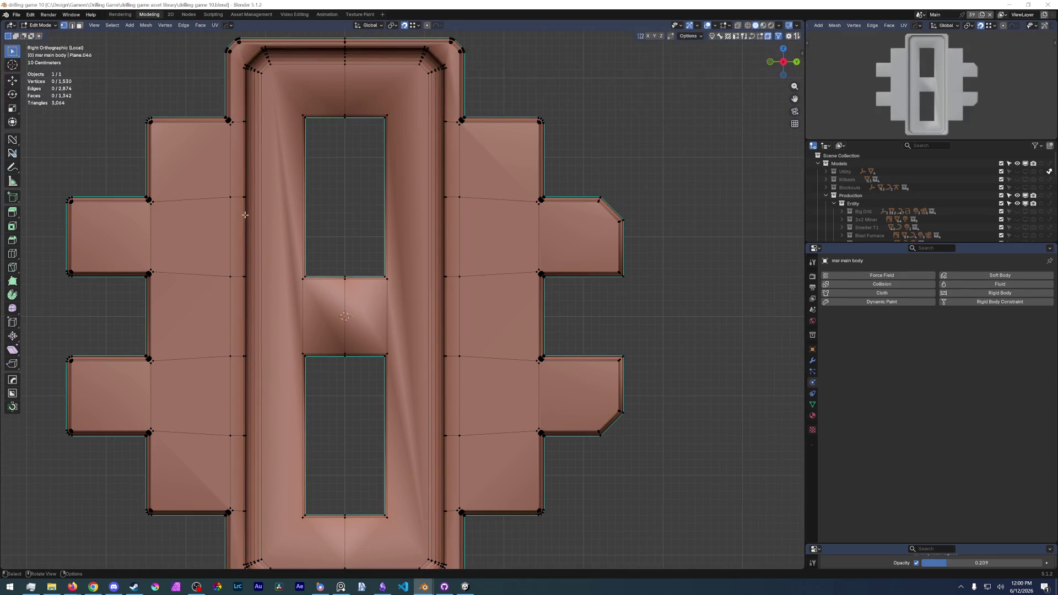
pyautogui.scroll(-2, 129, 164)
# Reframe the mesh in Right Orthographic view and save drilling game 10.blend.
pyautogui.moveTo(331, 272)
pyautogui.keyDown('shift'); pyautogui.mouseDown(button='middle')
pyautogui.moveTo(403, 262)
pyautogui.moveTo(394, 243)
pyautogui.mouseUp(button='middle'); pyautogui.keyUp('shift')
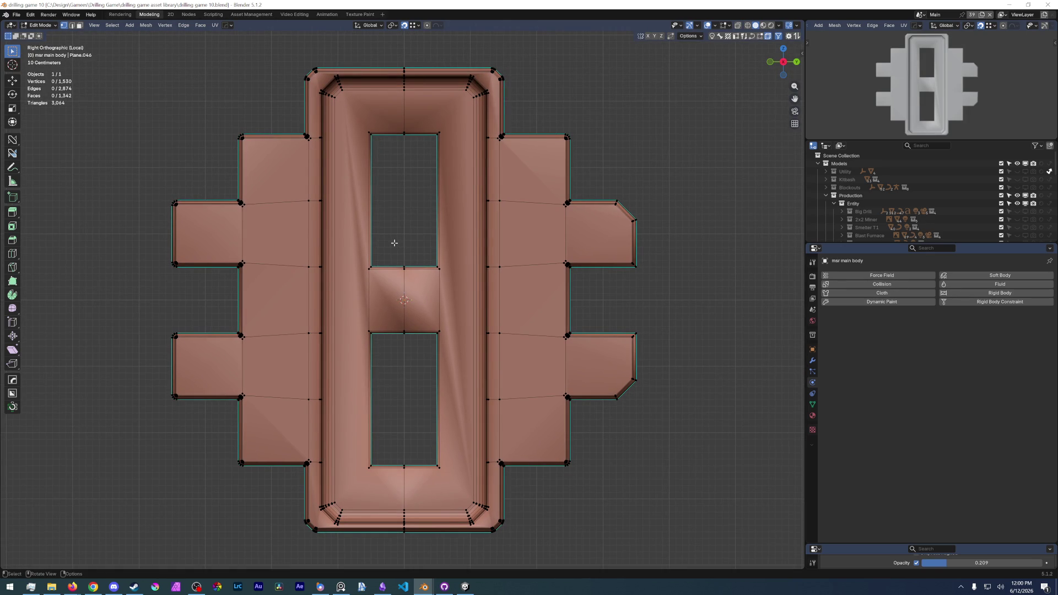
pyautogui.click(17, 15)
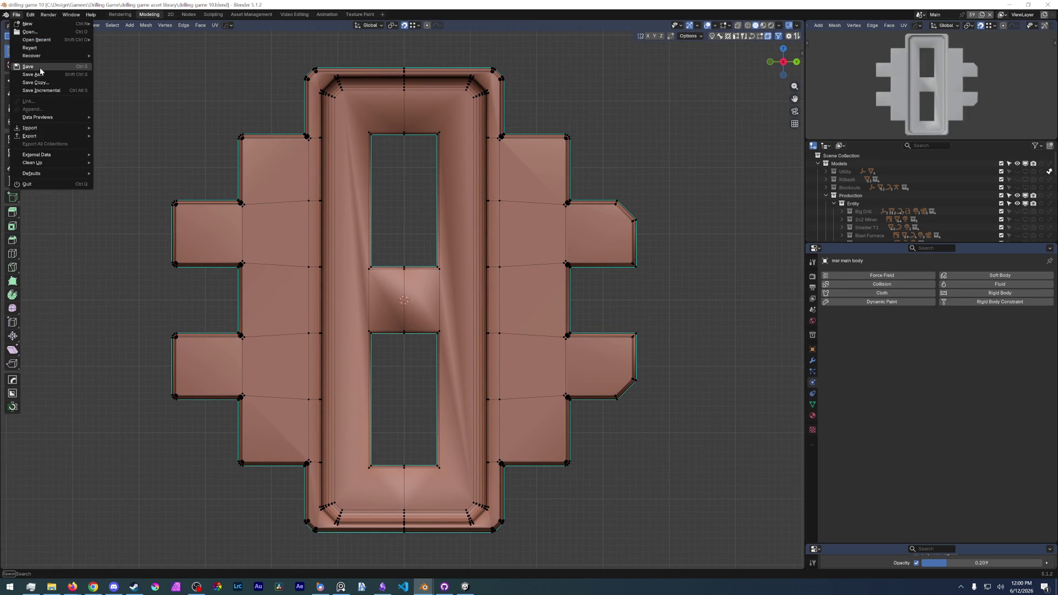
pyautogui.click(39, 67)
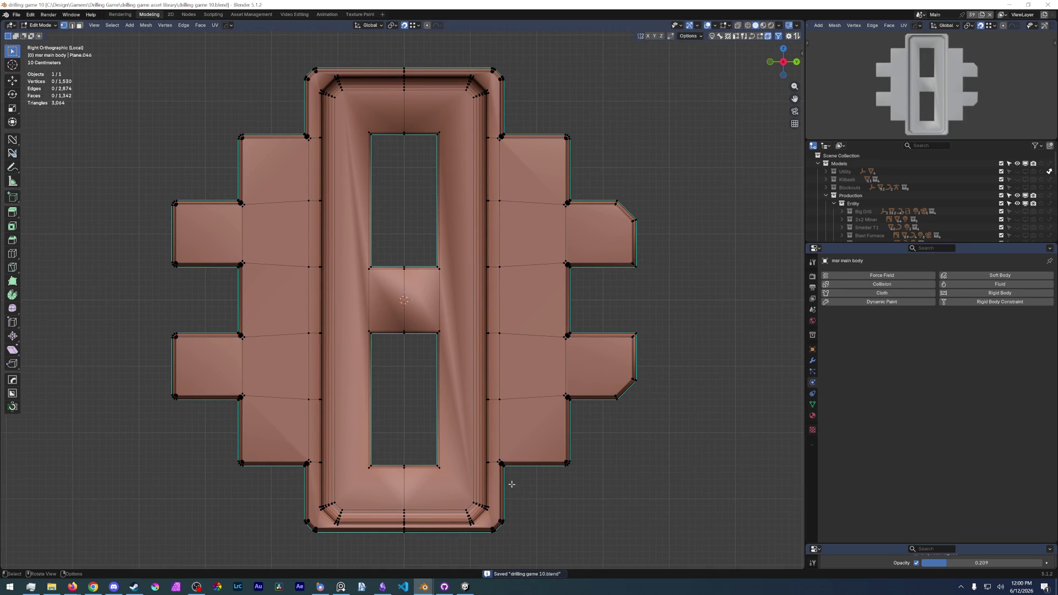
pyautogui.scroll(4, 414, 331)
pyautogui.scroll(-5, 413, 331)
pyautogui.moveTo(414, 331)
pyautogui.mouseDown(button='middle')
pyautogui.moveTo(499, 377)
pyautogui.moveTo(414, 290)
pyautogui.mouseUp(button='middle')
pyautogui.scroll(-3, 413, 289)
pyautogui.scroll(5, 372, 267)
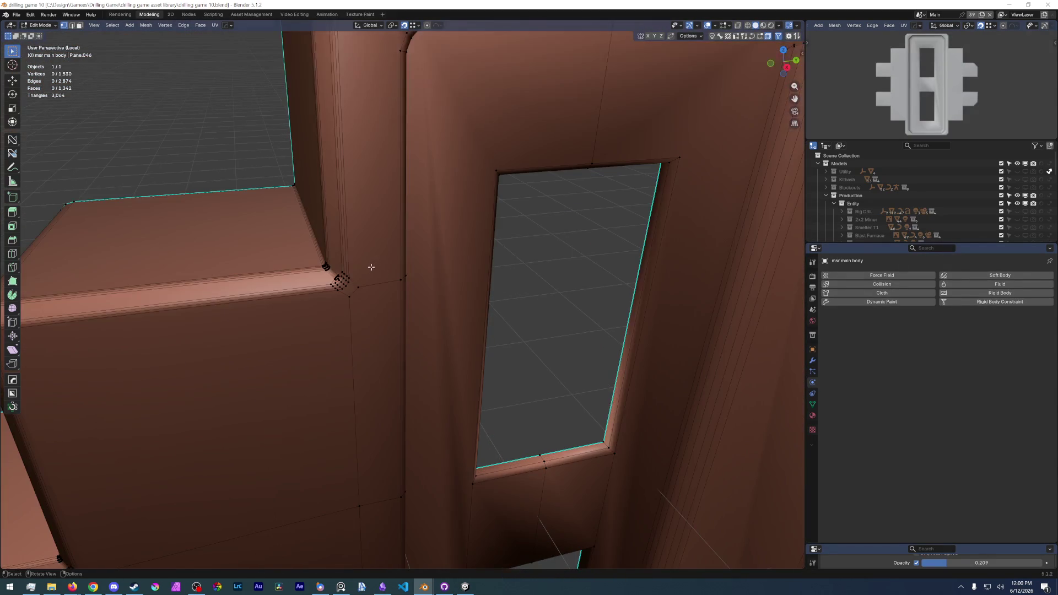
pyautogui.scroll(-2, 371, 266)
pyautogui.scroll(-3, 504, 334)
# Return the mar main body to Object Mode via the Ctrl+Tab mode menu.
pyautogui.moveTo(372, 266)
pyautogui.mouseDown(button='middle')
pyautogui.moveTo(503, 334)
pyautogui.moveTo(472, 296)
pyautogui.mouseUp(button='middle')
pyautogui.hotkey('ctrl', 'Tab')
pyautogui.click(502, 310)
pyautogui.scroll(-3, 482, 300)
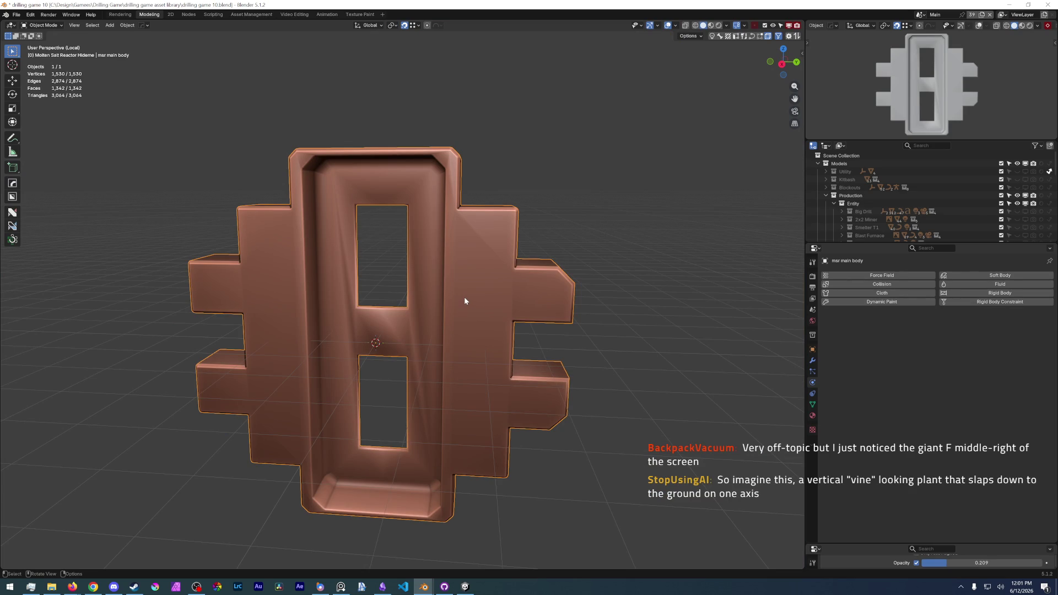
# Orbit around the body to inspect its shading, then bring up the File menu.
pyautogui.moveTo(463, 297); pyautogui.dragTo(487, 290, button='middle')
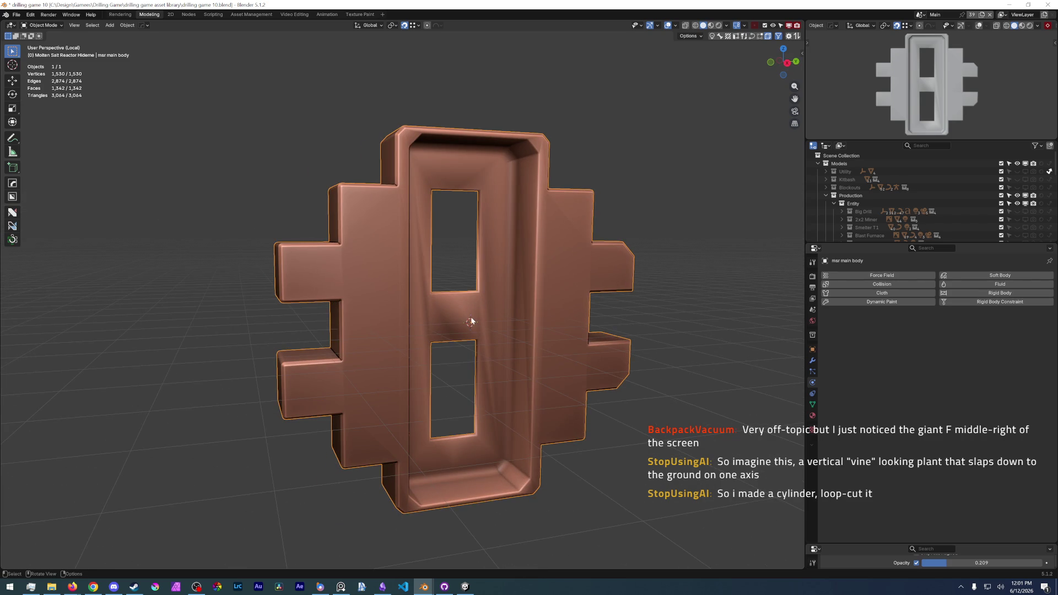
pyautogui.moveTo(474, 313); pyautogui.dragTo(464, 322, button='middle')
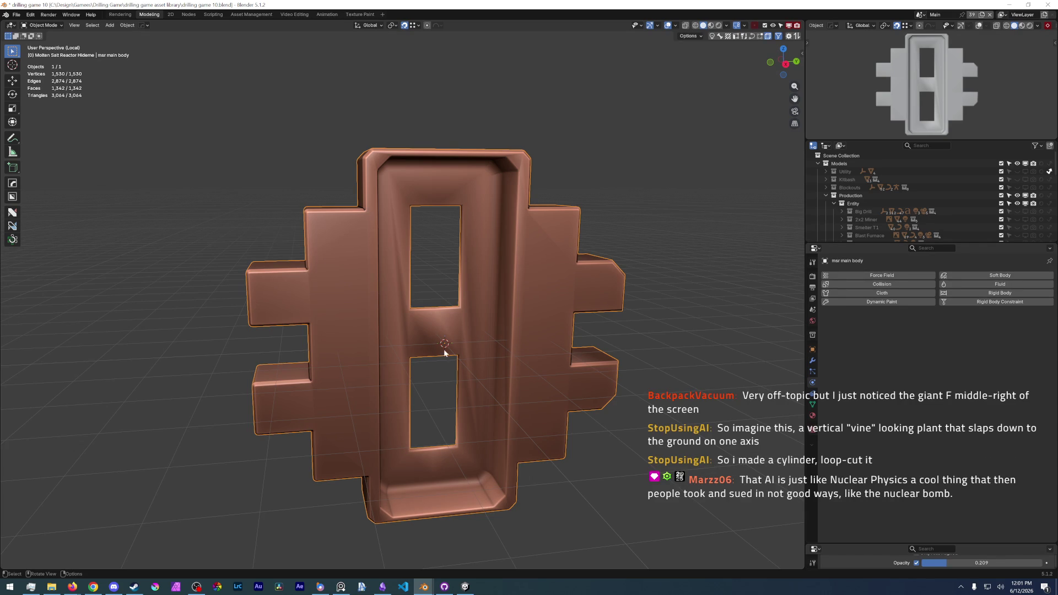
pyautogui.scroll(1, 457, 429)
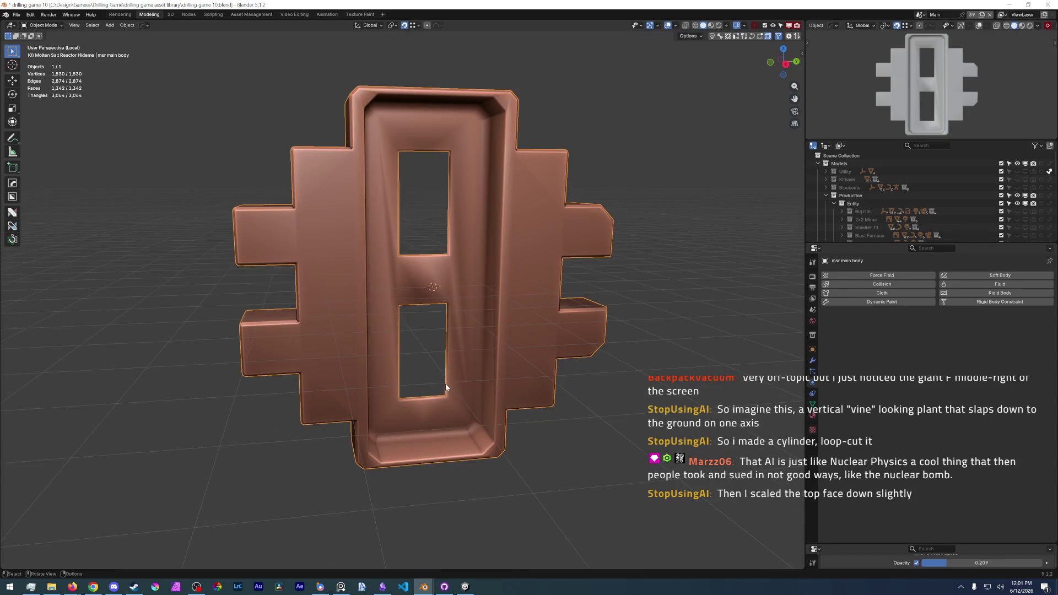
pyautogui.scroll(1, 446, 384)
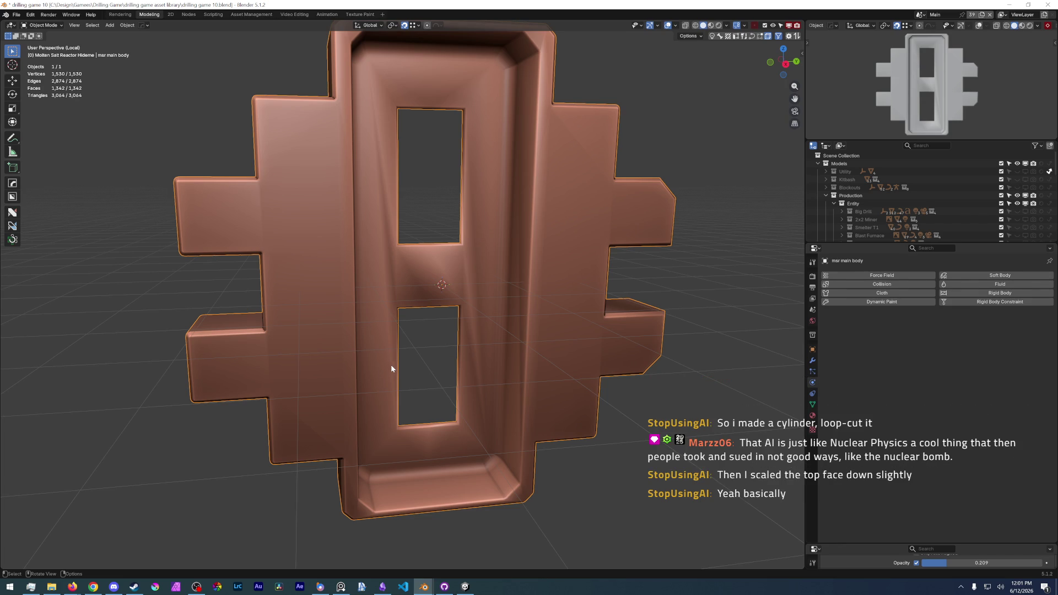
pyautogui.moveTo(415, 371); pyautogui.dragTo(485, 366, button='middle')
pyautogui.scroll(-3, 485, 365)
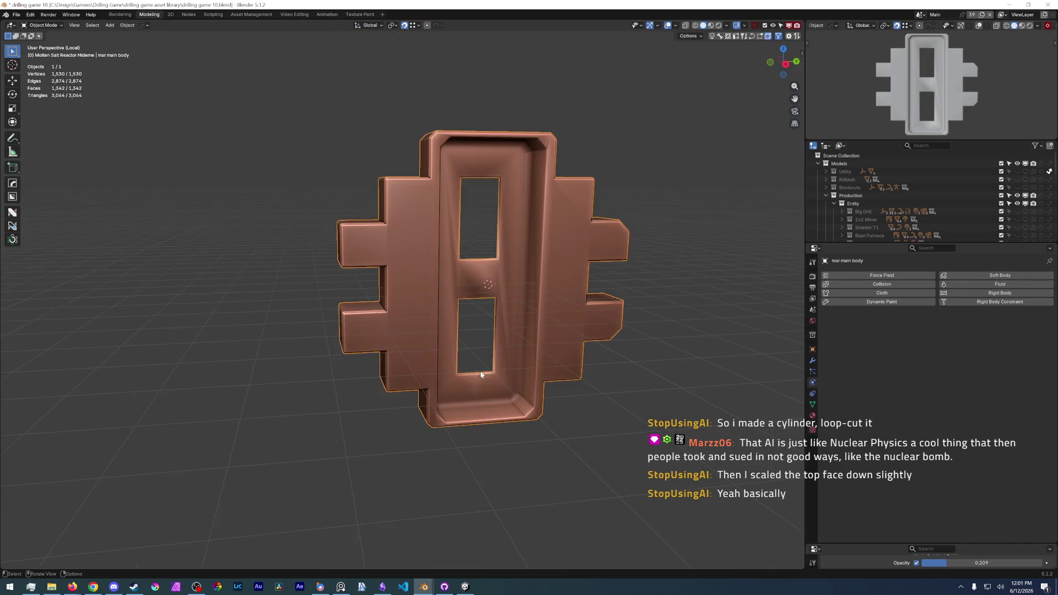
pyautogui.scroll(-1, 481, 371)
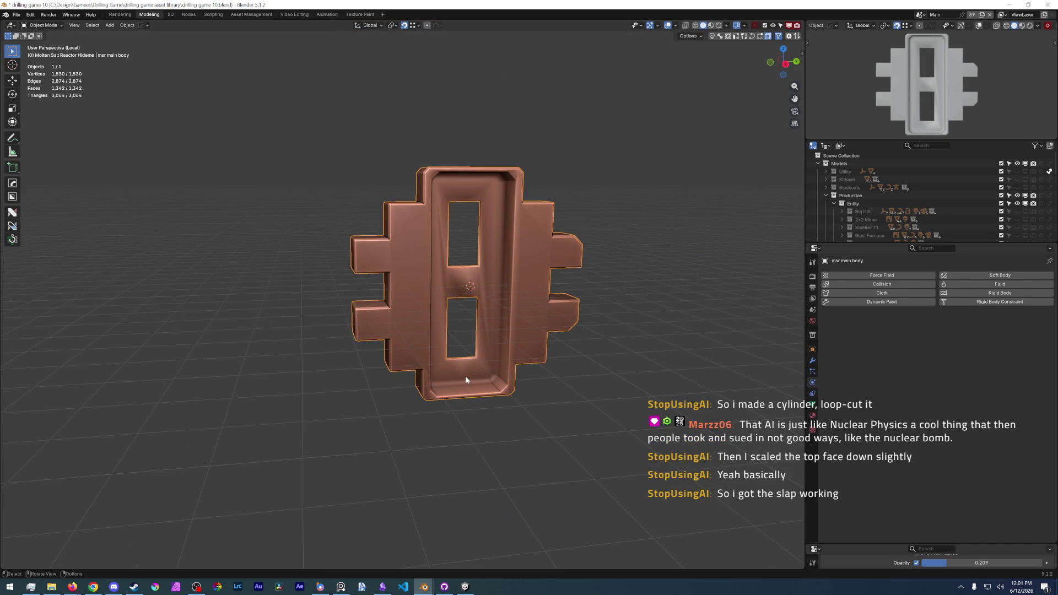
pyautogui.scroll(1, 464, 374)
pyautogui.scroll(1, 462, 374)
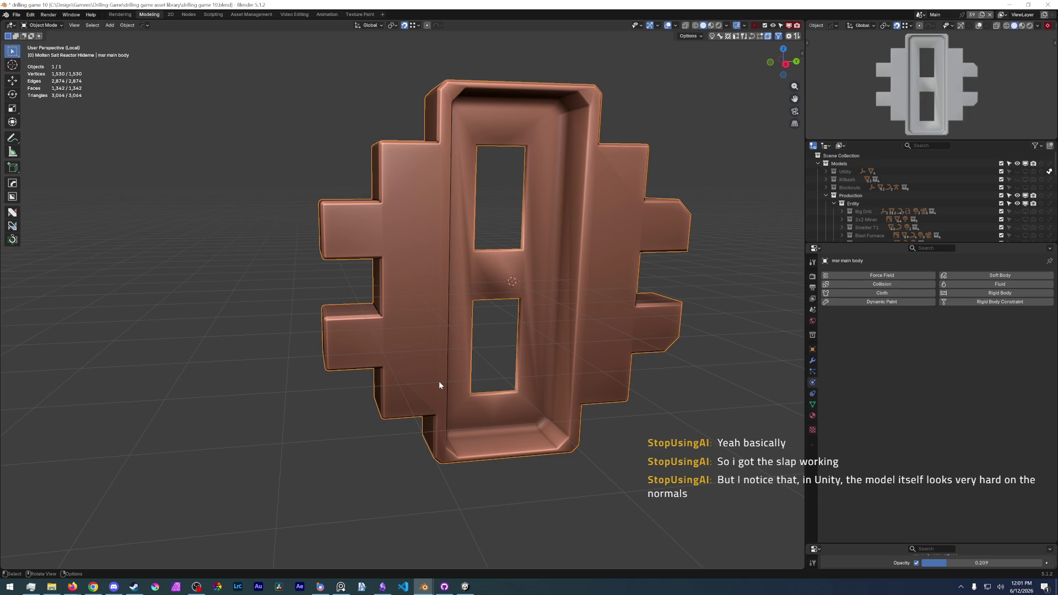
pyautogui.moveTo(501, 373); pyautogui.dragTo(494, 373, button='middle')
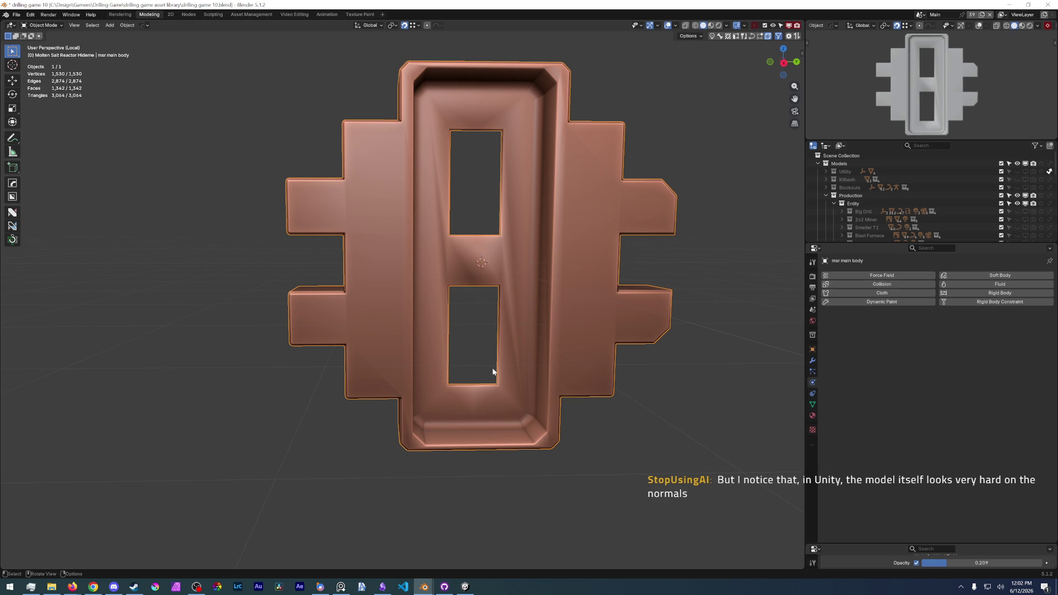
pyautogui.click(17, 14)
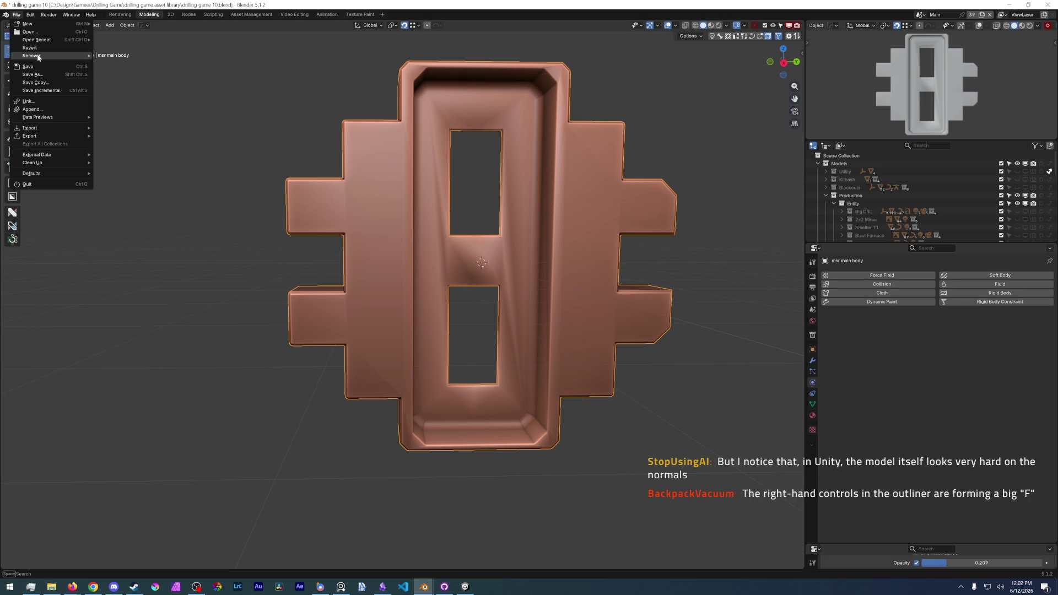
# Save the drilling game 10 file and snip a screenshot of the outliner area.
pyautogui.click(35, 66)
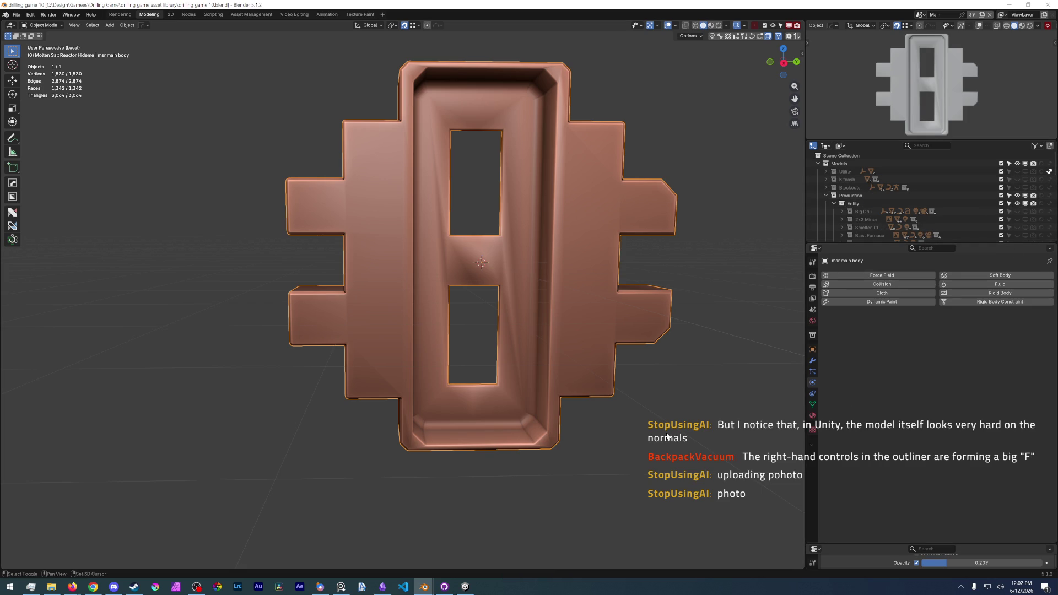
pyautogui.press('super+shift+s')
pyautogui.moveTo(814, 249); pyautogui.dragTo(1051, 139)
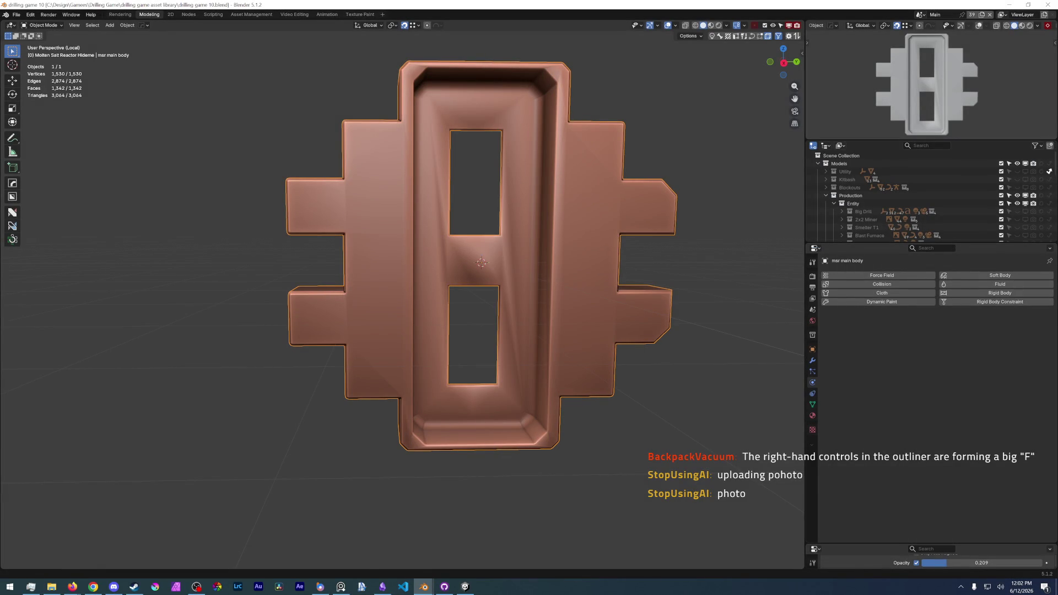
# Switch over to Discord and Chrome to share the snip, then return to Blender's File menu.
pyautogui.hotkey('alt', 'Tab')
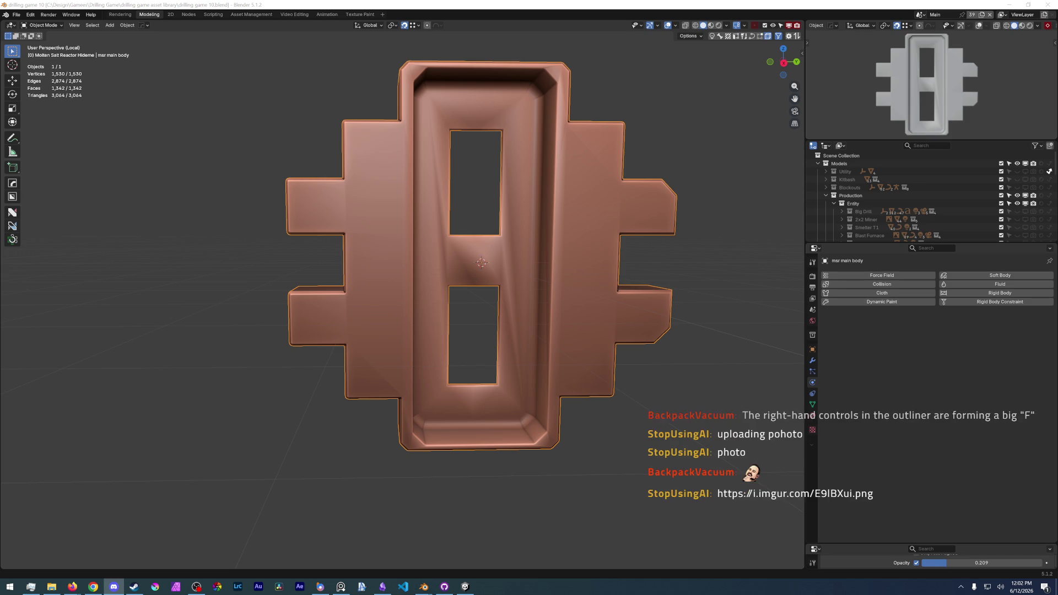
pyautogui.hotkey('alt', 'Tab')
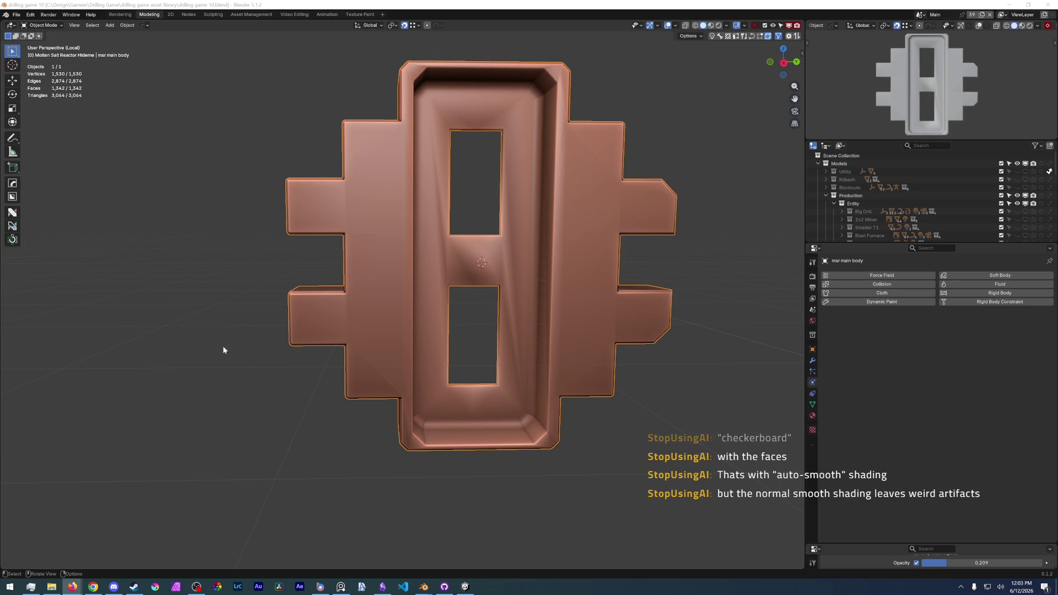
pyautogui.click(15, 20)
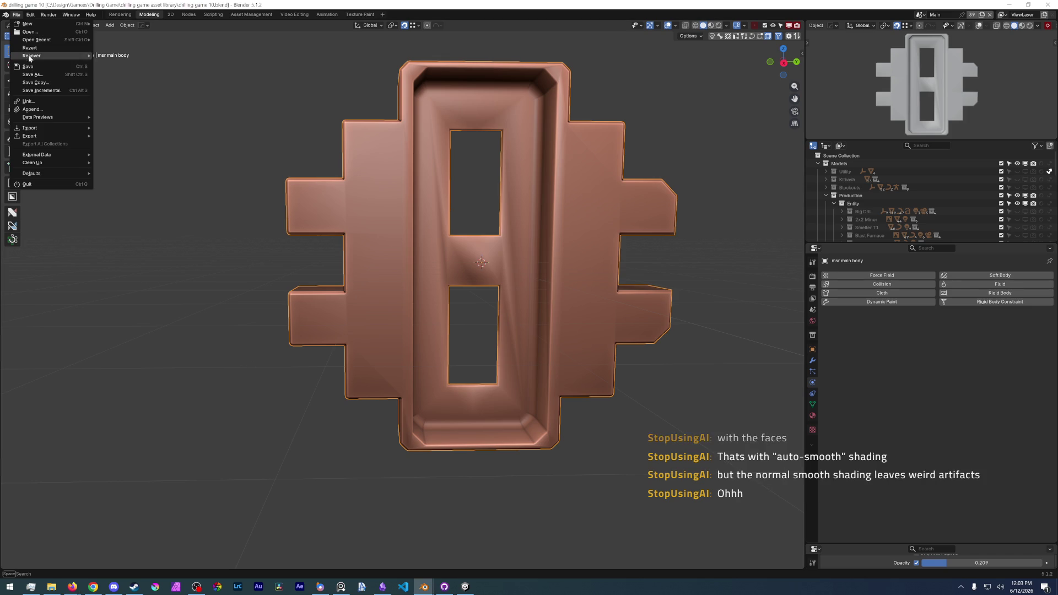
# Save the file again and orbit in close on the reactor body's mesh surface.
pyautogui.click(42, 71)
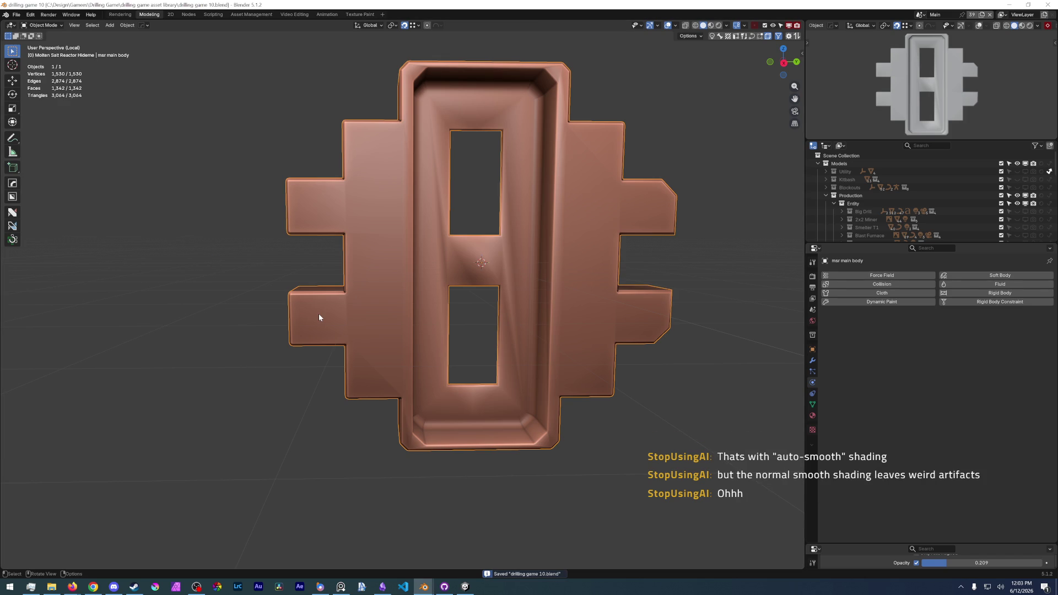
pyautogui.moveTo(368, 373)
pyautogui.mouseDown(button='middle')
pyautogui.moveTo(602, 401)
pyautogui.moveTo(515, 345)
pyautogui.moveTo(501, 365)
pyautogui.moveTo(550, 279)
pyautogui.mouseUp(button='middle')
pyautogui.moveTo(308, 361)
pyautogui.keyDown('shift'); pyautogui.mouseDown(button='middle')
pyautogui.moveTo(546, 282)
pyautogui.moveTo(465, 314)
pyautogui.moveTo(272, 296)
pyautogui.moveTo(284, 287)
pyautogui.moveTo(465, 251)
pyautogui.moveTo(435, 256)
pyautogui.moveTo(458, 257)
pyautogui.moveTo(444, 260)
pyautogui.moveTo(660, 118)
pyautogui.mouseUp(button='middle'); pyautogui.keyUp('shift')
pyautogui.click(676, 25)
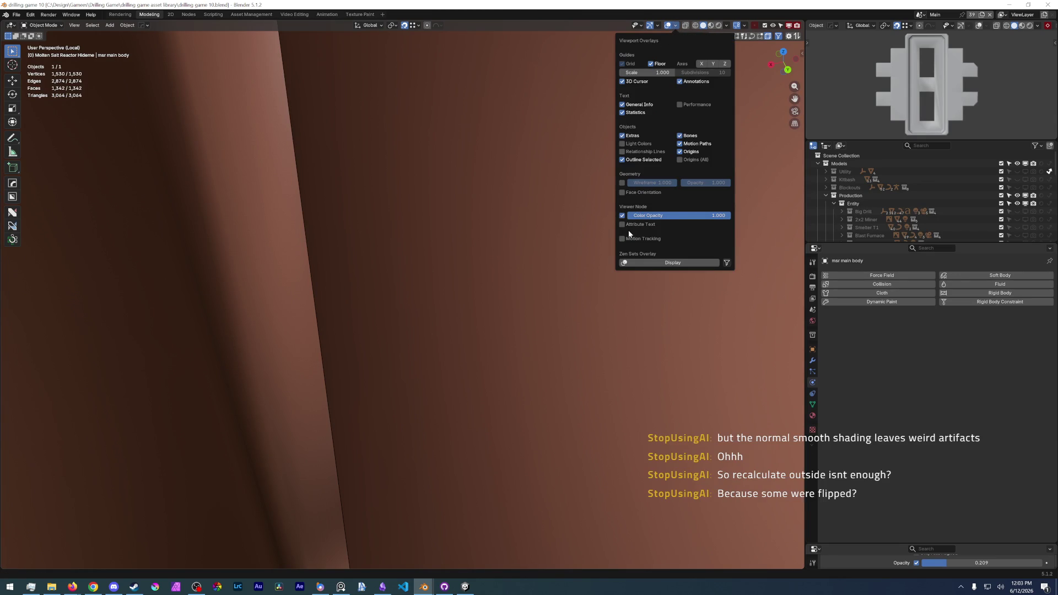
pyautogui.click(622, 193)
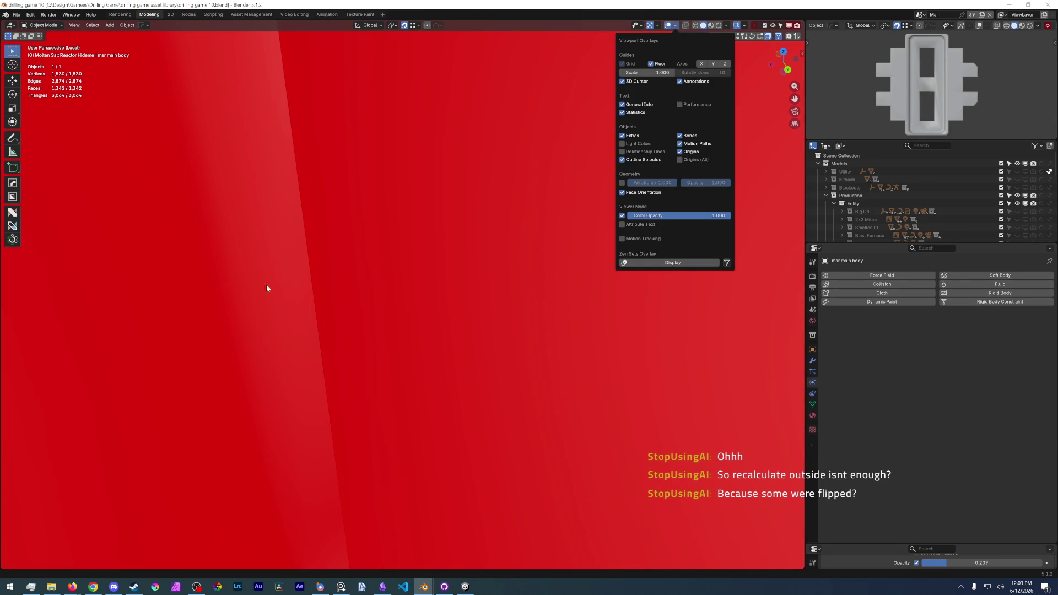
pyautogui.scroll(-5, 355, 306)
pyautogui.scroll(-4, 413, 327)
pyautogui.scroll(4, 414, 327)
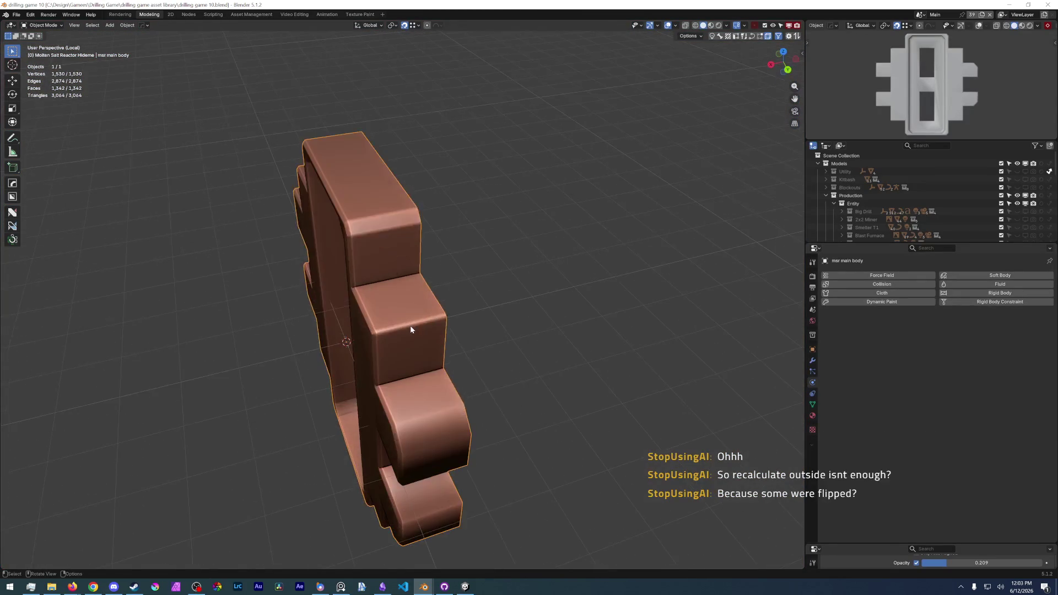
pyautogui.scroll(2, 411, 325)
pyautogui.scroll(5, 408, 310)
pyautogui.scroll(3, 404, 300)
pyautogui.scroll(1, 403, 295)
pyautogui.scroll(1, 402, 294)
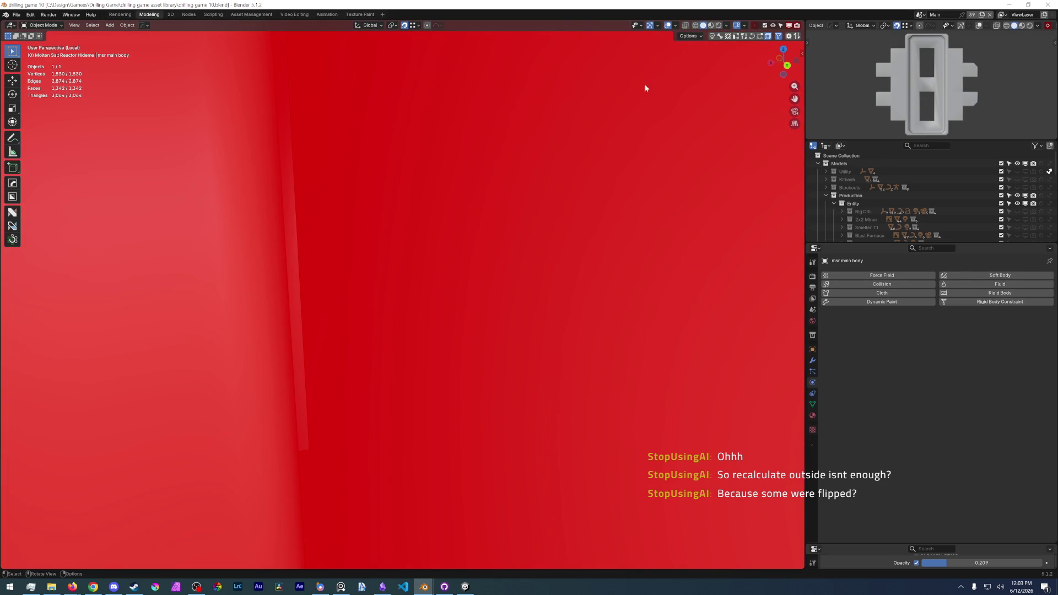
pyautogui.click(677, 26)
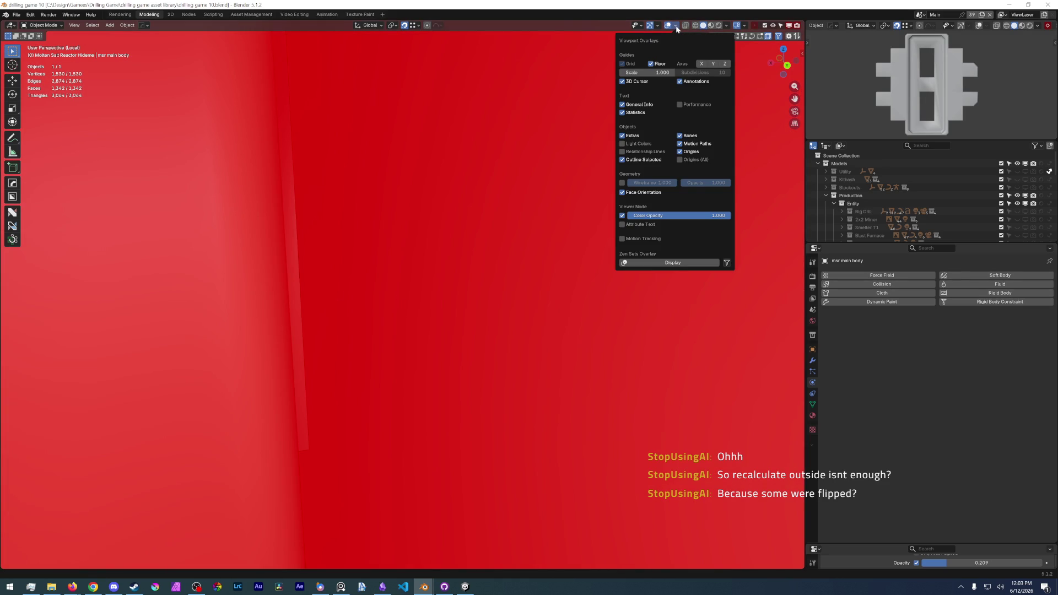
pyautogui.click(623, 192)
pyautogui.scroll(-5, 399, 294)
pyautogui.moveTo(358, 329)
pyautogui.mouseDown(button='middle')
pyautogui.moveTo(336, 374)
pyautogui.moveTo(460, 377)
pyautogui.mouseUp(button='middle')
pyautogui.hotkey('ctrl', 'Tab')
# Enter edit mode on the body and select every face of the mesh.
pyautogui.press('Tab')
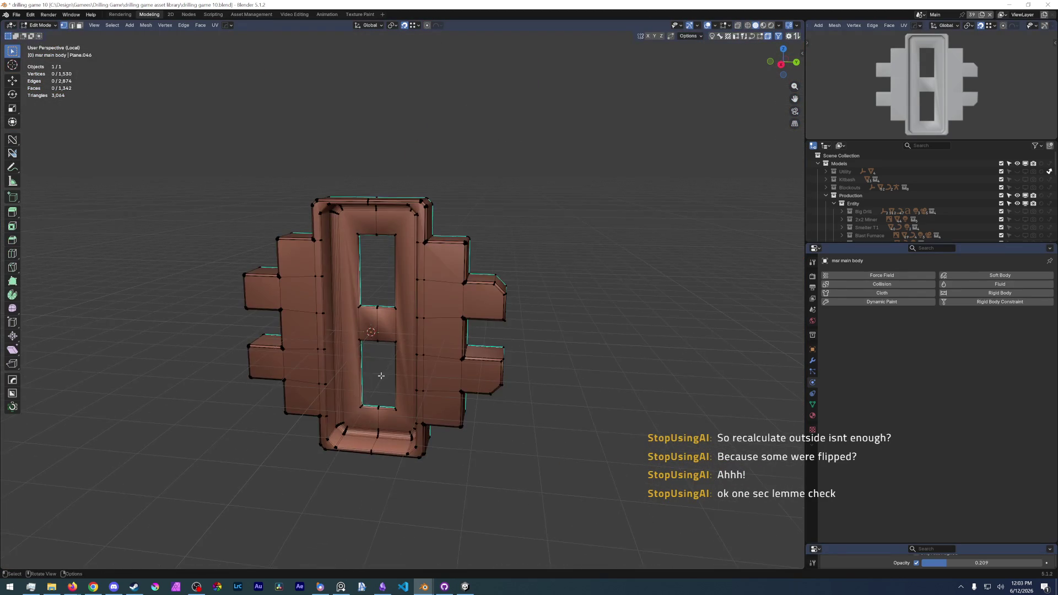
pyautogui.moveTo(381, 376); pyautogui.dragTo(397, 368, button='middle')
pyautogui.press('3')
pyautogui.press('a')
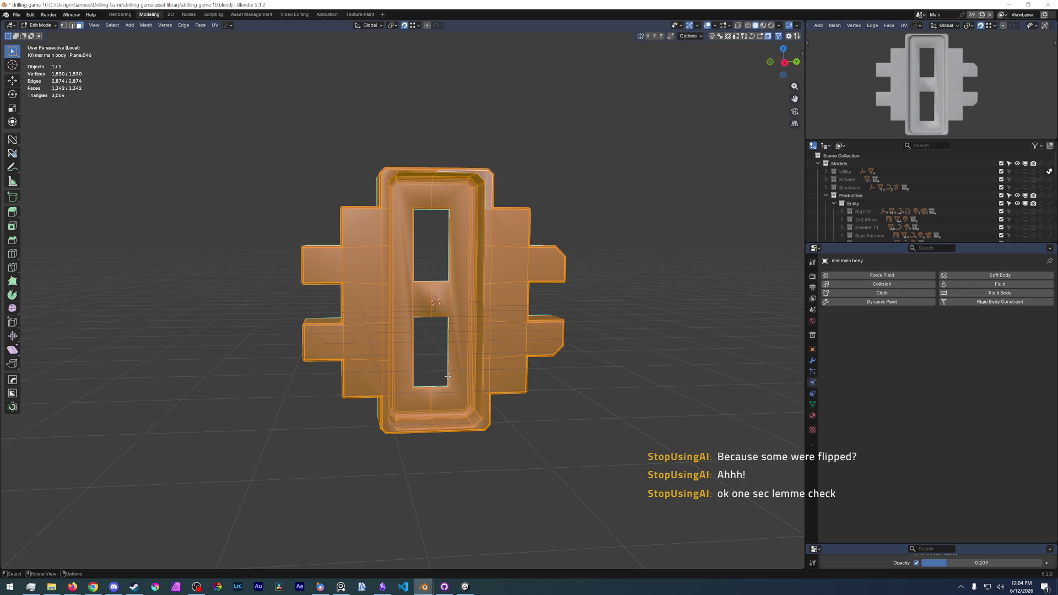
# Look up Recalculate Normals in the F3 search, then bring up the Alt+N normals menu.
pyautogui.press('F3')
pyautogui.write('recal')
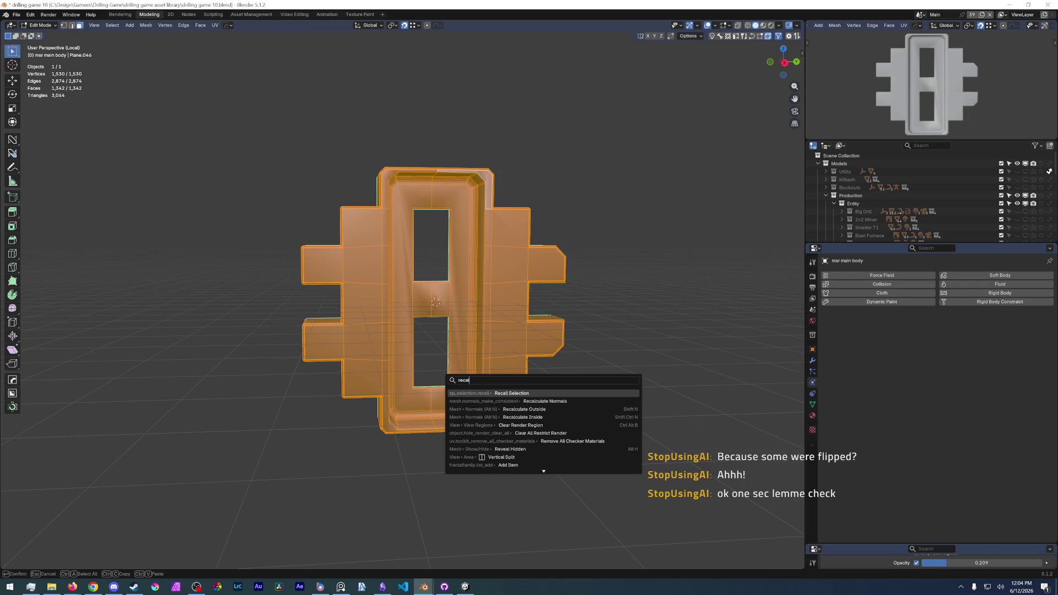
pyautogui.press('Down')
pyautogui.press('Down')
pyautogui.press('Down')
pyautogui.press('Up')
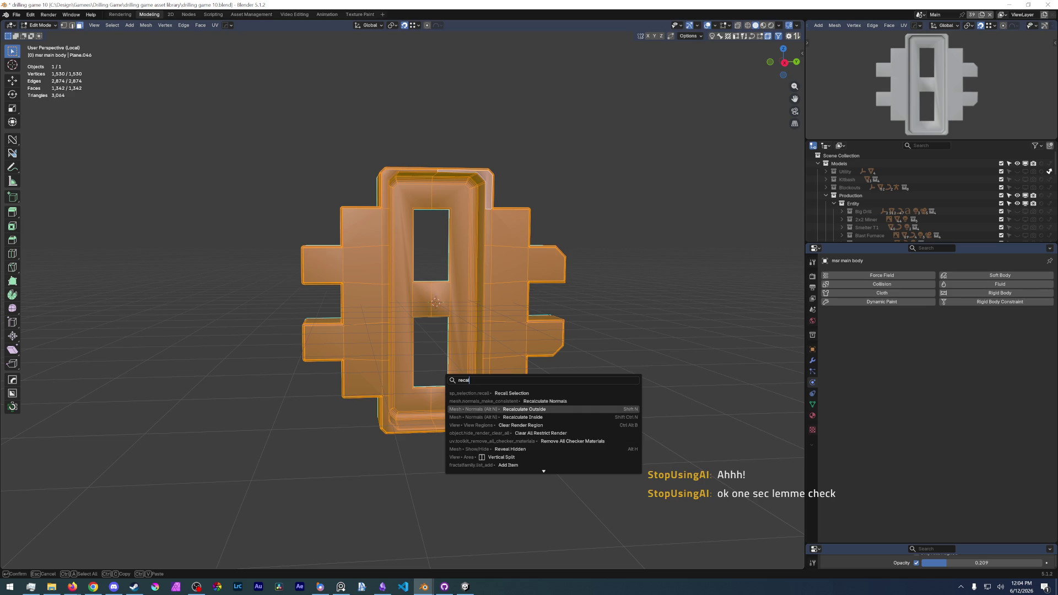
pyautogui.press('Return')
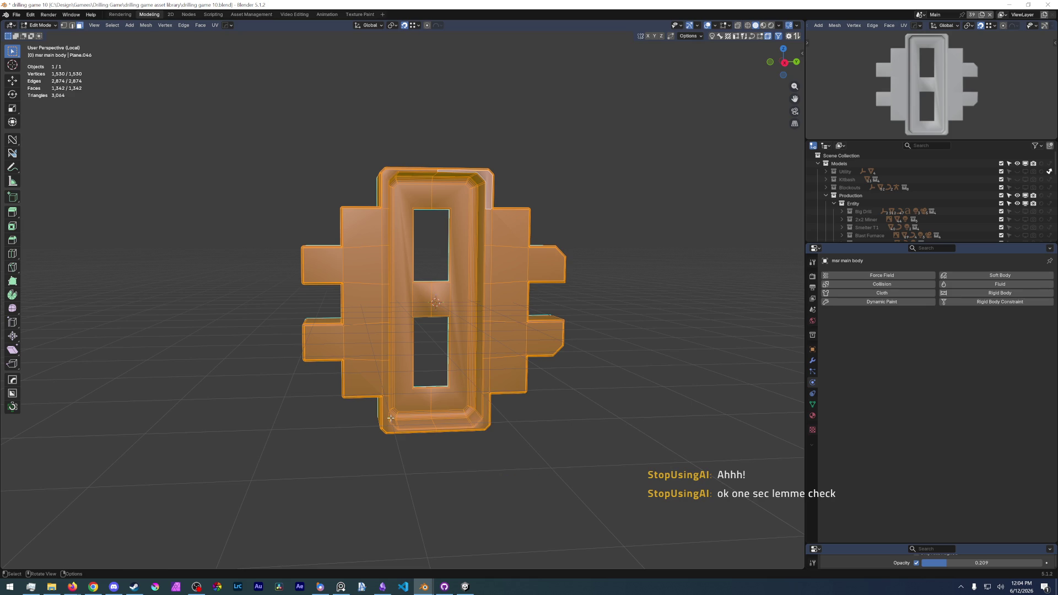
pyautogui.hotkey('alt', 'n')
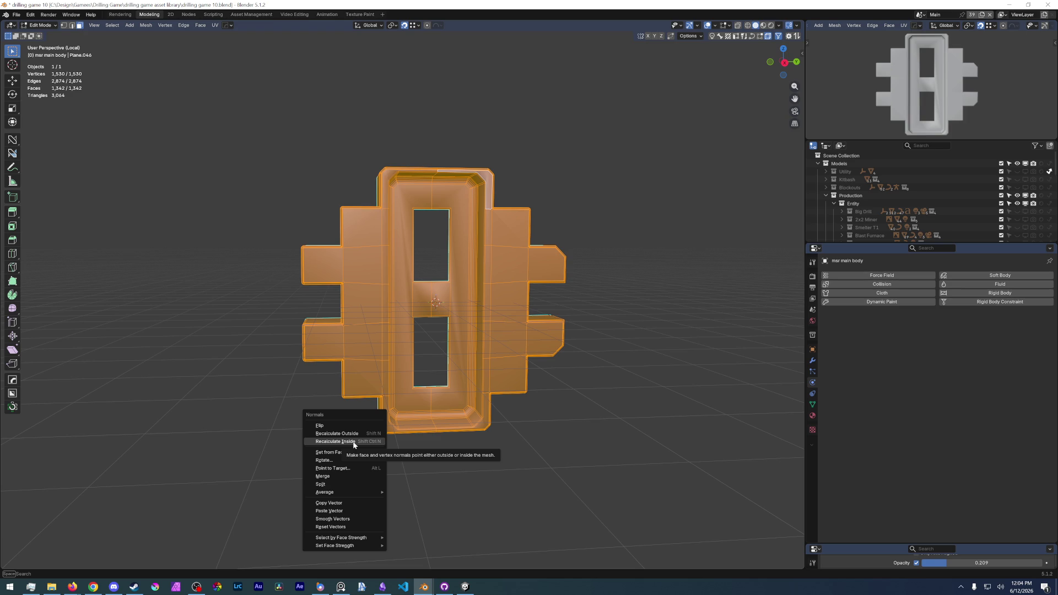
# Dismiss the normals menu, deselect, and re-enter edit mode on the panel mesh.
pyautogui.click(354, 442)
pyautogui.hotkey('alt', 'a')
pyautogui.scroll(6, 486, 273)
pyautogui.hotkey('ctrl', 'Tab')
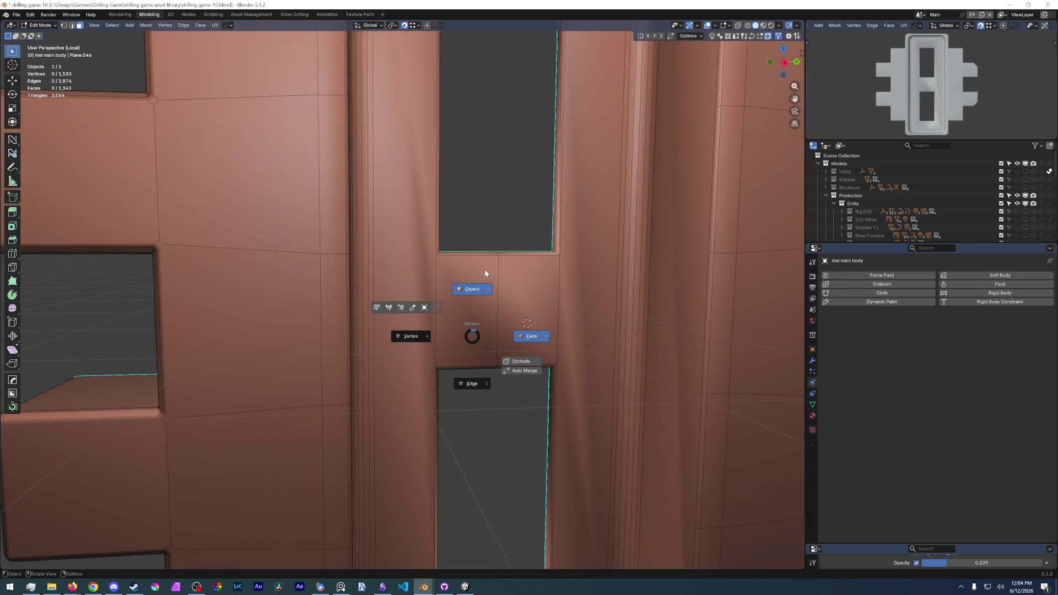
pyautogui.click(472, 289)
pyautogui.scroll(-6, 477, 282)
pyautogui.scroll(6, 443, 301)
pyautogui.scroll(-6, 391, 299)
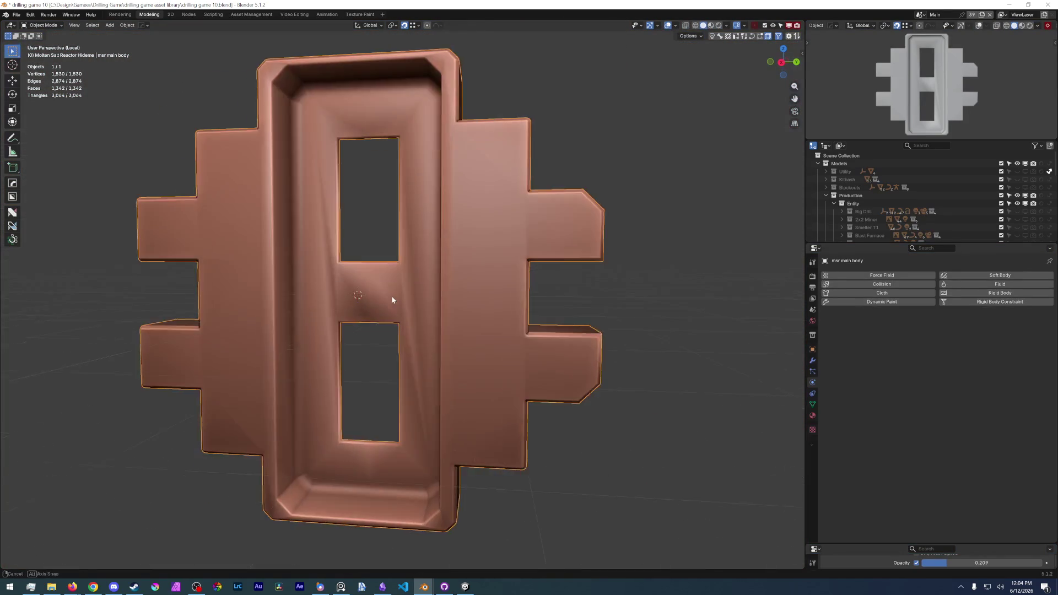
pyautogui.scroll(4, 391, 295)
pyautogui.moveTo(346, 279)
pyautogui.mouseDown(button='middle')
pyautogui.moveTo(369, 307)
pyautogui.moveTo(376, 251)
pyautogui.moveTo(382, 353)
pyautogui.mouseUp(button='middle')
pyautogui.hotkey('ctrl', 'Tab')
pyautogui.click(377, 191)
pyautogui.scroll(6, 372, 249)
pyautogui.scroll(-3, 371, 282)
pyautogui.scroll(-5, 374, 289)
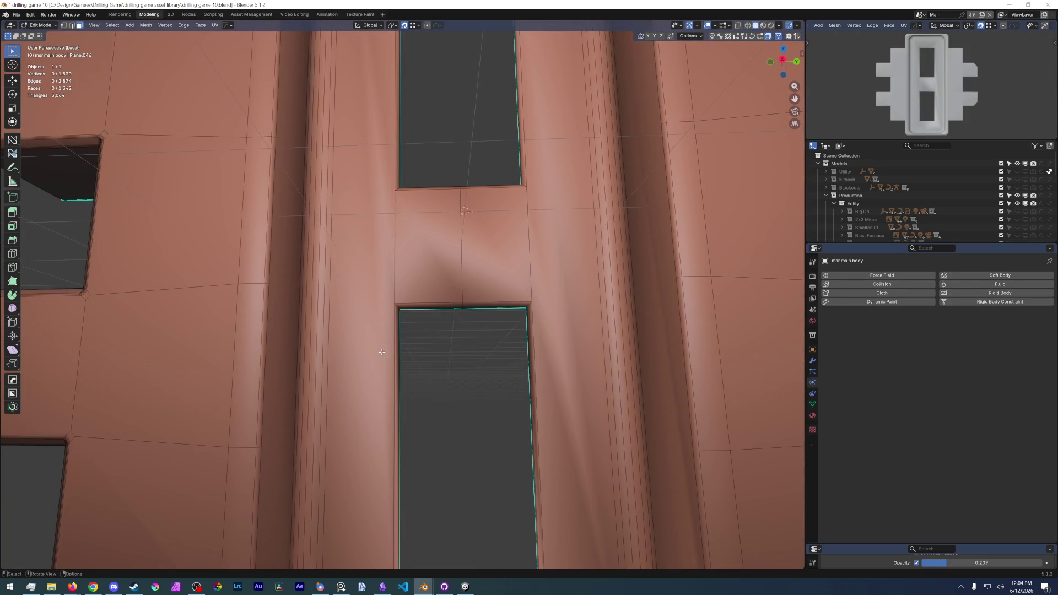
# Switch to wireframe top view and probe the edge loops around the recess and lower opening.
pyautogui.keyDown('alt'); pyautogui.click(418, 302); pyautogui.keyUp('alt')
pyautogui.scroll(-5, 418, 303)
pyautogui.moveTo(418, 302); pyautogui.dragTo(364, 316, button='middle')
pyautogui.click(395, 193)
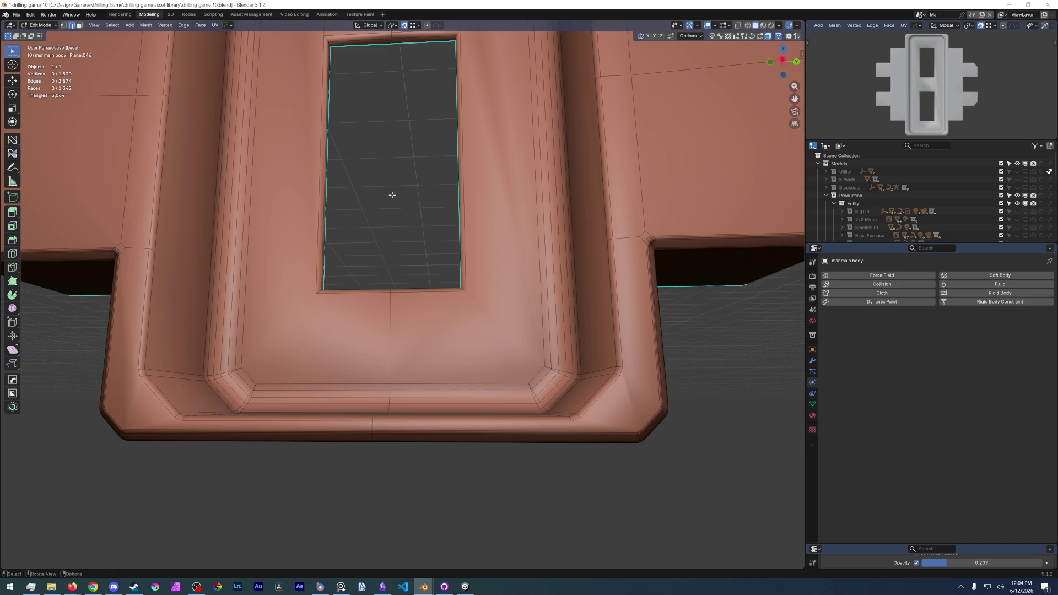
pyautogui.press('z')
pyautogui.click(366, 272)
pyautogui.press('KP_7')
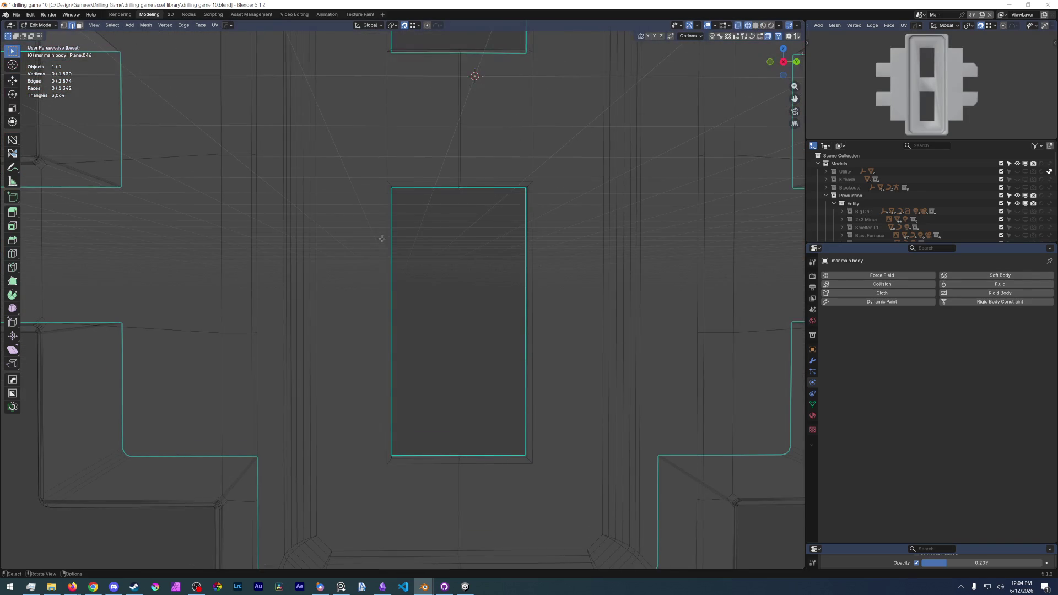
pyautogui.keyDown('alt'); pyautogui.click(409, 175); pyautogui.keyUp('alt')
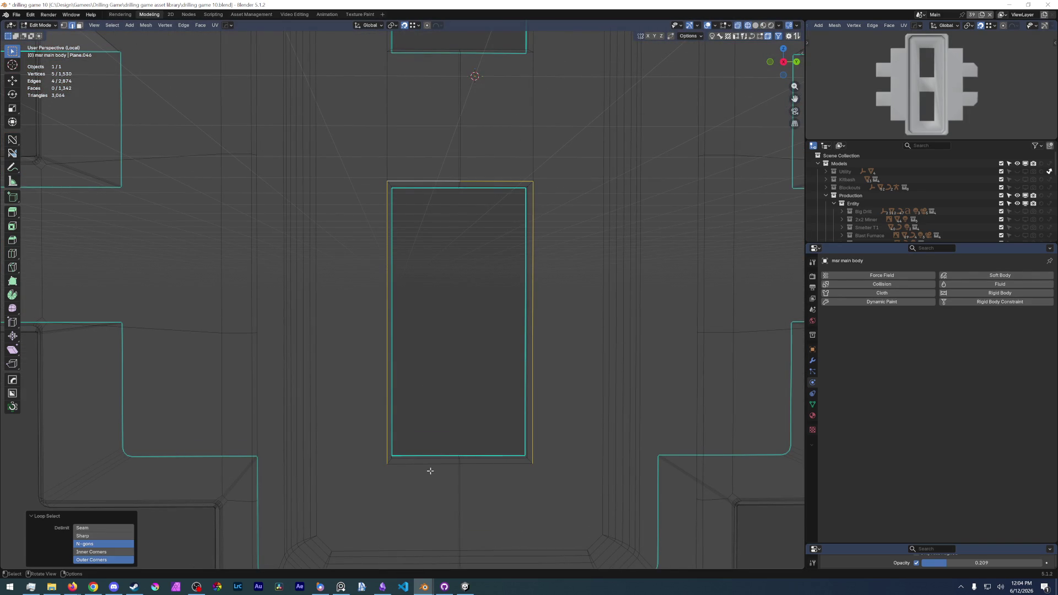
pyautogui.press('1')
# Select all vertices and merge overlapping ones by distance, then return to edge selection.
pyautogui.click(475, 412)
pyautogui.press('a')
pyautogui.press('x')
pyautogui.press('Escape')
pyautogui.press('m')
pyautogui.click(459, 437)
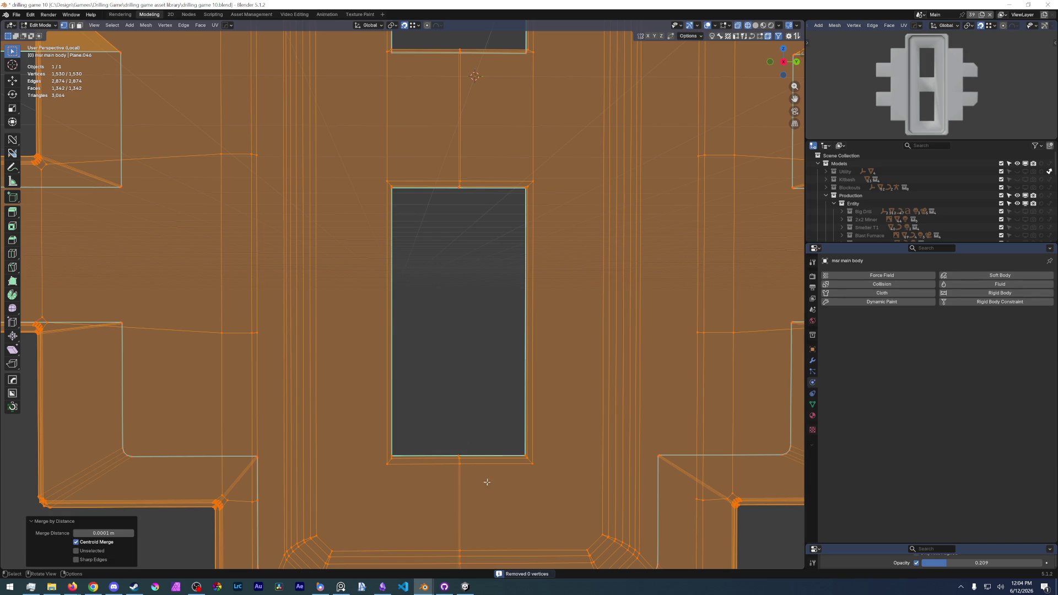
pyautogui.press('2')
pyautogui.keyDown('alt'); pyautogui.click(430, 423); pyautogui.keyUp('alt')
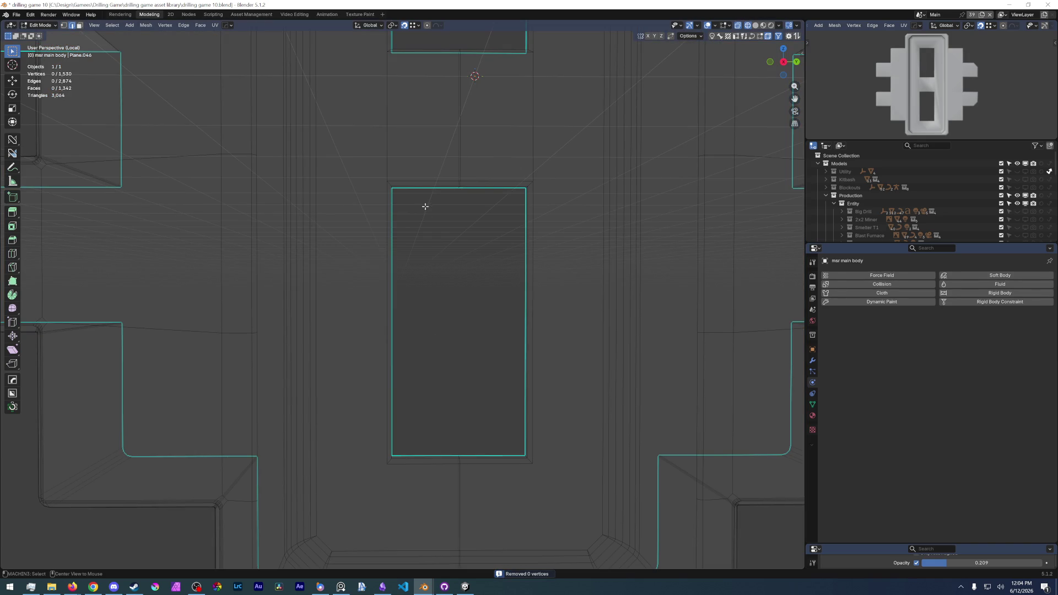
# Select the outer and inner edge loops framing the lower rectangular opening.
pyautogui.keyDown('alt'); pyautogui.click(422, 172); pyautogui.keyUp('alt')
pyautogui.keyDown('alt'); pyautogui.keyDown('shift'); pyautogui.click(460, 463); pyautogui.keyUp('shift'); pyautogui.keyUp('alt')
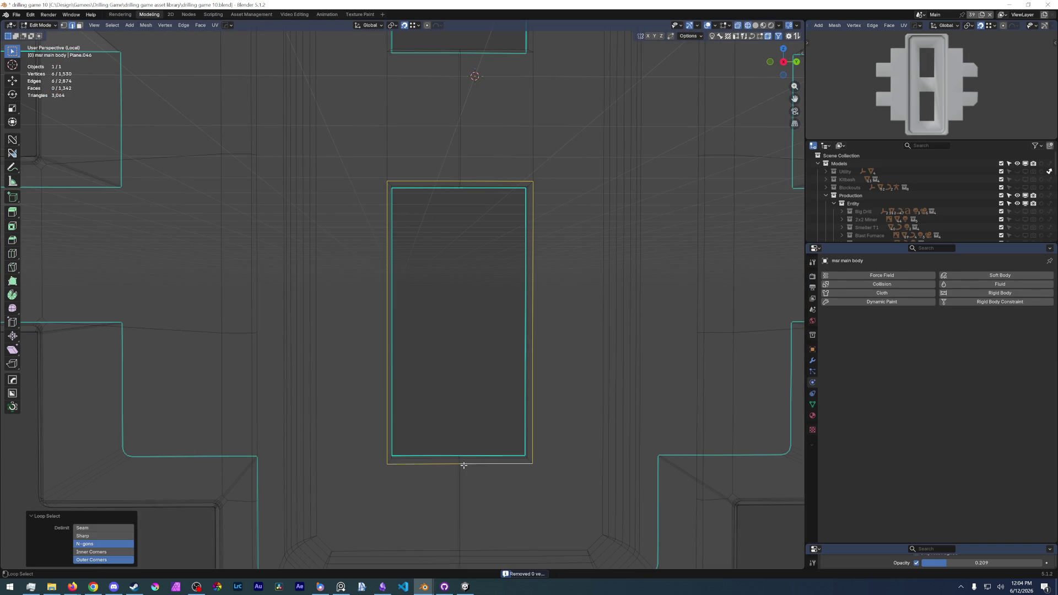
pyautogui.scroll(-5, 463, 413)
pyautogui.moveTo(463, 413); pyautogui.dragTo(413, 330, button='middle')
pyautogui.scroll(6, 379, 192)
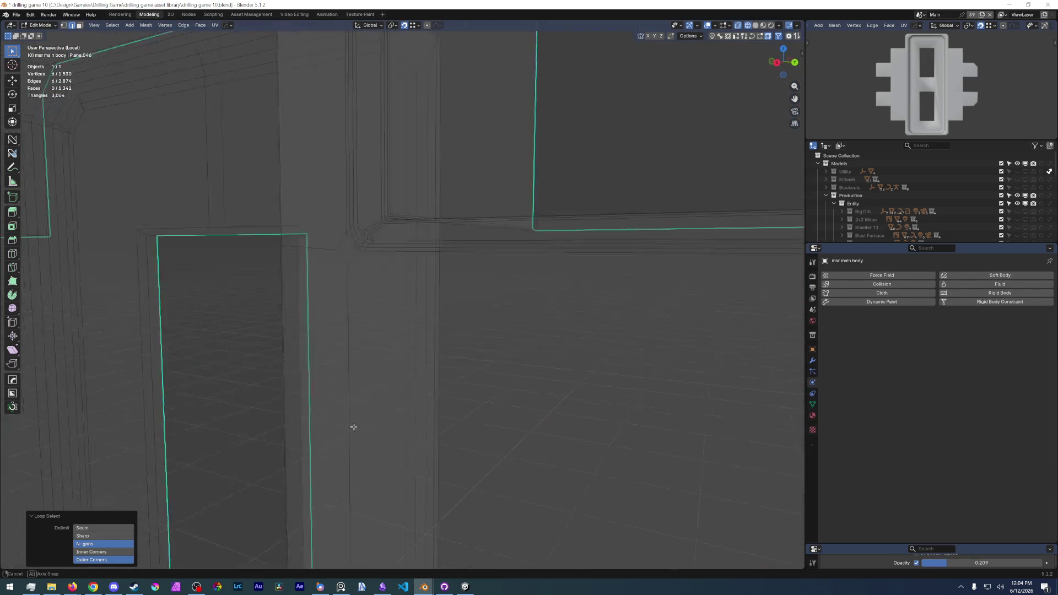
pyautogui.keyDown('alt'); pyautogui.keyDown('shift'); pyautogui.click(330, 86); pyautogui.keyUp('shift'); pyautogui.keyUp('alt')
pyautogui.hotkey('ctrl', 'z')
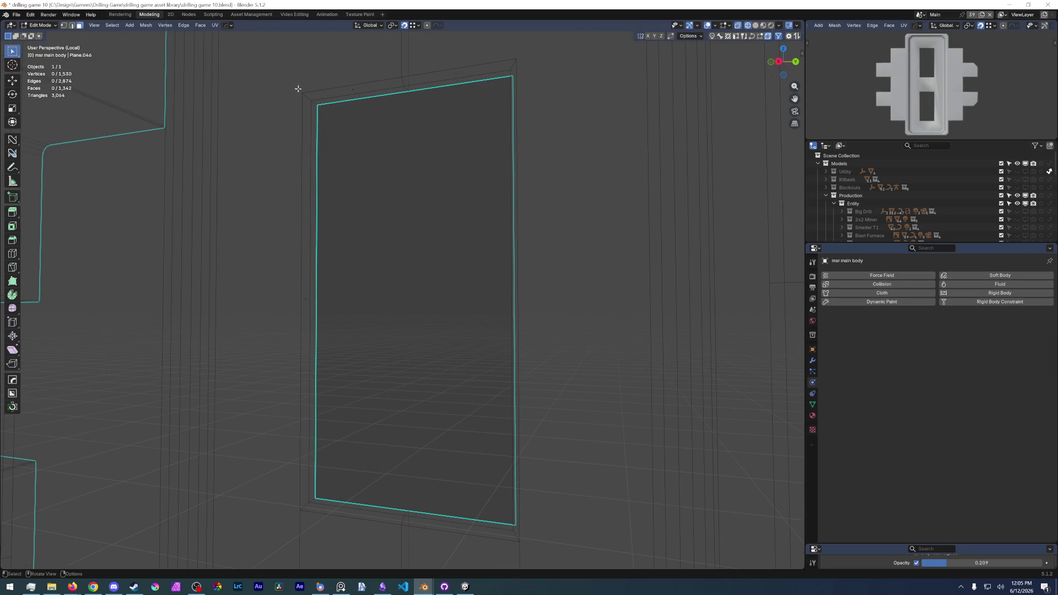
pyautogui.keyDown('alt'); pyautogui.click(315, 102); pyautogui.keyUp('alt')
pyautogui.moveTo(331, 166); pyautogui.dragTo(319, 253, button='middle')
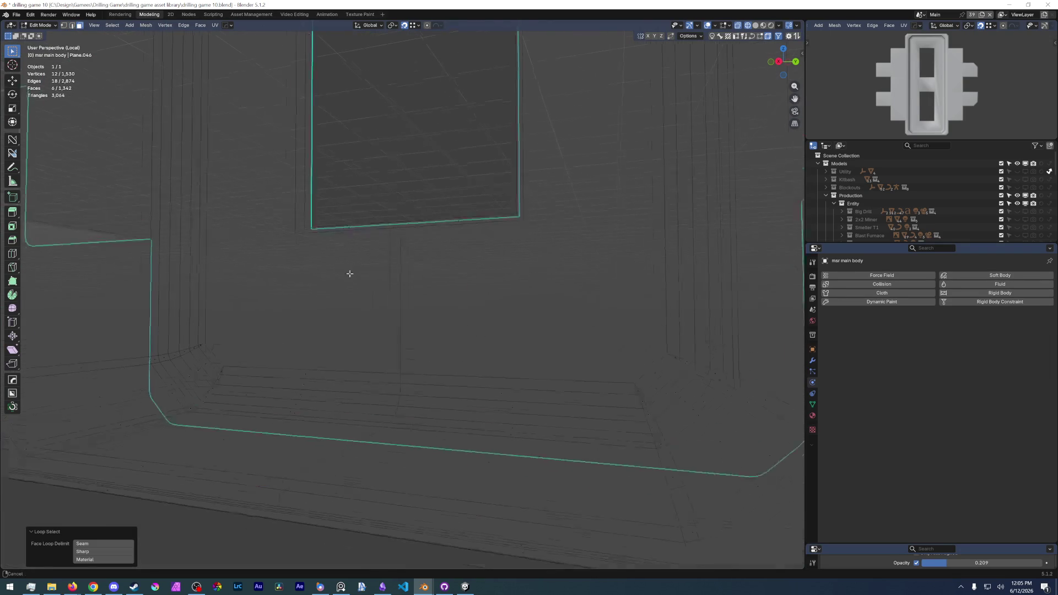
pyautogui.keyDown('alt'); pyautogui.keyDown('shift'); pyautogui.click(303, 246); pyautogui.keyUp('shift'); pyautogui.keyUp('alt')
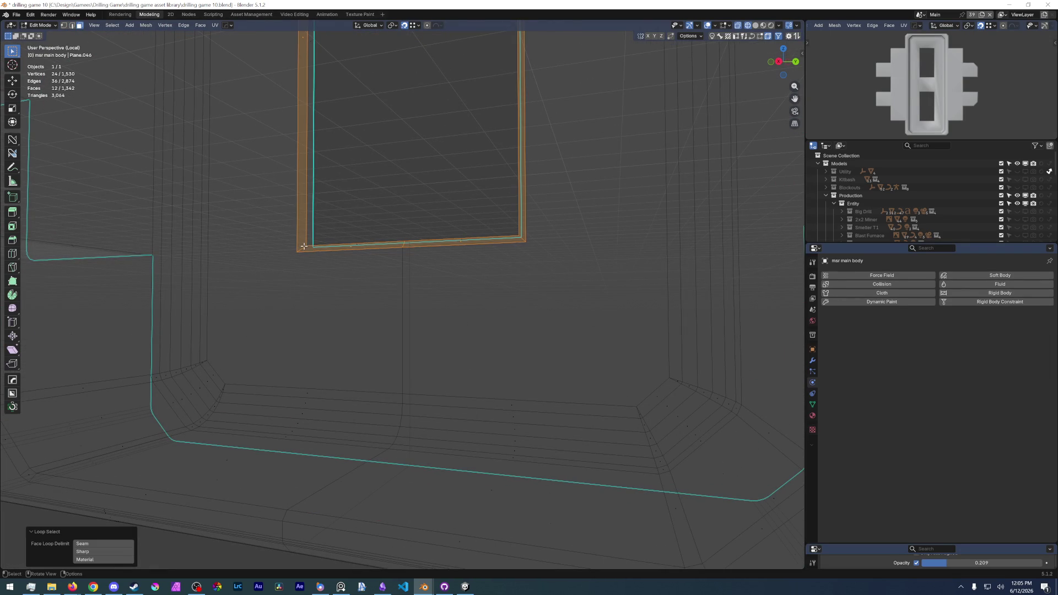
pyautogui.rightClick(304, 245)
pyautogui.click(292, 214)
# Mark the selected loops sharp, then return to solid-shaded object mode.
pyautogui.hotkey('ctrl', 'e')
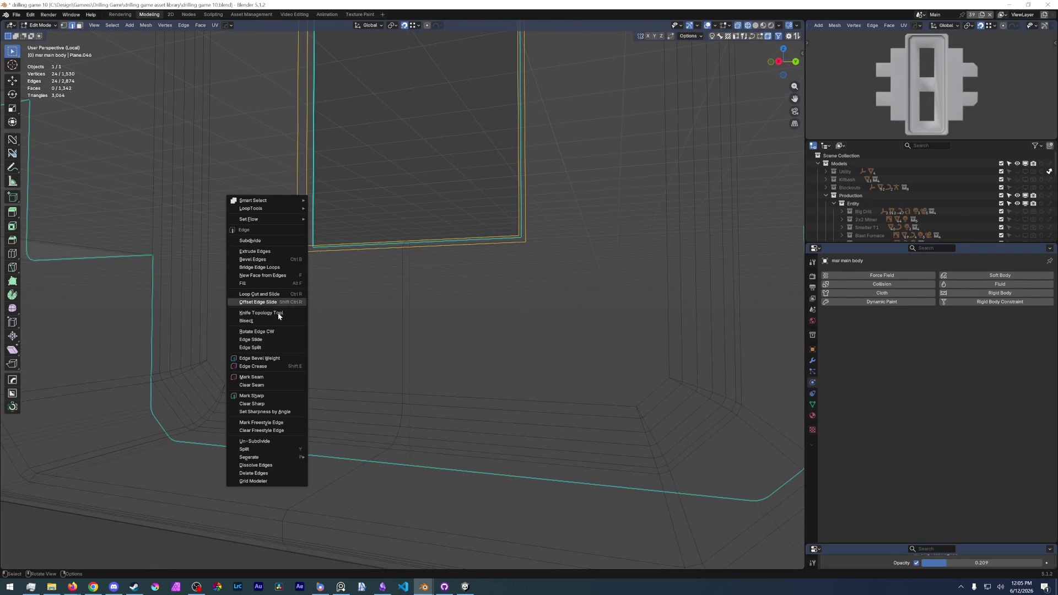
pyautogui.click(270, 398)
pyautogui.scroll(-3, 417, 303)
pyautogui.moveTo(418, 303)
pyautogui.mouseDown(button='middle')
pyautogui.moveTo(441, 374)
pyautogui.moveTo(448, 331)
pyautogui.mouseUp(button='middle')
pyautogui.hotkey('ctrl', 'Tab')
pyautogui.click(449, 320)
pyautogui.press('z')
pyautogui.click(500, 317)
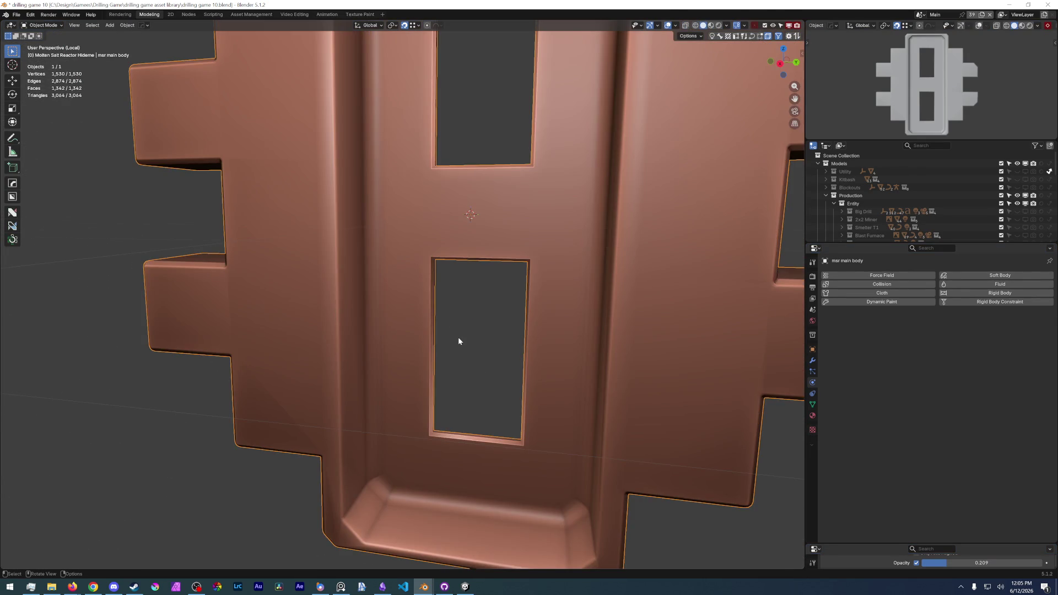
pyautogui.scroll(-4, 451, 337)
# Save the blend file and enter edit mode on the panel.
pyautogui.moveTo(454, 322)
pyautogui.mouseDown(button='middle')
pyautogui.moveTo(474, 289)
pyautogui.moveTo(418, 386)
pyautogui.moveTo(359, 308)
pyautogui.mouseUp(button='middle')
pyautogui.scroll(2, 418, 386)
pyautogui.scroll(2, 250, 270)
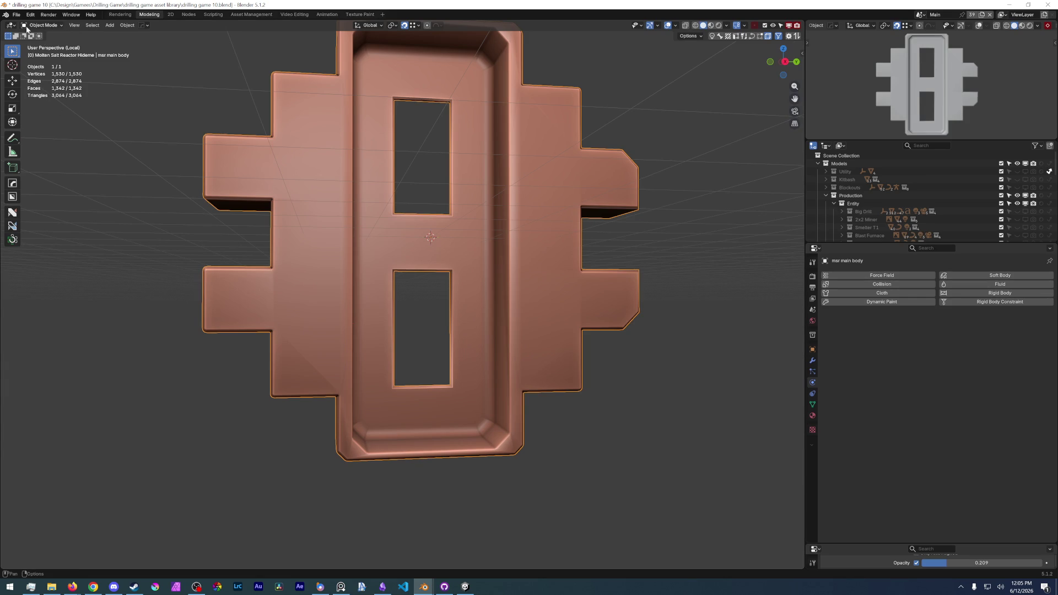
pyautogui.click(16, 14)
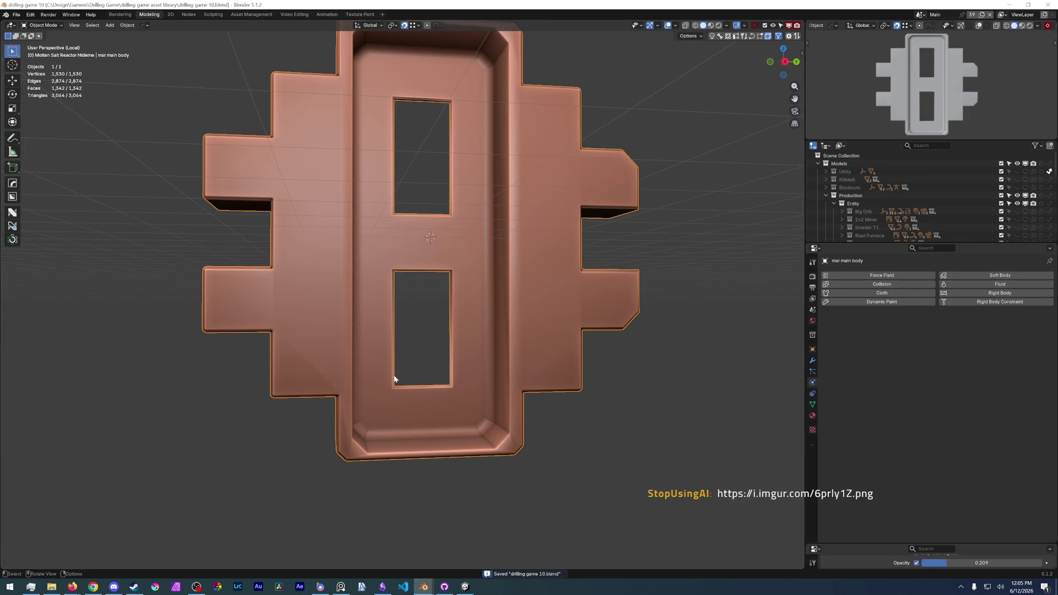
pyautogui.scroll(2, 381, 399)
pyautogui.scroll(2, 381, 399)
pyautogui.press('Tab')
pyautogui.click(284, 335)
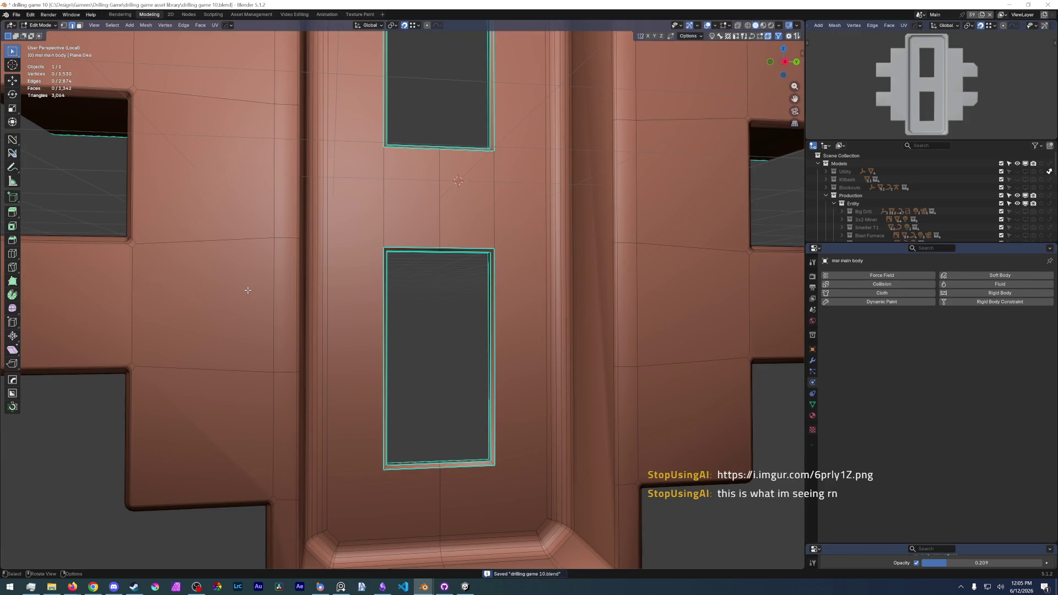
# Select the bevel edge loops on all sides of the recessed panel.
pyautogui.keyDown('alt'); pyautogui.click(274, 341); pyautogui.keyUp('alt')
pyautogui.scroll(-1, 291, 341)
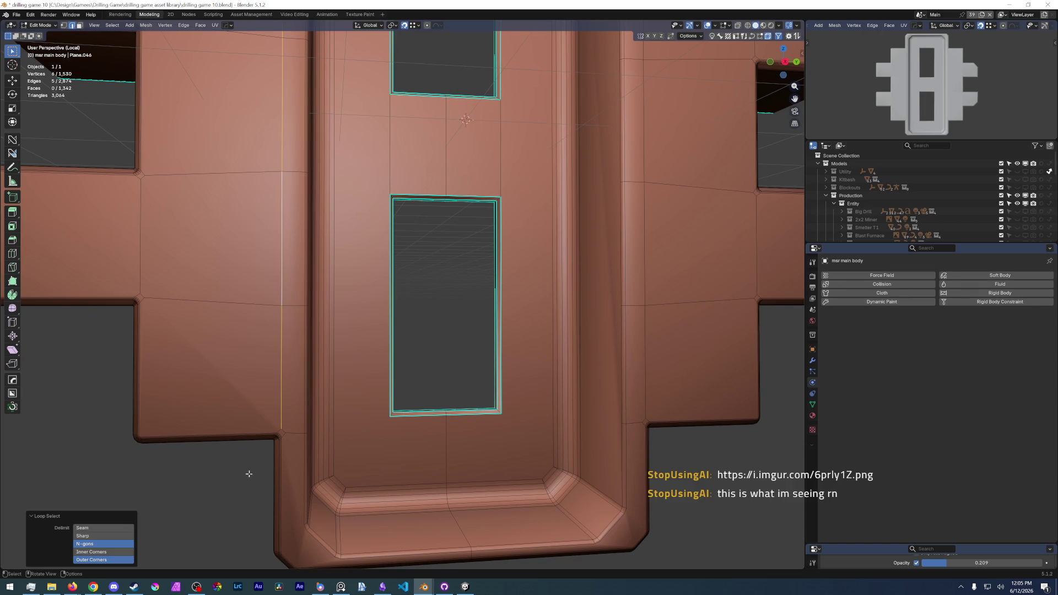
pyautogui.keyDown('alt'); pyautogui.click(282, 248); pyautogui.keyUp('alt')
pyautogui.keyDown('alt'); pyautogui.click(304, 289); pyautogui.keyUp('alt')
pyautogui.keyDown('alt'); pyautogui.keyDown('shift'); pyautogui.click(314, 551); pyautogui.keyUp('shift'); pyautogui.keyUp('alt')
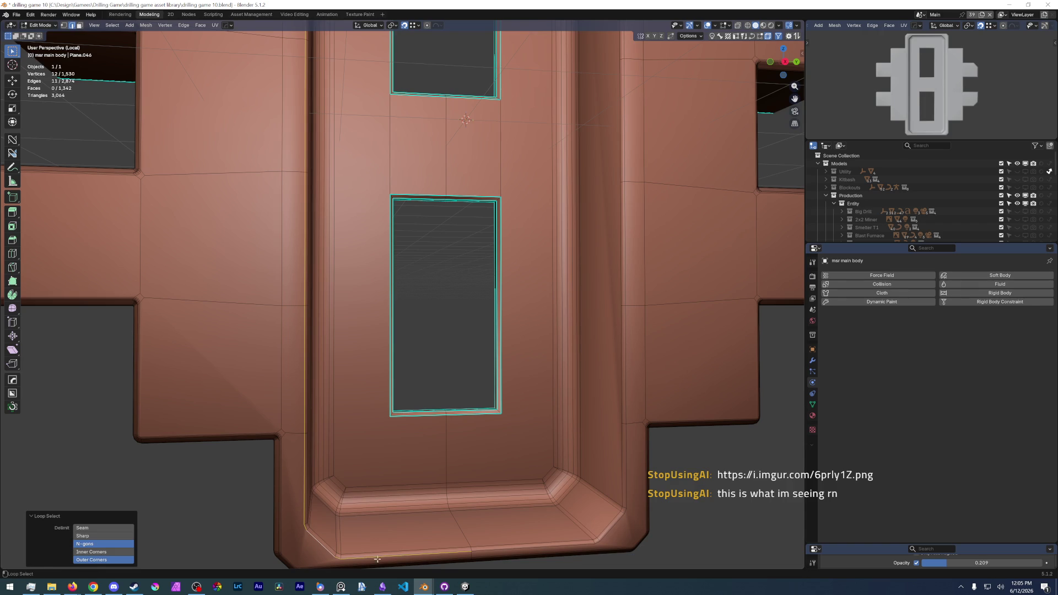
pyautogui.keyDown('alt'); pyautogui.keyDown('shift'); pyautogui.click(561, 547); pyautogui.keyUp('shift'); pyautogui.keyUp('alt')
pyautogui.keyDown('alt'); pyautogui.keyDown('shift'); pyautogui.click(625, 370); pyautogui.keyUp('shift'); pyautogui.keyUp('alt')
pyautogui.moveTo(626, 370); pyautogui.dragTo(544, 234, button='middle')
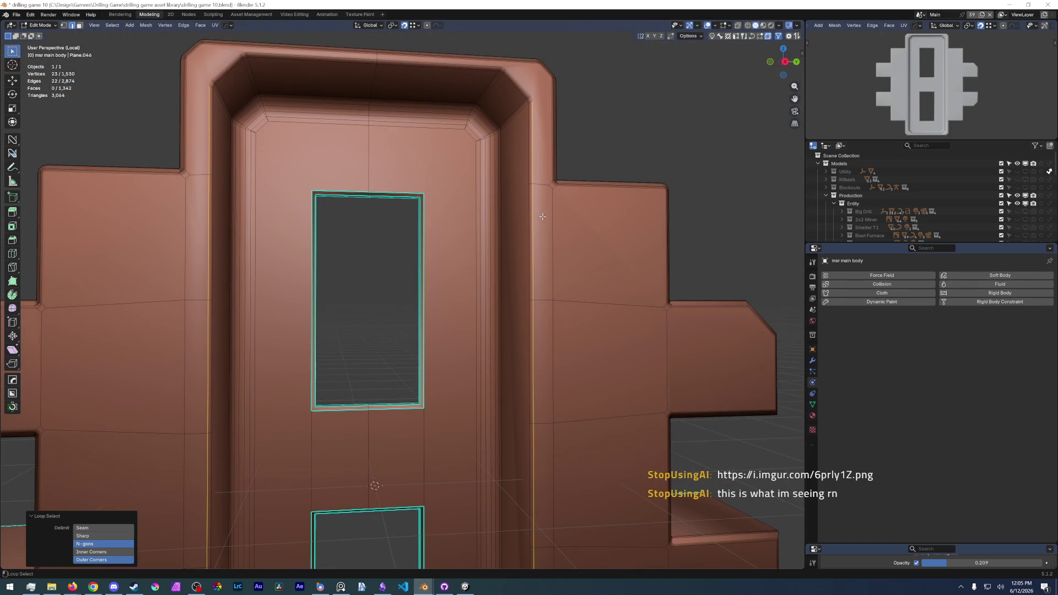
pyautogui.keyDown('alt'); pyautogui.keyDown('shift'); pyautogui.click(510, 82); pyautogui.keyUp('shift'); pyautogui.keyUp('alt')
pyautogui.keyDown('alt'); pyautogui.keyDown('shift'); pyautogui.click(227, 64); pyautogui.keyUp('shift'); pyautogui.keyUp('alt')
pyautogui.scroll(-5, 331, 248)
# Mark the selected bevel edges as sharp and inspect the panel's underside.
pyautogui.moveTo(330, 248); pyautogui.dragTo(396, 209, button='middle')
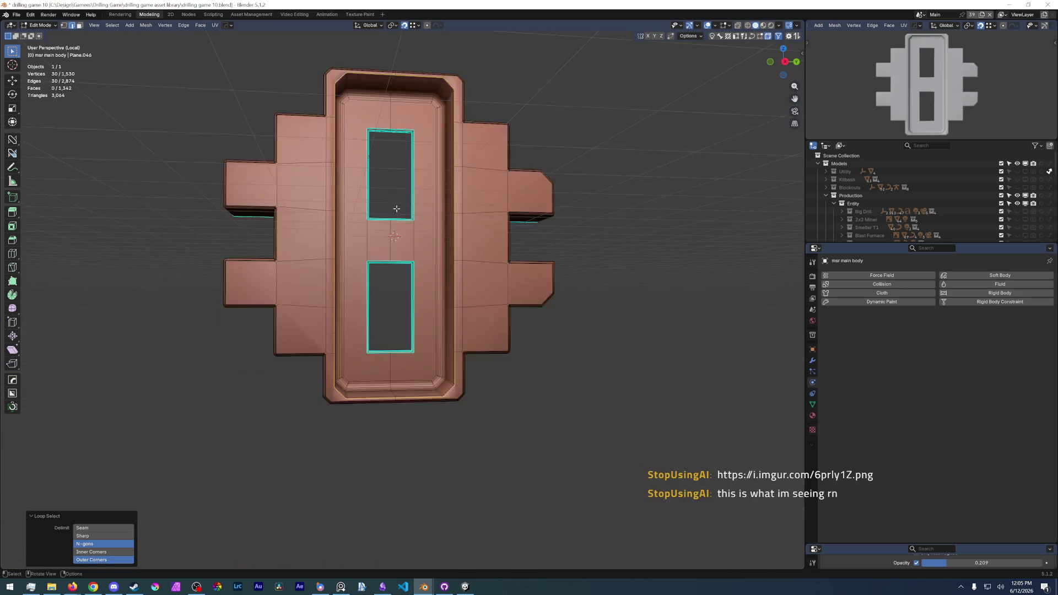
pyautogui.rightClick(438, 284)
pyautogui.click(429, 468)
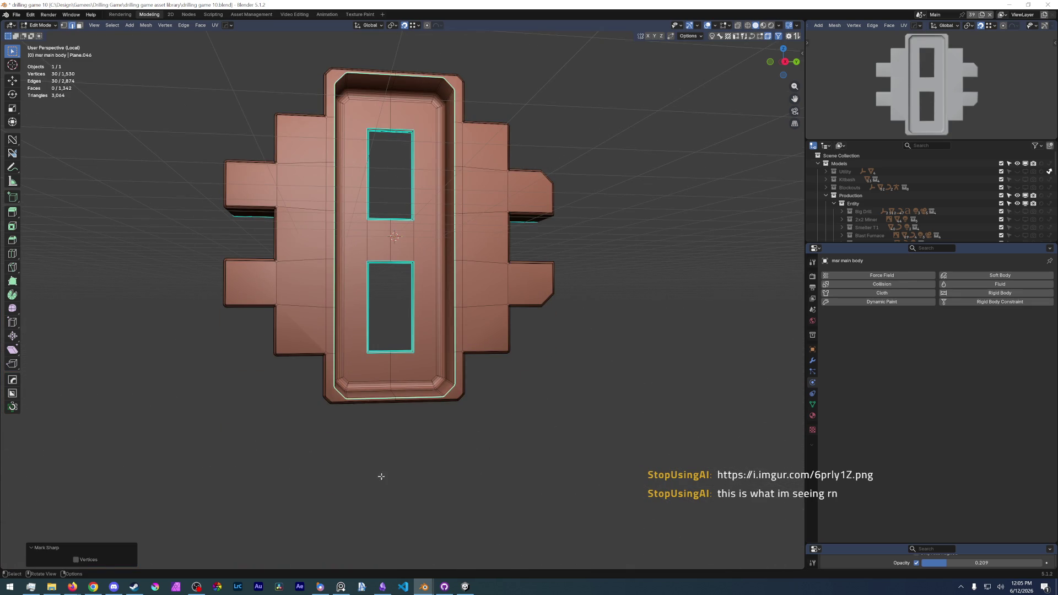
pyautogui.scroll(8, 298, 439)
pyautogui.scroll(-6, 298, 438)
pyautogui.moveTo(298, 413)
pyautogui.mouseDown(button='middle')
pyautogui.moveTo(273, 365)
pyautogui.moveTo(249, 345)
pyautogui.mouseUp(button='middle')
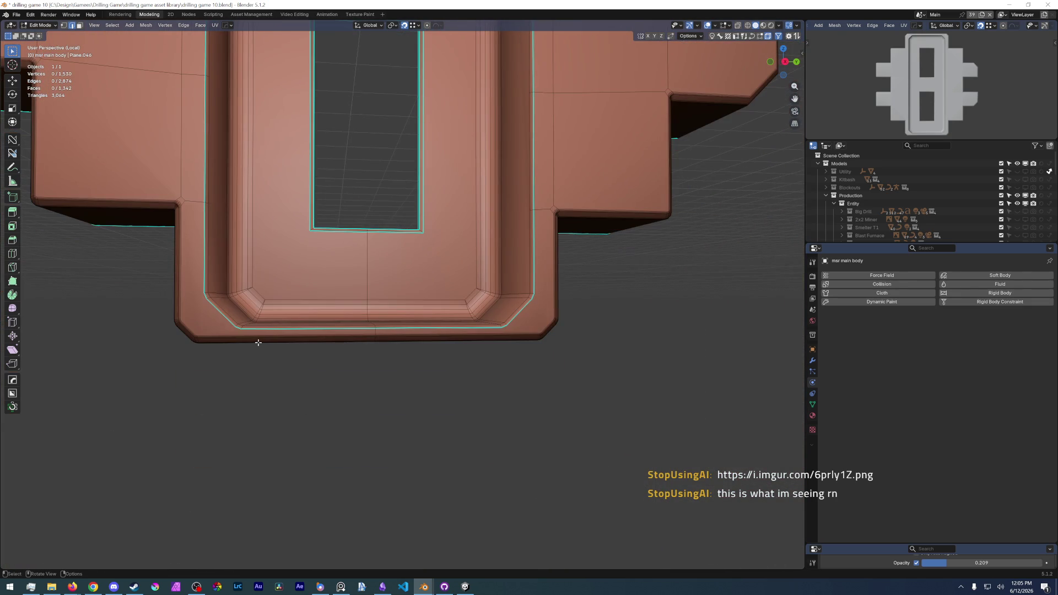
# Select the edge loops running along the inner rim of the U-shaped recess.
pyautogui.doubleClick(228, 316)
pyautogui.moveTo(229, 317); pyautogui.dragTo(680, 465, button='middle')
pyautogui.click(506, 373)
pyautogui.doubleClick(506, 373)
pyautogui.moveTo(505, 373); pyautogui.dragTo(443, 270, button='middle')
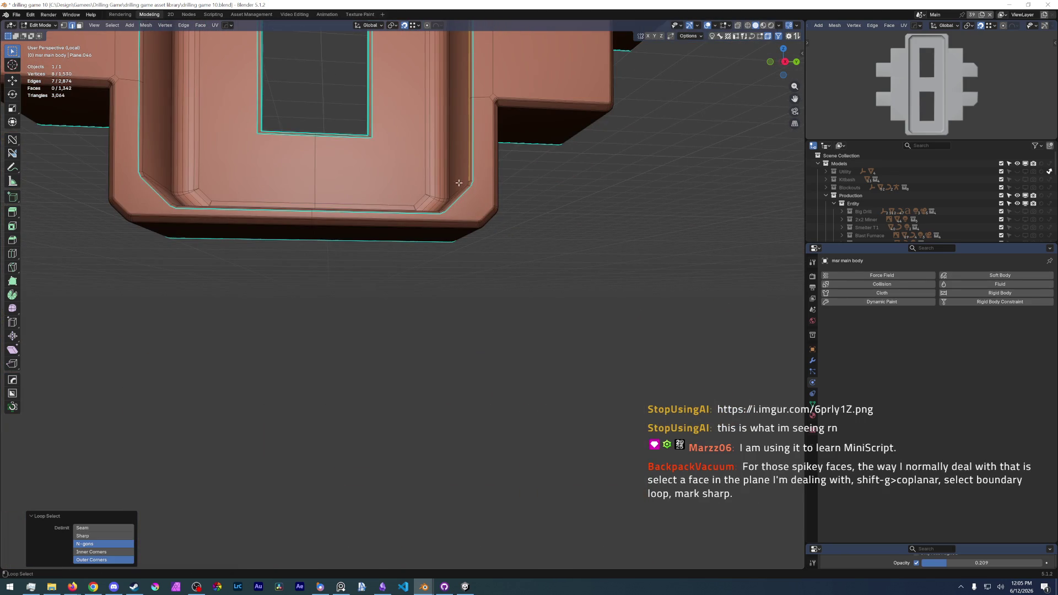
pyautogui.moveTo(457, 186); pyautogui.dragTo(364, 307, button='middle')
pyautogui.keyDown('shift'); pyautogui.doubleClick(364, 306); pyautogui.keyUp('shift')
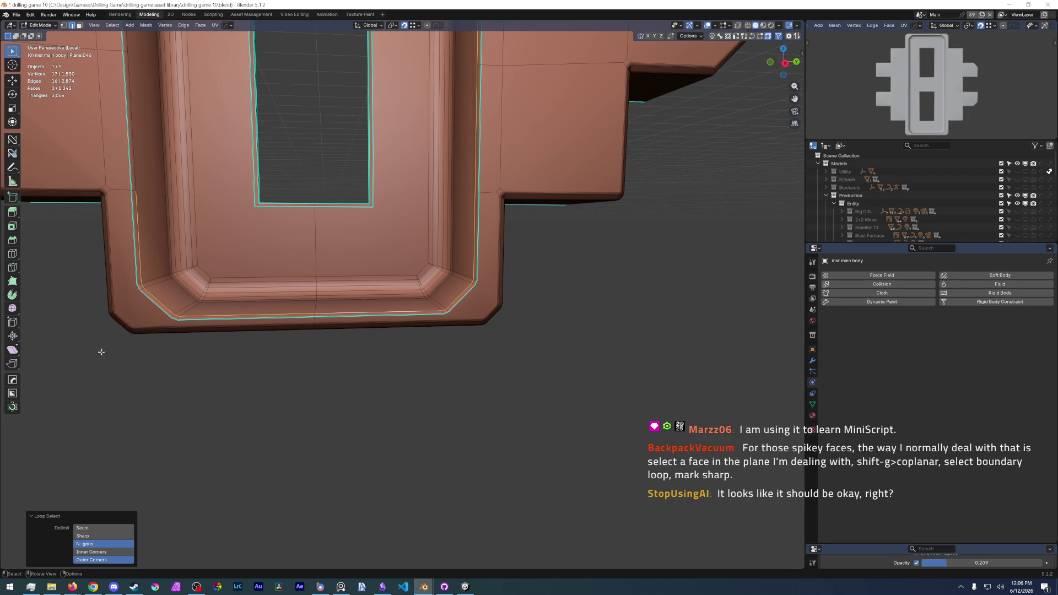
pyautogui.moveTo(248, 206)
pyautogui.mouseDown(button='middle')
pyautogui.moveTo(214, 315)
pyautogui.moveTo(220, 249)
pyautogui.moveTo(221, 384)
pyautogui.moveTo(195, 291)
pyautogui.mouseUp(button='middle')
pyautogui.keyDown('alt'); pyautogui.keyDown('shift'); pyautogui.click(214, 314); pyautogui.keyUp('shift'); pyautogui.keyUp('alt')
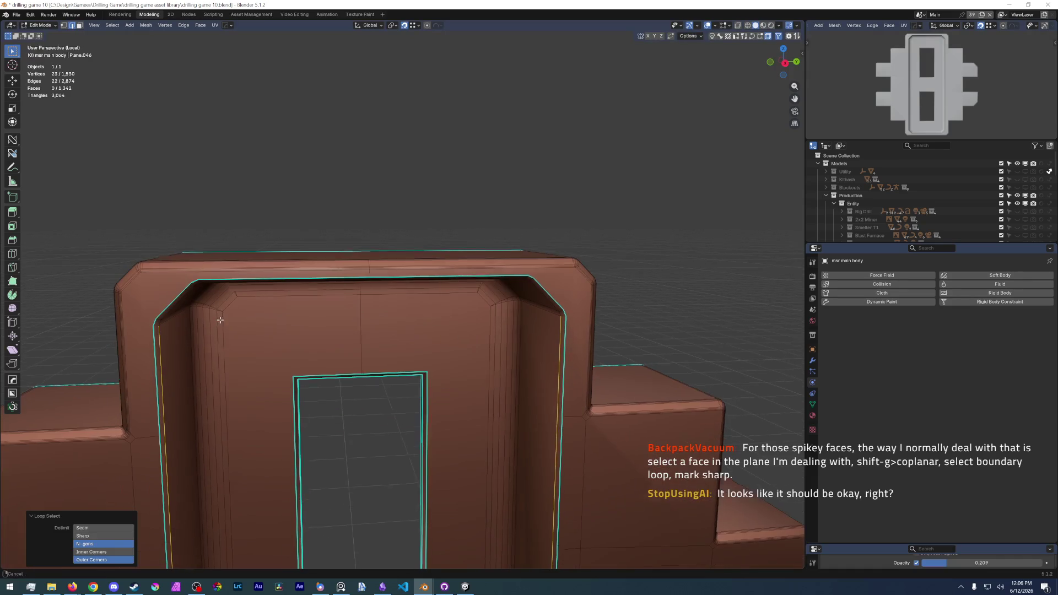
pyautogui.keyDown('alt'); pyautogui.keyDown('shift'); pyautogui.click(195, 291); pyautogui.keyUp('shift'); pyautogui.keyUp('alt')
pyautogui.scroll(-5, 189, 299)
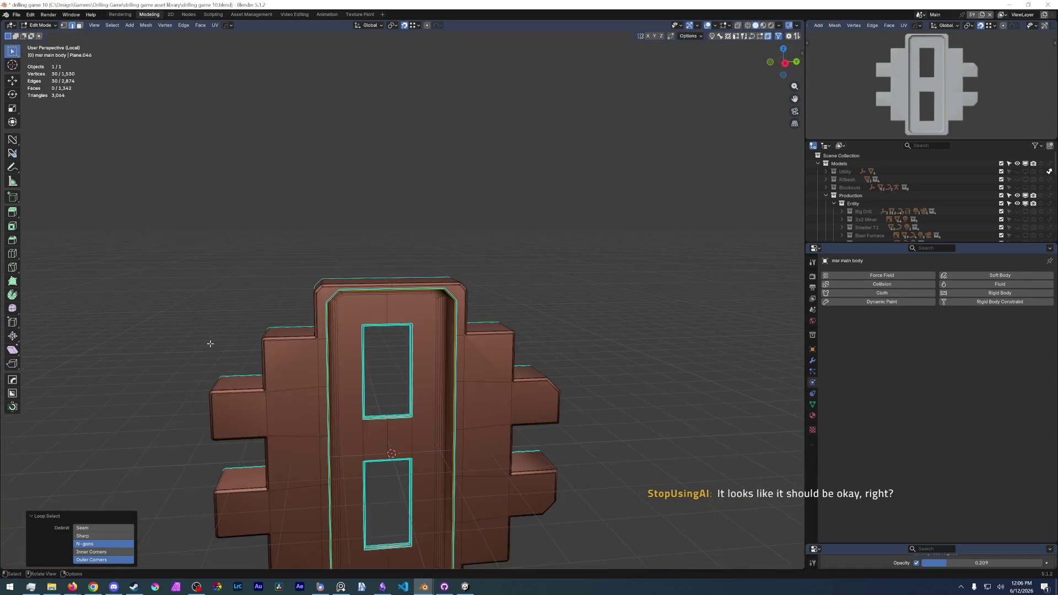
# Mark the selected rim edges sharp and inspect the result.
pyautogui.moveTo(249, 331); pyautogui.dragTo(248, 248, button='middle')
pyautogui.scroll(4, 364, 372)
pyautogui.rightClick(352, 250)
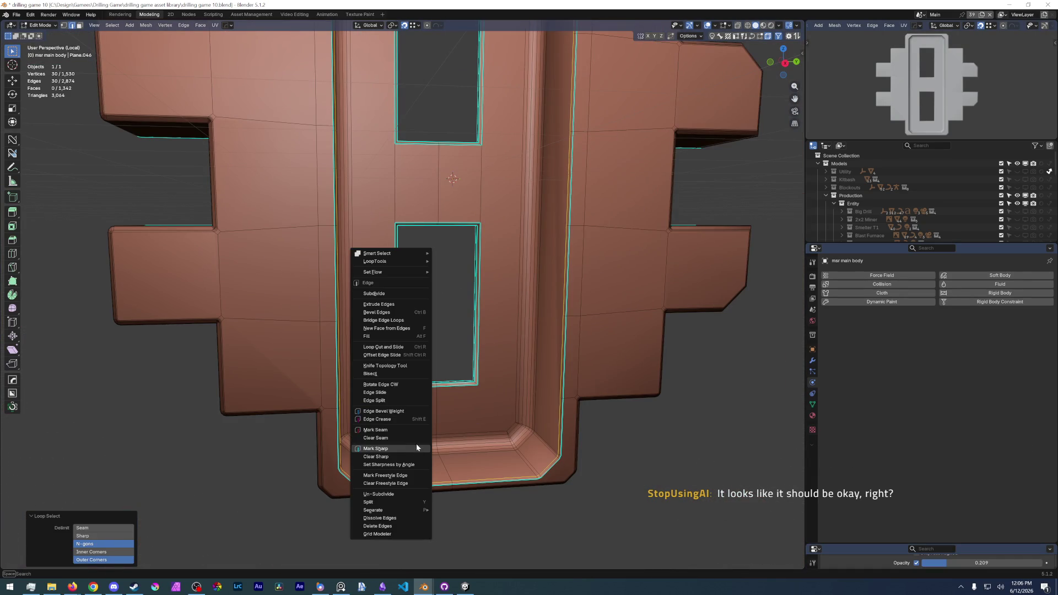
pyautogui.click(415, 448)
pyautogui.moveTo(463, 413)
pyautogui.keyDown('shift'); pyautogui.mouseDown(button='middle')
pyautogui.moveTo(397, 506)
pyautogui.moveTo(196, 522)
pyautogui.mouseUp(button='middle'); pyautogui.keyUp('shift')
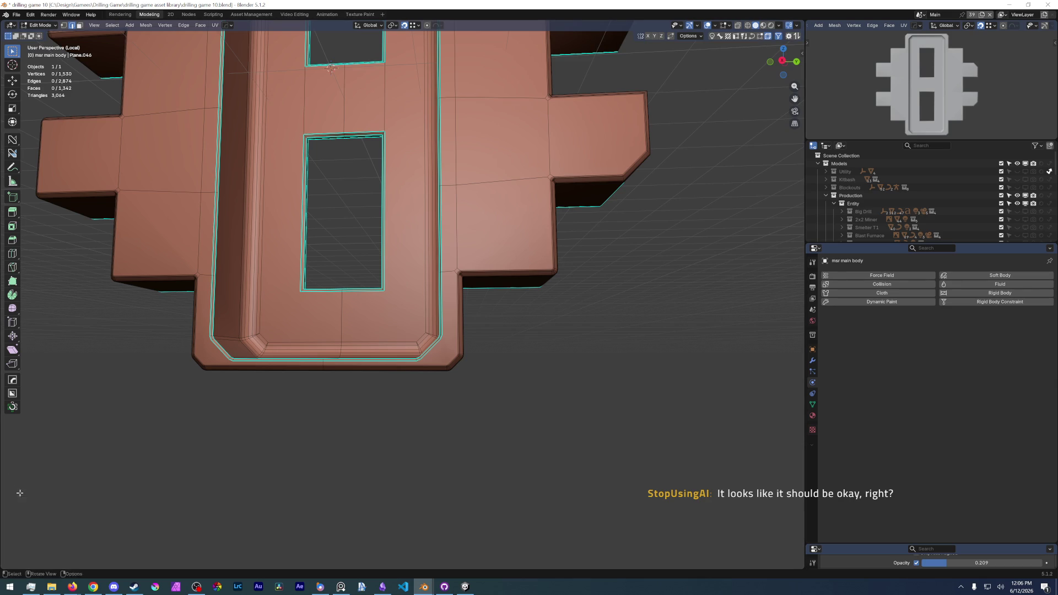
# Check the web browser and view the whole model from the front.
pyautogui.hotkey('alt', 'Tab')
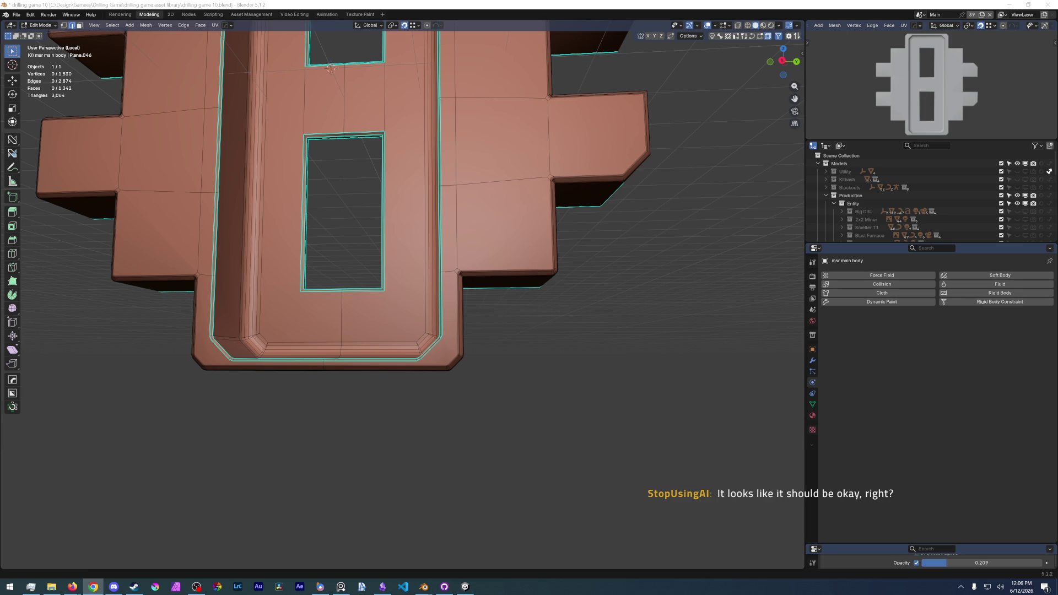
pyautogui.hotkey('alt', 'Tab')
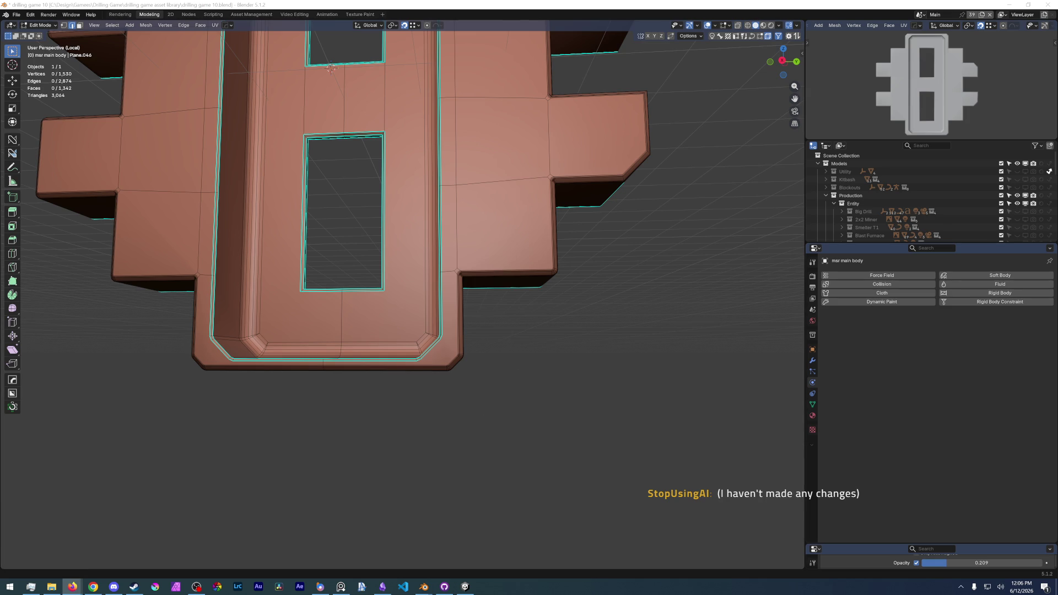
pyautogui.scroll(-4, 322, 313)
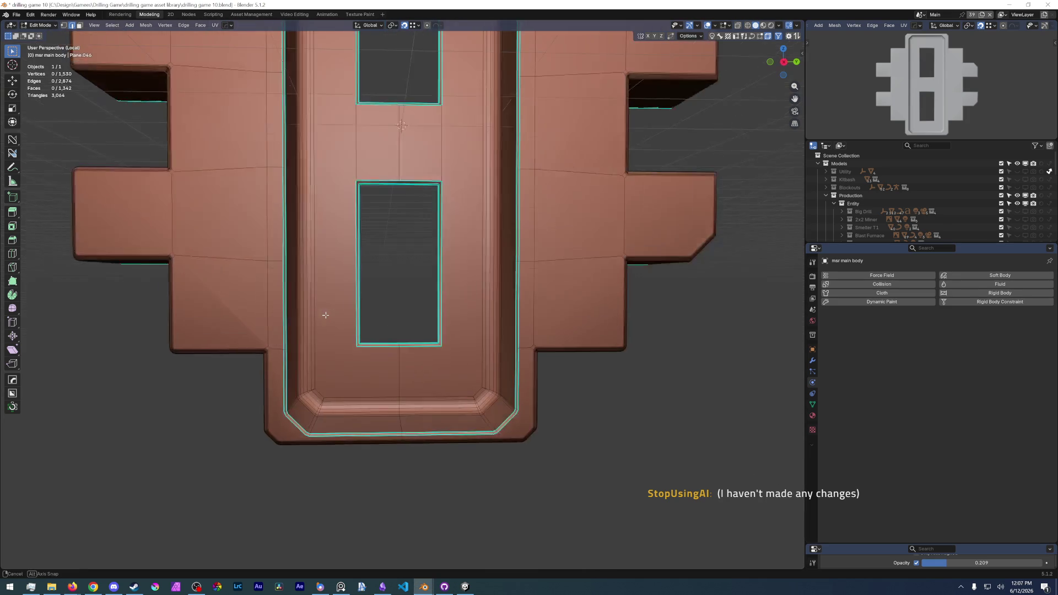
pyautogui.moveTo(321, 312); pyautogui.dragTo(476, 396, button='middle')
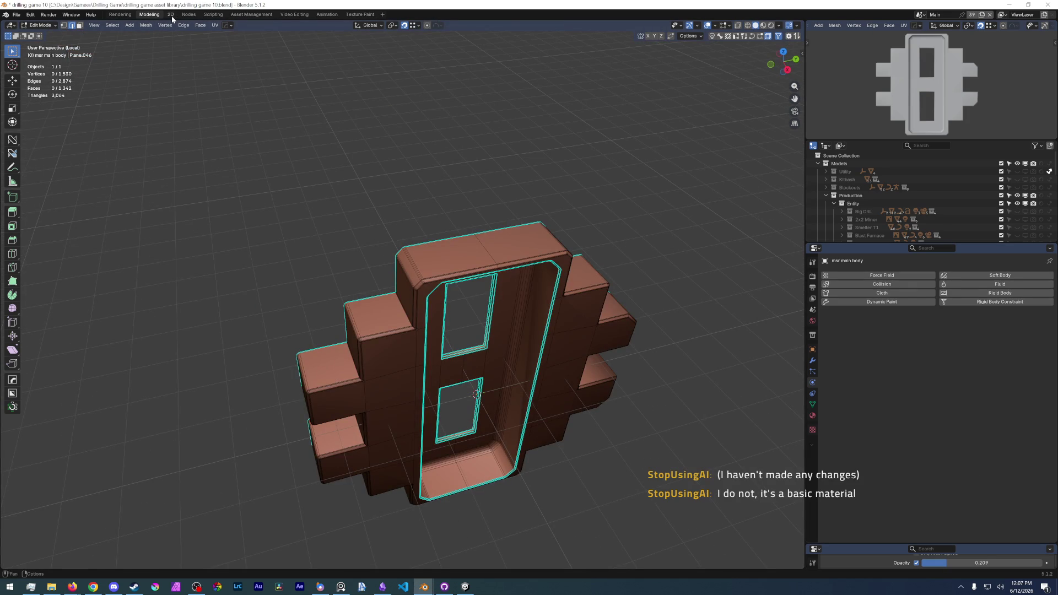
pyautogui.press('KP_1')
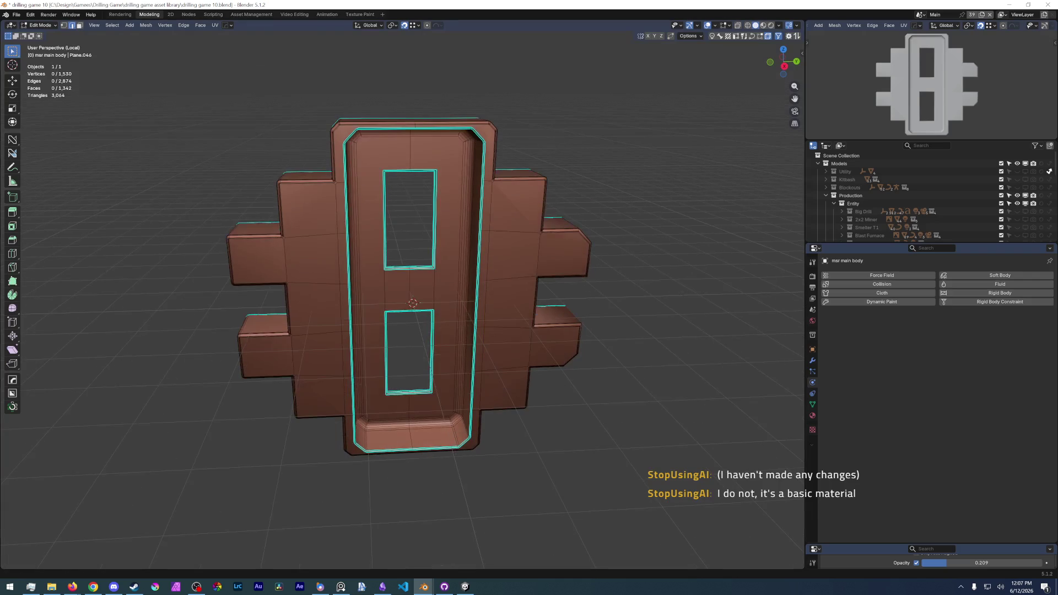
pyautogui.hotkey('alt', 'Tab')
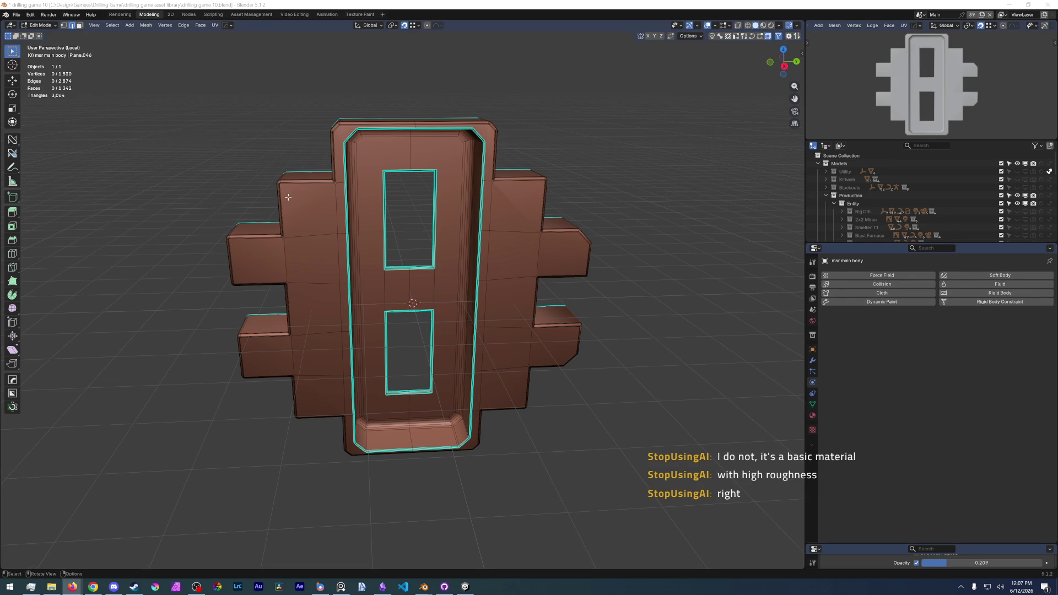
# Save drilling game 10.blend and bring up the Mesh Edit Mode Overlays popover.
pyautogui.click(17, 14)
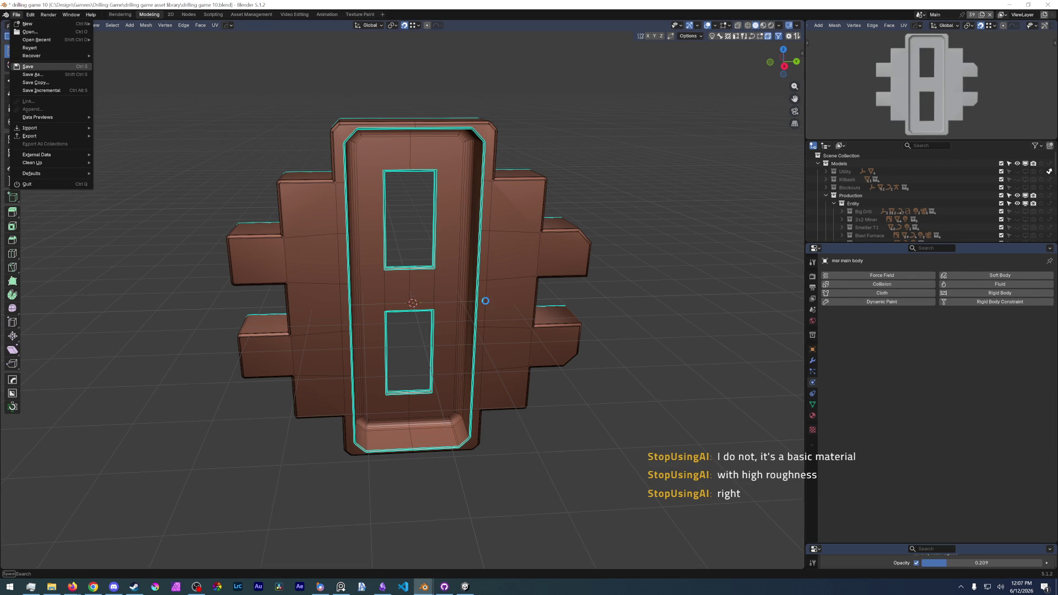
pyautogui.click(27, 68)
pyautogui.scroll(5, 402, 298)
pyautogui.keyDown('shift'); pyautogui.moveTo(331, 248); pyautogui.dragTo(401, 365, button='middle'); pyautogui.keyUp('shift')
pyautogui.scroll(-3, 402, 365)
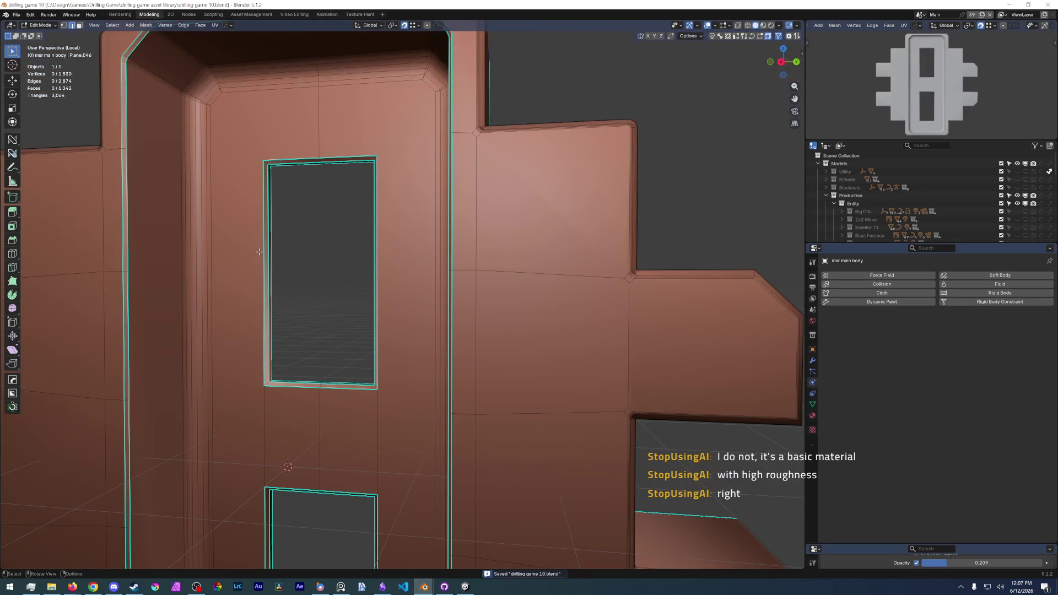
pyautogui.scroll(-4, 402, 364)
pyautogui.scroll(2, 402, 364)
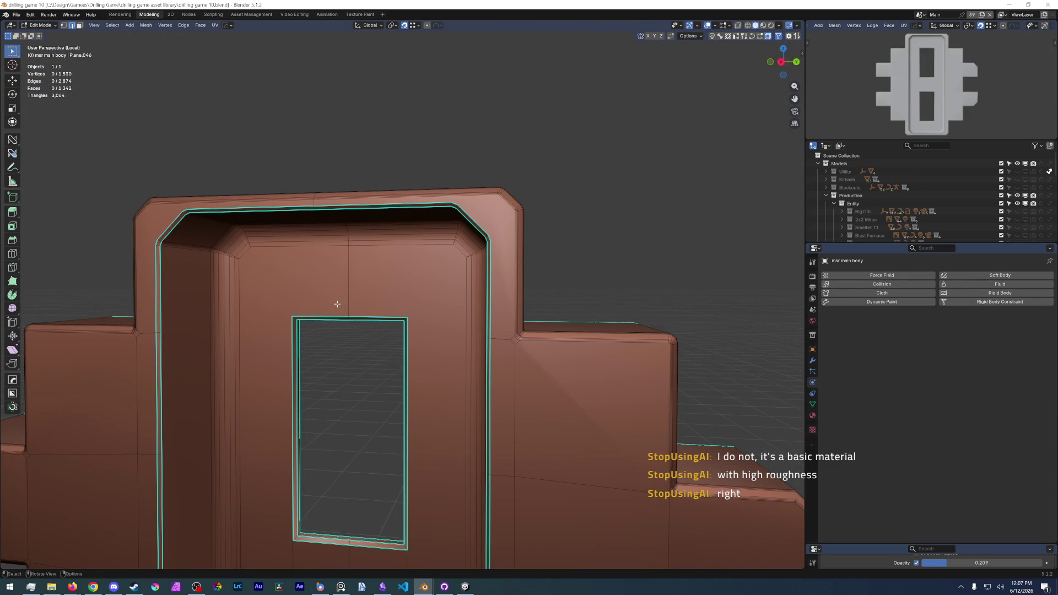
pyautogui.click(729, 36)
pyautogui.click(726, 25)
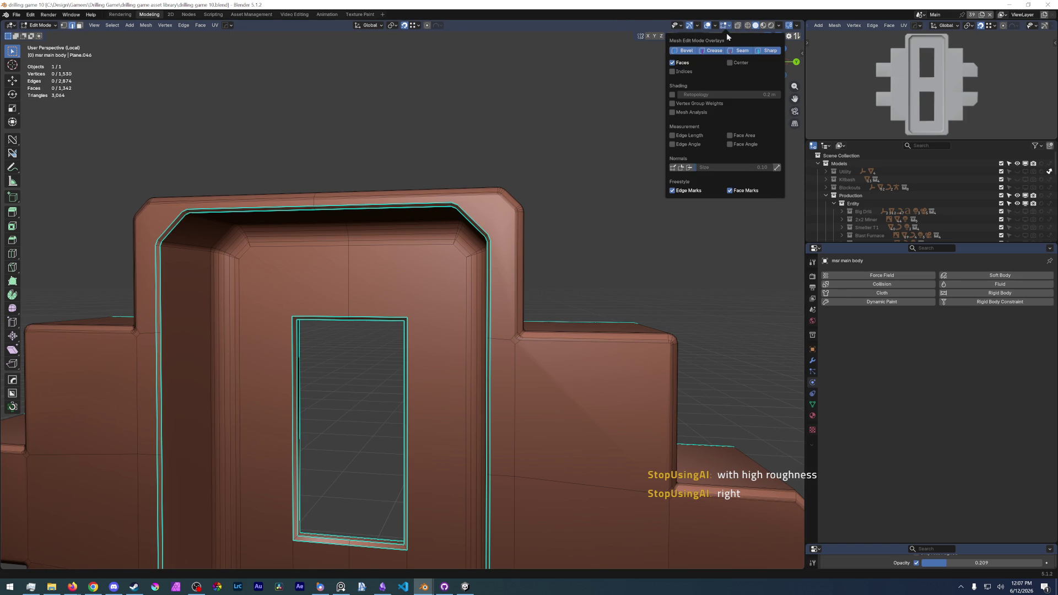
# Enable the face Normals overlay and orbit to inspect the split normals along the sharp rims.
pyautogui.click(690, 170)
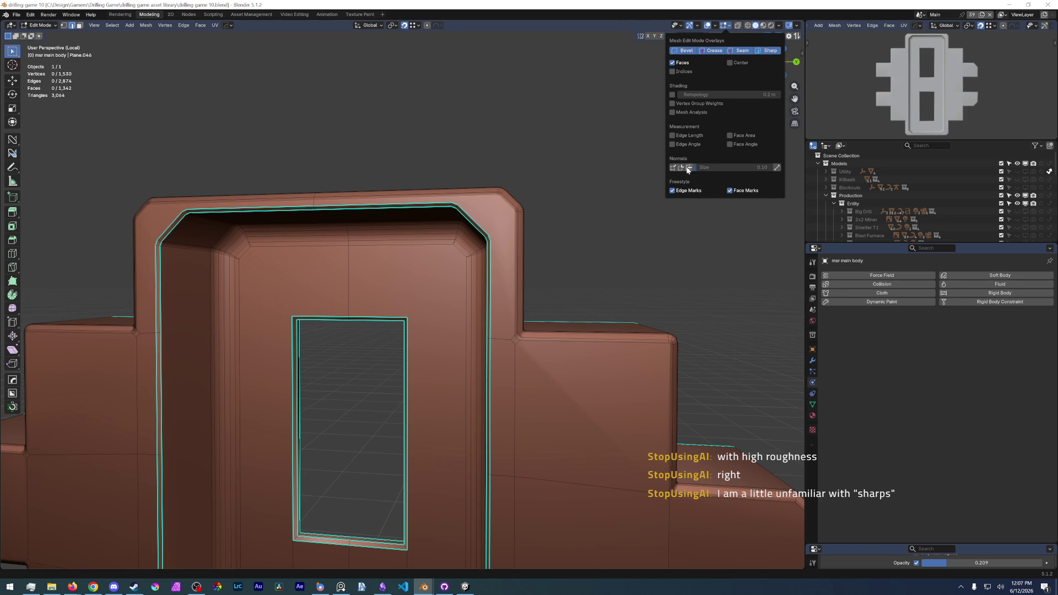
pyautogui.moveTo(455, 268)
pyautogui.mouseDown(button='middle')
pyautogui.moveTo(437, 327)
pyautogui.moveTo(225, 287)
pyautogui.mouseUp(button='middle')
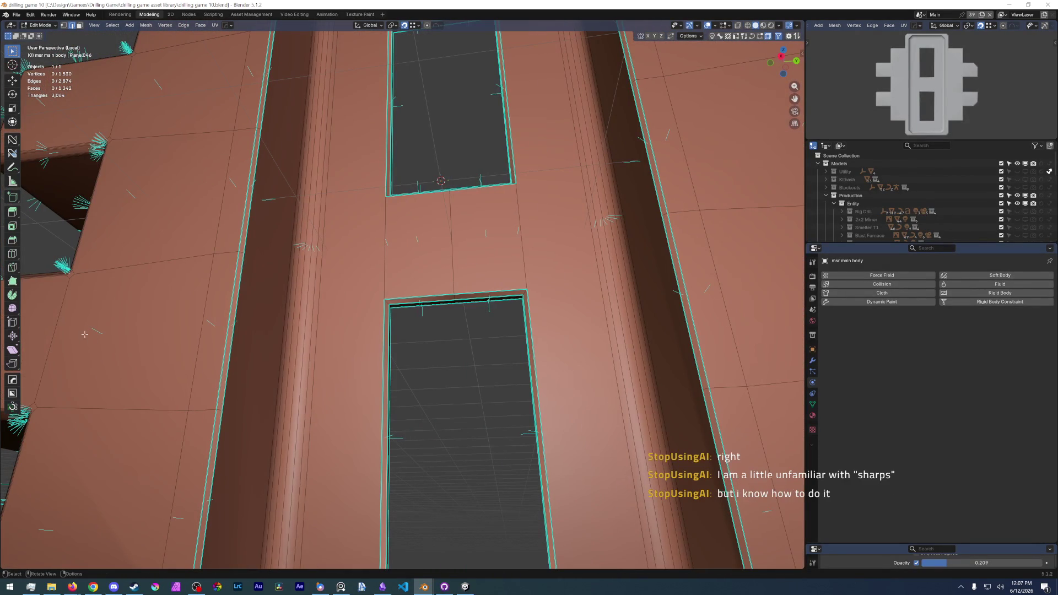
pyautogui.moveTo(127, 344)
pyautogui.mouseDown(button='middle')
pyautogui.moveTo(176, 385)
pyautogui.moveTo(248, 347)
pyautogui.mouseUp(button='middle')
pyautogui.scroll(4, 272, 323)
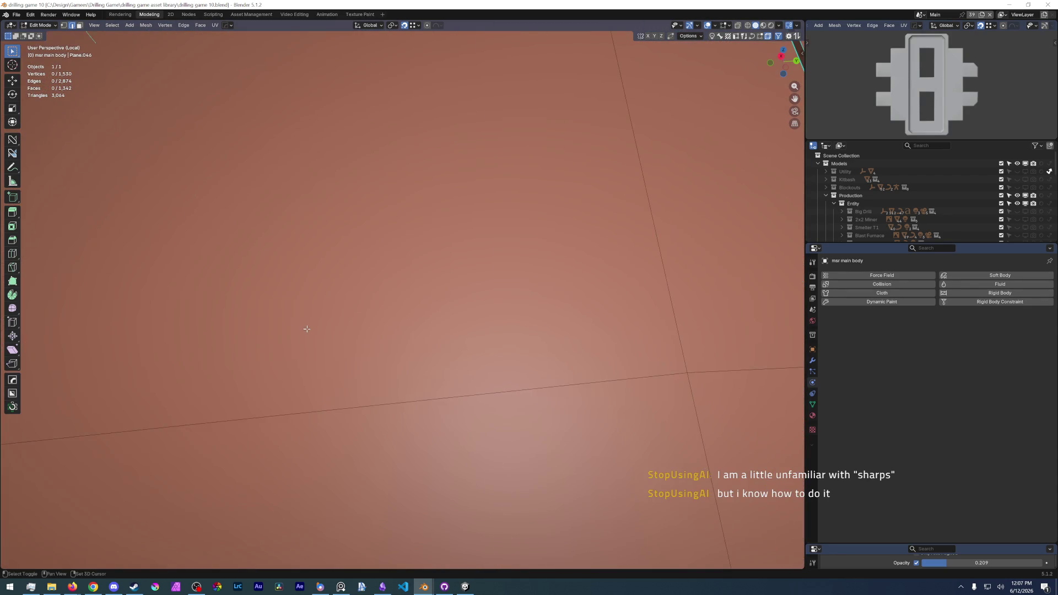
pyautogui.scroll(-5, 271, 323)
pyautogui.moveTo(272, 324)
pyautogui.mouseDown(button='middle')
pyautogui.moveTo(293, 348)
pyautogui.moveTo(414, 248)
pyautogui.mouseUp(button='middle')
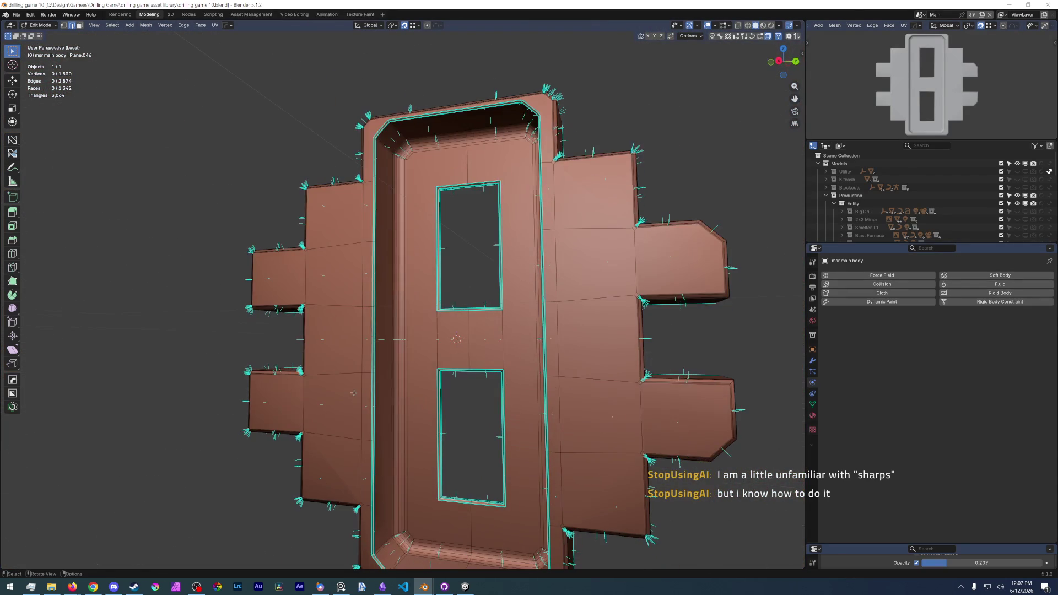
pyautogui.click(728, 26)
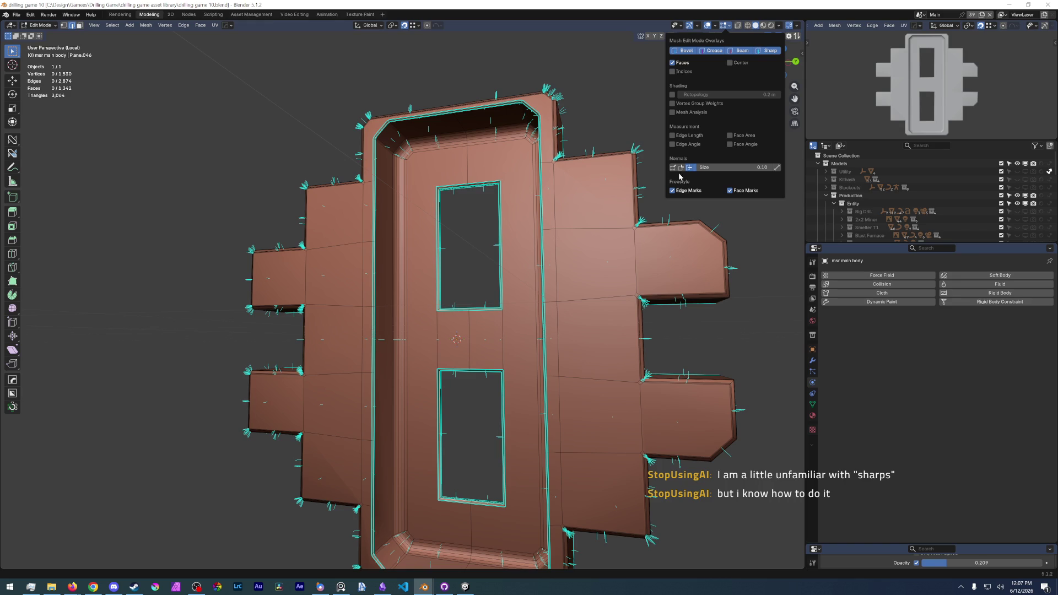
# Turn off the normals overlay, save the file, and start a new General scene.
pyautogui.click(672, 167)
pyautogui.click(15, 25)
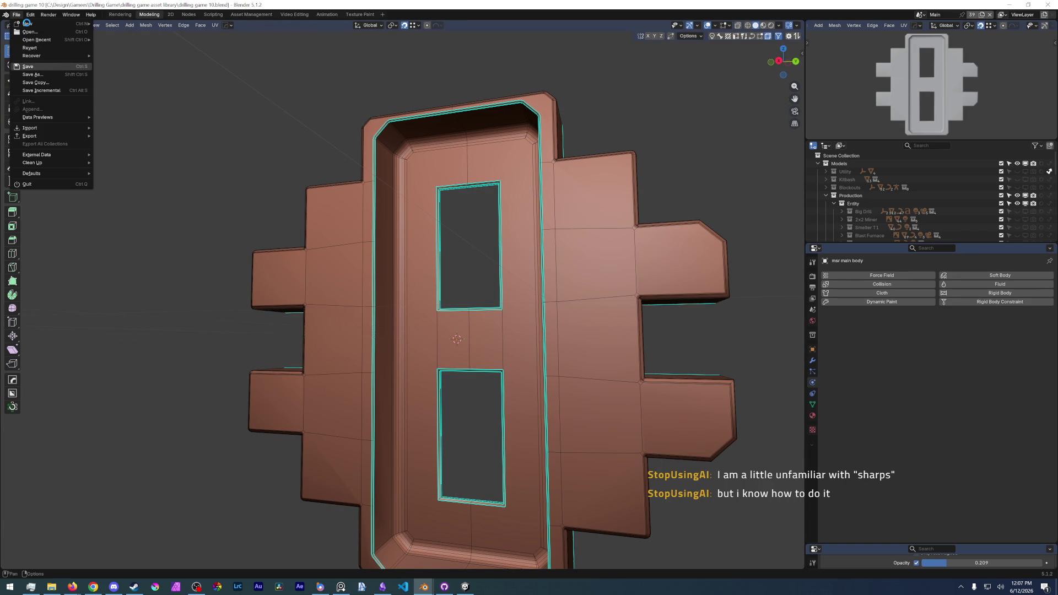
pyautogui.click(37, 66)
pyautogui.moveTo(25, 23)
pyautogui.click(16, 13)
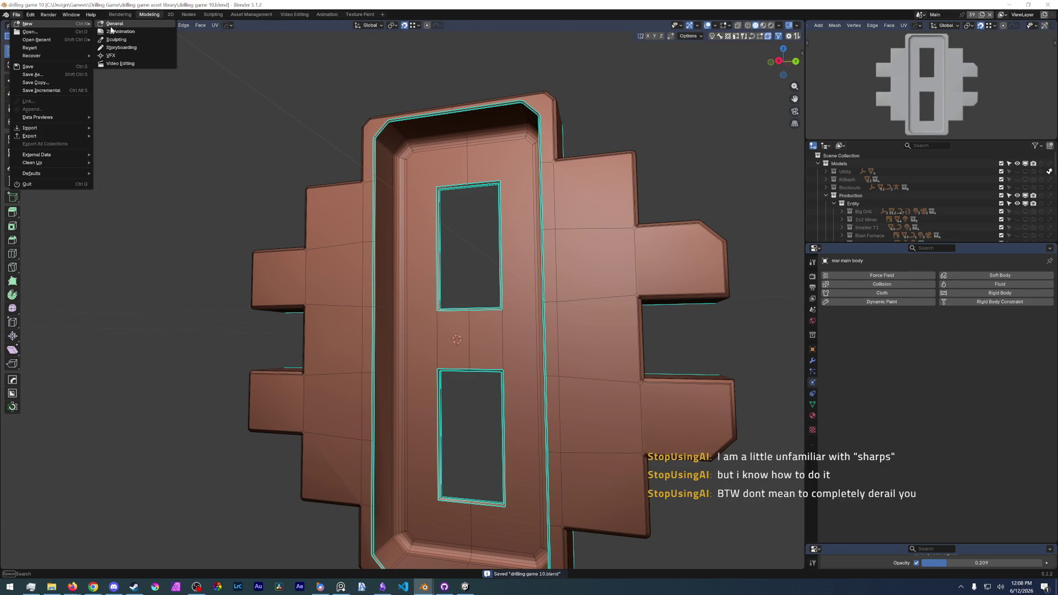
pyautogui.click(116, 24)
pyautogui.scroll(3, 480, 319)
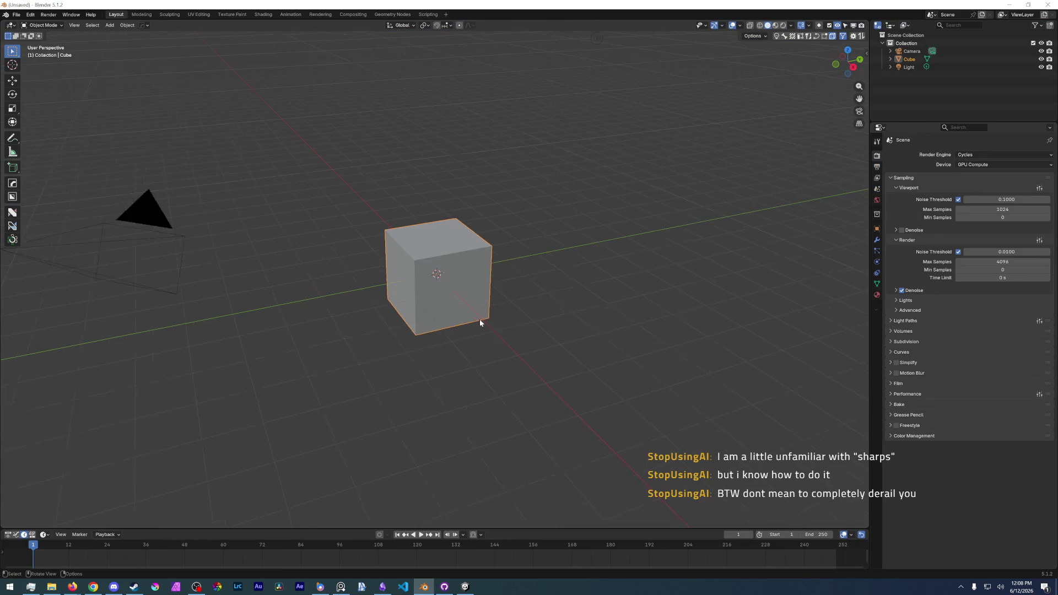
# Inspect the default cube in edit mode with rendered shading, then return to object mode.
pyautogui.moveTo(415, 260); pyautogui.dragTo(447, 277, button='middle')
pyautogui.scroll(3, 446, 277)
pyautogui.scroll(2, 443, 281)
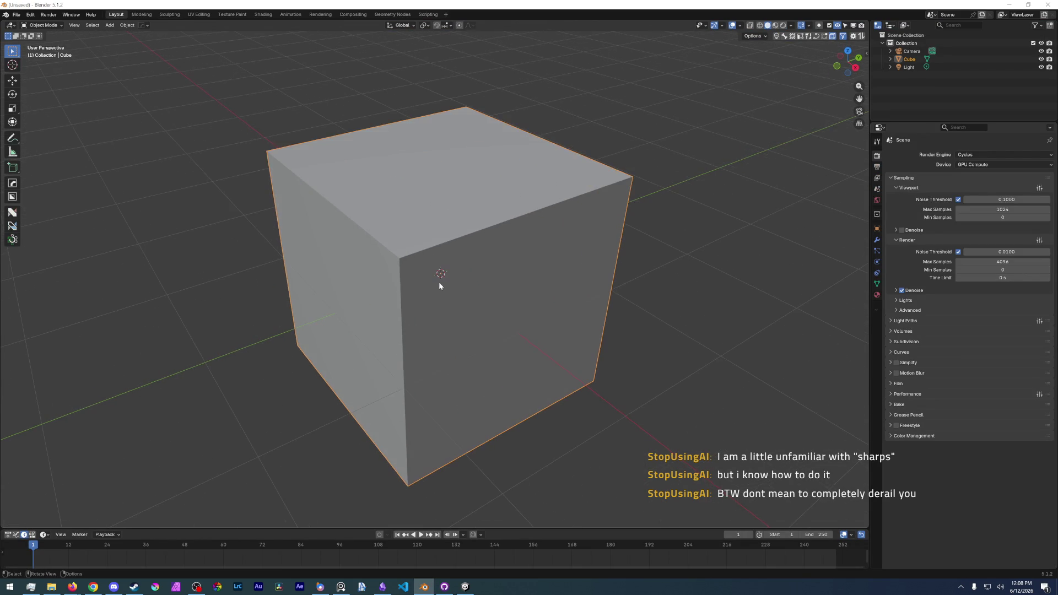
pyautogui.hotkey('ctrl', 'Tab')
pyautogui.click(510, 288)
pyautogui.moveTo(509, 288); pyautogui.dragTo(513, 274, button='middle')
pyautogui.hotkey('alt', 'a')
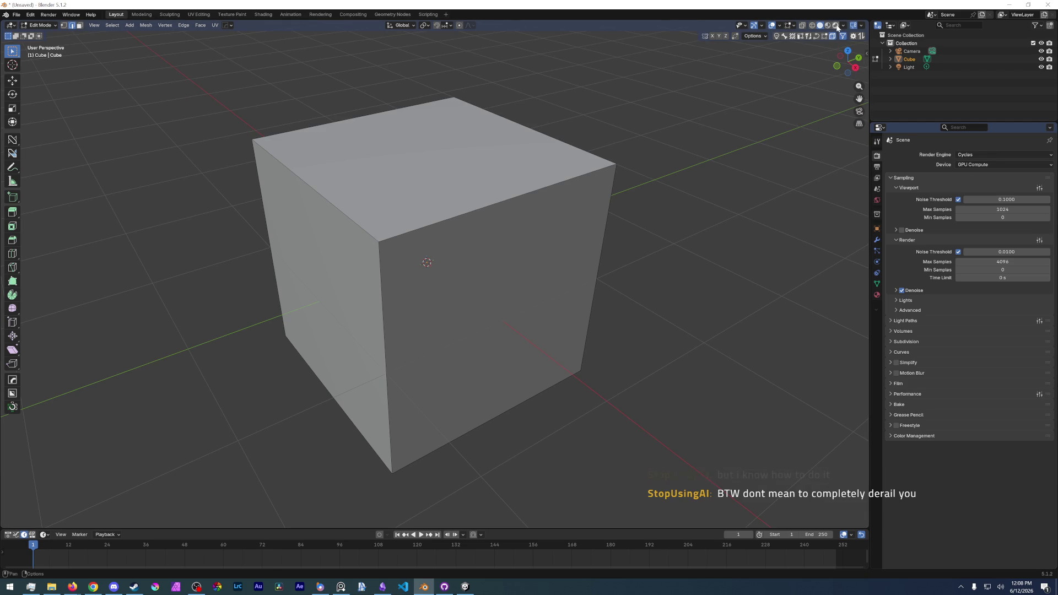
pyautogui.press('z')
pyautogui.moveTo(439, 263)
pyautogui.mouseDown(button='middle')
pyautogui.moveTo(490, 244)
pyautogui.moveTo(463, 273)
pyautogui.moveTo(503, 220)
pyautogui.mouseUp(button='middle')
pyautogui.hotkey('ctrl', 'Tab')
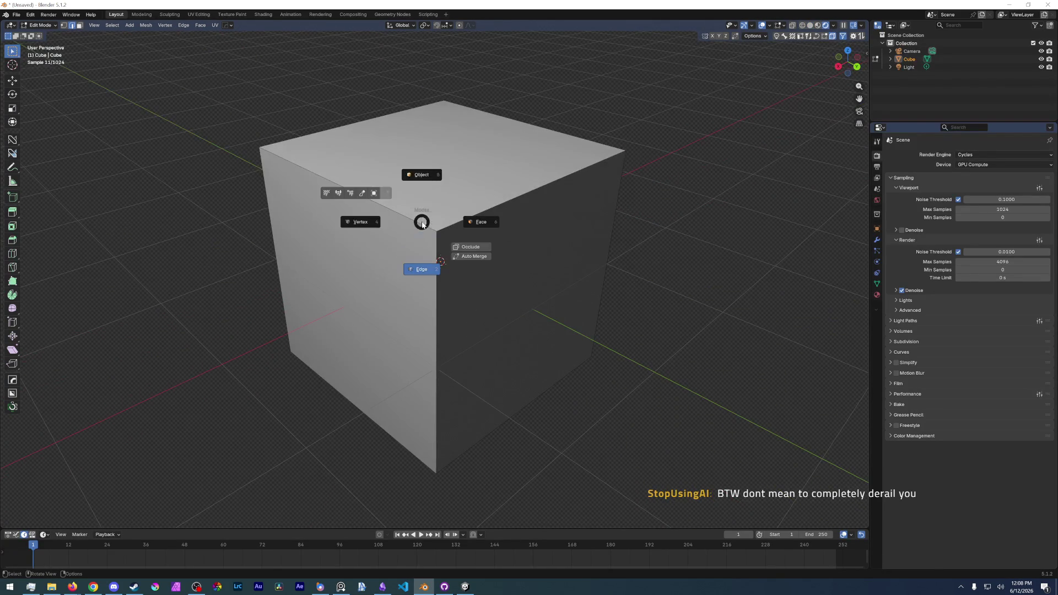
pyautogui.click(418, 267)
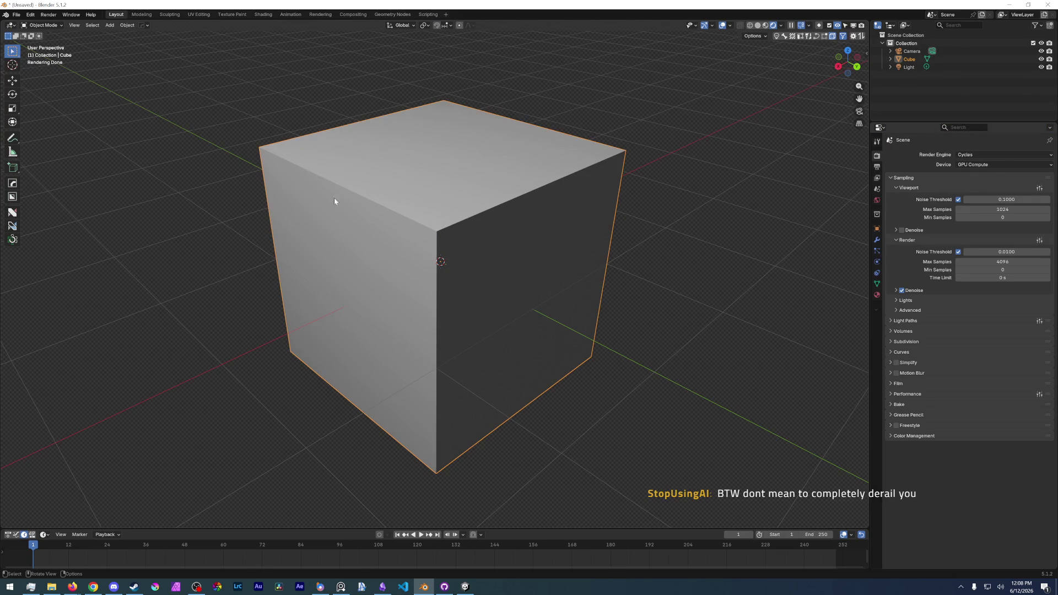
# Try Shade Smooth on the cube, undo it, and enlarge the lower editor area.
pyautogui.rightClick(421, 238)
pyautogui.click(421, 239)
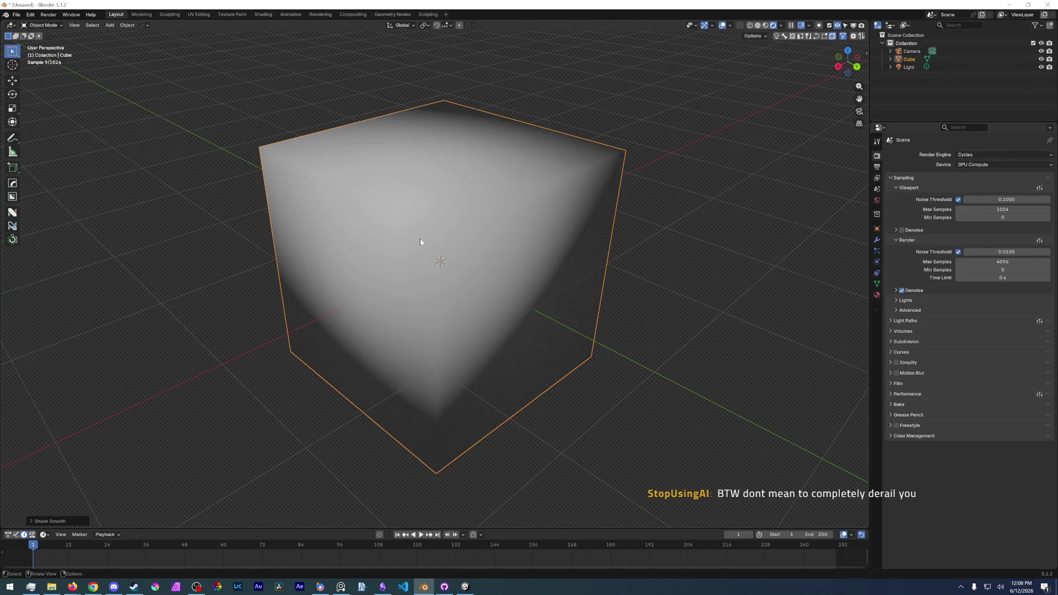
pyautogui.moveTo(414, 242)
pyautogui.mouseDown(button='middle')
pyautogui.moveTo(499, 241)
pyautogui.moveTo(438, 276)
pyautogui.mouseUp(button='middle')
pyautogui.scroll(2, 421, 342)
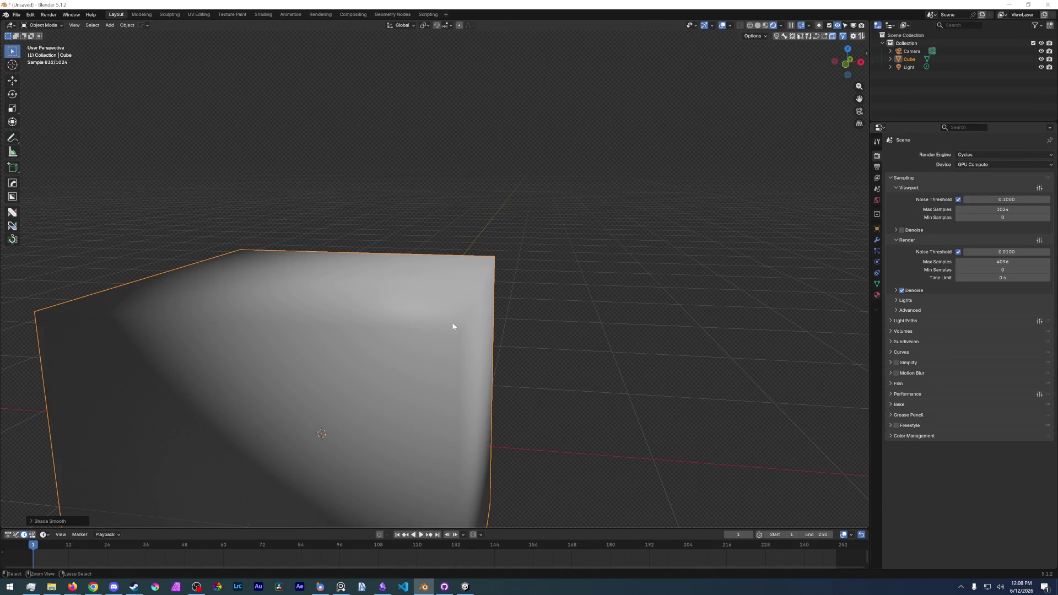
pyautogui.hotkey('ctrl', 'z')
pyautogui.scroll(-2, 455, 296)
pyautogui.moveTo(446, 306)
pyautogui.mouseDown(button='middle')
pyautogui.moveTo(415, 295)
pyautogui.moveTo(409, 205)
pyautogui.mouseUp(button='middle')
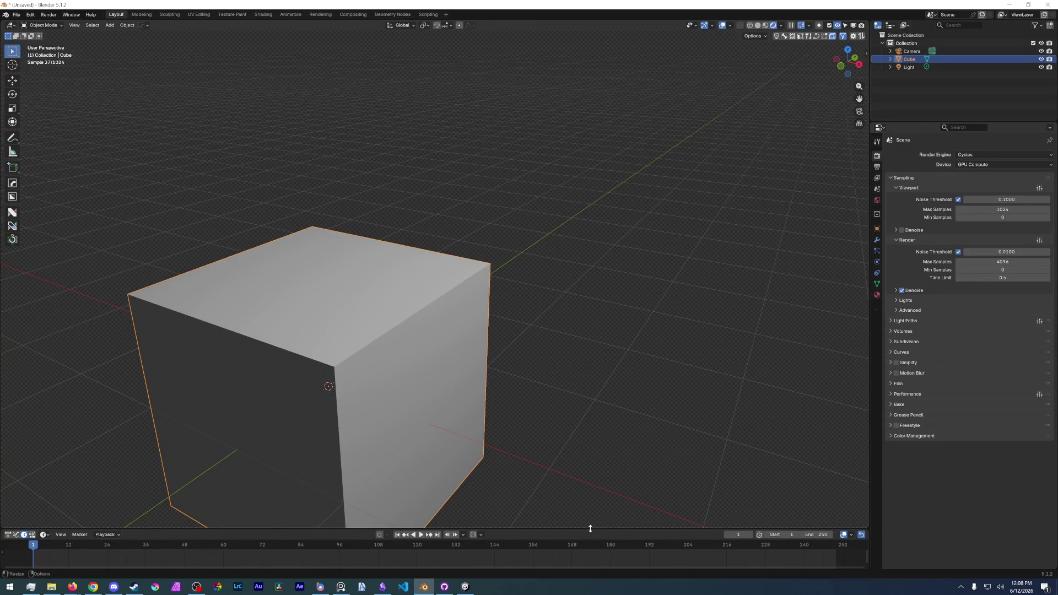
pyautogui.moveTo(589, 529); pyautogui.dragTo(590, 323)
pyautogui.click(46, 328)
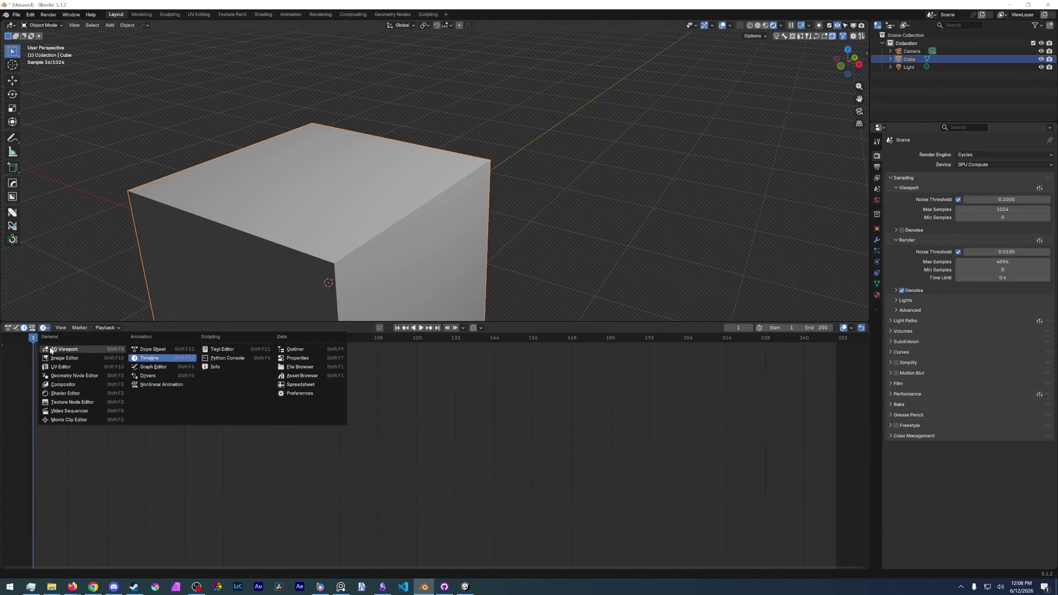
# Switch the lower area to the Shader Editor and disconnect Principled BSDF from Material Output.
pyautogui.click(83, 387)
pyautogui.scroll(3, 410, 429)
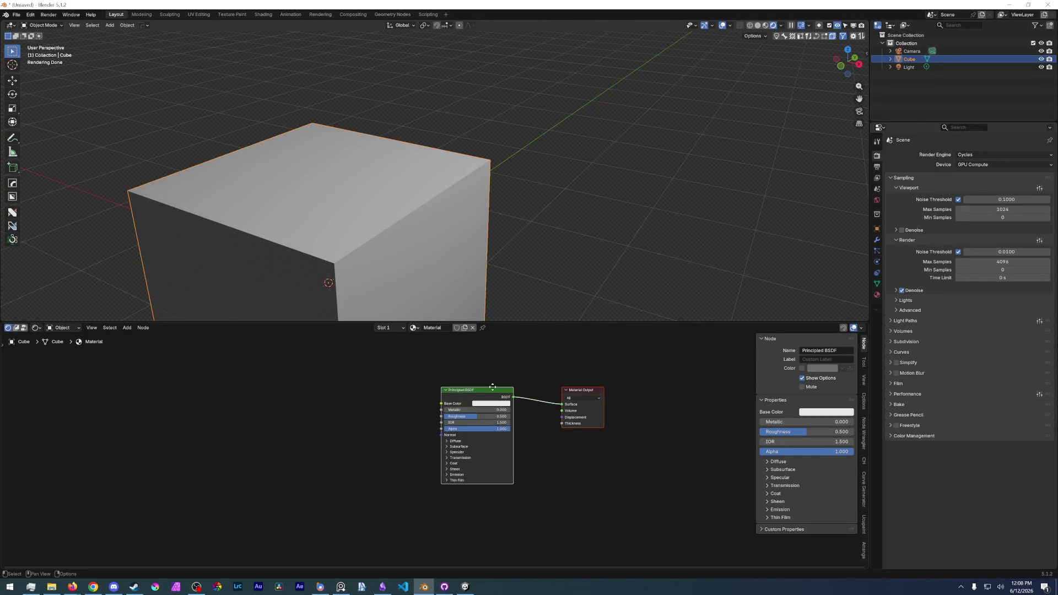
pyautogui.click(480, 396)
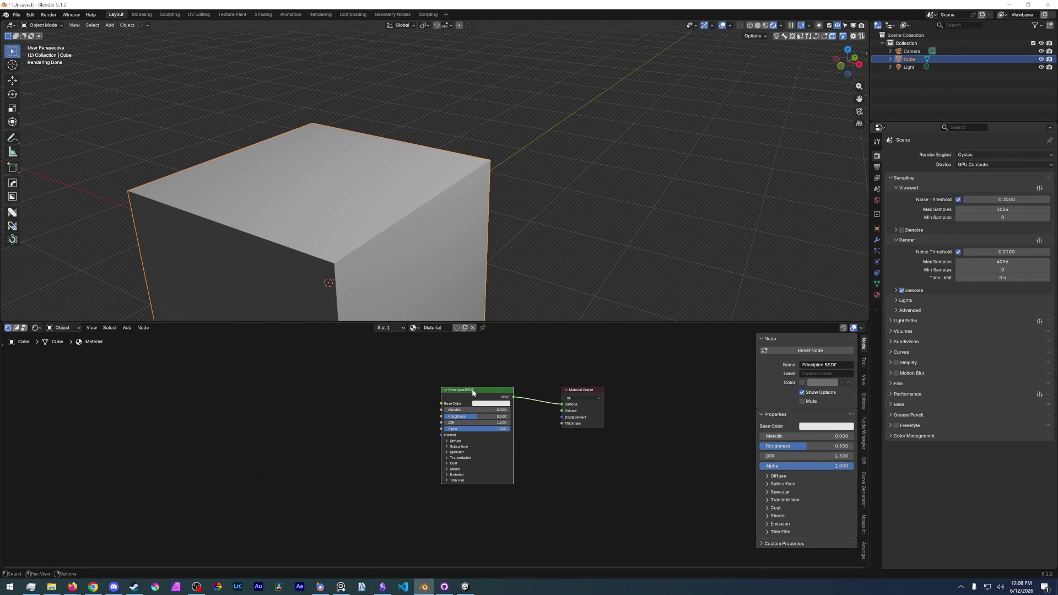
pyautogui.moveTo(561, 404); pyautogui.dragTo(517, 395)
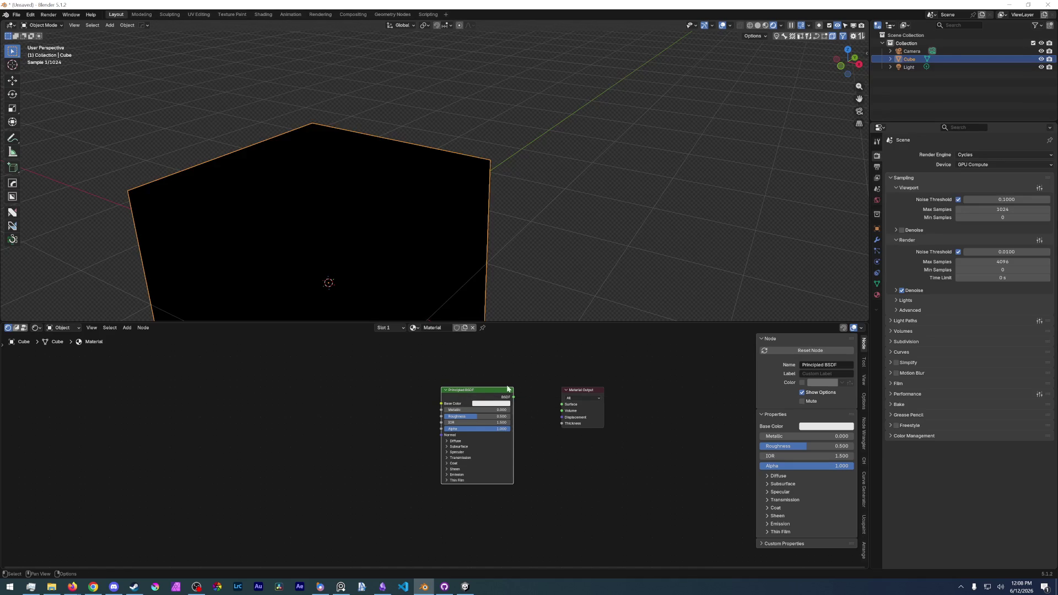
pyautogui.moveTo(481, 438); pyautogui.dragTo(549, 518)
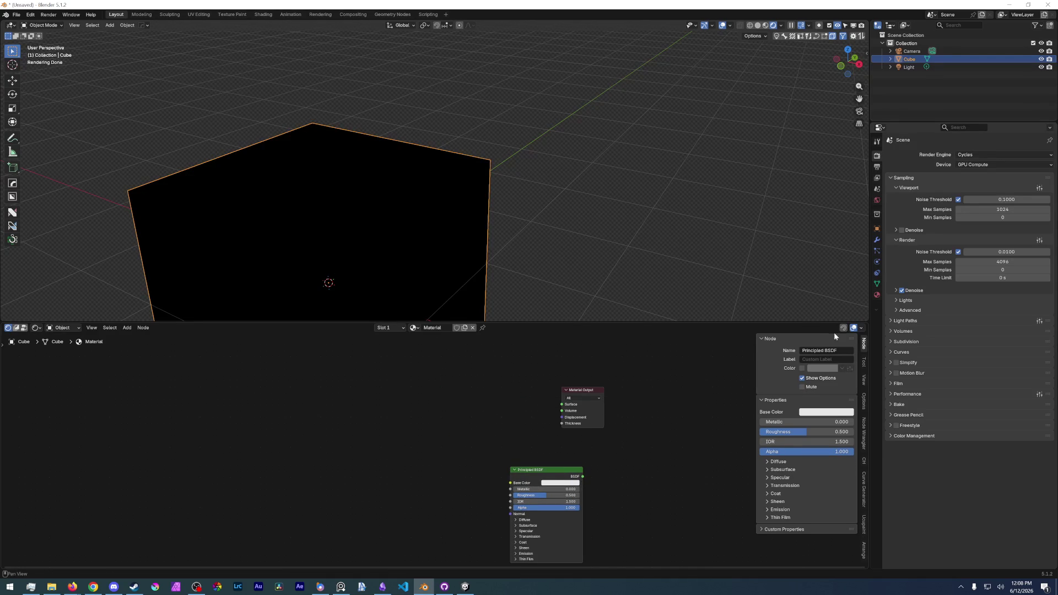
# Add a Geometry node and link its Normal output to Material Output's Surface socket.
pyautogui.hotkey('shift', 'a')
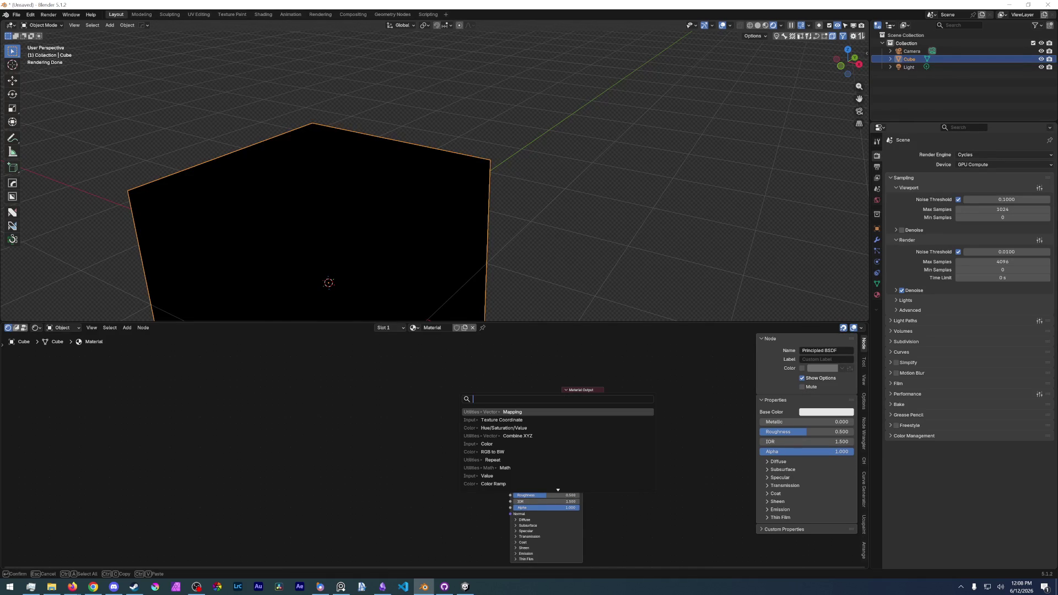
pyautogui.write('geom')
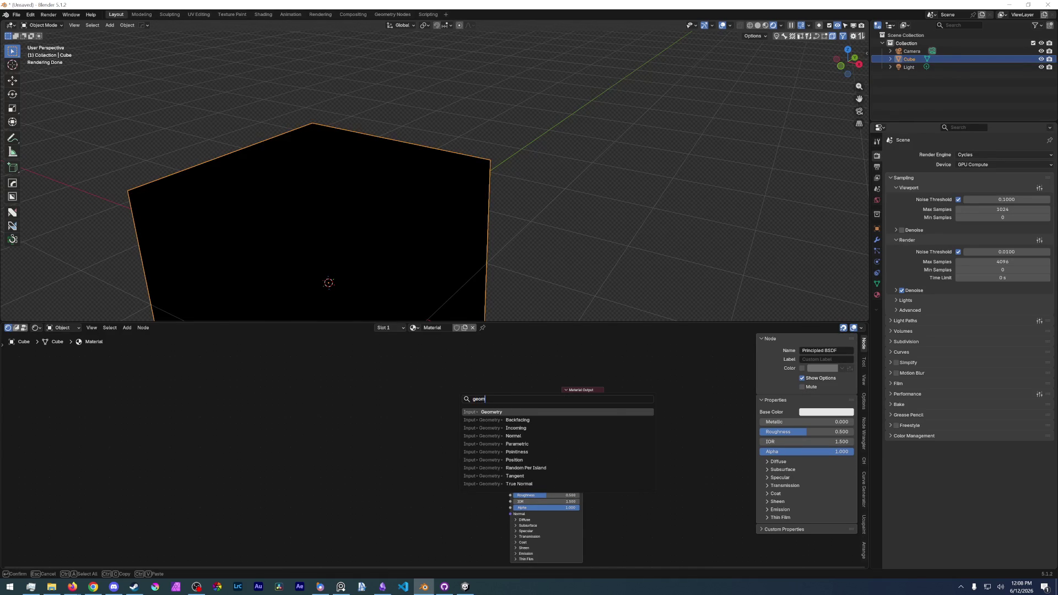
pyautogui.press('Return')
pyautogui.click(453, 413)
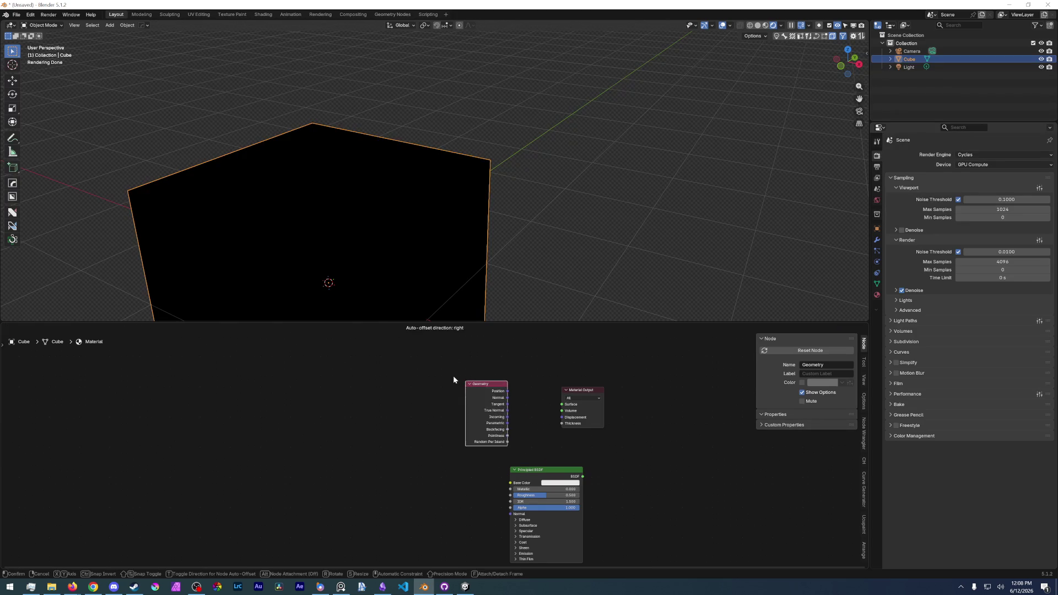
pyautogui.scroll(3, 592, 426)
pyautogui.scroll(2, 592, 425)
pyautogui.moveTo(512, 424); pyautogui.dragTo(613, 424)
pyautogui.moveTo(399, 228)
pyautogui.mouseDown(button='middle')
pyautogui.moveTo(354, 226)
pyautogui.moveTo(393, 213)
pyautogui.moveTo(337, 199)
pyautogui.moveTo(310, 216)
pyautogui.moveTo(328, 224)
pyautogui.mouseUp(button='middle')
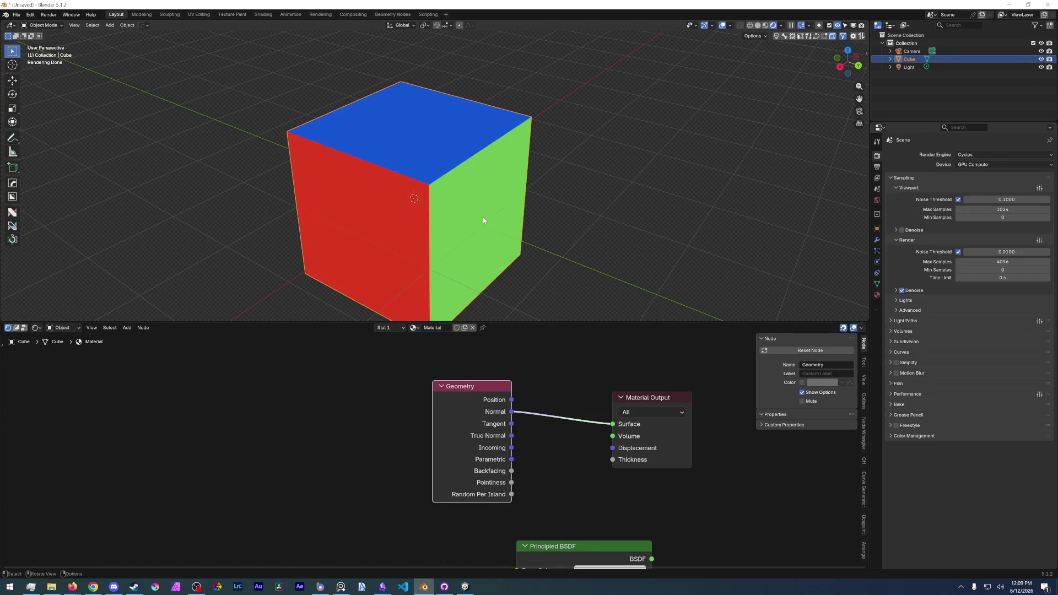
pyautogui.rightClick(477, 188)
# Apply Shade Smooth to the cube and orbit to inspect the blended normal colours.
pyautogui.click(474, 184)
pyautogui.moveTo(442, 187)
pyautogui.mouseDown(button='middle')
pyautogui.moveTo(491, 193)
pyautogui.moveTo(395, 190)
pyautogui.mouseUp(button='middle')
pyautogui.scroll(2, 394, 225)
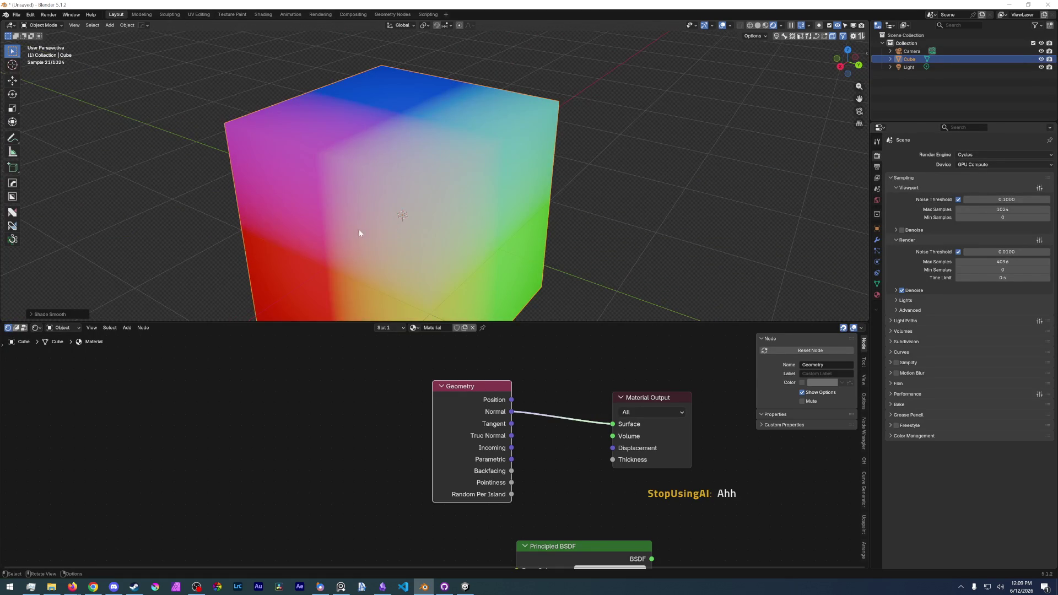
pyautogui.moveTo(365, 224); pyautogui.dragTo(323, 235, button='middle')
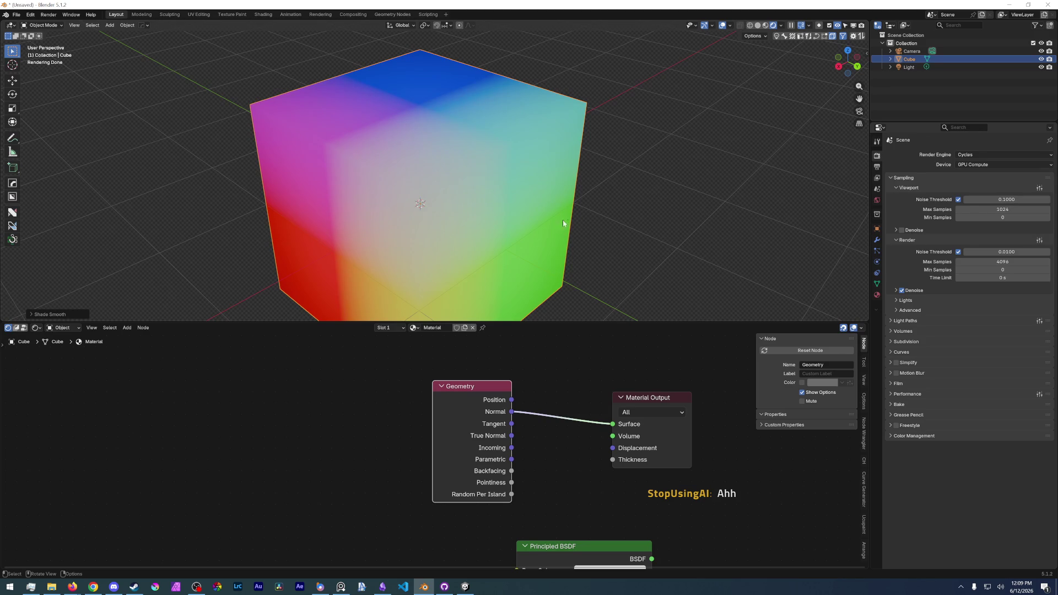
pyautogui.moveTo(551, 138); pyautogui.dragTo(349, 247, button='middle')
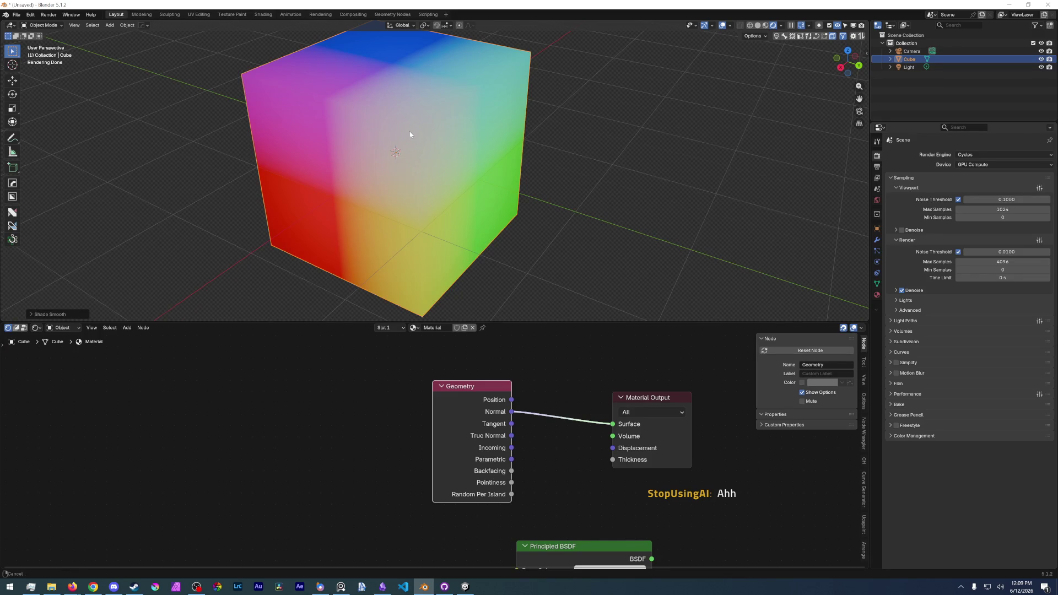
pyautogui.moveTo(410, 130); pyautogui.dragTo(351, 166, button='middle')
pyautogui.moveTo(282, 127); pyautogui.dragTo(288, 162, button='middle')
pyautogui.hotkey('ctrl', 'Tab')
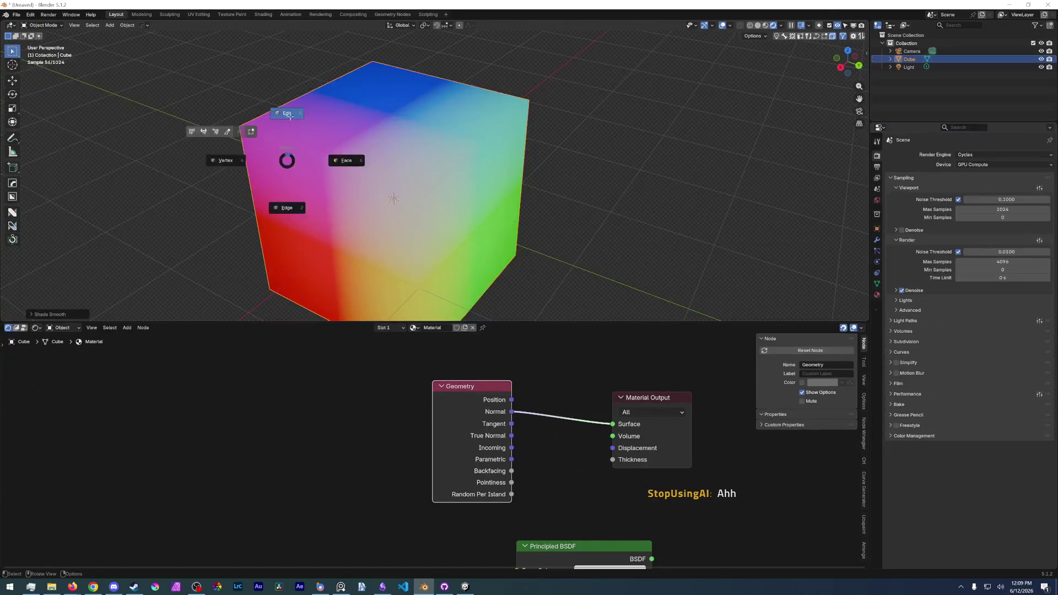
# Mark a cube edge sharp via Ctrl+E in Edit Mode and inspect it in Object Mode.
pyautogui.click(291, 116)
pyautogui.hotkey('ctrl', 'e')
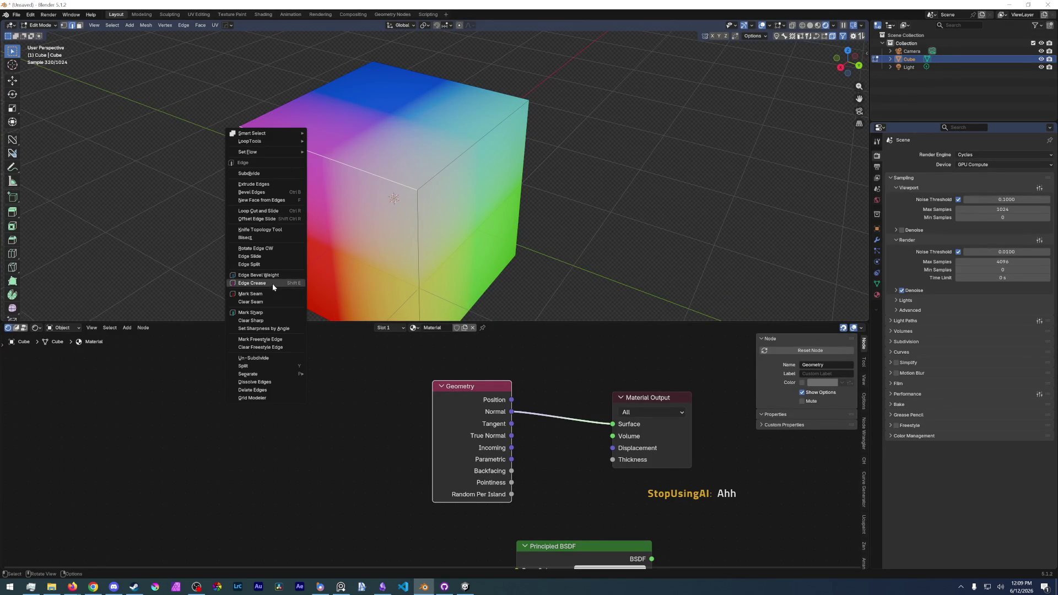
pyautogui.click(251, 312)
pyautogui.scroll(2, 311, 232)
pyautogui.moveTo(311, 232); pyautogui.dragTo(303, 160, button='middle')
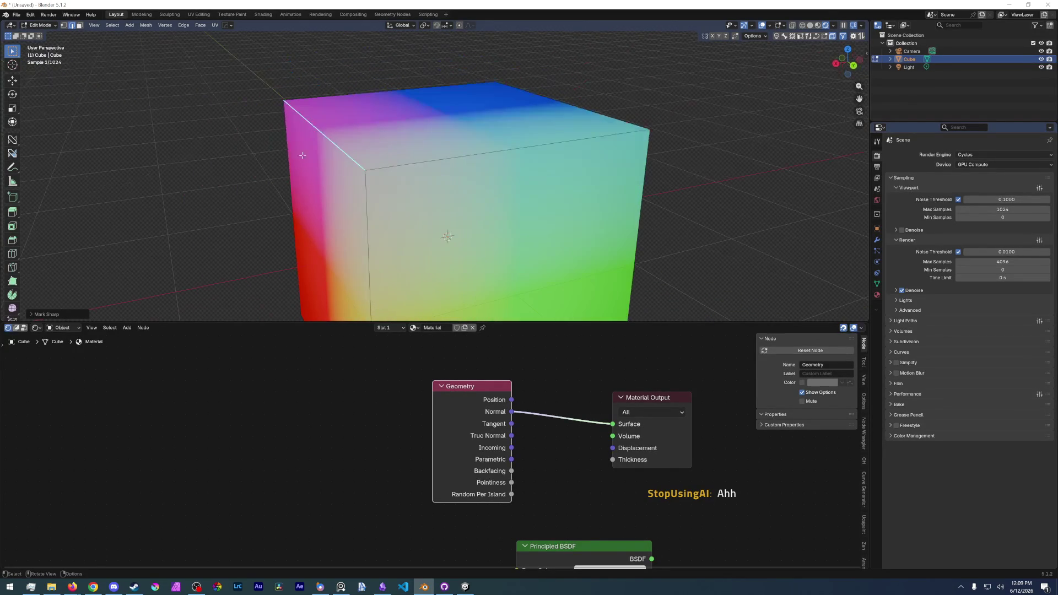
pyautogui.press('Tab')
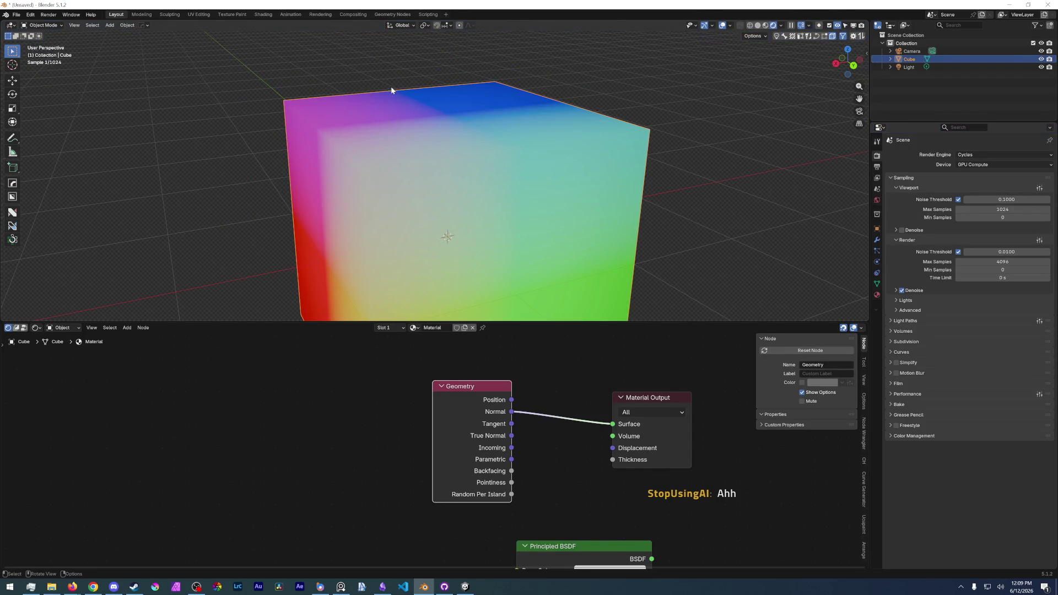
pyautogui.moveTo(390, 179); pyautogui.dragTo(383, 163, button='middle')
# Reposition the Principled BSDF node and wire its output into Material Output Surface.
pyautogui.moveTo(600, 482); pyautogui.dragTo(583, 409, button='middle')
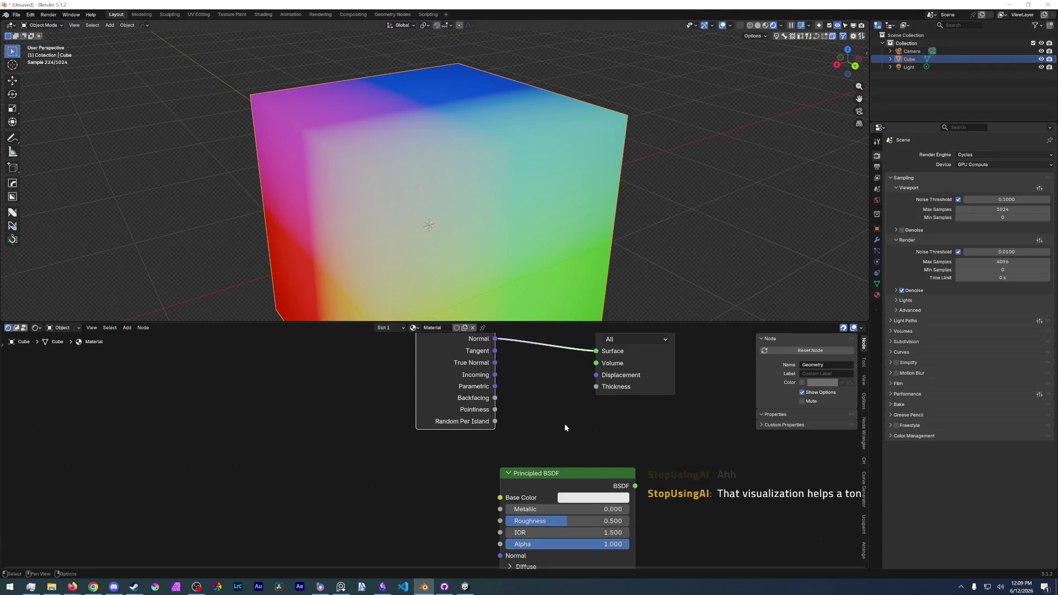
pyautogui.moveTo(629, 468)
pyautogui.mouseDown()
pyautogui.moveTo(472, 461)
pyautogui.moveTo(596, 351)
pyautogui.mouseUp()
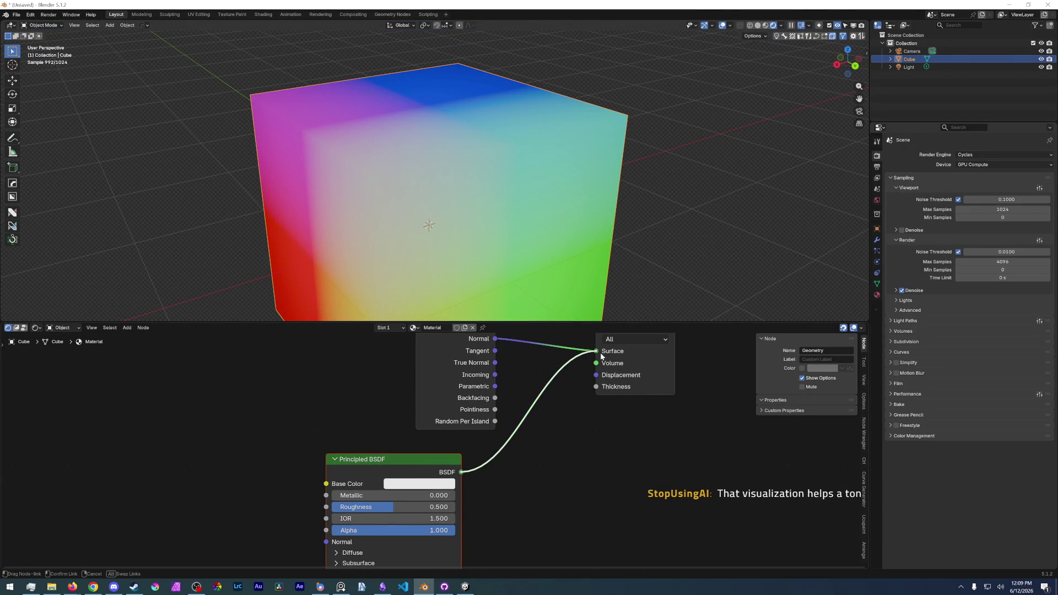
pyautogui.moveTo(389, 215); pyautogui.dragTo(369, 180, button='middle')
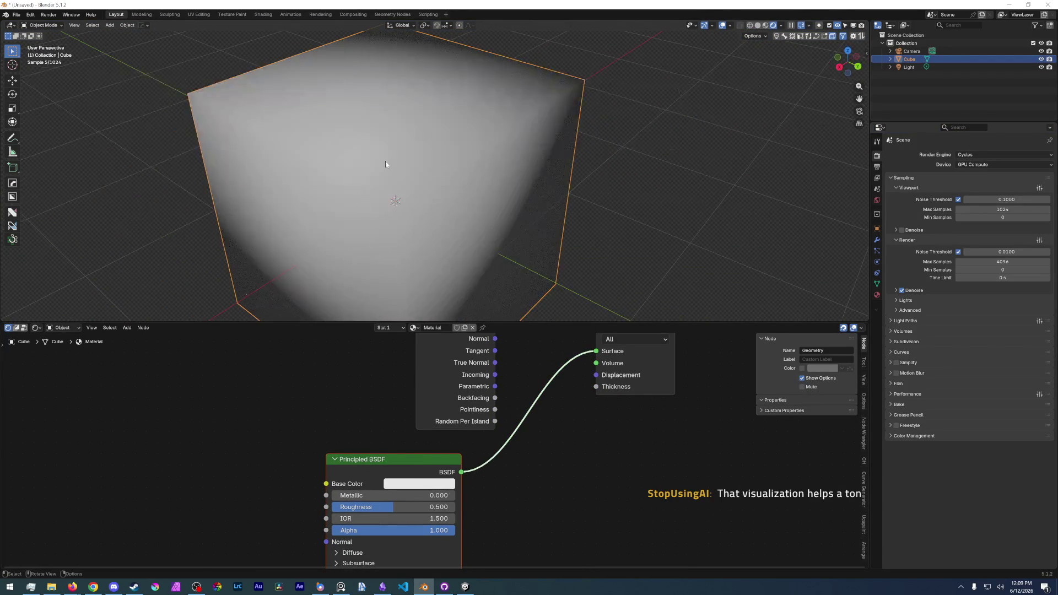
# Mark further selected cube edges sharp, building up the top edge loop.
pyautogui.hotkey('ctrl', 'Tab')
pyautogui.click(434, 145)
pyautogui.click(364, 170)
pyautogui.hotkey('ctrl', 'e')
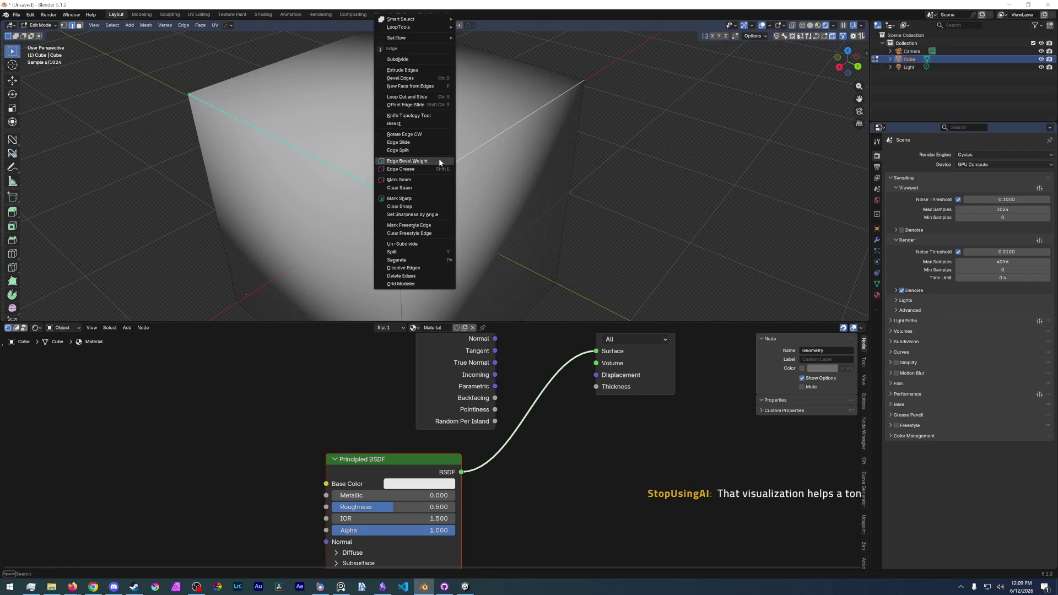
pyautogui.click(399, 198)
pyautogui.moveTo(431, 190)
pyautogui.mouseDown(button='middle')
pyautogui.moveTo(422, 170)
pyautogui.moveTo(463, 149)
pyautogui.moveTo(373, 182)
pyautogui.moveTo(331, 165)
pyautogui.moveTo(372, 149)
pyautogui.moveTo(546, 130)
pyautogui.mouseUp(button='middle')
pyautogui.hotkey('ctrl', 'e')
pyautogui.click(576, 197)
# Reconnect Geometry Normal to Material Output Surface so normal colours show again.
pyautogui.moveTo(496, 413); pyautogui.dragTo(469, 444, button='middle')
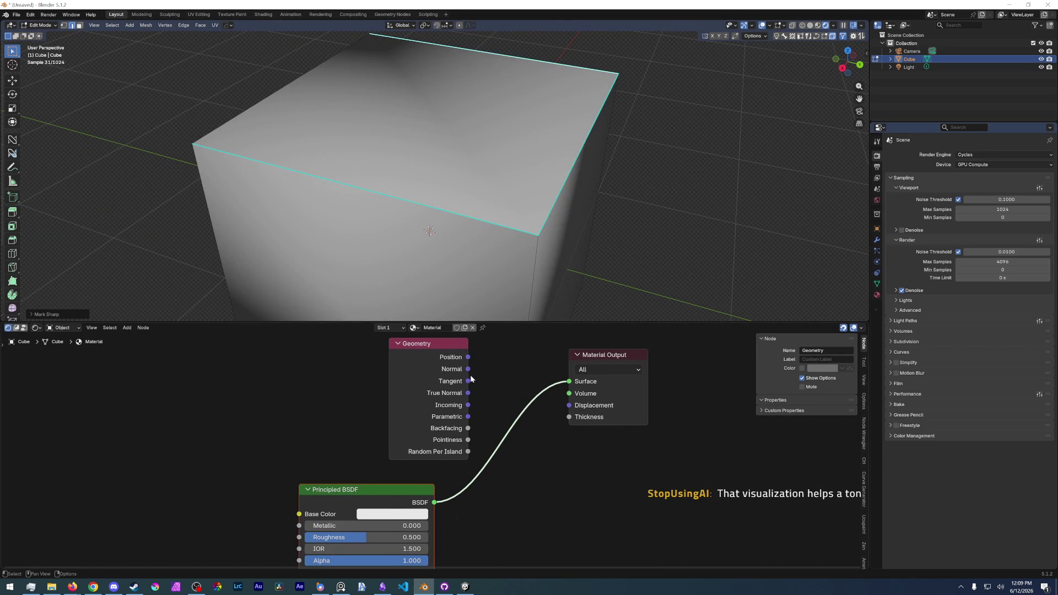
pyautogui.moveTo(469, 369); pyautogui.dragTo(568, 381)
pyautogui.moveTo(496, 207); pyautogui.dragTo(430, 165, button='middle')
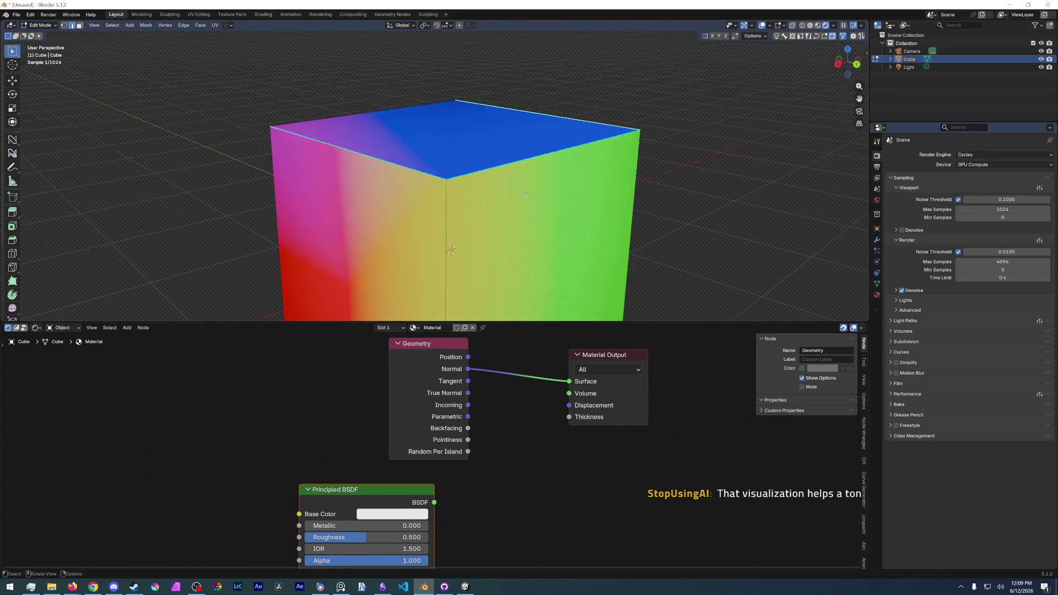
# Mark another cube edge sharp so the top face renders flat blue.
pyautogui.moveTo(496, 182)
pyautogui.mouseDown(button='middle')
pyautogui.moveTo(573, 204)
pyautogui.moveTo(464, 149)
pyautogui.mouseUp(button='middle')
pyautogui.moveTo(464, 190)
pyautogui.mouseDown(button='middle')
pyautogui.moveTo(484, 138)
pyautogui.moveTo(402, 219)
pyautogui.moveTo(481, 159)
pyautogui.mouseUp(button='middle')
pyautogui.scroll(3, 402, 219)
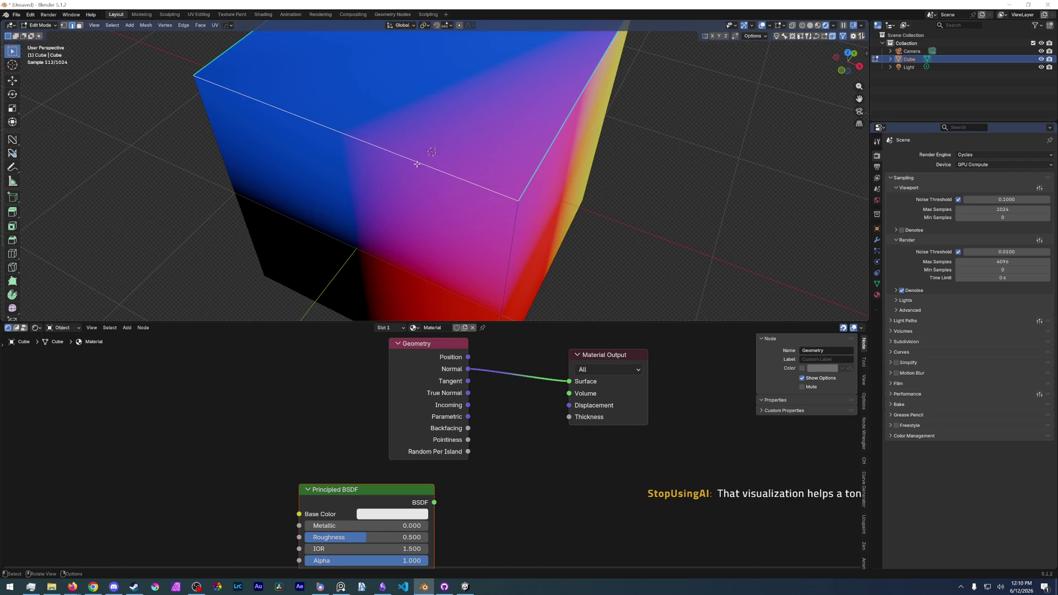
pyautogui.rightClick(417, 163)
pyautogui.click(406, 195)
pyautogui.moveTo(408, 192)
pyautogui.mouseDown(button='middle')
pyautogui.moveTo(389, 166)
pyautogui.moveTo(441, 121)
pyautogui.moveTo(381, 165)
pyautogui.moveTo(371, 156)
pyautogui.moveTo(398, 195)
pyautogui.moveTo(384, 209)
pyautogui.mouseUp(button='middle')
pyautogui.scroll(-3, 405, 181)
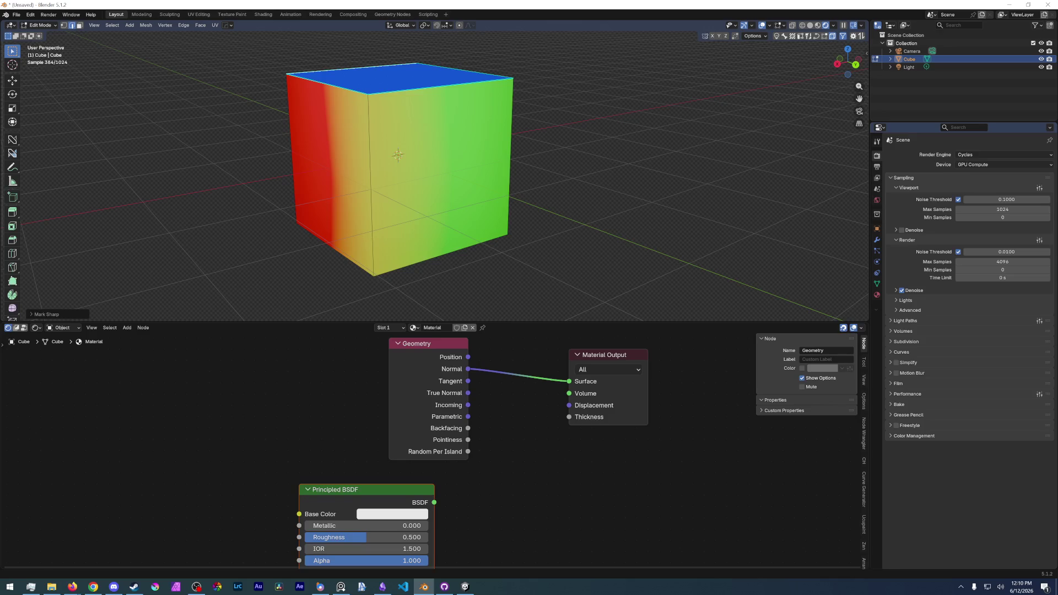
pyautogui.scroll(-1, 579, 303)
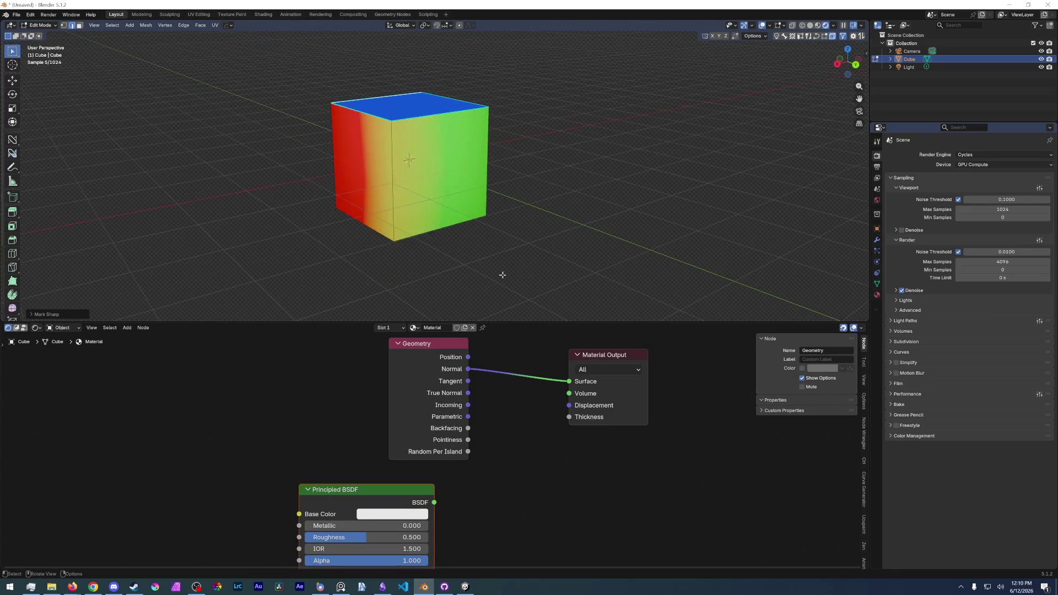
# Box-select the Principled BSDF node and move it far to the left.
pyautogui.moveTo(296, 466)
pyautogui.mouseDown()
pyautogui.moveTo(340, 505)
pyautogui.moveTo(108, 503)
pyautogui.mouseUp()
pyautogui.moveTo(410, 362); pyautogui.dragTo(360, 396, button='middle')
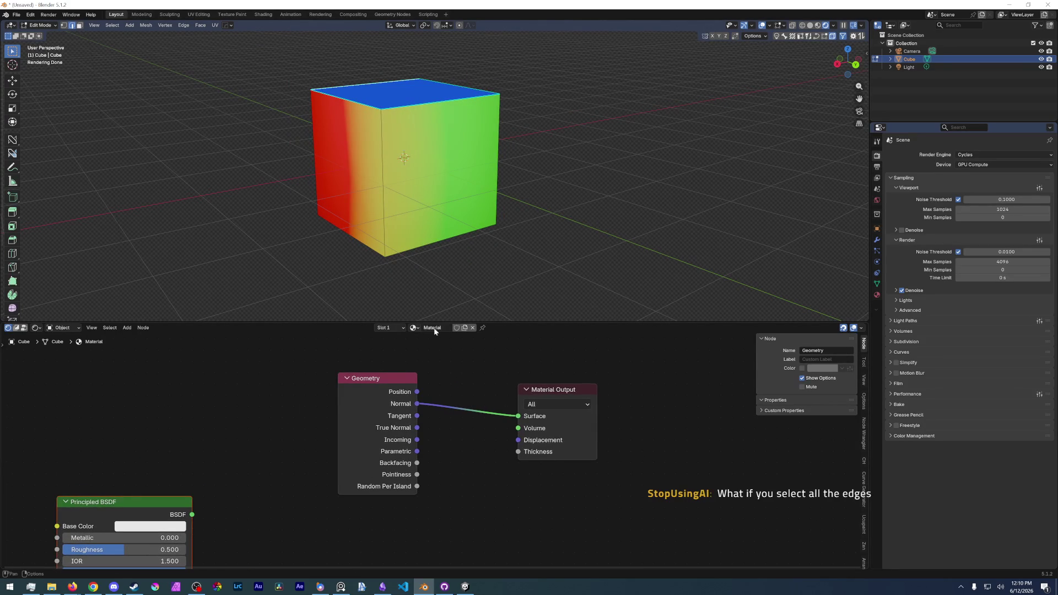
# Hide the Geometry node's unused sockets with Ctrl+H and move it beside Material Output.
pyautogui.click(380, 383)
pyautogui.hotkey('ctrl', 'h')
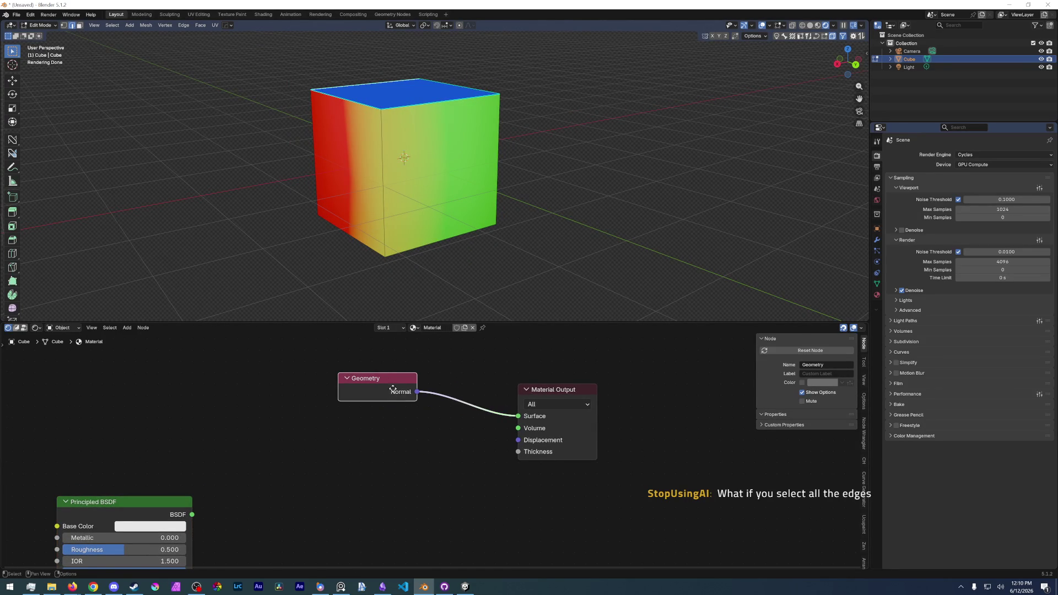
pyautogui.moveTo(380, 386); pyautogui.dragTo(449, 397)
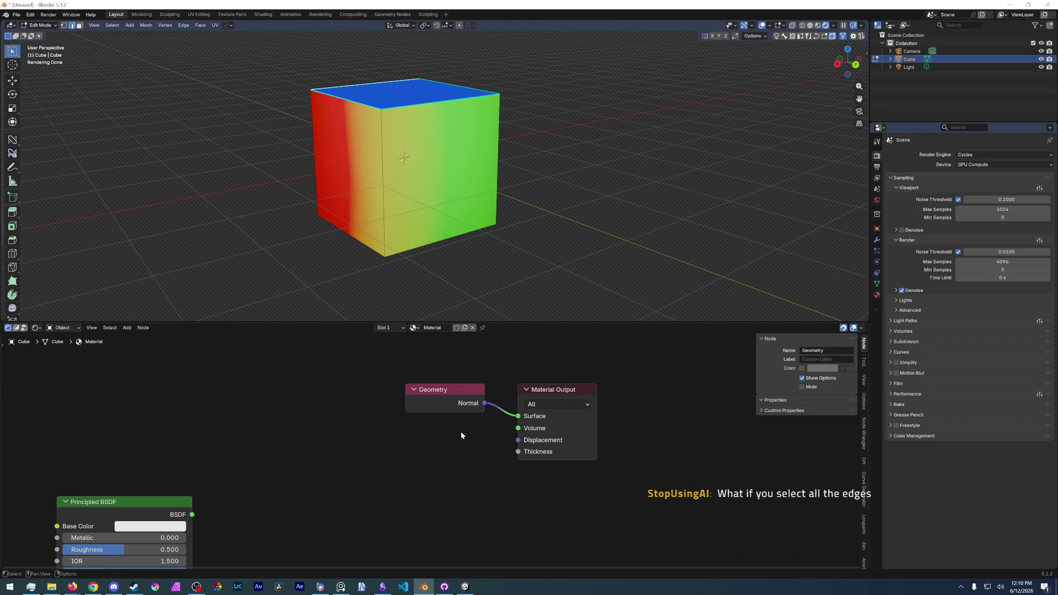
# Switch the cube to Object Mode and back into Edit Mode.
pyautogui.hotkey('ctrl', 'Tab')
pyautogui.click(441, 126)
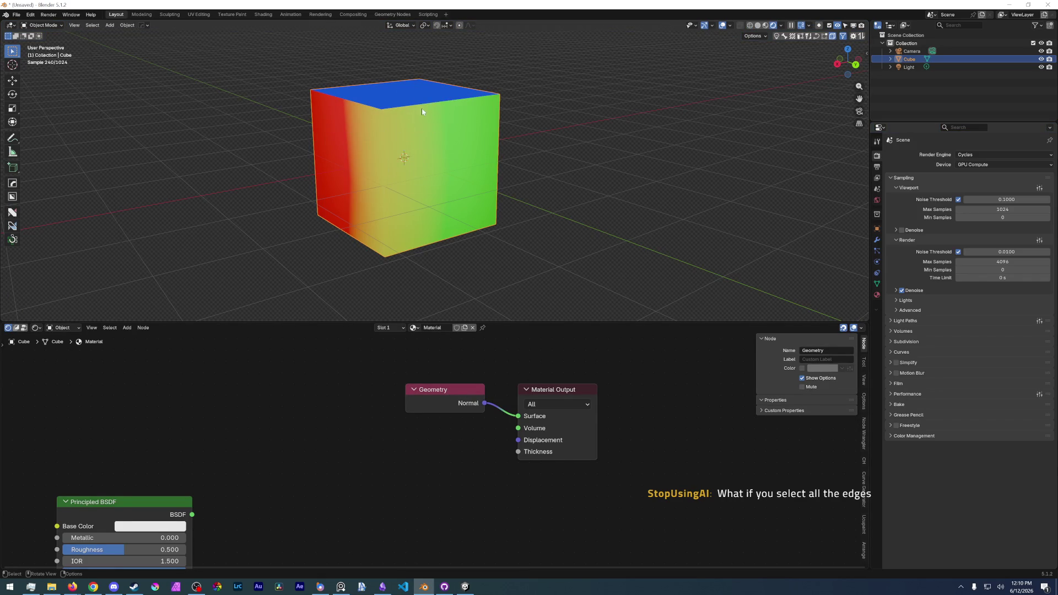
pyautogui.hotkey('ctrl', 'Tab')
pyautogui.click(419, 196)
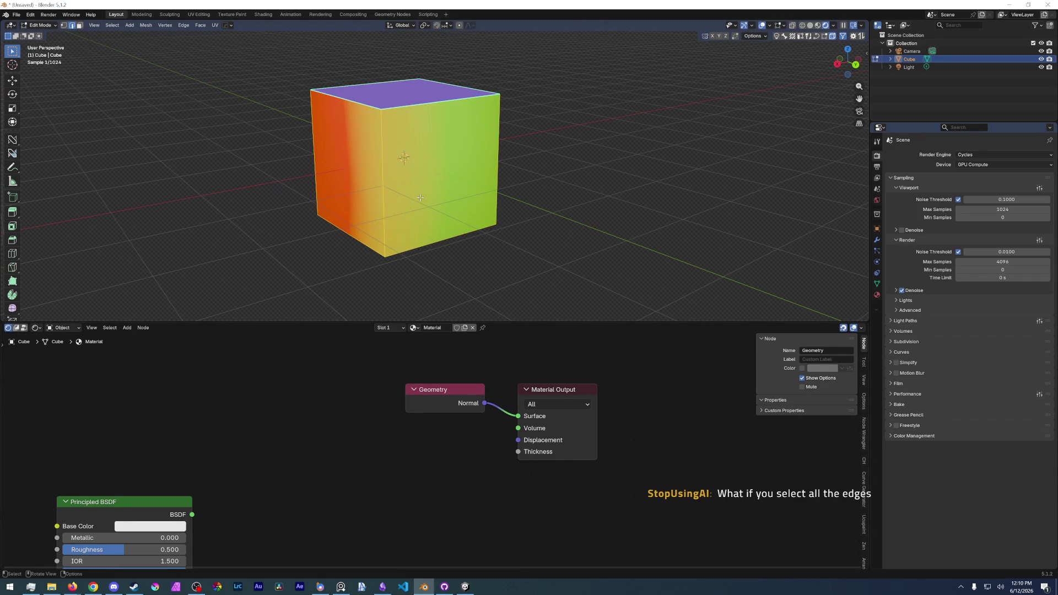
# Select all cube edges and mark them sharp so each face shows one flat colour.
pyautogui.rightClick(421, 198)
pyautogui.press('Escape')
pyautogui.rightClick(420, 197)
pyautogui.click(476, 213)
pyautogui.press('a')
pyautogui.rightClick(417, 196)
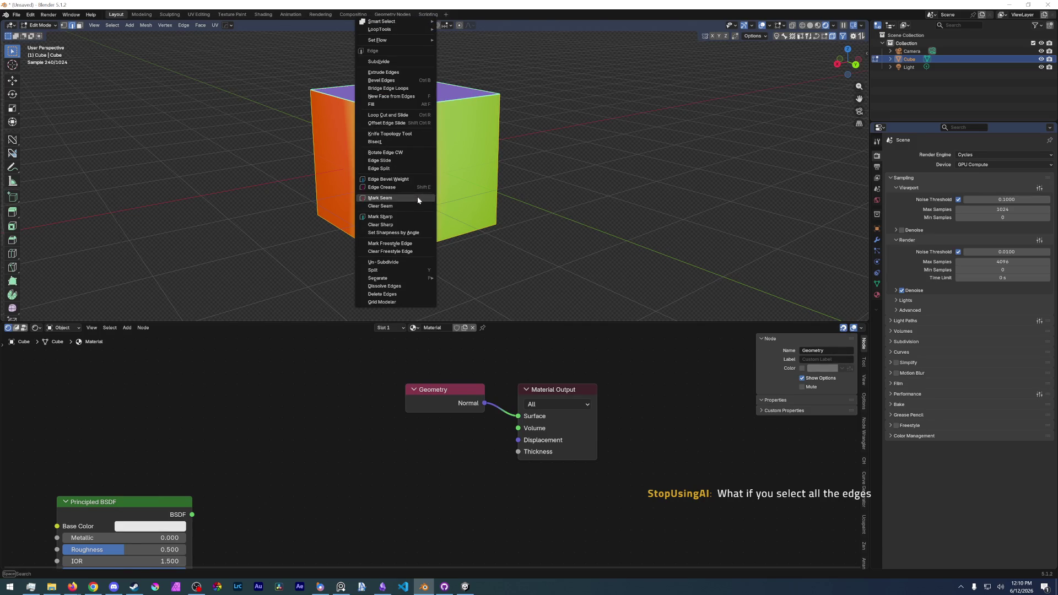
pyautogui.click(381, 205)
pyautogui.press('Tab')
pyautogui.moveTo(349, 216)
pyautogui.mouseDown(button='middle')
pyautogui.moveTo(432, 228)
pyautogui.moveTo(423, 197)
pyautogui.mouseUp(button='middle')
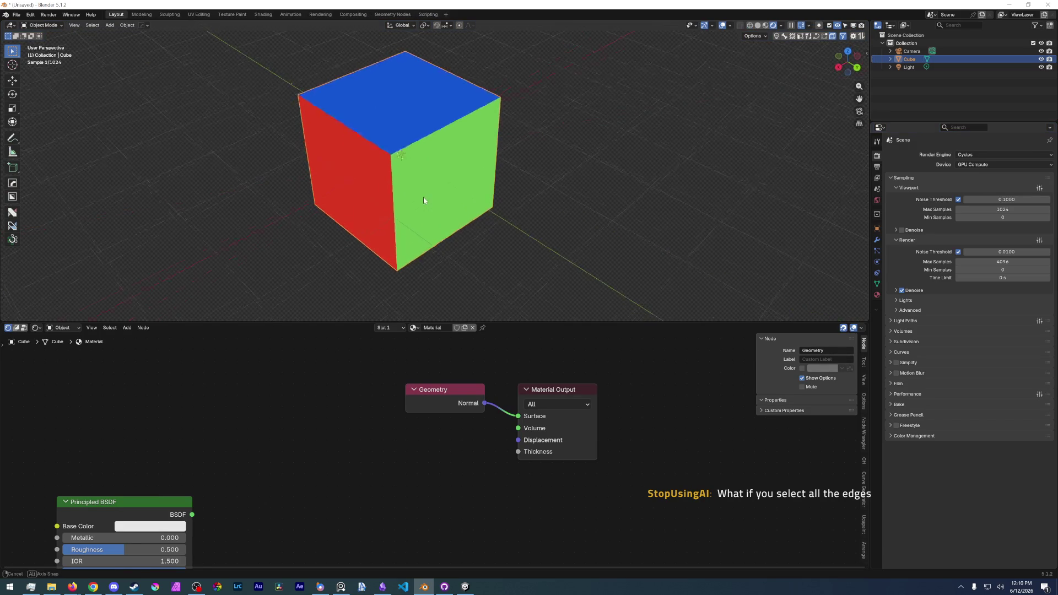
# Apply Shade Auto Smooth to the cube and split the node editor area in two.
pyautogui.rightClick(426, 152)
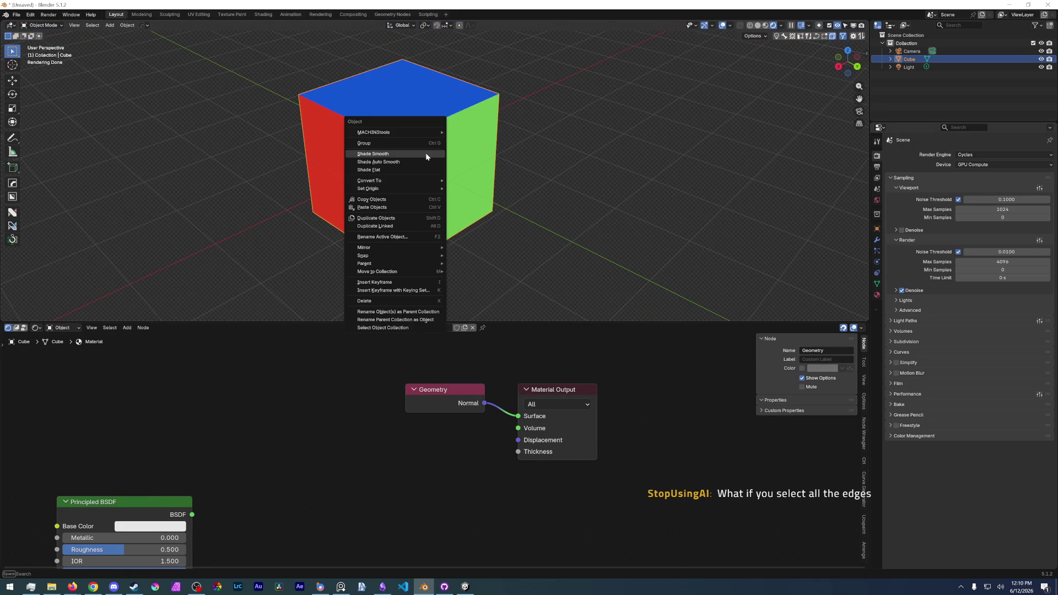
pyautogui.click(398, 161)
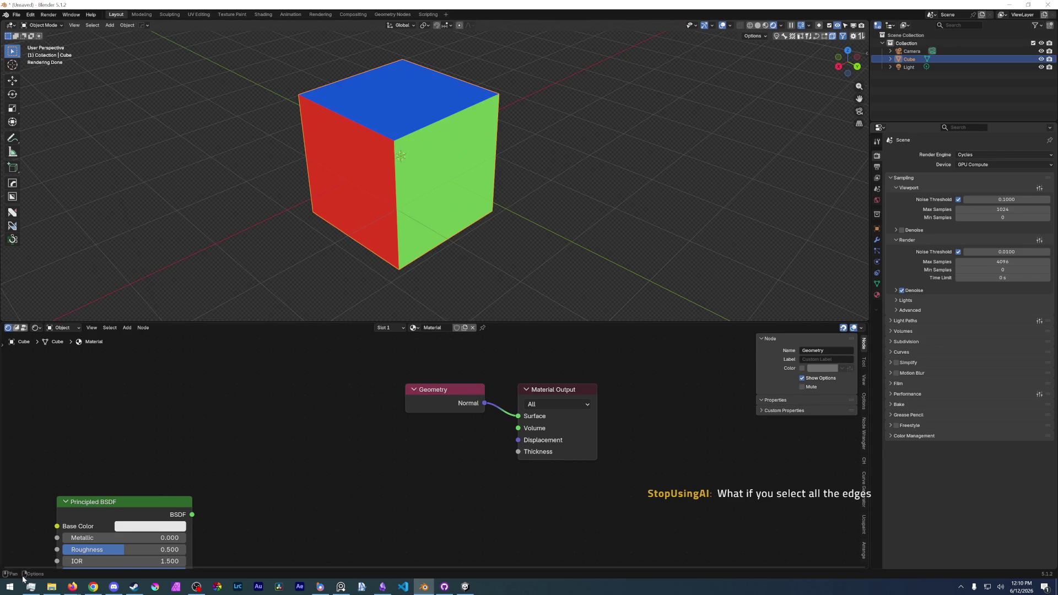
pyautogui.moveTo(3, 570); pyautogui.dragTo(262, 389)
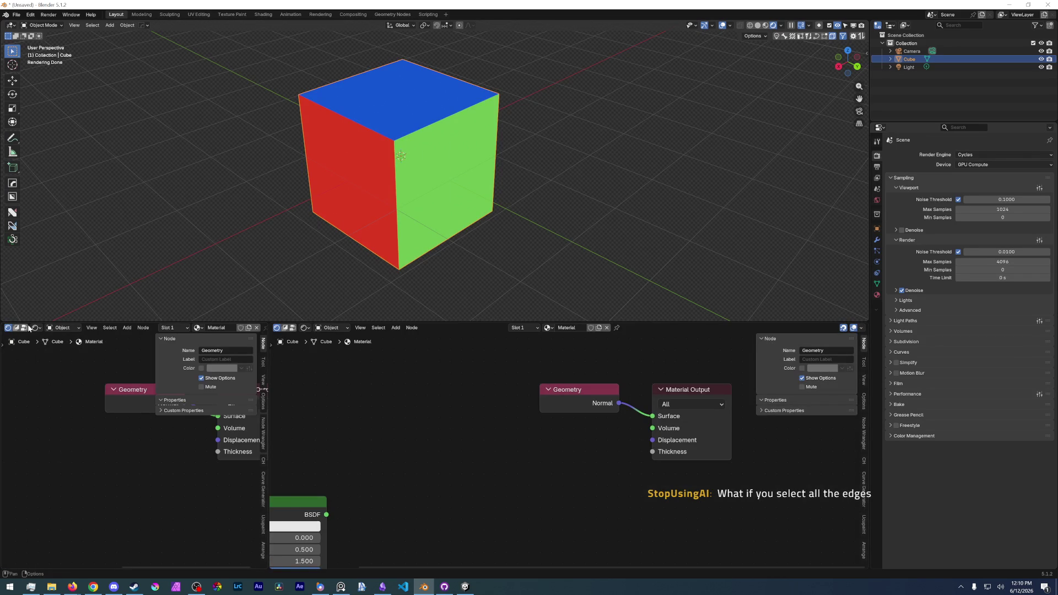
# Turn the left area into a Spreadsheet and step through its Face, Edge and Vertex domains.
pyautogui.click(29, 328)
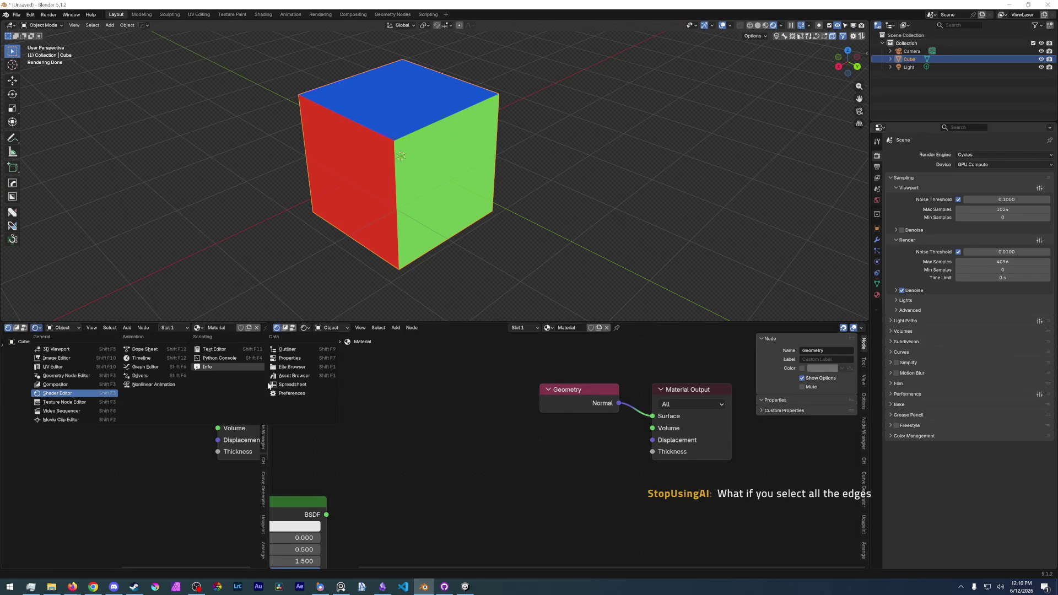
pyautogui.click(285, 389)
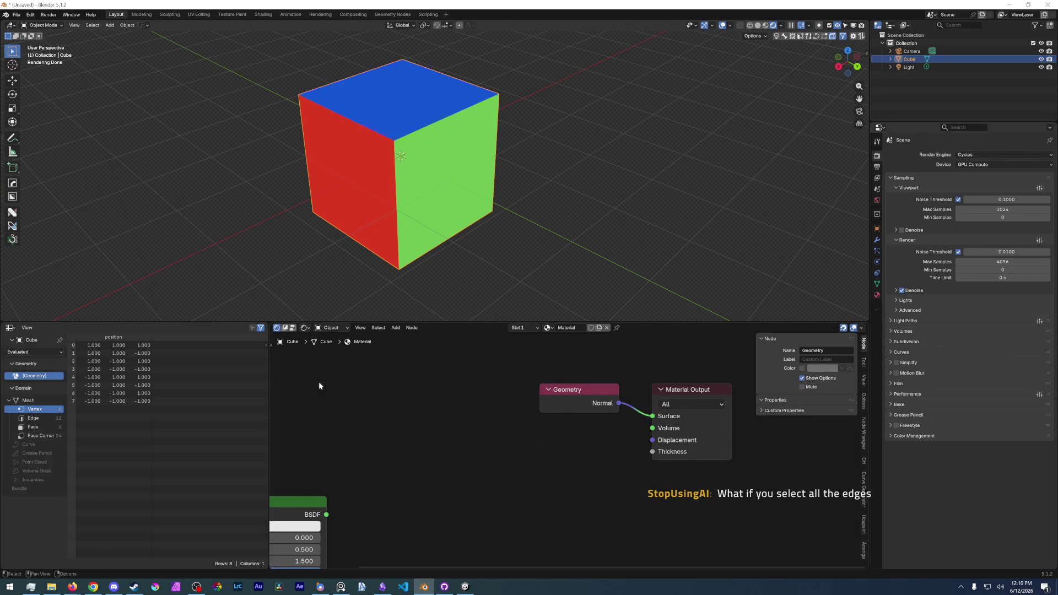
pyautogui.click(37, 428)
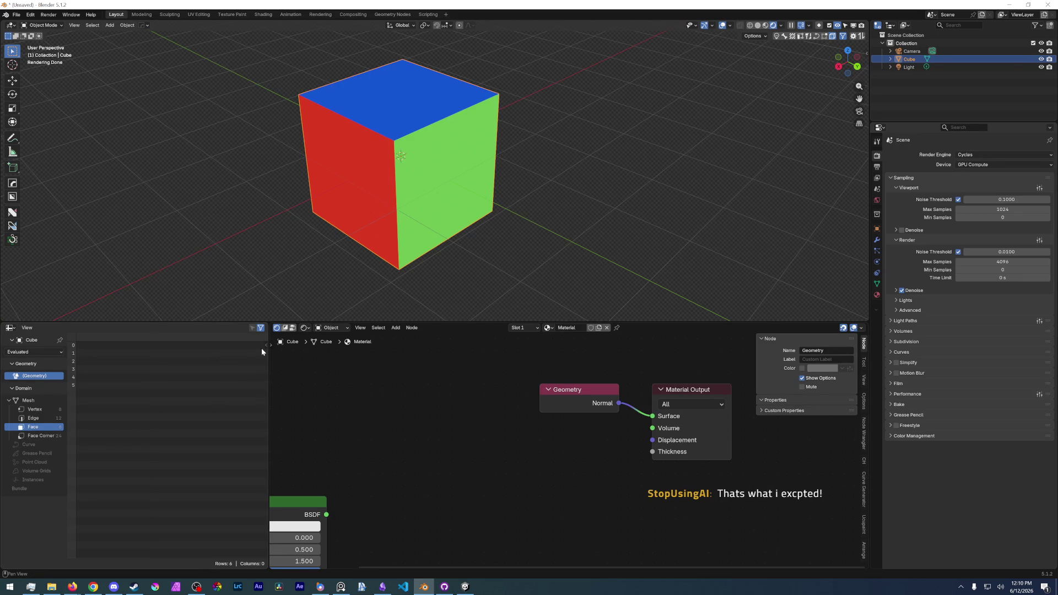
pyautogui.click(33, 419)
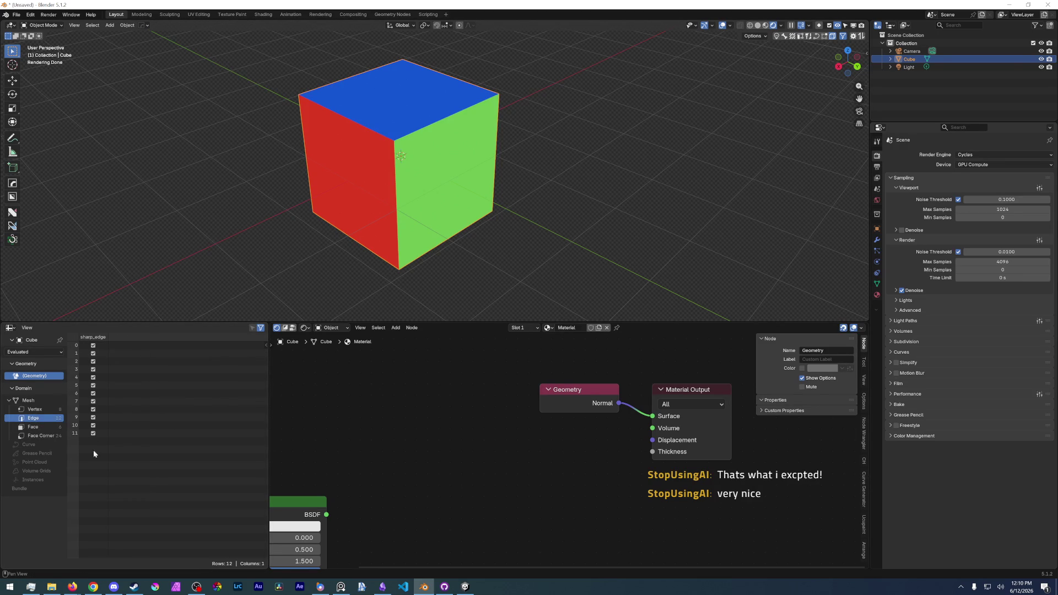
pyautogui.click(35, 410)
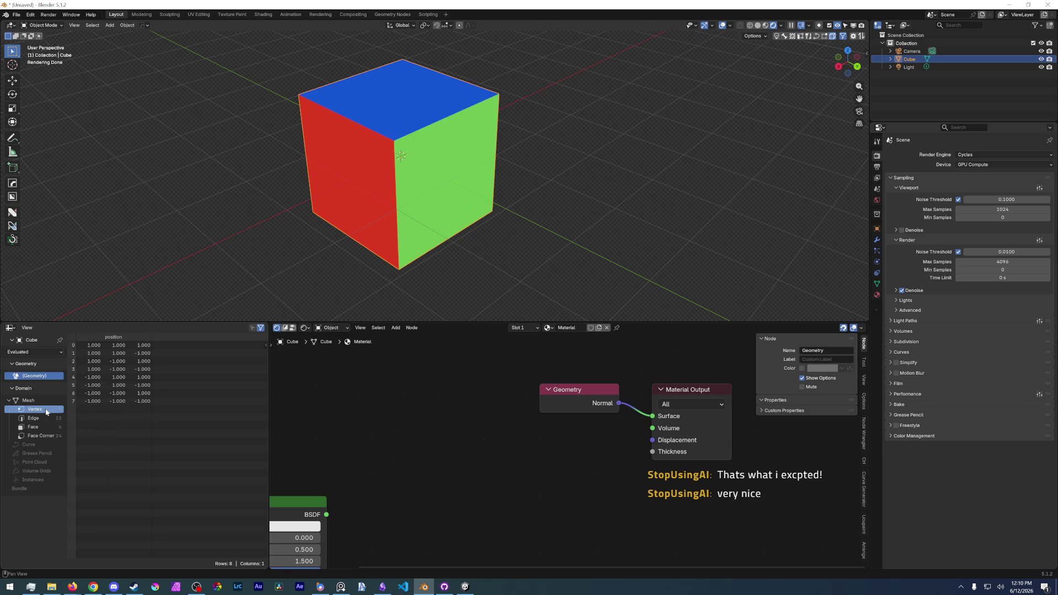
pyautogui.click(35, 427)
# Apply Shade Smooth to the cube from its context menu.
pyautogui.rightClick(424, 143)
pyautogui.click(424, 143)
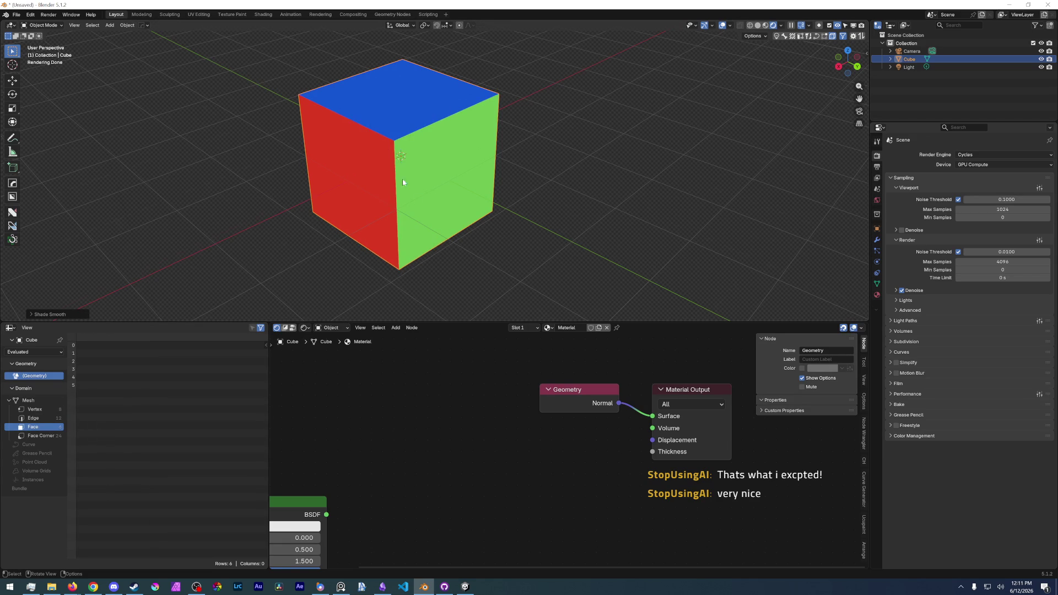
pyautogui.scroll(2, 384, 147)
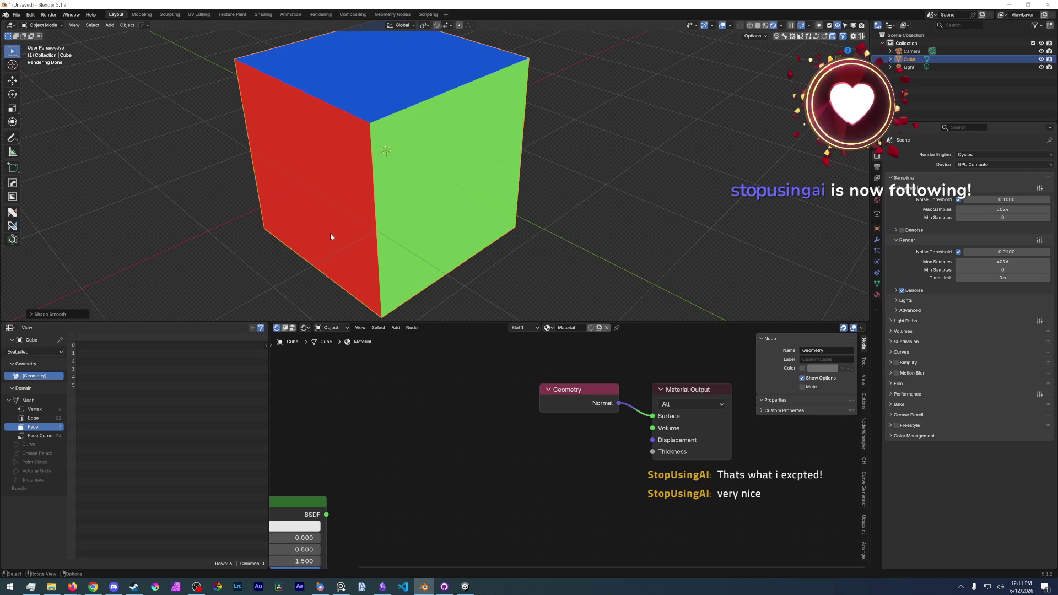
# Select all geometry in Edit Mode and update the sharp marking on the cube's edges.
pyautogui.press('Tab')
pyautogui.press('a')
pyautogui.click(376, 194)
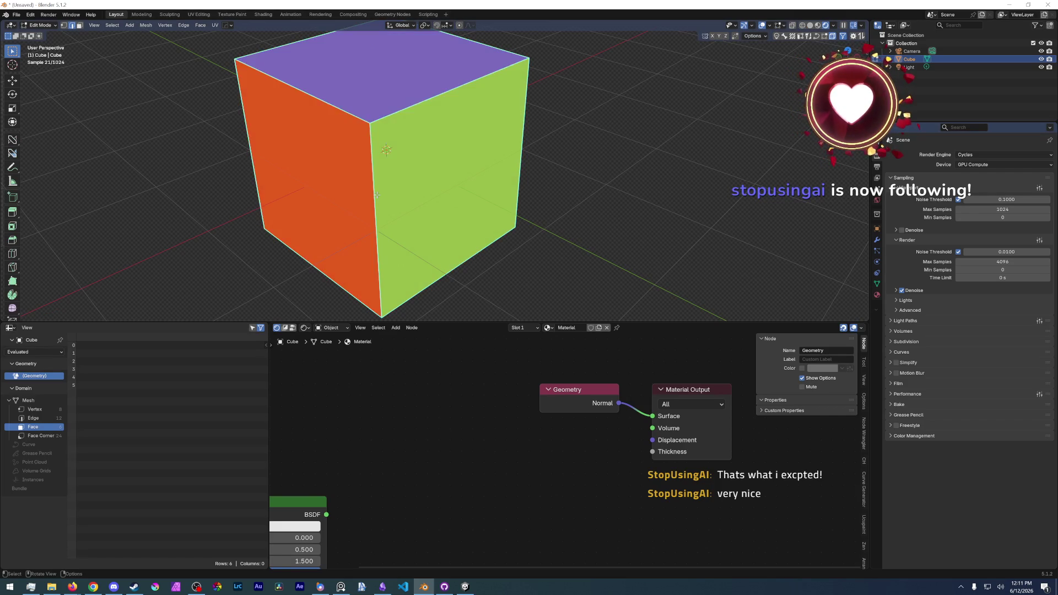
pyautogui.rightClick(378, 202)
pyautogui.click(368, 379)
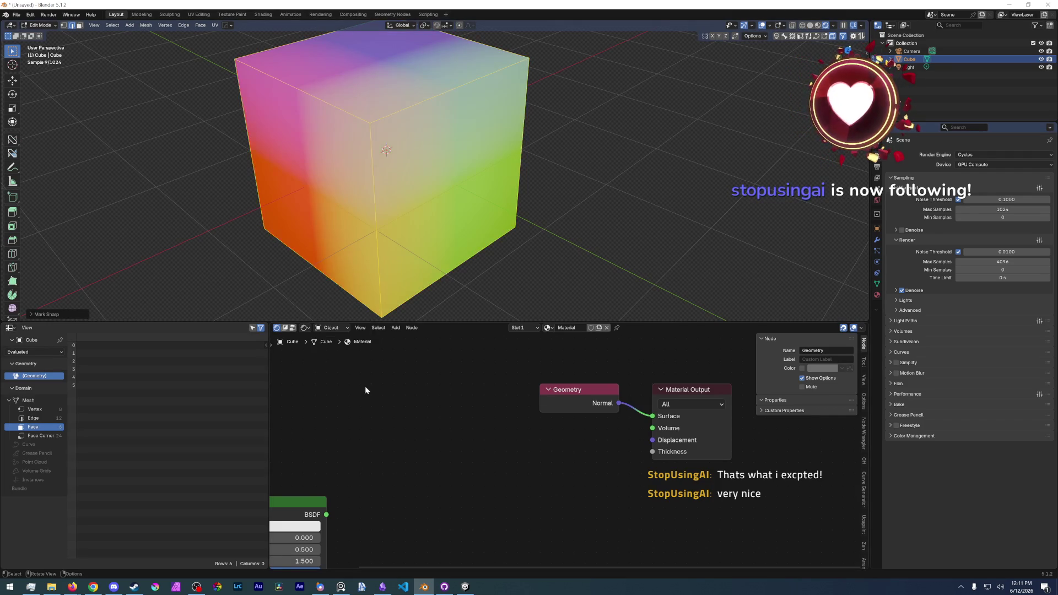
# Check the Spreadsheet's Face Corner, Edge, Face and Vertex domains.
pyautogui.click(50, 409)
pyautogui.click(45, 436)
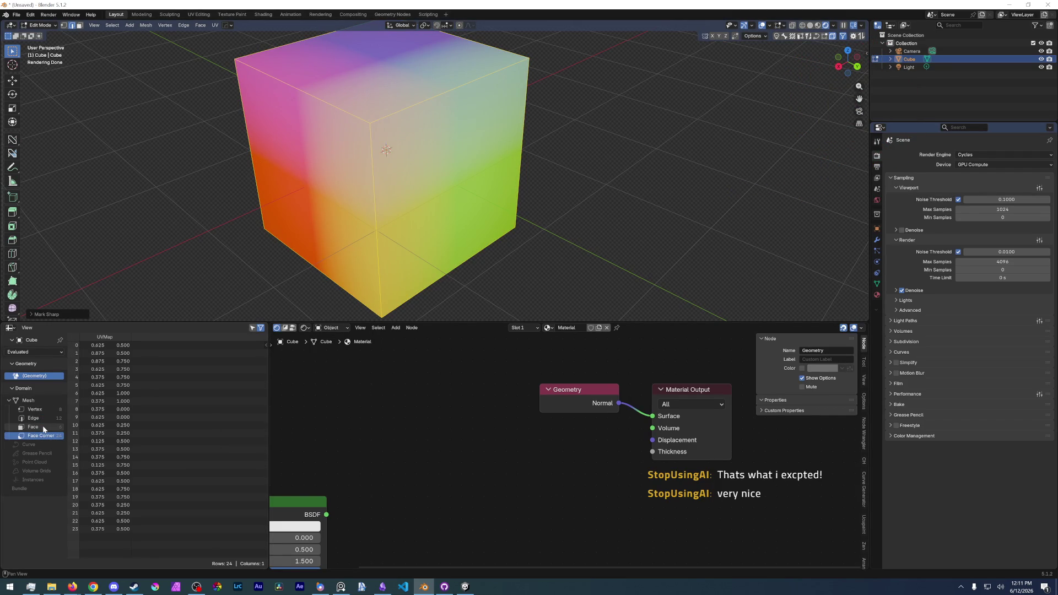
pyautogui.click(43, 427)
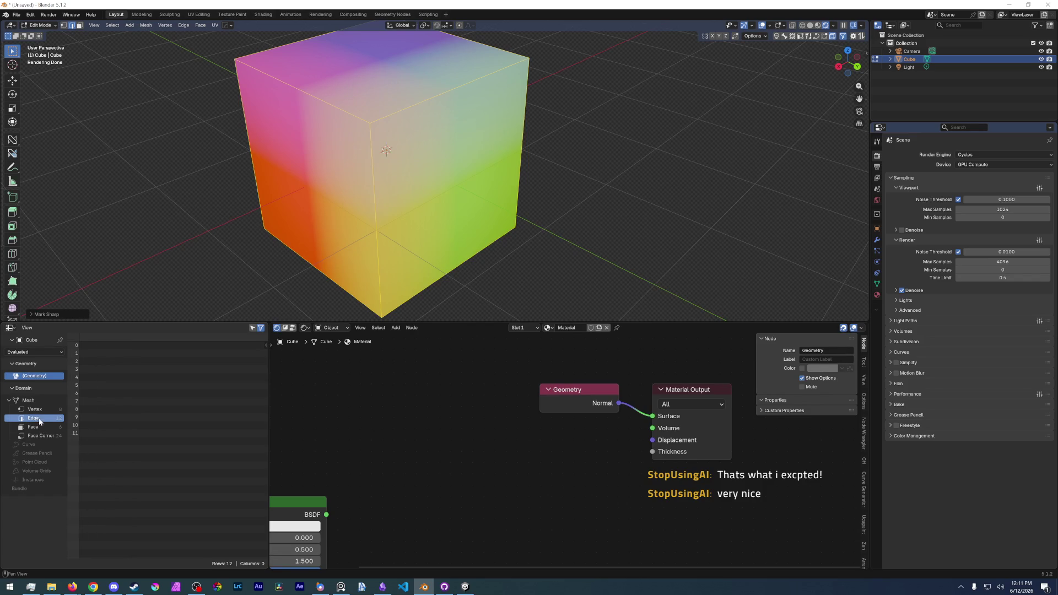
pyautogui.click(38, 423)
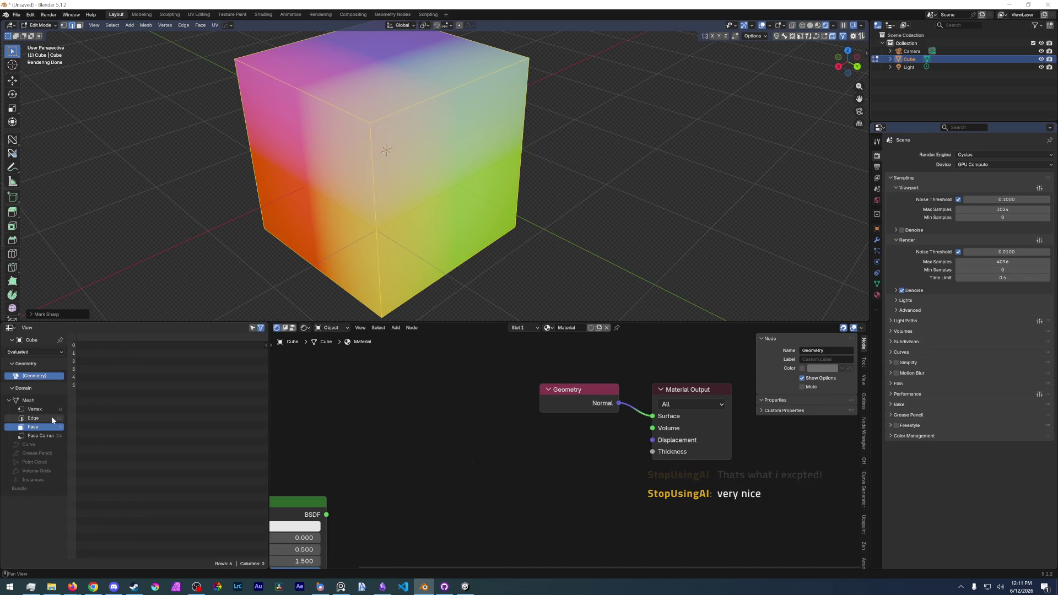
pyautogui.click(51, 410)
pyautogui.click(37, 419)
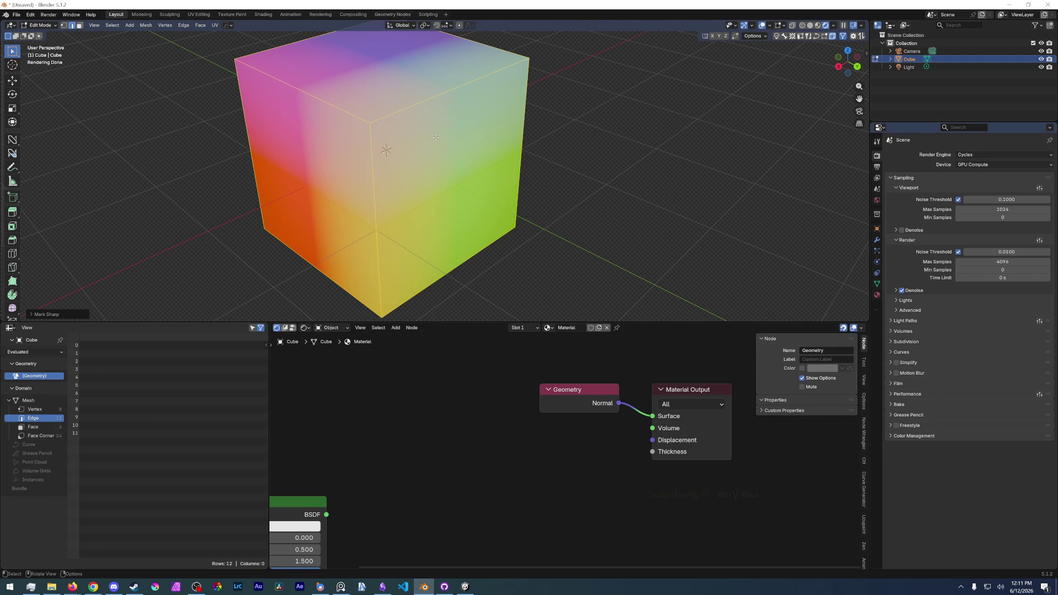
# Show the N sidebar and switch to face selection mode.
pyautogui.press('n')
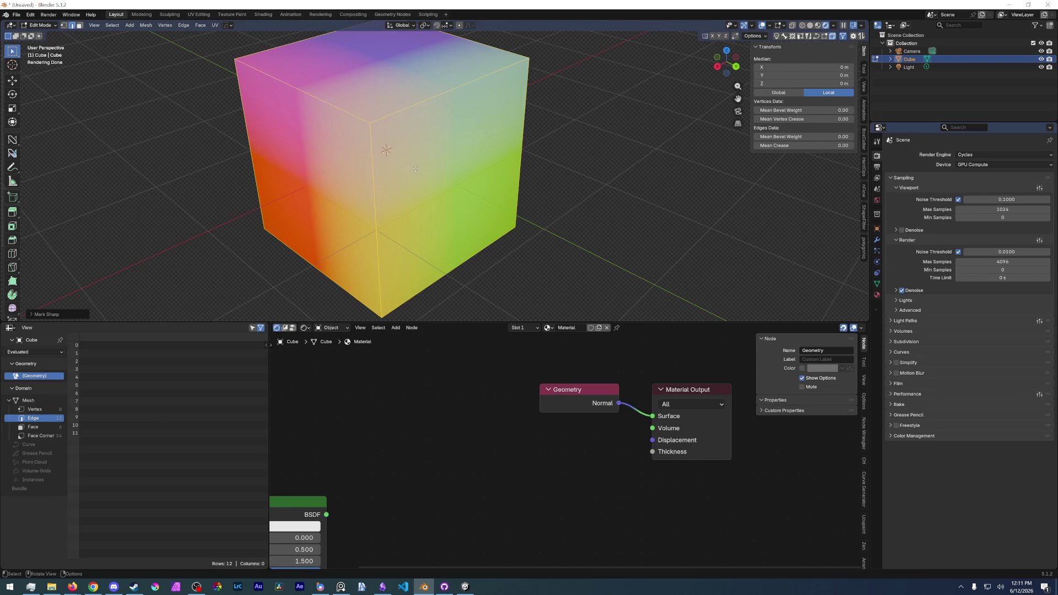
pyautogui.hotkey('shift', 's')
pyautogui.press('Escape')
pyautogui.press('3')
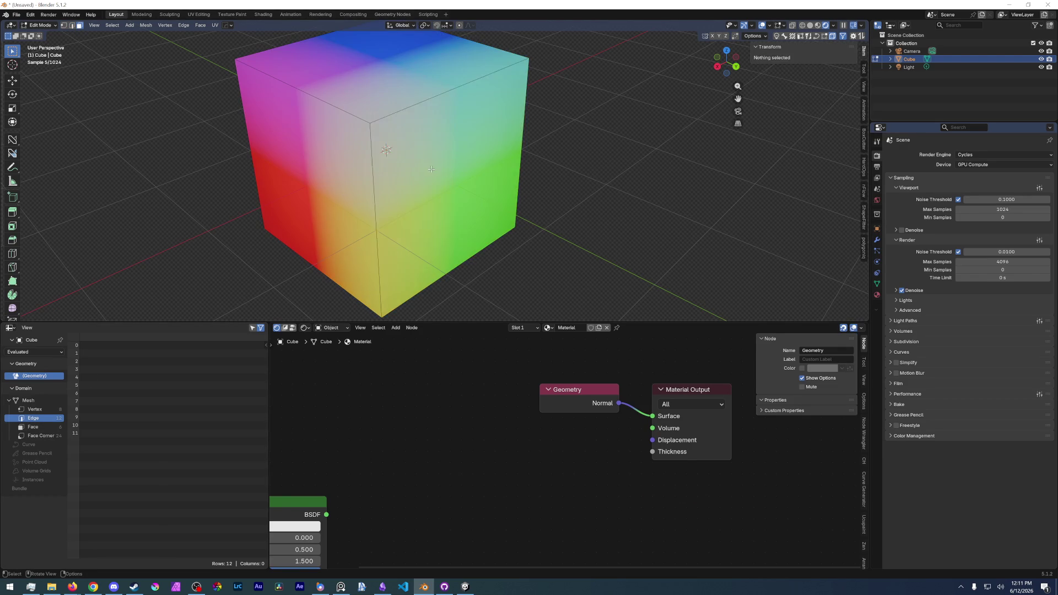
# Select the cube's front face and browse the Modifier tab's add-modifier list.
pyautogui.click(482, 197)
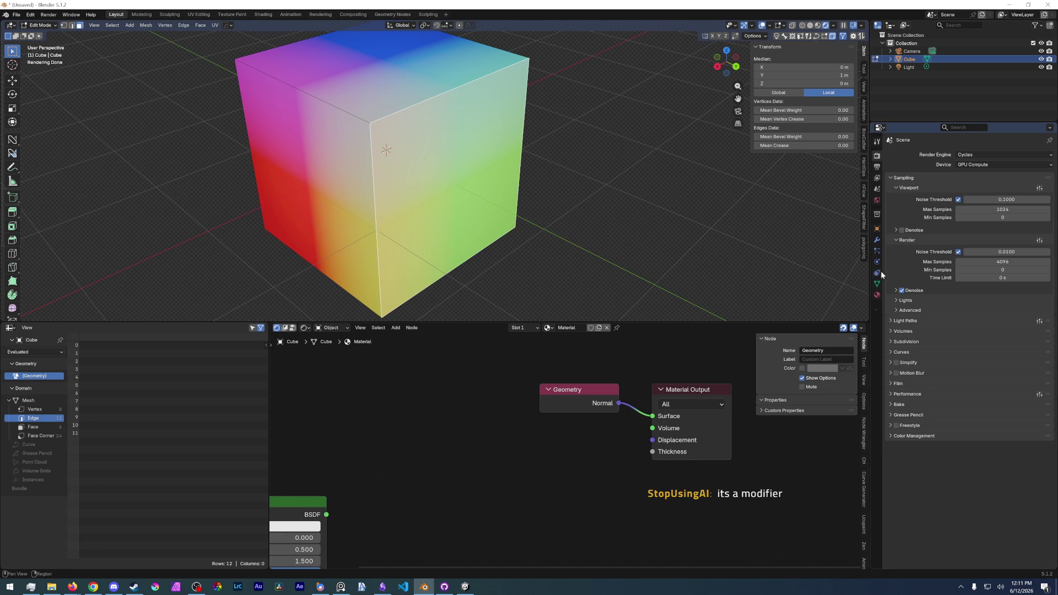
pyautogui.click(877, 240)
pyautogui.click(956, 155)
pyautogui.press('Escape')
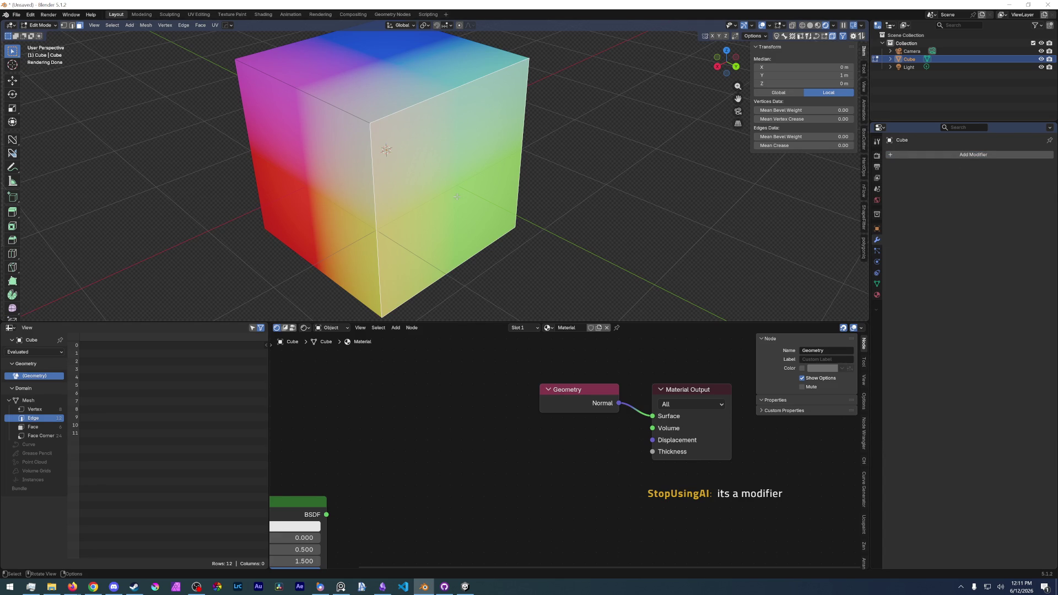
# Apply Shade Auto Smooth to the cube, then undo it.
pyautogui.rightClick(457, 197)
pyautogui.press('Escape')
pyautogui.press('z')
pyautogui.press('Escape')
pyautogui.hotkey('ctrl', 'Tab')
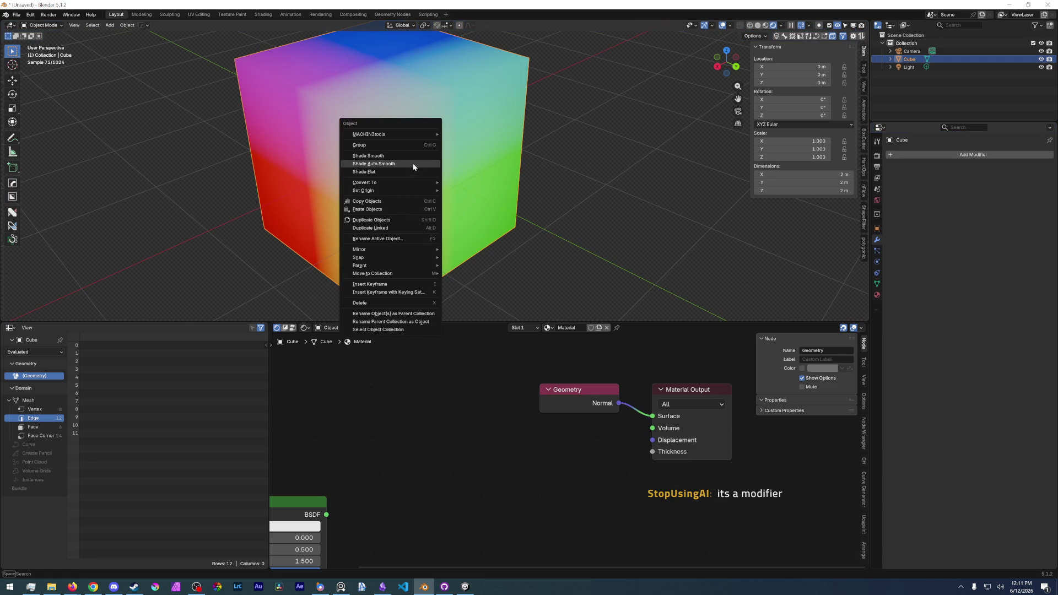
pyautogui.click(412, 164)
pyautogui.hotkey('ctrl', 'z')
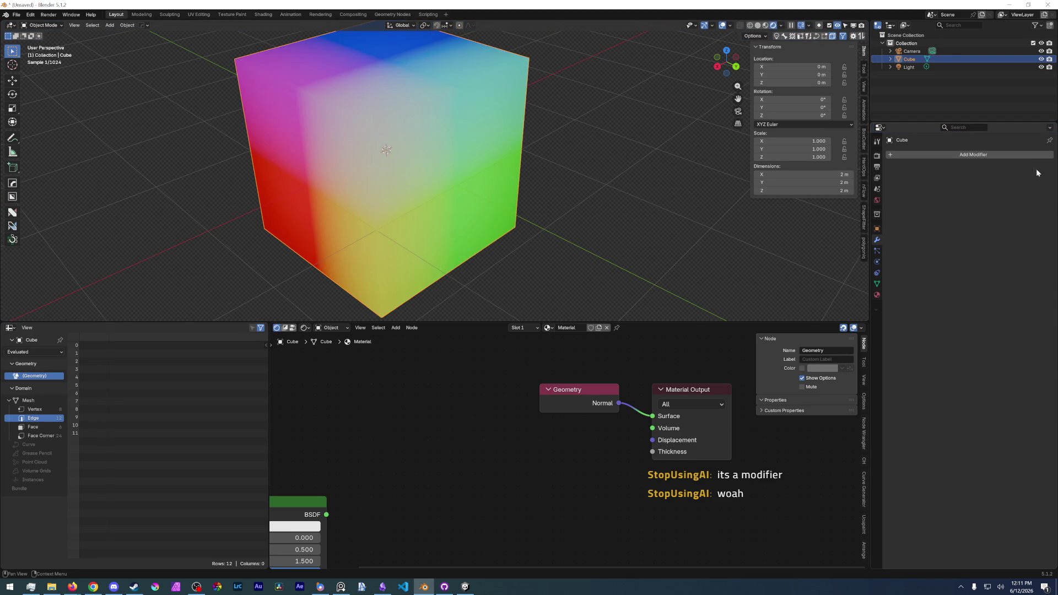
# Try Shade Smooth, Shade Flat, then Shade Auto Smooth again, adding a Smooth by Angle modifier.
pyautogui.rightClick(408, 147)
pyautogui.click(396, 139)
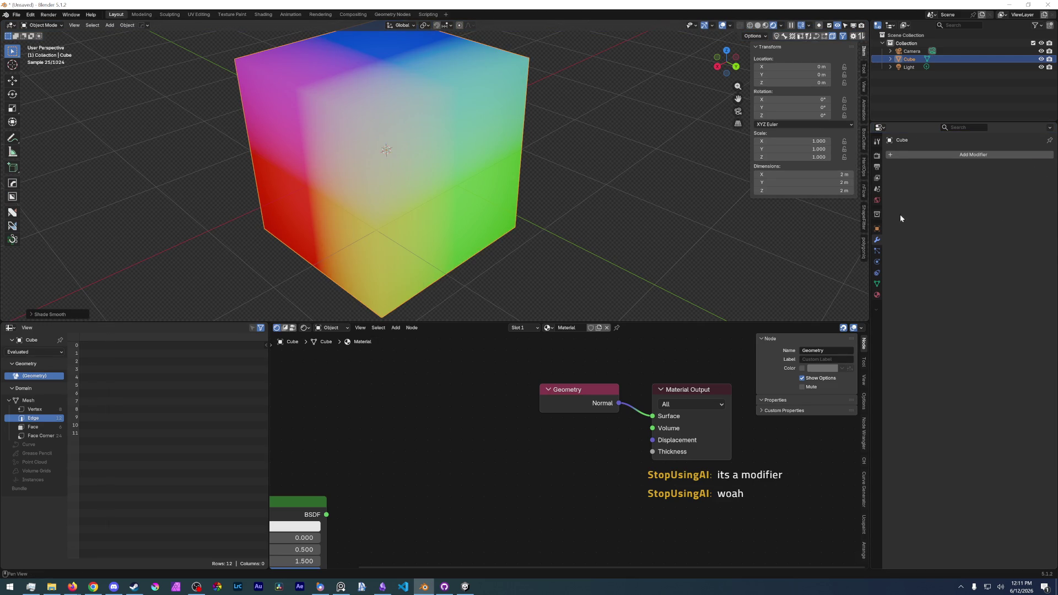
pyautogui.rightClick(510, 158)
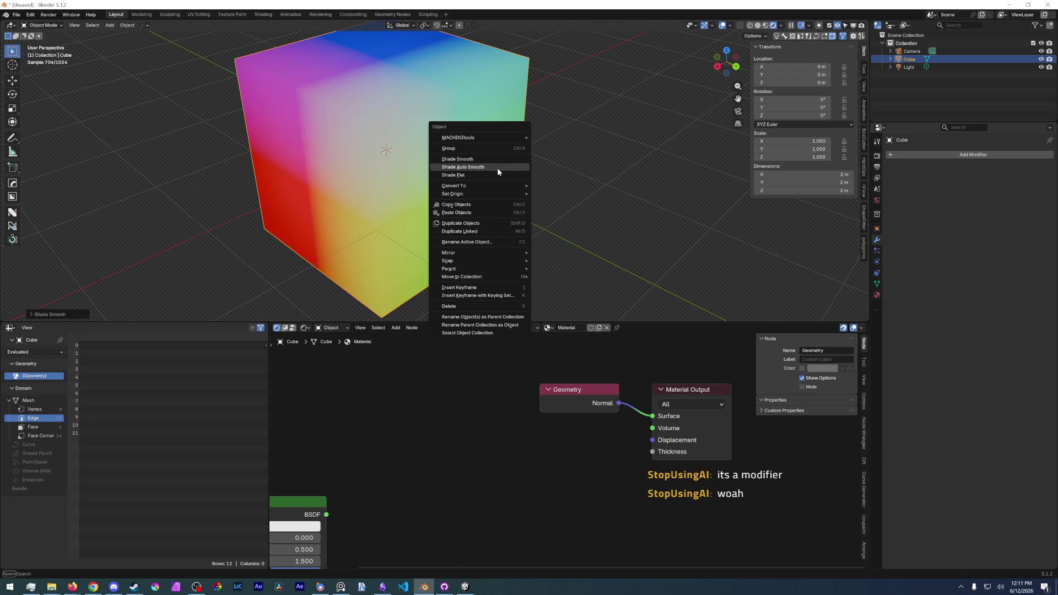
pyautogui.click(485, 175)
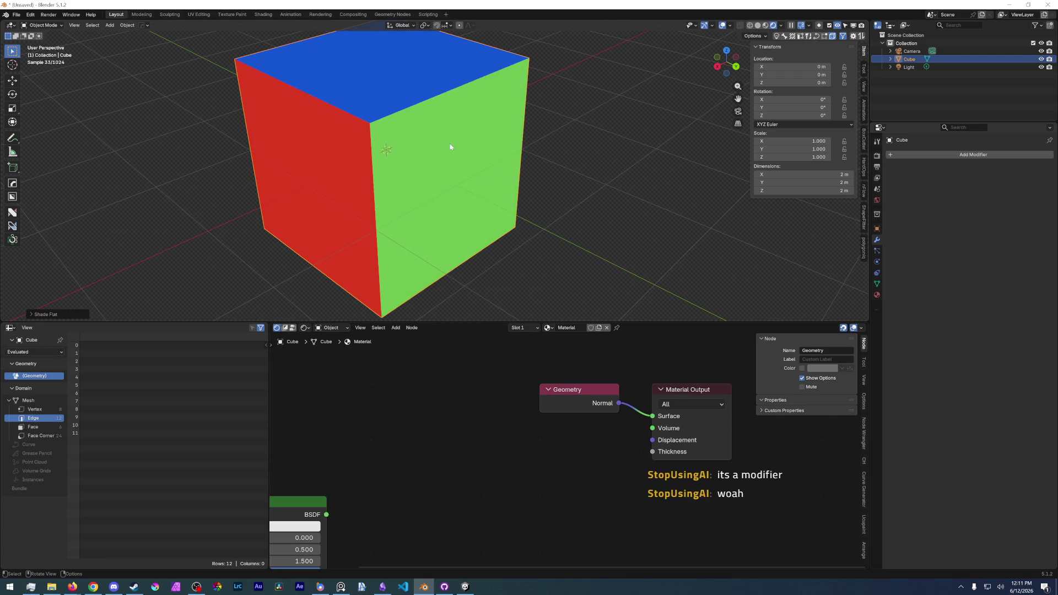
pyautogui.rightClick(431, 171)
pyautogui.click(413, 159)
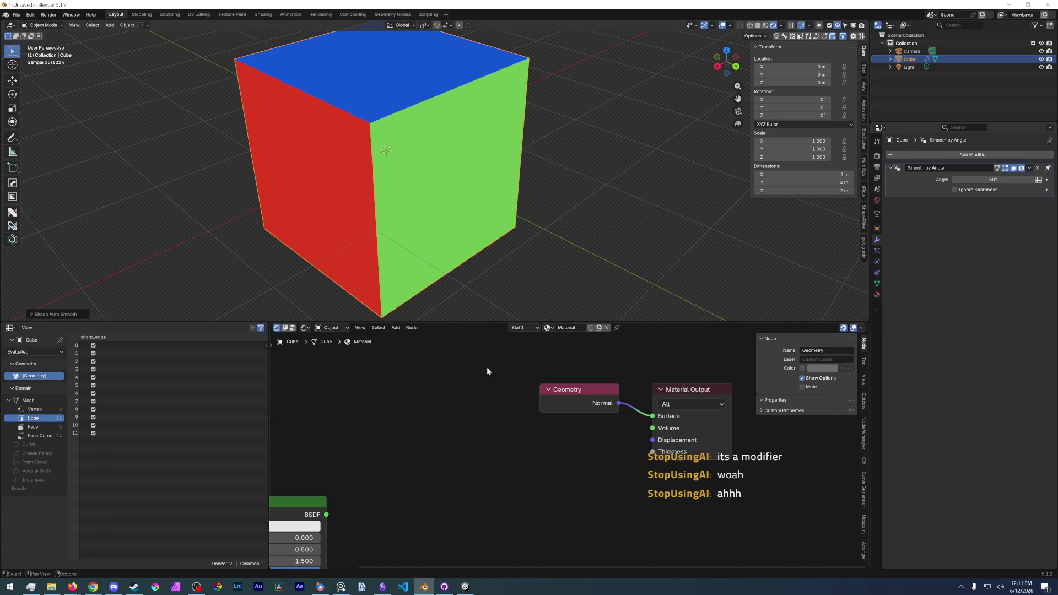
# Show the Smooth by Angle node group in the node editor and fit the tree into view.
pyautogui.click(294, 328)
pyautogui.moveTo(482, 437); pyautogui.dragTo(387, 393, button='middle')
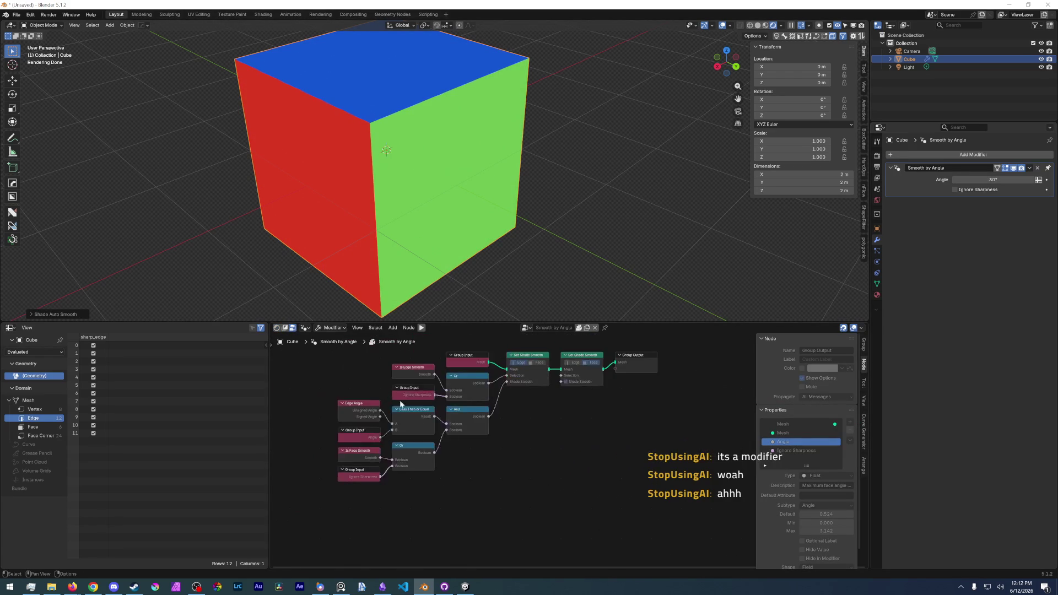
pyautogui.scroll(-2, 506, 498)
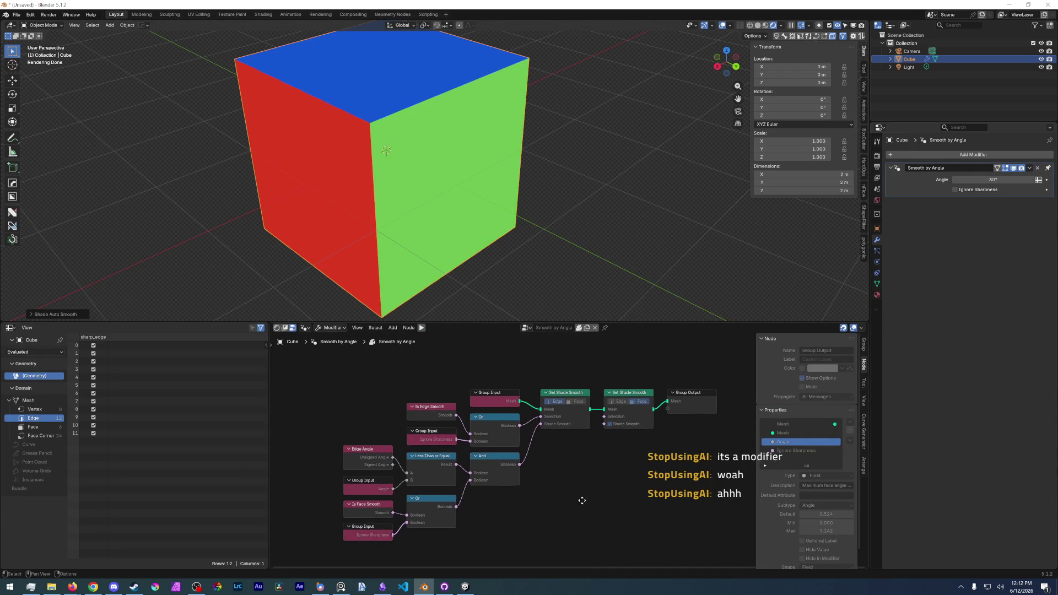
pyautogui.moveTo(581, 511); pyautogui.dragTo(560, 471, button='middle')
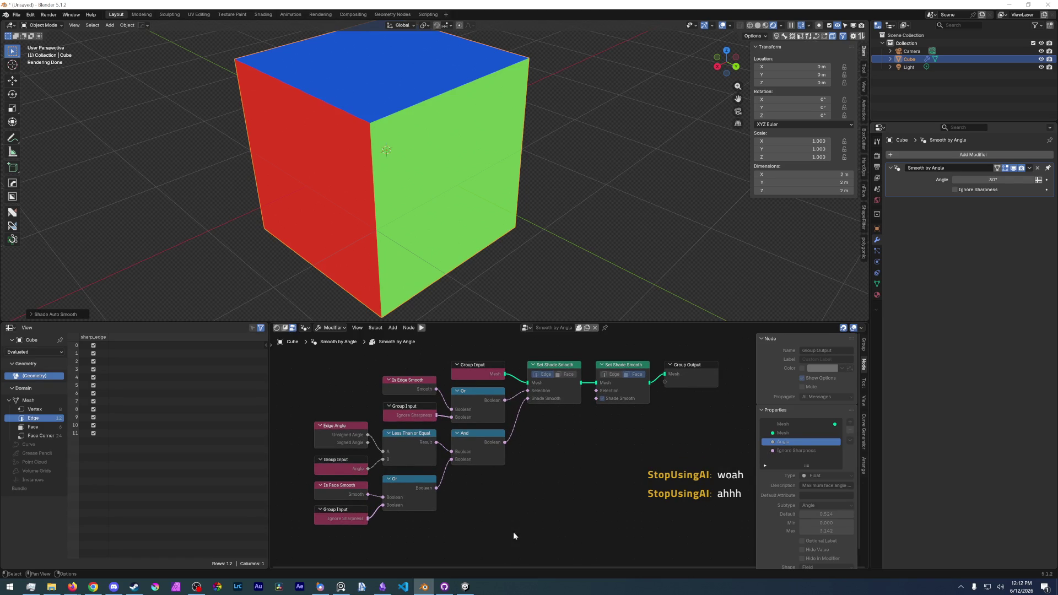
pyautogui.scroll(1, 518, 526)
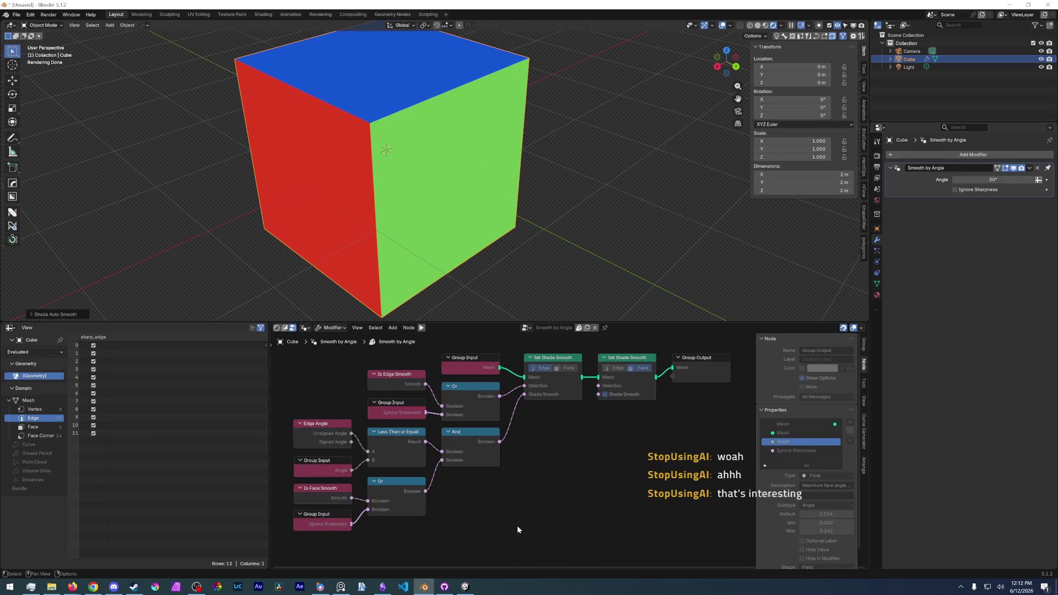
pyautogui.scroll(-1, 517, 526)
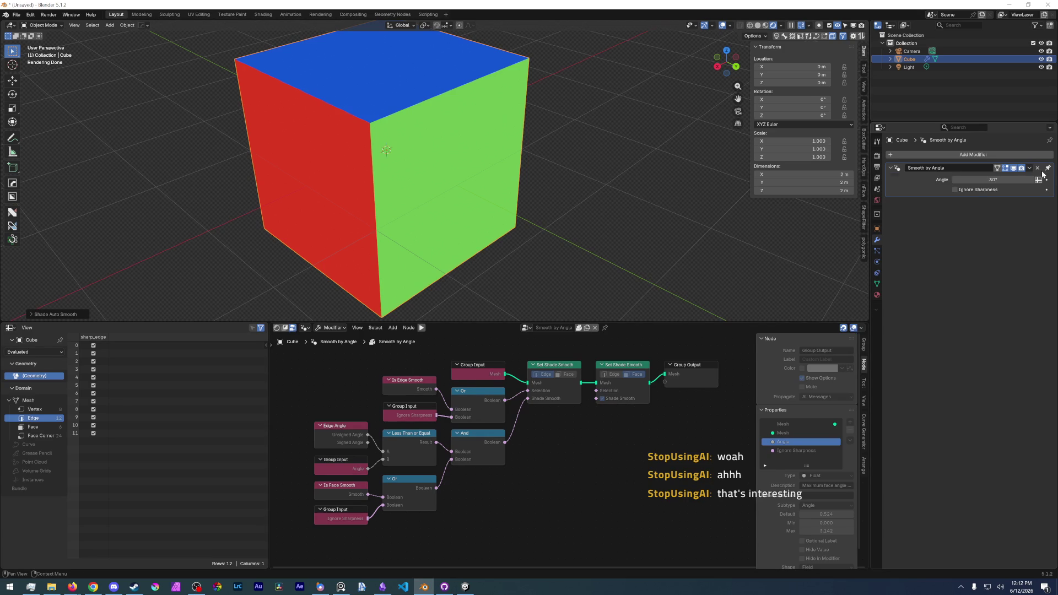
# Delete the Smooth by Angle modifier so the cube returns to smooth gradient shading.
pyautogui.click(892, 168)
pyautogui.click(1039, 168)
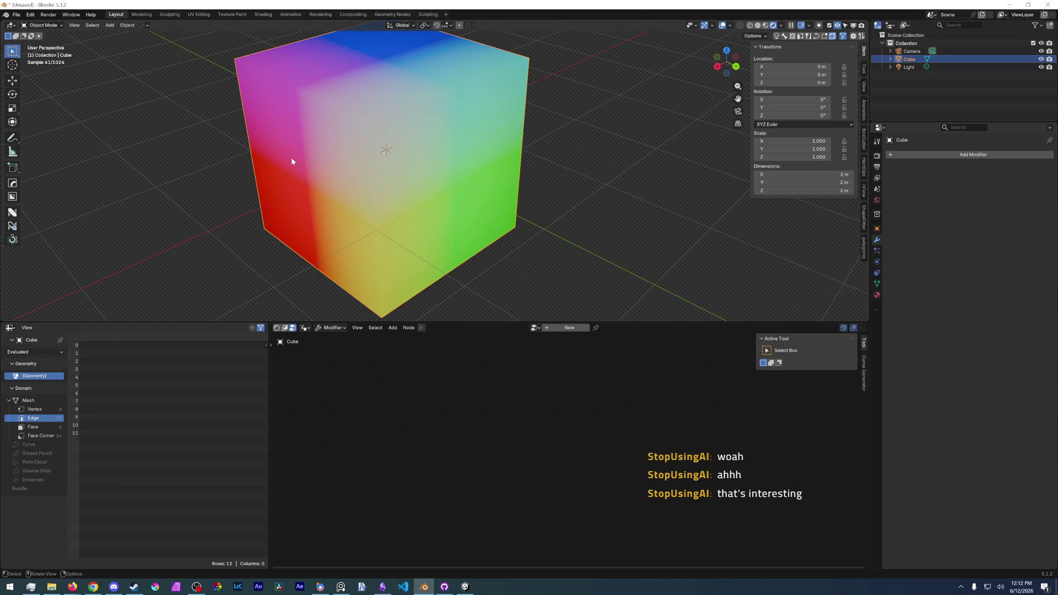
# Switch the Spreadsheet to the Face Corner domain, then switch focus to the browser.
pyautogui.click(36, 409)
pyautogui.click(33, 427)
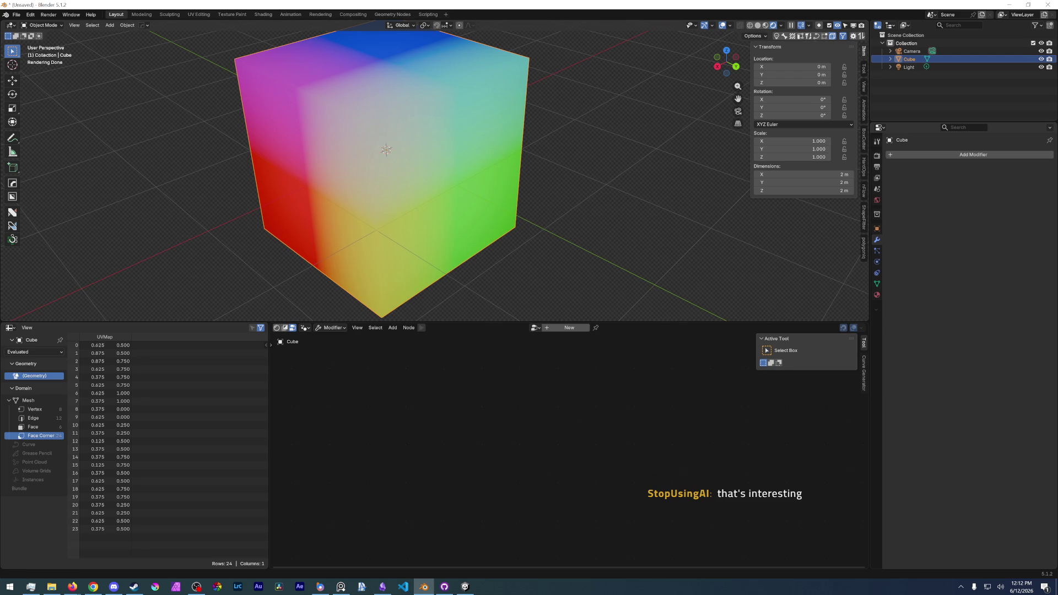
pyautogui.hotkey('alt', 'Tab')
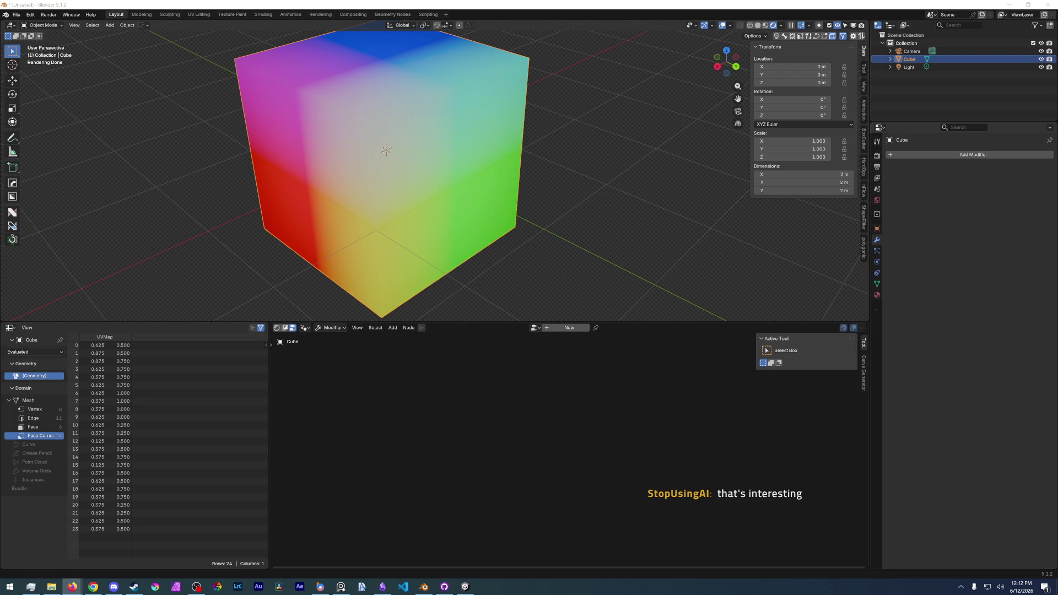
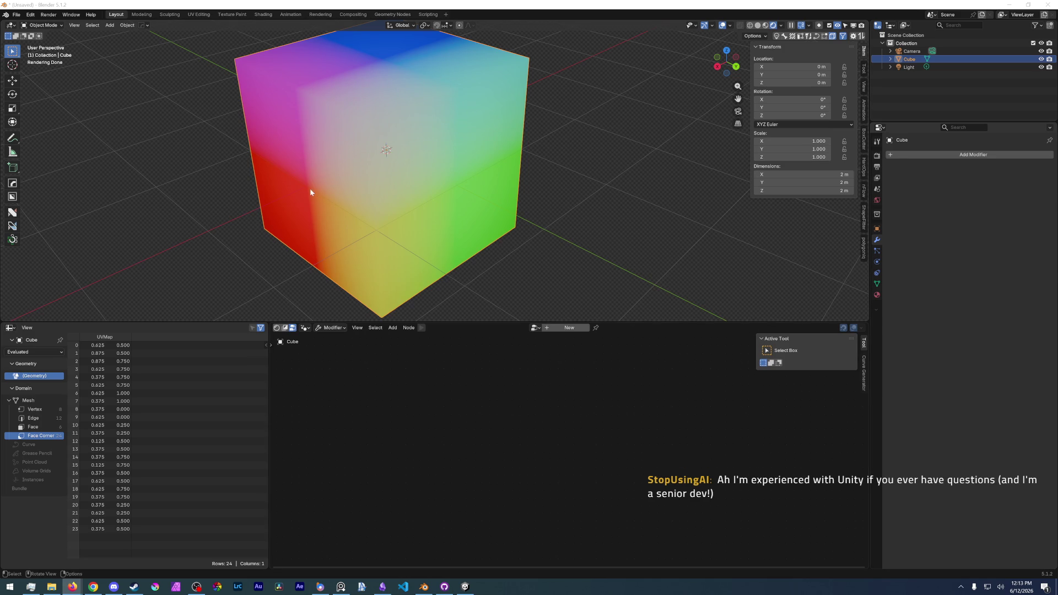
# Add a Weighted Normal modifier to the cube by searching 'weig' in the modifier list.
pyautogui.click(878, 294)
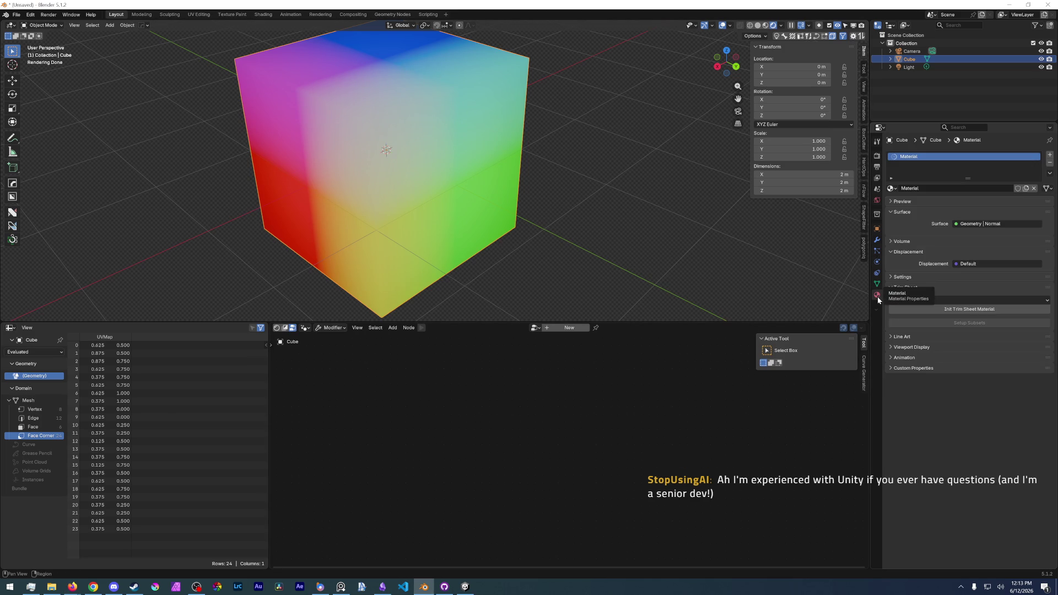
pyautogui.click(878, 240)
pyautogui.click(942, 155)
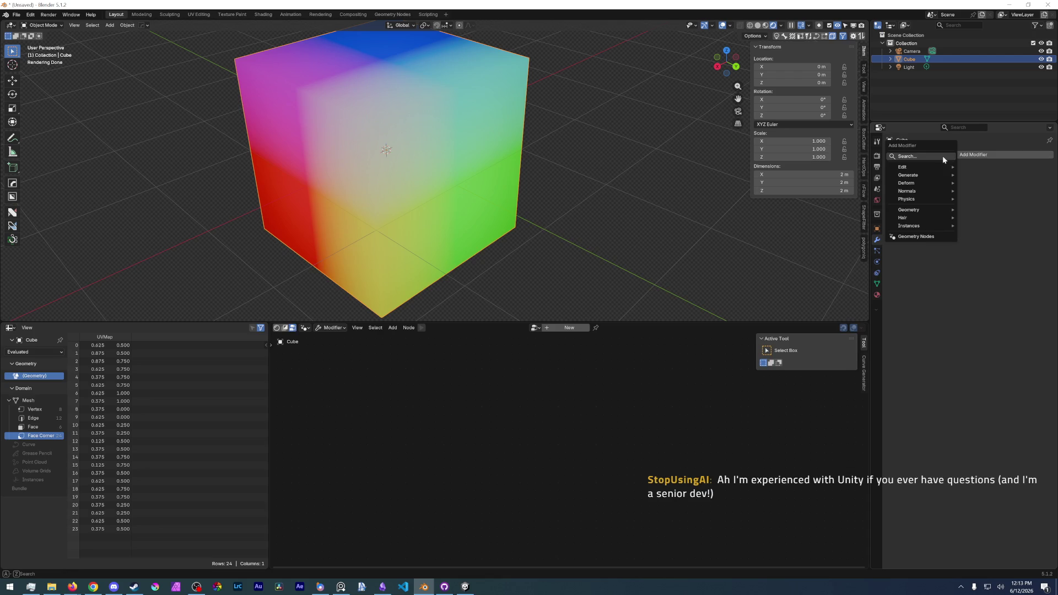
pyautogui.click(911, 156)
pyautogui.write('hard')
pyautogui.press('BackSpace')
pyautogui.press('BackSpace')
pyautogui.press('BackSpace')
pyautogui.write('weig')
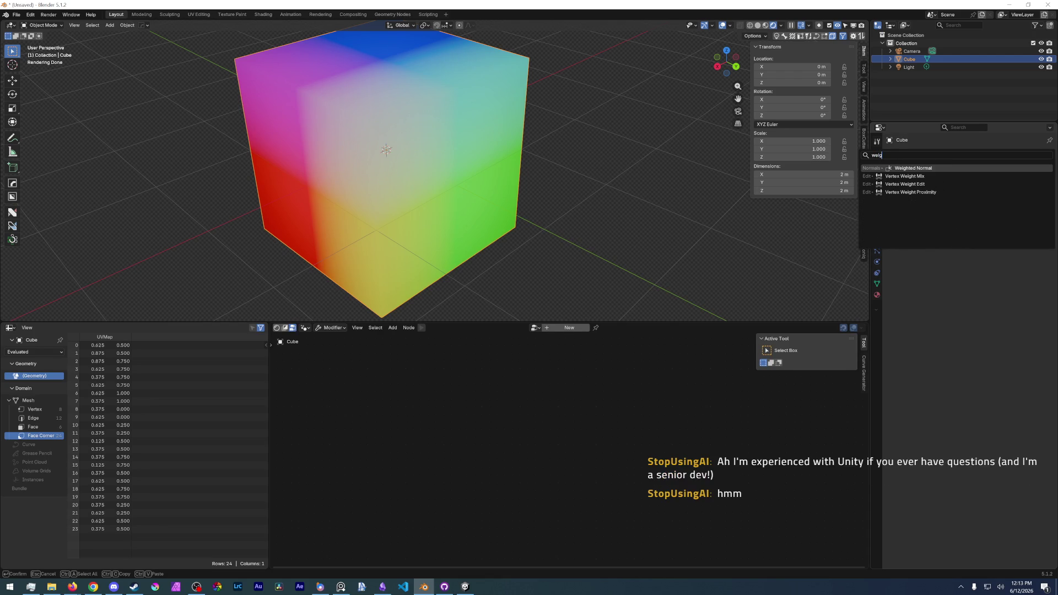
pyautogui.press('Return')
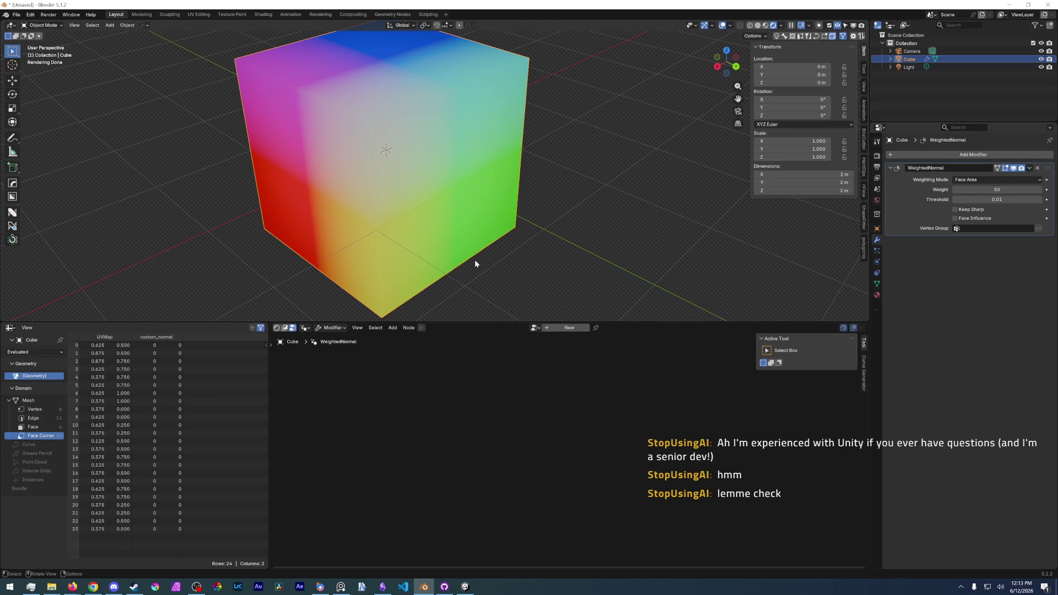
pyautogui.press('shift')
pyautogui.scroll(-2, 439, 216)
pyautogui.moveTo(410, 182); pyautogui.dragTo(405, 158, button='middle')
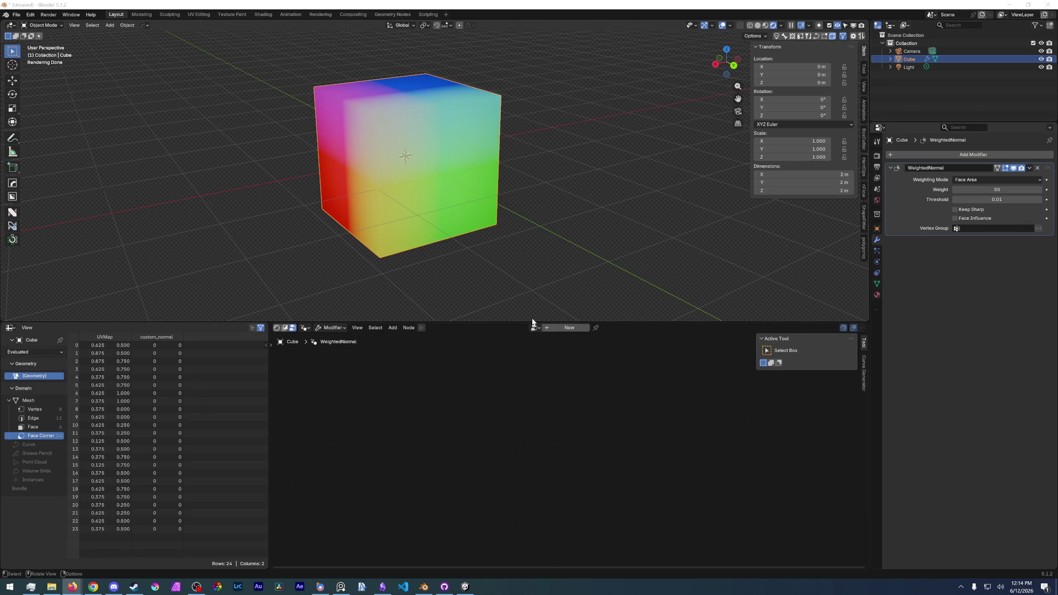
pyautogui.scroll(3, 374, 132)
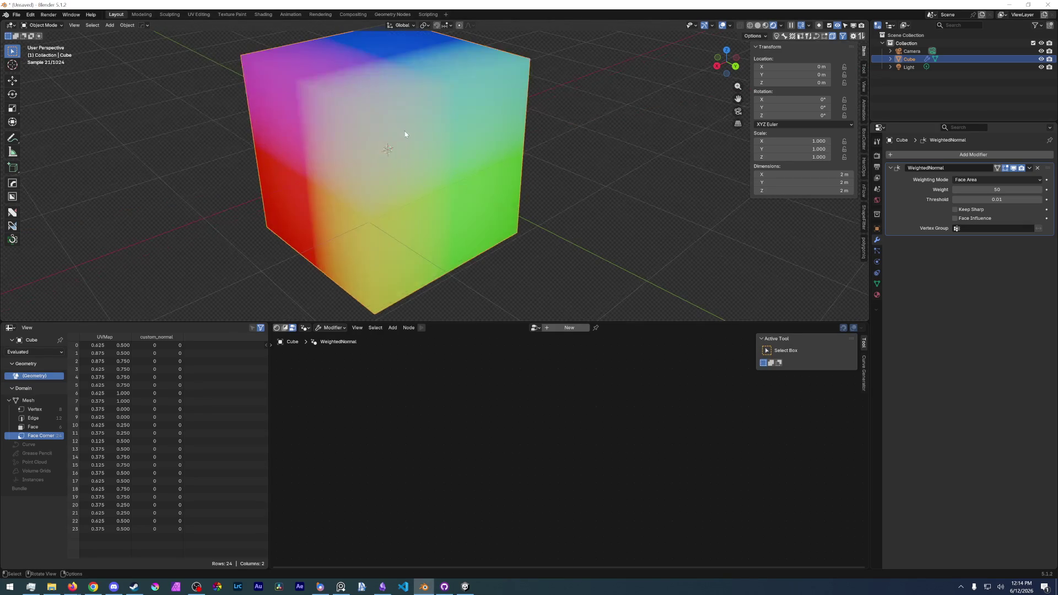
# Enter Edit Mode on the cube and select its front face.
pyautogui.keyDown('shift'); pyautogui.moveTo(374, 132); pyautogui.dragTo(424, 186, button='middle'); pyautogui.keyUp('shift')
pyautogui.press('Tab')
pyautogui.click(424, 138)
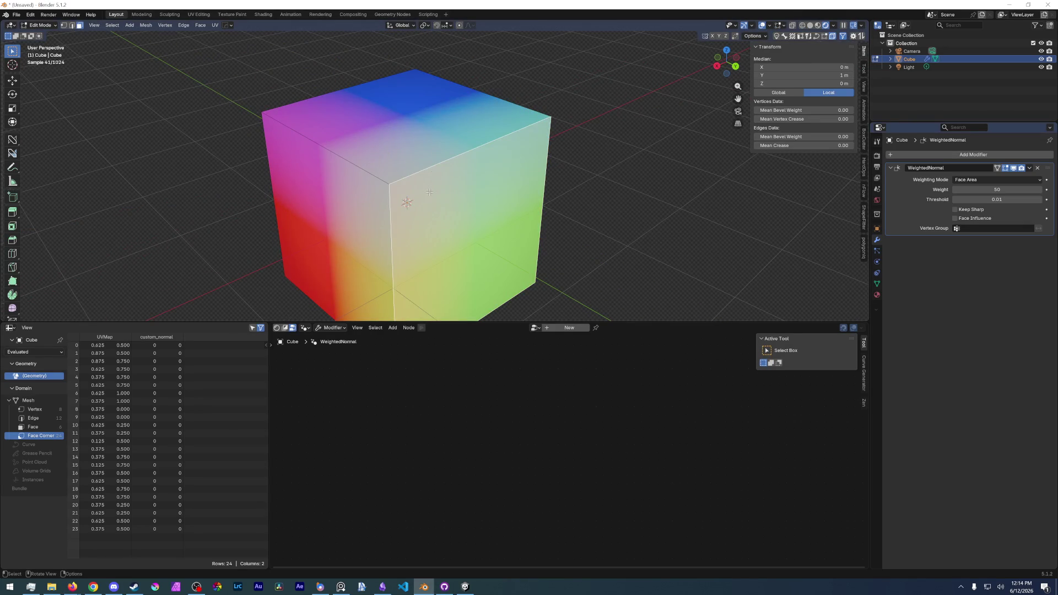
pyautogui.click(436, 192)
pyautogui.rightClick(381, 226)
pyautogui.click(444, 240)
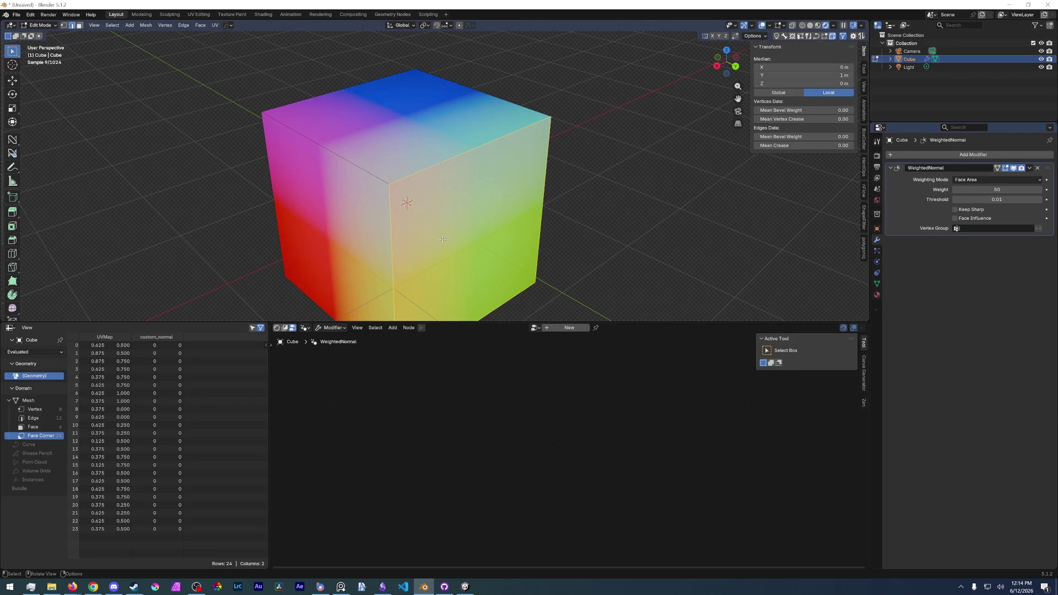
# Drag the Weighted Normal weight to 100, then retype it as 50.
pyautogui.moveTo(993, 189); pyautogui.dragTo(1042, 190)
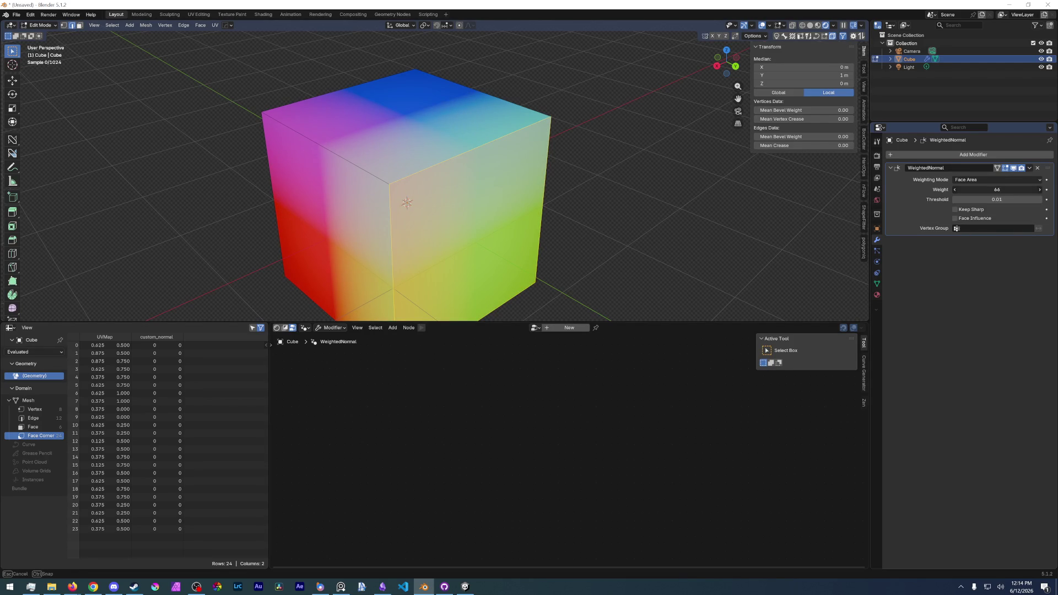
pyautogui.doubleClick(998, 189)
pyautogui.press('BackSpace')
pyautogui.write('50')
pyautogui.press('Return')
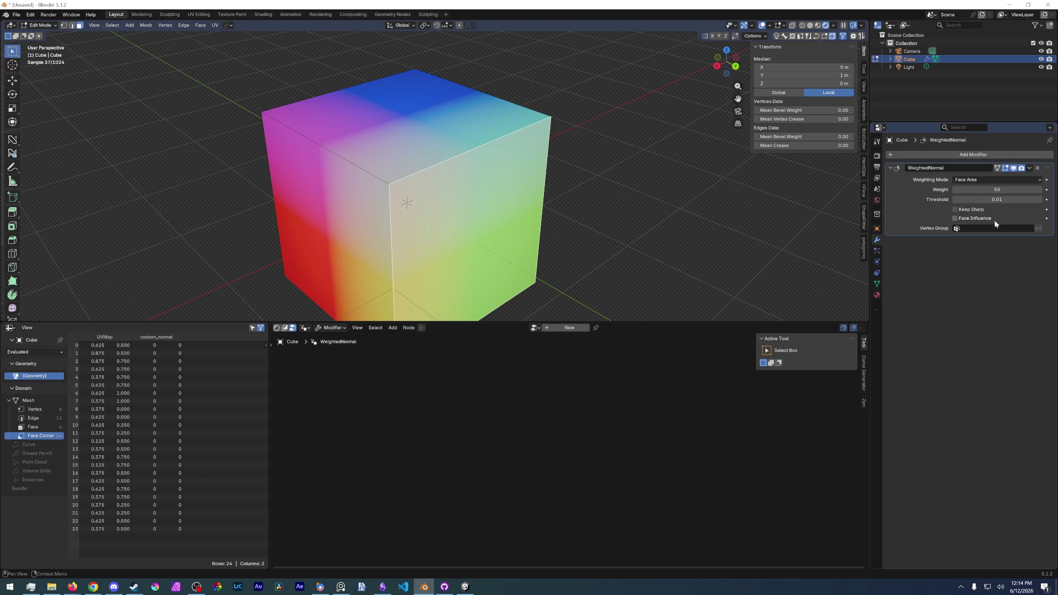
pyautogui.moveTo(414, 184); pyautogui.dragTo(464, 246, button='middle')
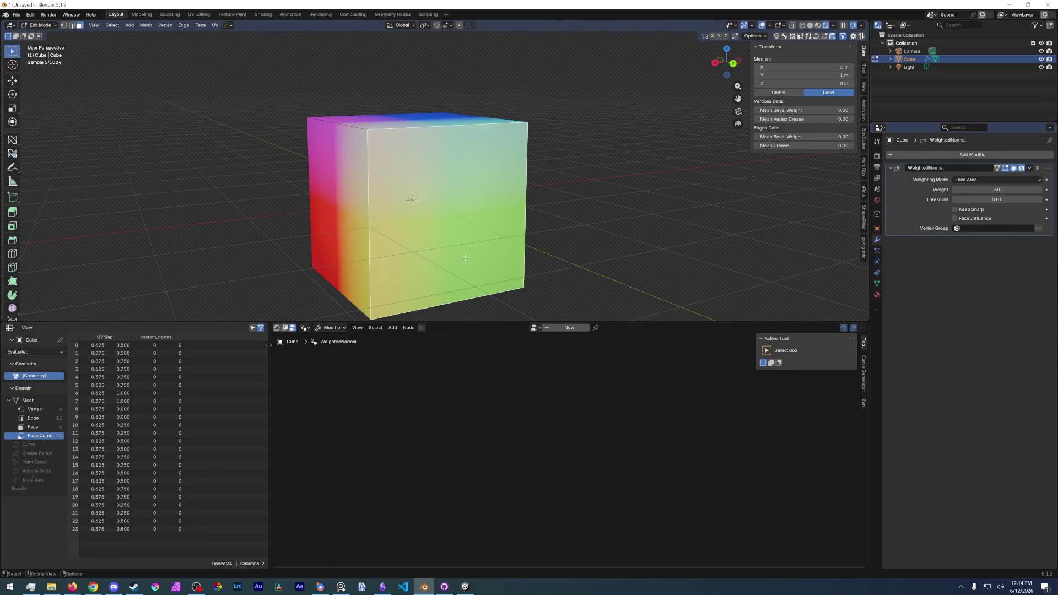
# Link Principled BSDF to the Material Output Surface and return to Object Mode.
pyautogui.click(276, 328)
pyautogui.moveTo(404, 494); pyautogui.dragTo(611, 433)
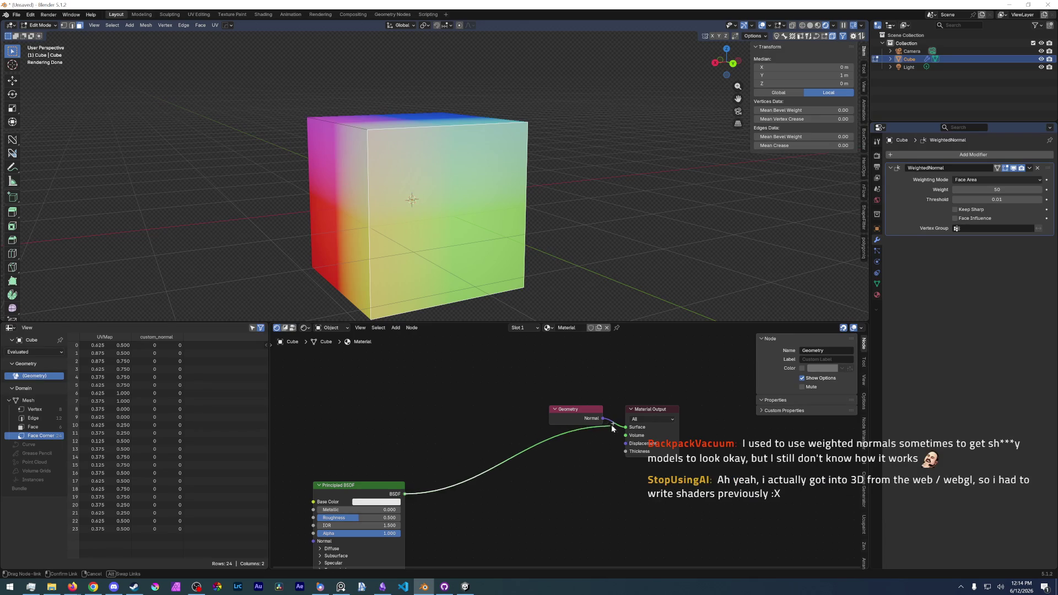
pyautogui.moveTo(356, 486); pyautogui.dragTo(553, 440)
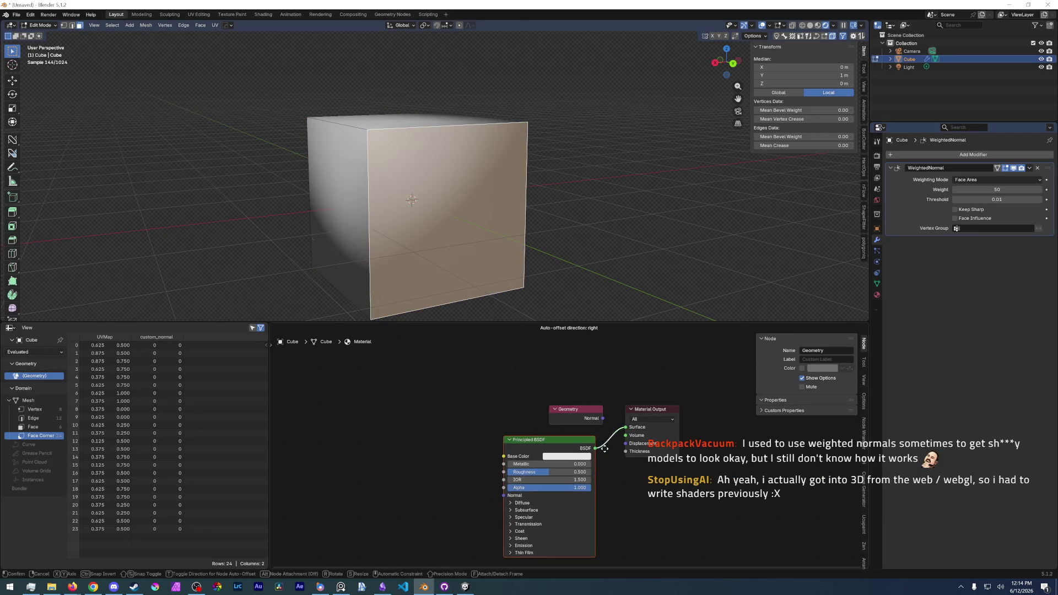
pyautogui.moveTo(512, 215); pyautogui.dragTo(446, 199, button='middle')
pyautogui.hotkey('ctrl', 'Tab')
pyautogui.click(484, 237)
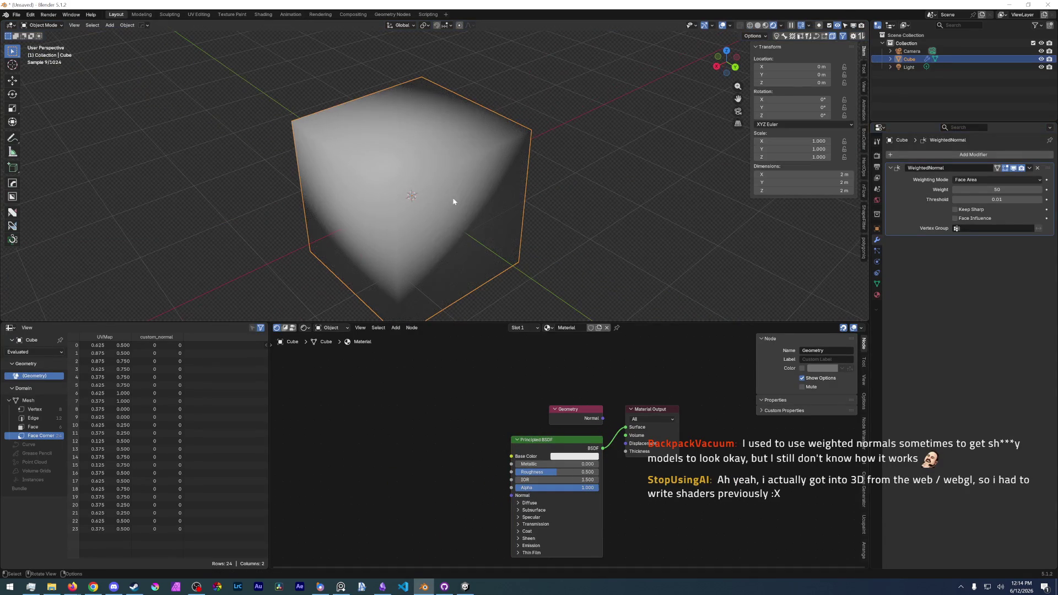
# Toggle the modifier's display buttons, try Corner Angle weighting mode, then set it back to Face Area.
pyautogui.click(1022, 168)
pyautogui.click(1014, 168)
pyautogui.click(998, 169)
pyautogui.click(972, 198)
pyautogui.click(971, 179)
pyautogui.click(970, 189)
# Shade the cube flat from the object context menu.
pyautogui.moveTo(414, 192); pyautogui.dragTo(434, 186, button='middle')
pyautogui.rightClick(432, 175)
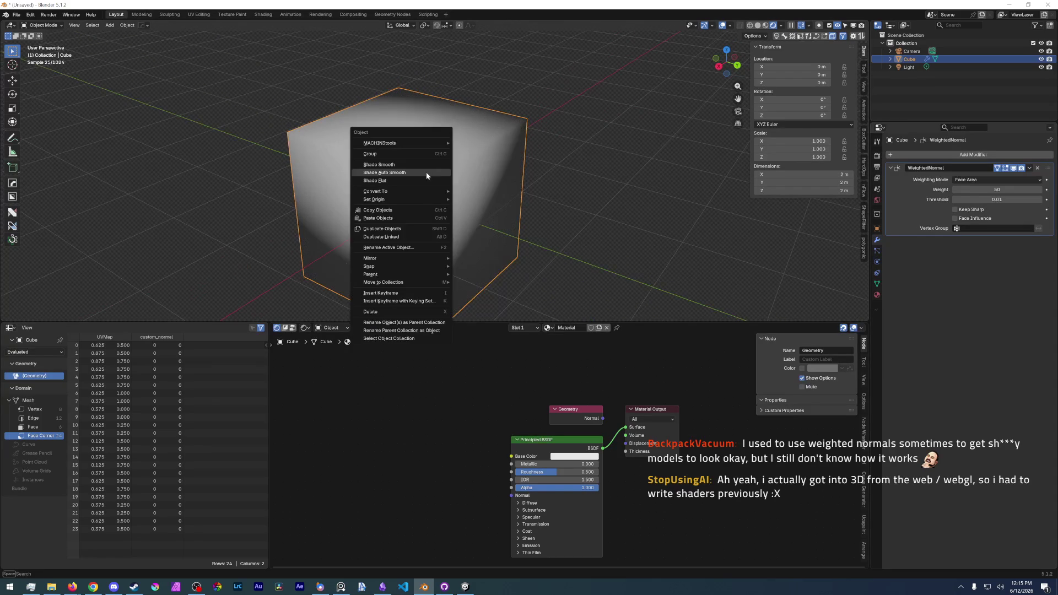
pyautogui.click(404, 184)
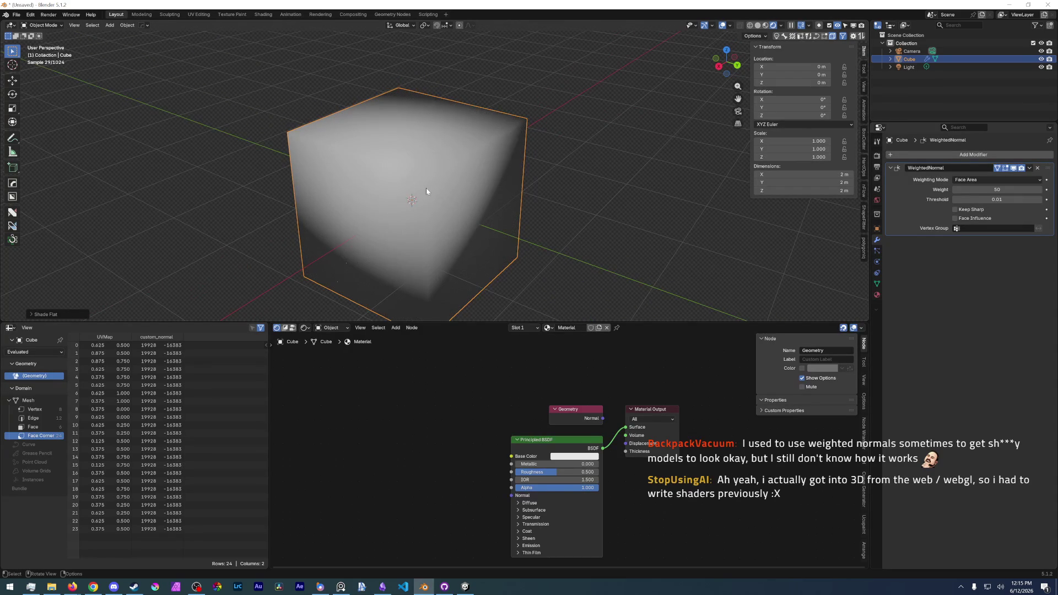
pyautogui.rightClick(425, 188)
pyautogui.click(405, 193)
# Undo an accidental removal of the Weighted Normal modifier and set its weight to 100.
pyautogui.click(1040, 169)
pyautogui.hotkey('ctrl', 'z')
pyautogui.moveTo(675, 255); pyautogui.dragTo(645, 249, button='middle')
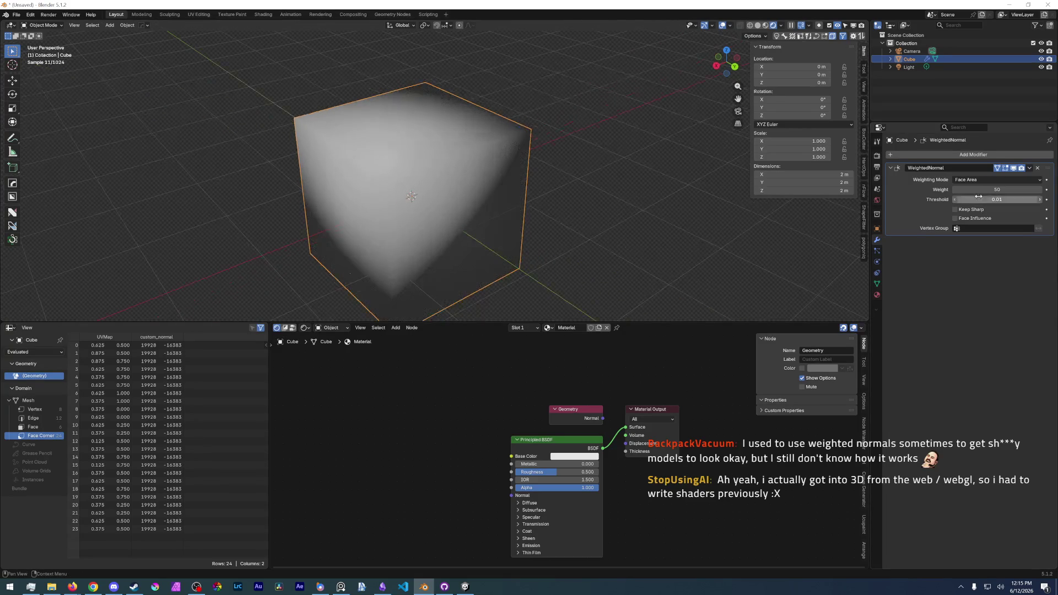
pyautogui.doubleClick(997, 190)
pyautogui.write('100')
pyautogui.press('Return')
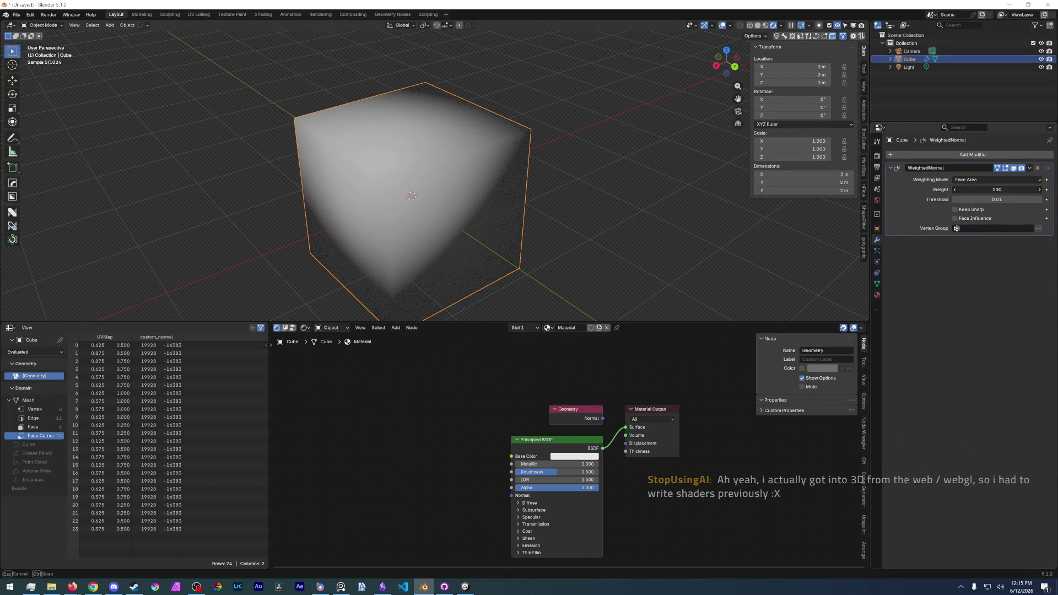
pyautogui.moveTo(413, 182); pyautogui.dragTo(385, 176, button='middle')
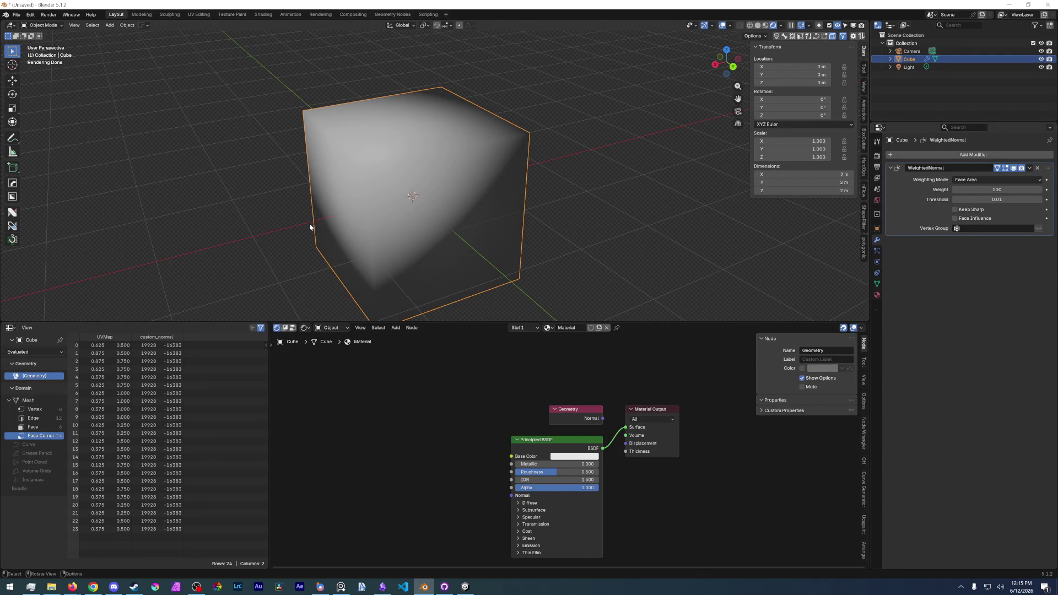
pyautogui.scroll(1, 496, 225)
pyautogui.scroll(1, 468, 219)
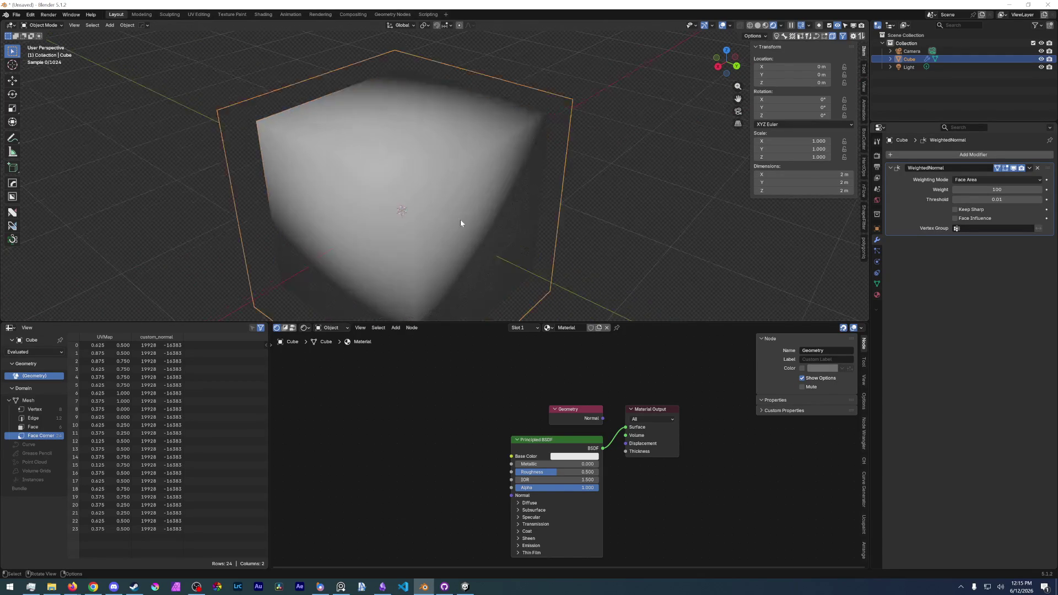
pyautogui.scroll(1, 460, 222)
pyautogui.scroll(1, 449, 222)
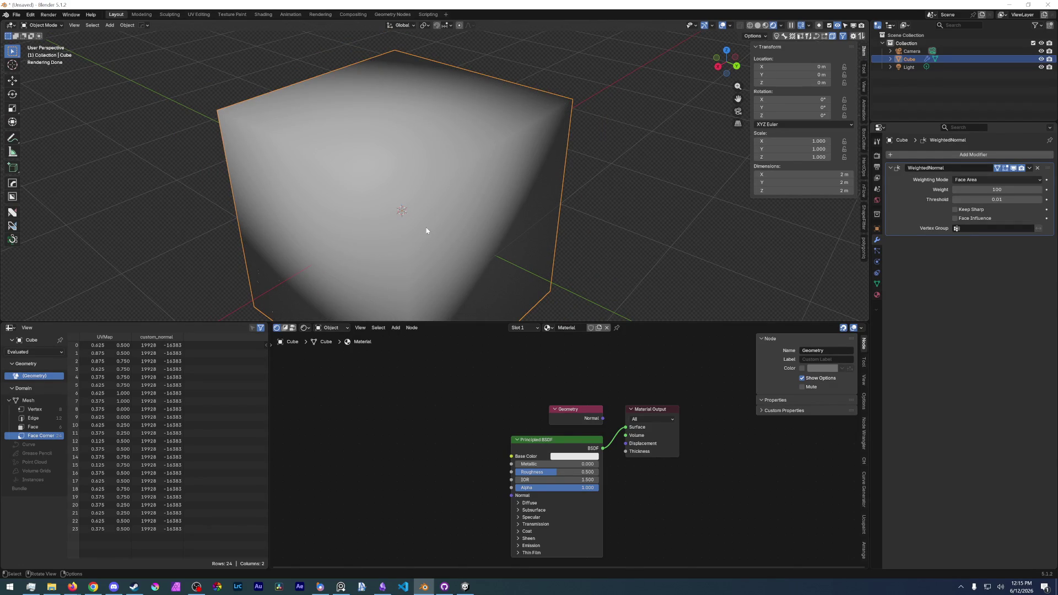
# Wire the Geometry node's Normal output into the Material Output Surface, then enter Edit Mode.
pyautogui.moveTo(427, 231); pyautogui.dragTo(406, 236, button='middle')
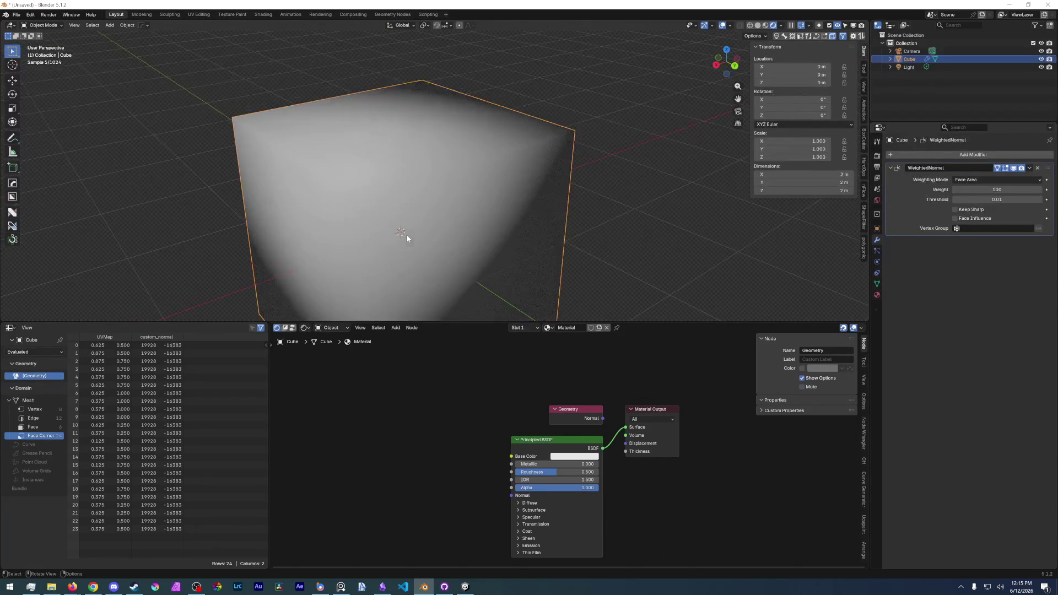
pyautogui.moveTo(549, 205); pyautogui.dragTo(480, 189, button='middle')
pyautogui.click(619, 410)
pyautogui.moveTo(624, 427); pyautogui.dragTo(626, 427)
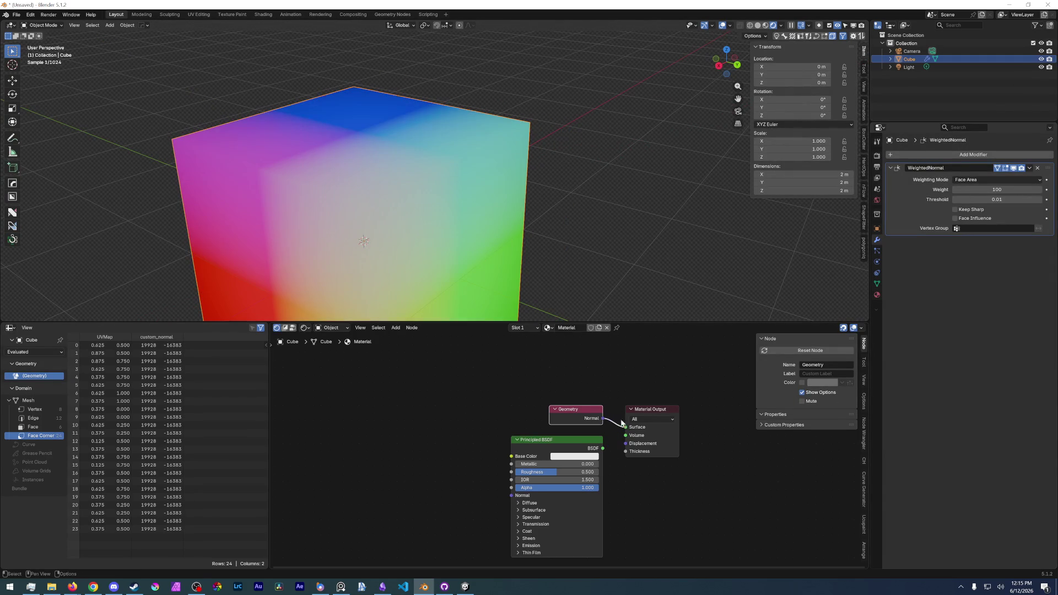
pyautogui.scroll(-2, 461, 280)
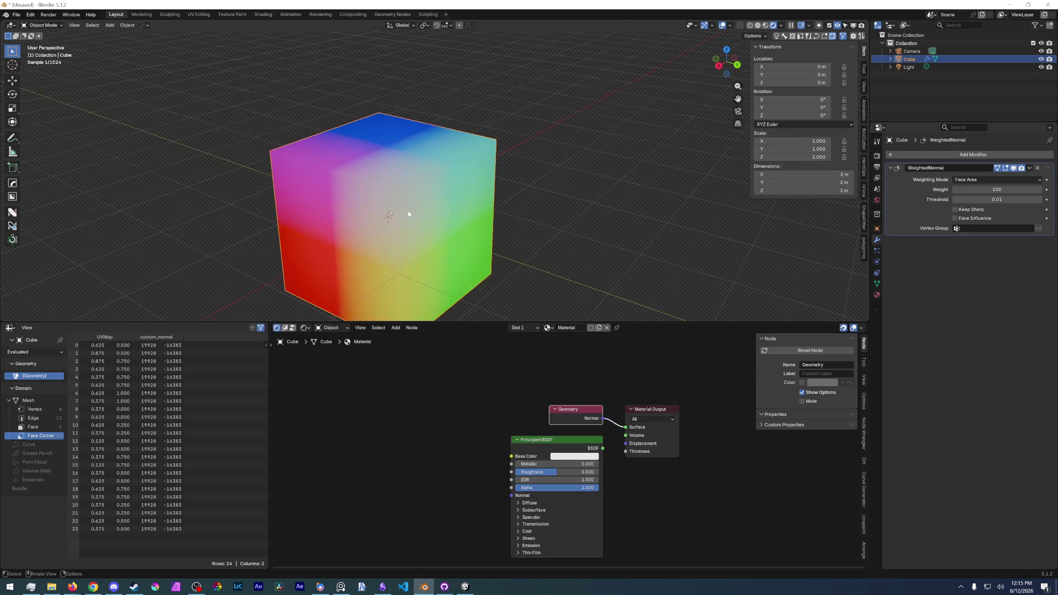
pyautogui.press('Tab')
# Move the right-side face along Y to thin the cube into a slab and lower the Weighted Normal weight.
pyautogui.moveTo(460, 221)
pyautogui.mouseDown(button='middle')
pyautogui.moveTo(472, 235)
pyautogui.moveTo(430, 235)
pyautogui.mouseUp(button='middle')
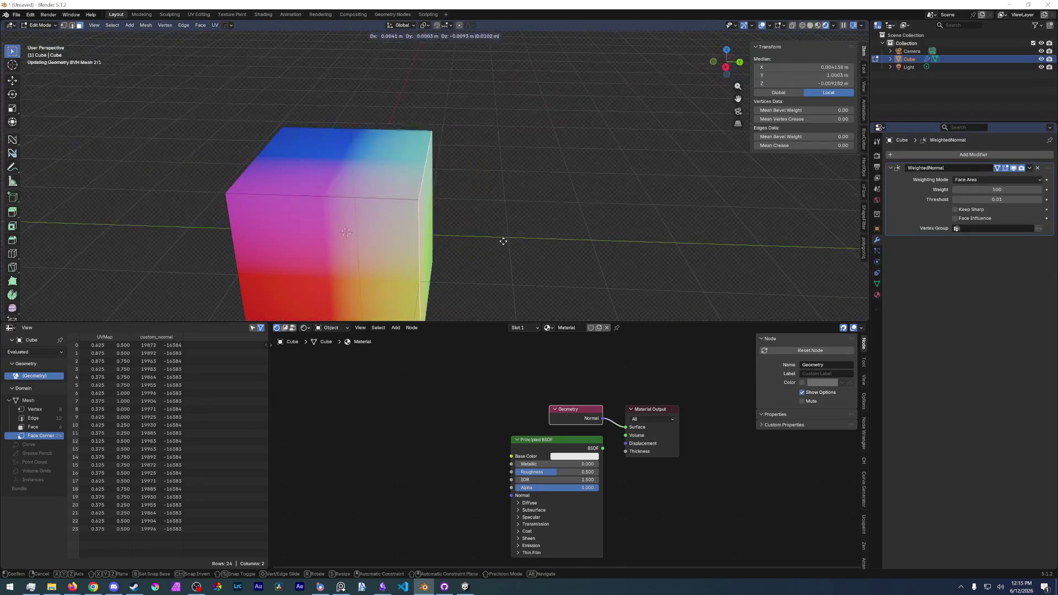
pyautogui.click(389, 232)
pyautogui.press('g')
pyautogui.press('y')
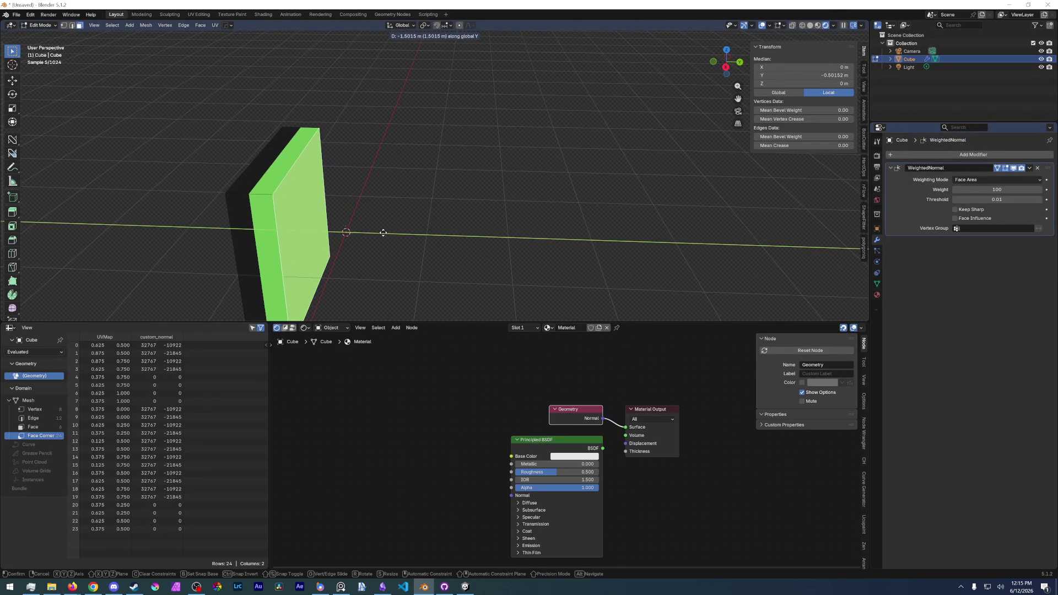
pyautogui.click(411, 235)
pyautogui.moveTo(389, 232); pyautogui.dragTo(453, 242, button='middle')
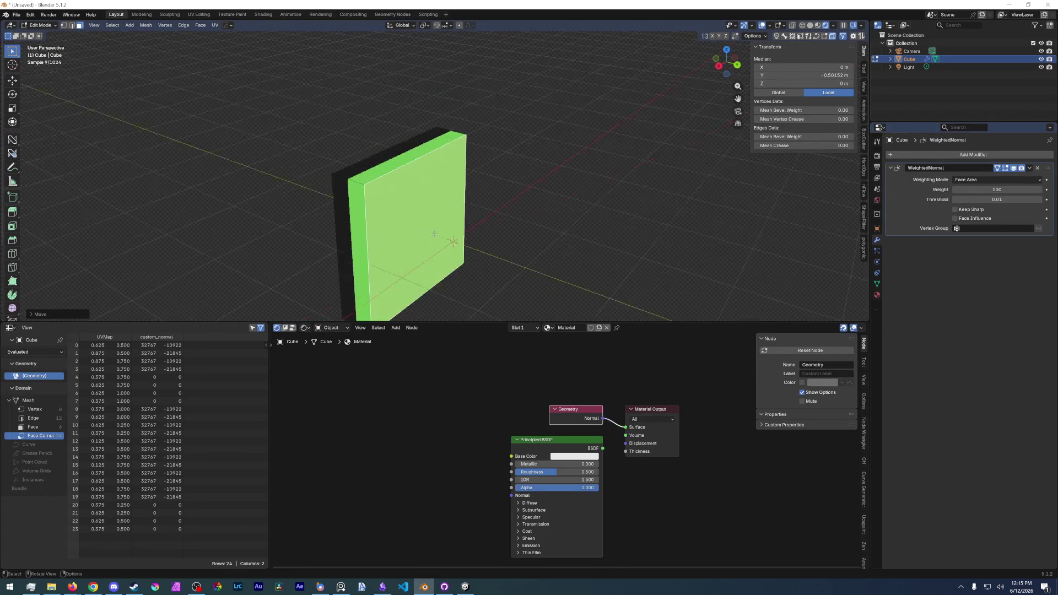
pyautogui.moveTo(1017, 189)
pyautogui.mouseDown()
pyautogui.moveTo(958, 189)
pyautogui.moveTo(984, 189)
pyautogui.mouseUp()
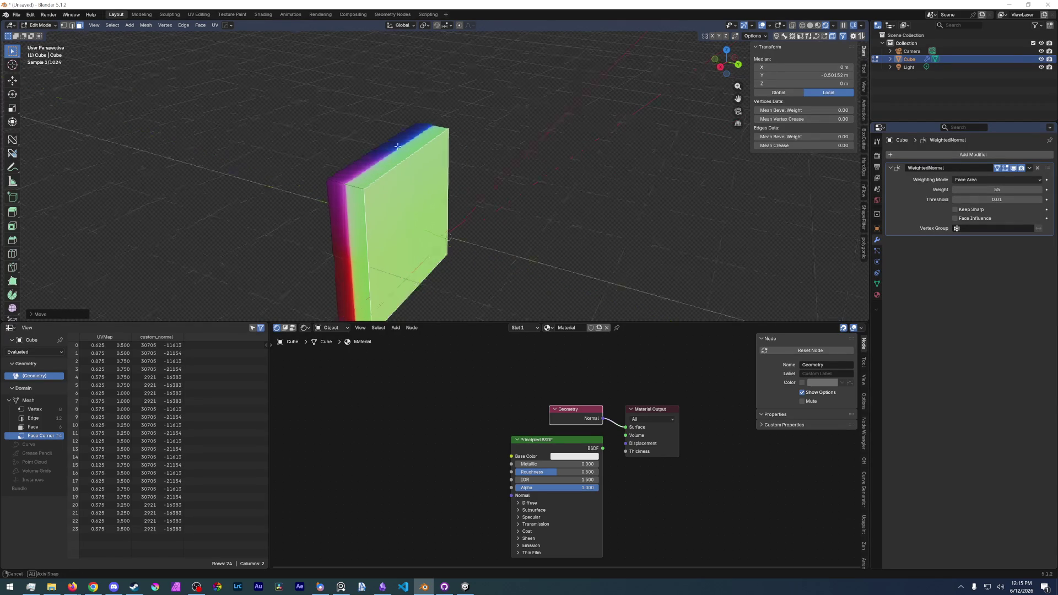
# Select the slab's top face after inspecting it and start stretching it back out along Y.
pyautogui.moveTo(453, 240); pyautogui.dragTo(496, 231, button='middle')
pyautogui.click(567, 179)
pyautogui.scroll(3, 498, 175)
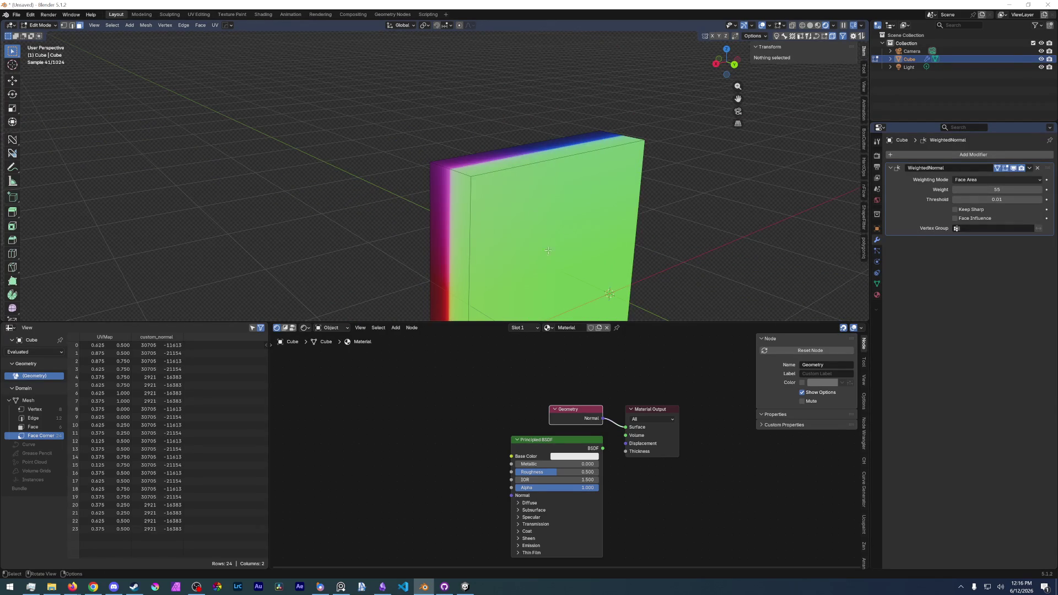
pyautogui.click(541, 207)
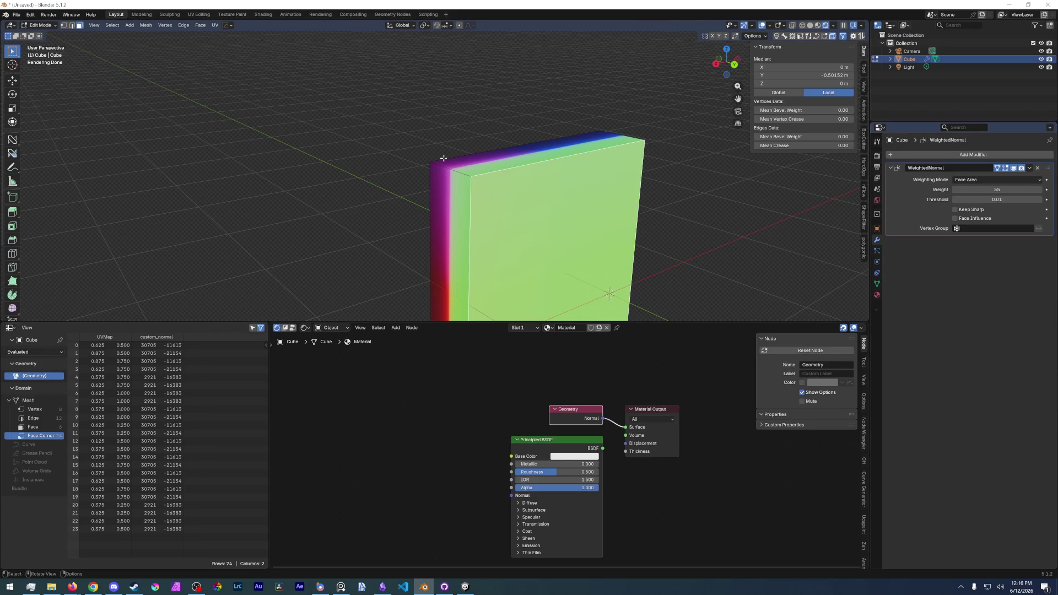
pyautogui.click(570, 147)
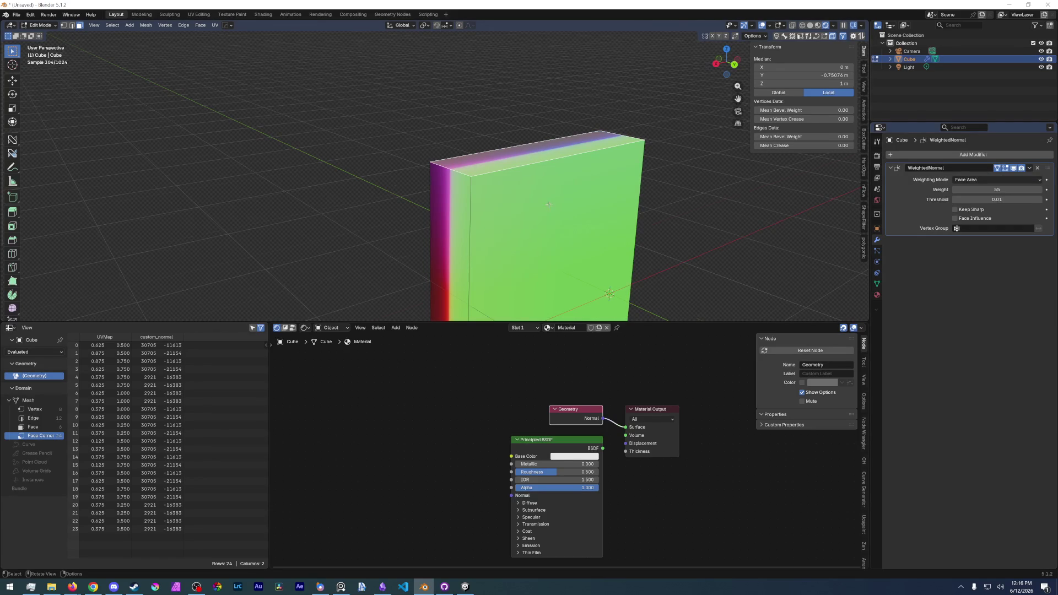
pyautogui.scroll(-1, 530, 160)
pyautogui.scroll(-1, 493, 216)
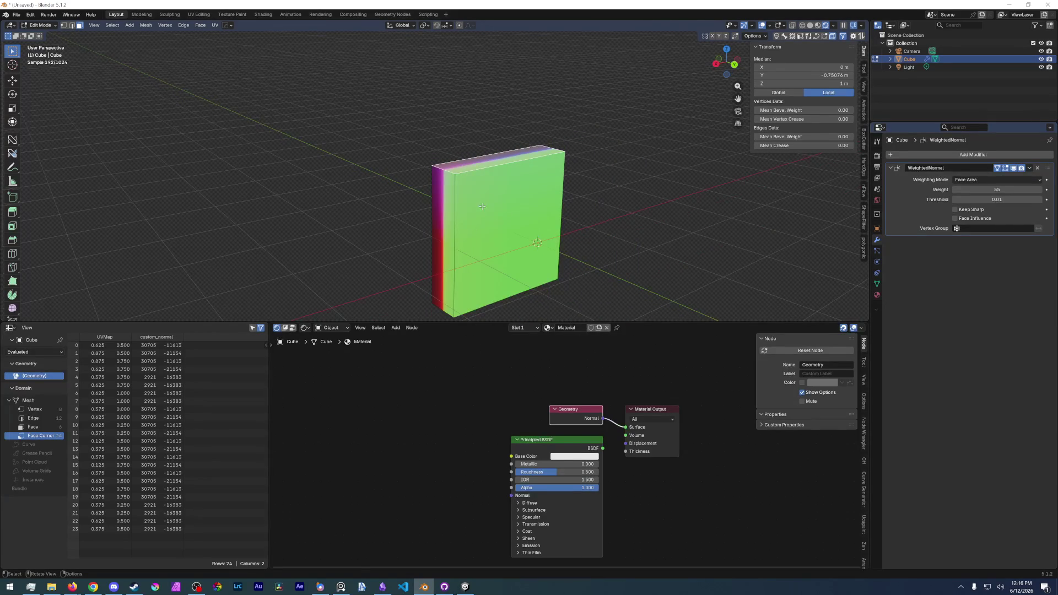
pyautogui.moveTo(500, 224)
pyautogui.mouseDown(button='middle')
pyautogui.moveTo(538, 191)
pyautogui.moveTo(524, 124)
pyautogui.mouseUp(button='middle')
pyautogui.scroll(2, 529, 166)
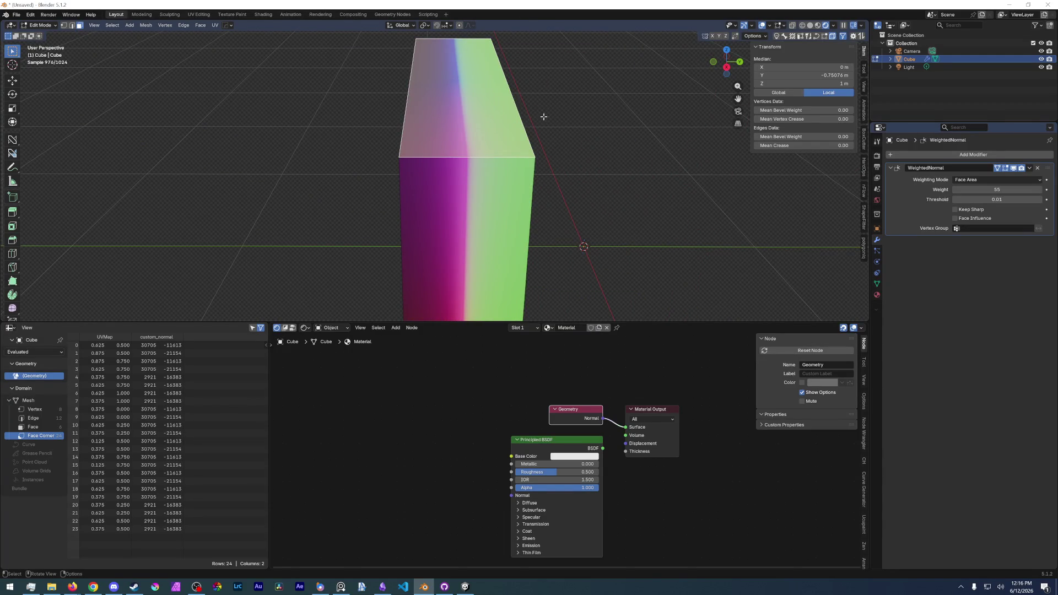
pyautogui.moveTo(515, 102); pyautogui.dragTo(609, 211, button='middle')
pyautogui.click(593, 201)
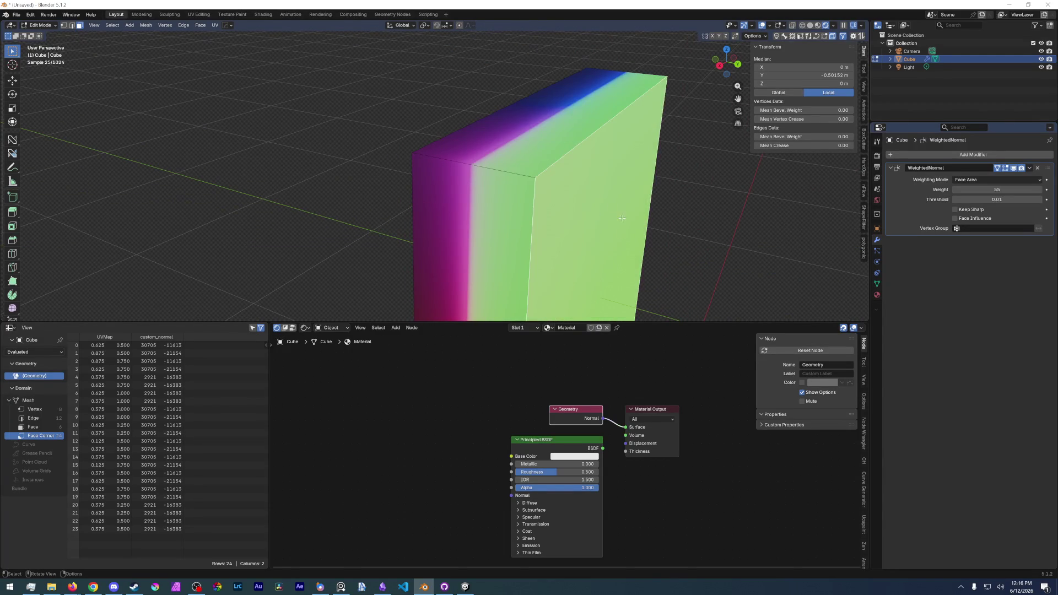
pyautogui.click(554, 116)
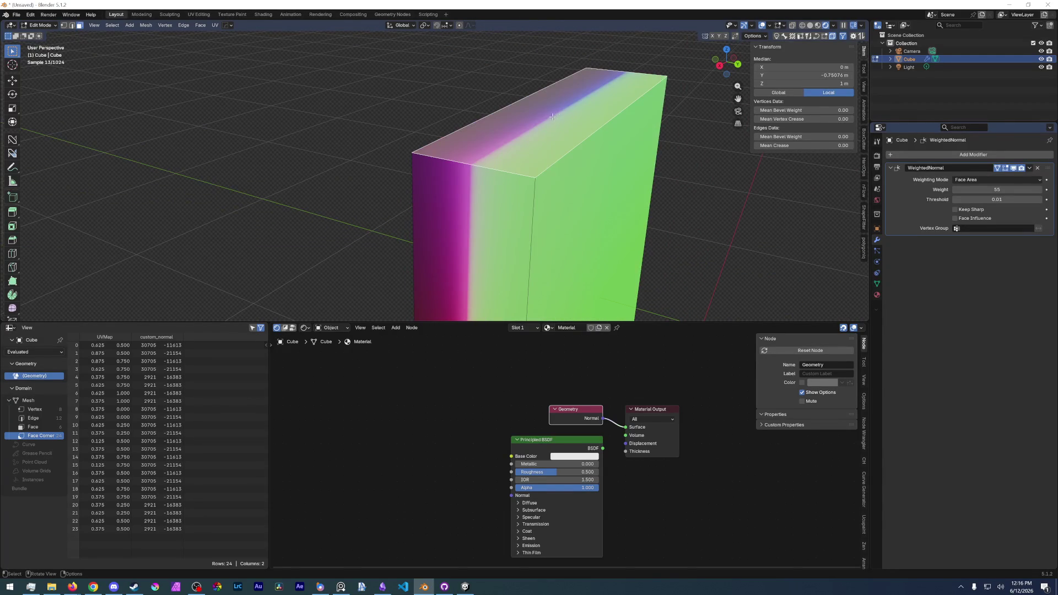
pyautogui.moveTo(560, 118)
pyautogui.mouseDown(button='middle')
pyautogui.moveTo(579, 165)
pyautogui.moveTo(629, 226)
pyautogui.moveTo(496, 202)
pyautogui.mouseUp(button='middle')
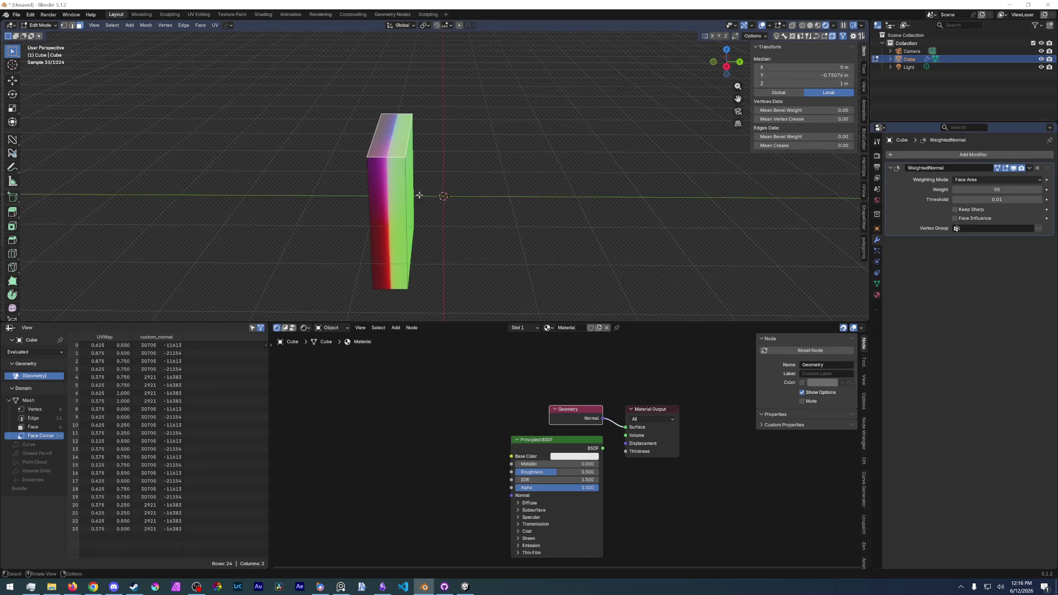
pyautogui.press('g')
pyautogui.press('y')
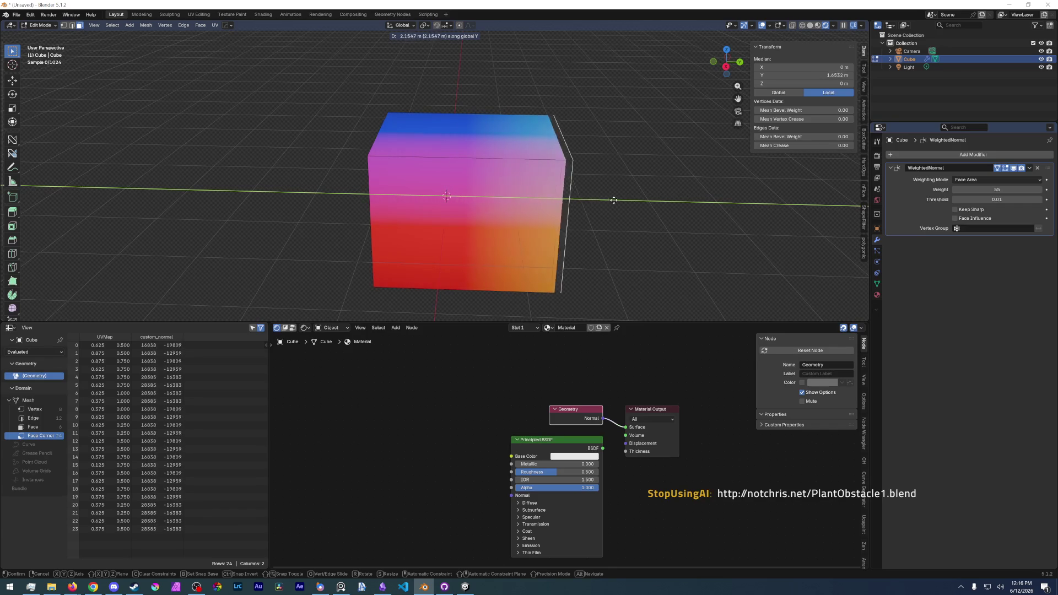
# Stretch the end face along Y twice, making a long box about 7.48 m.
pyautogui.click(649, 208)
pyautogui.moveTo(649, 209)
pyautogui.mouseDown(button='middle')
pyautogui.moveTo(596, 187)
pyautogui.moveTo(627, 214)
pyautogui.moveTo(578, 199)
pyautogui.mouseUp(button='middle')
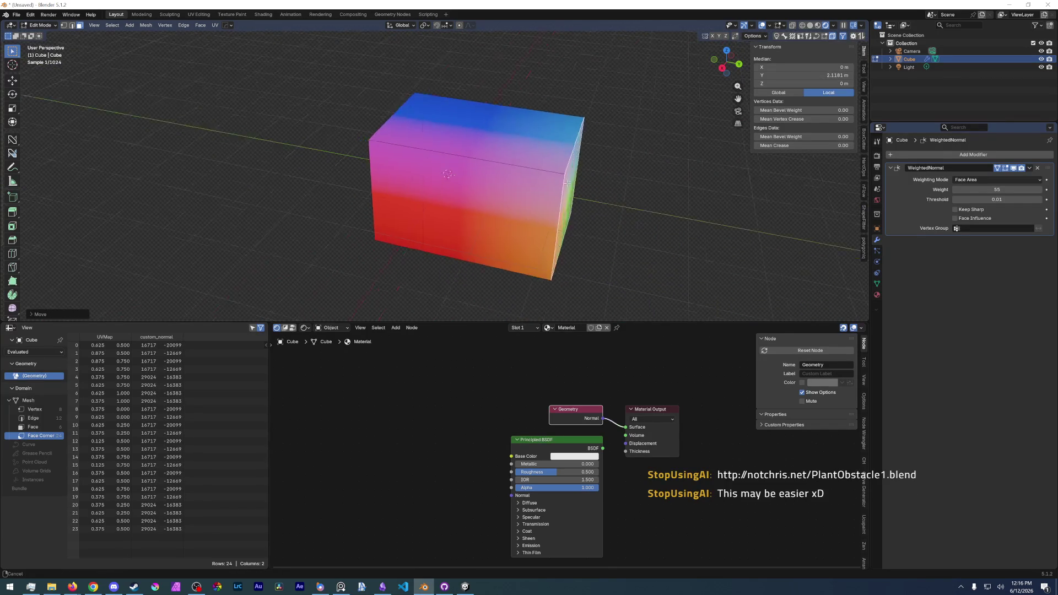
pyautogui.press('g')
pyautogui.press('y')
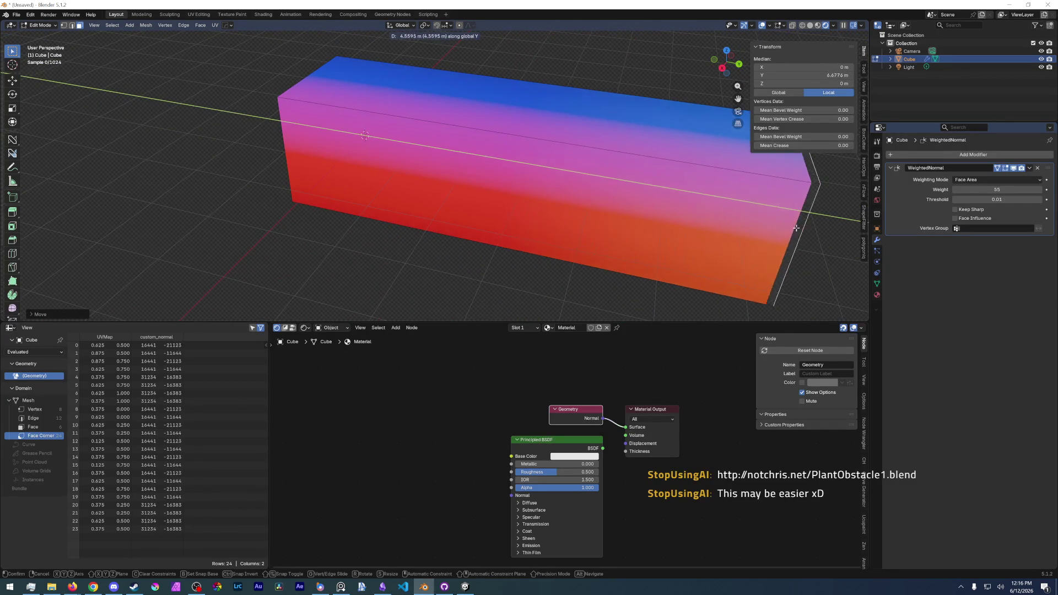
pyautogui.click(705, 212)
pyautogui.moveTo(705, 212)
pyautogui.mouseDown(button='middle')
pyautogui.moveTo(566, 157)
pyautogui.moveTo(463, 141)
pyautogui.mouseUp(button='middle')
pyautogui.scroll(3, 566, 157)
# Return to Object Mode and view the box's end face head-on in back orthographic view.
pyautogui.hotkey('ctrl', 'Tab')
pyautogui.click(643, 148)
pyautogui.moveTo(481, 171)
pyautogui.mouseDown(button='middle')
pyautogui.moveTo(480, 141)
pyautogui.moveTo(470, 174)
pyautogui.mouseUp(button='middle')
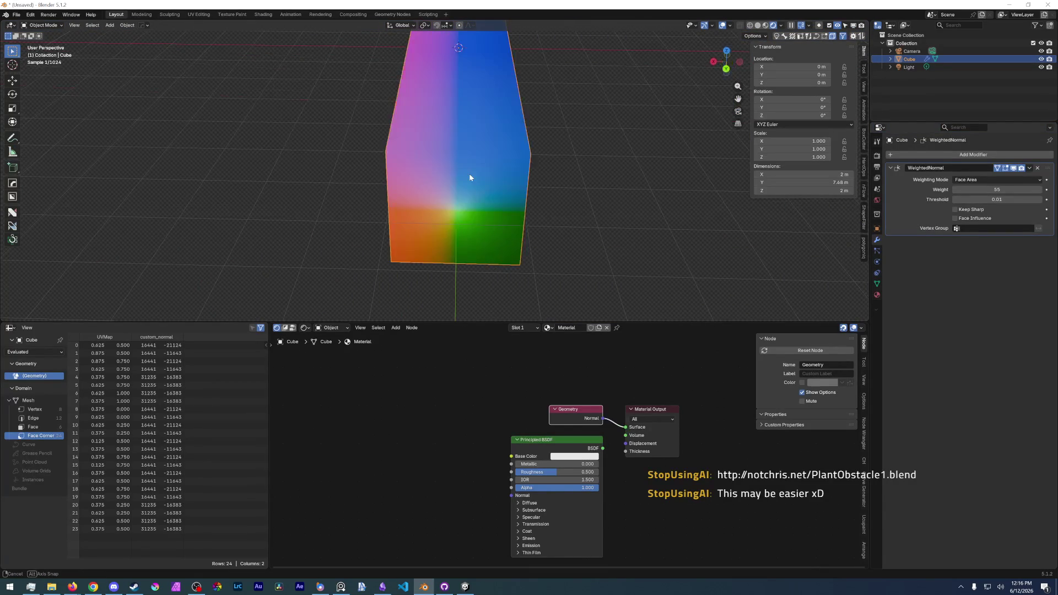
pyautogui.press('KP_3')
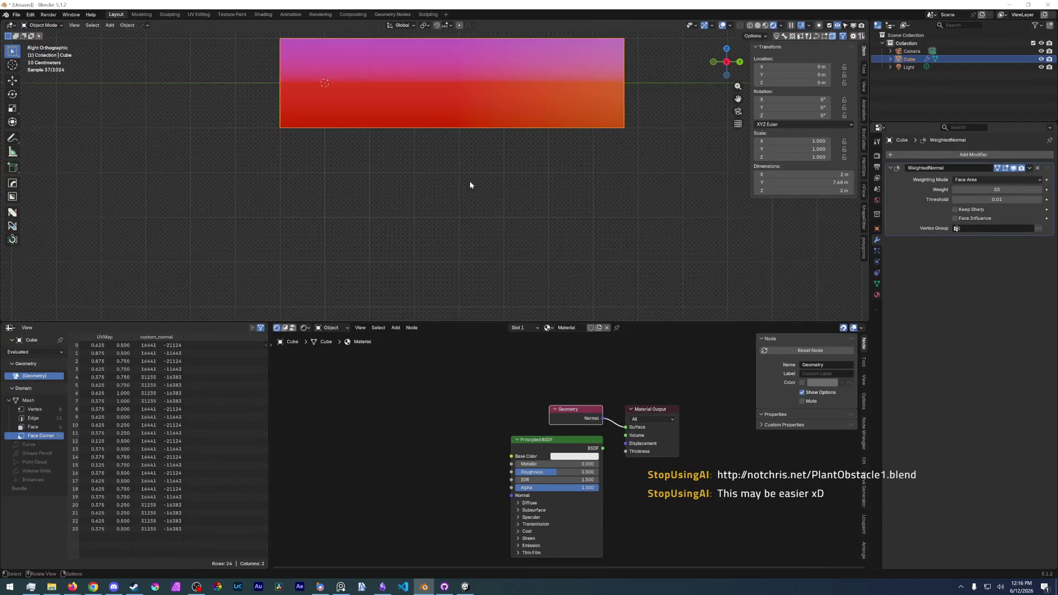
pyautogui.press('KP_1')
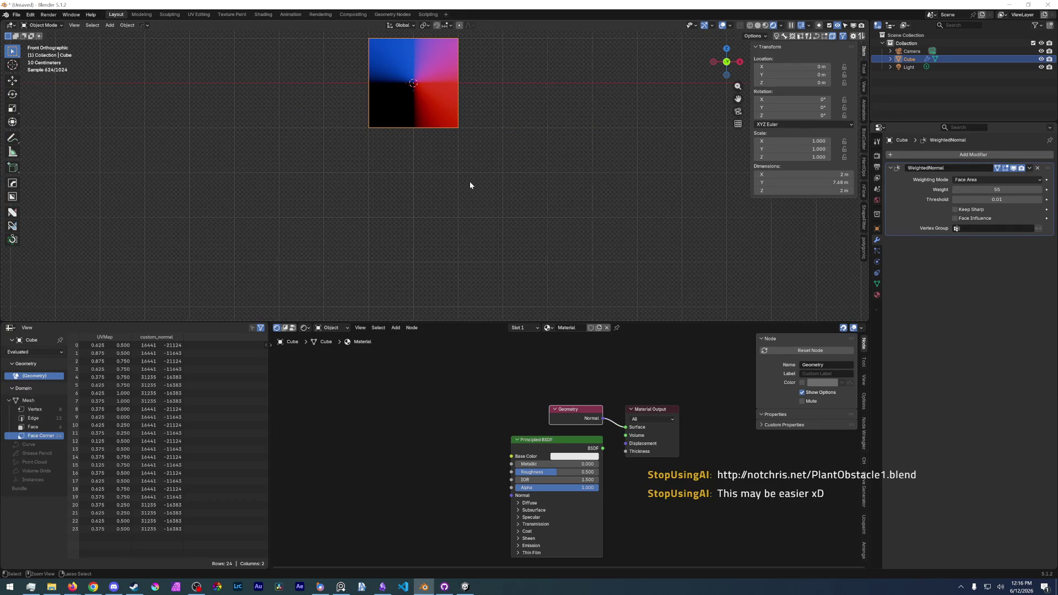
pyautogui.press('ctrl+KP_1')
pyautogui.moveTo(470, 182)
pyautogui.keyDown('shift'); pyautogui.mouseDown(button='middle')
pyautogui.moveTo(489, 138)
pyautogui.moveTo(463, 249)
pyautogui.mouseUp(button='middle'); pyautogui.keyUp('shift')
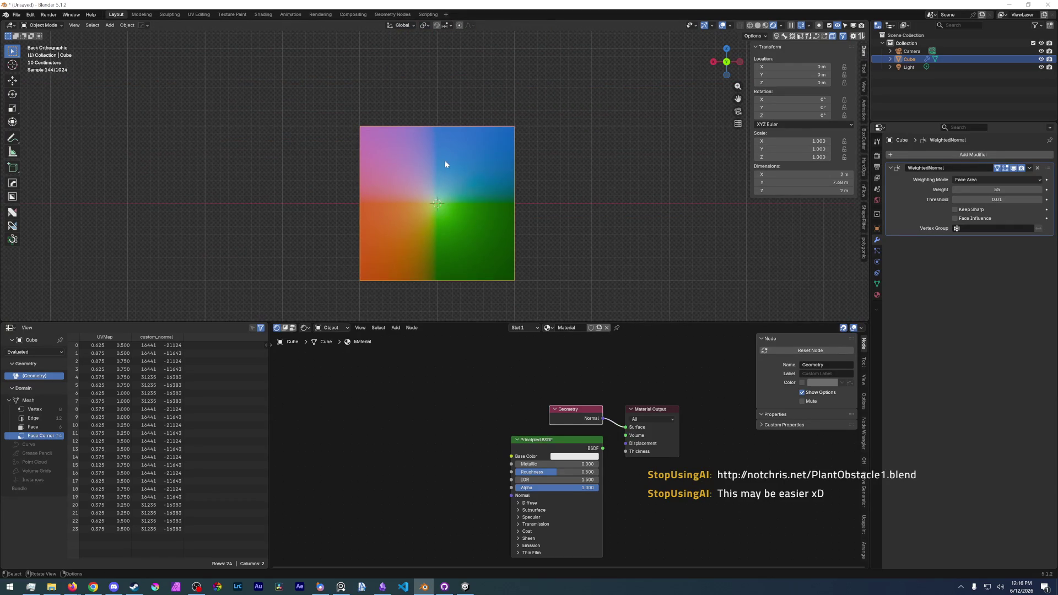
pyautogui.scroll(1, 440, 176)
pyautogui.scroll(1, 440, 176)
pyautogui.scroll(1, 440, 176)
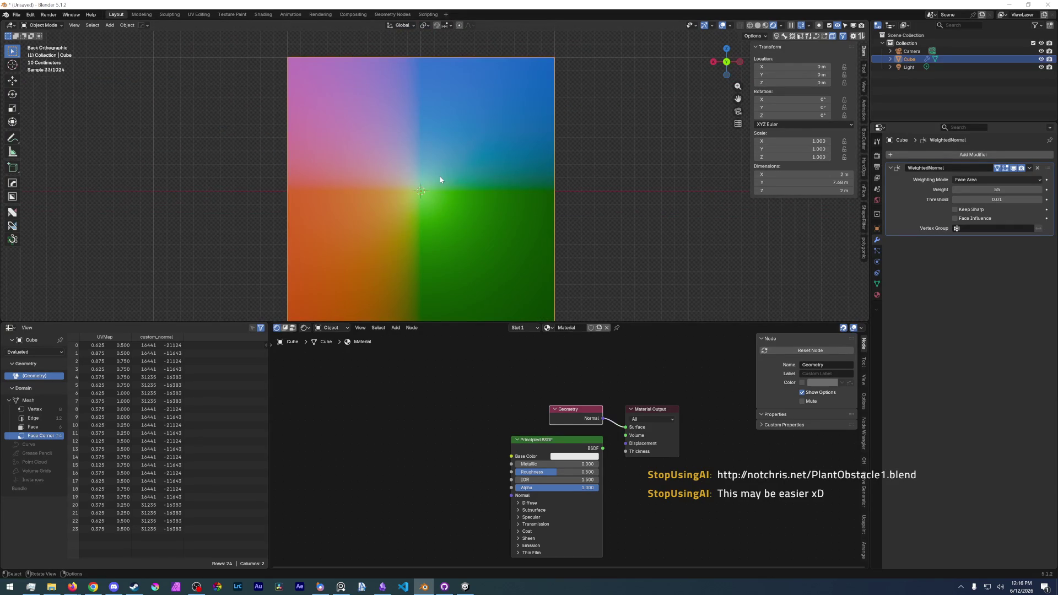